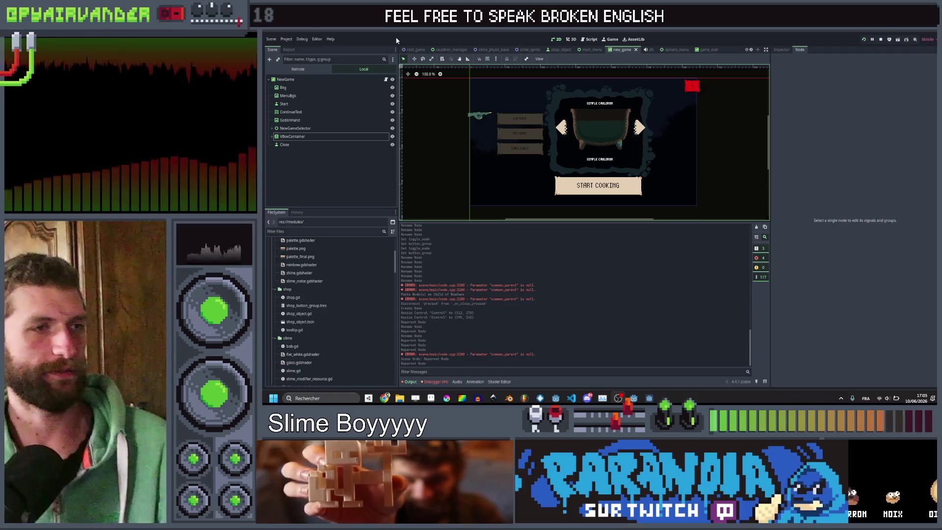
left_click(386, 79)
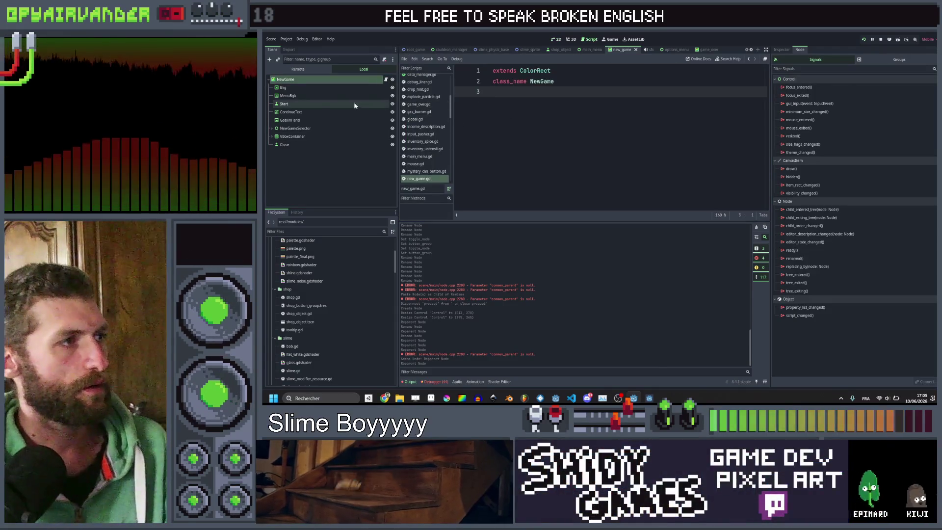
left_click(323, 103)
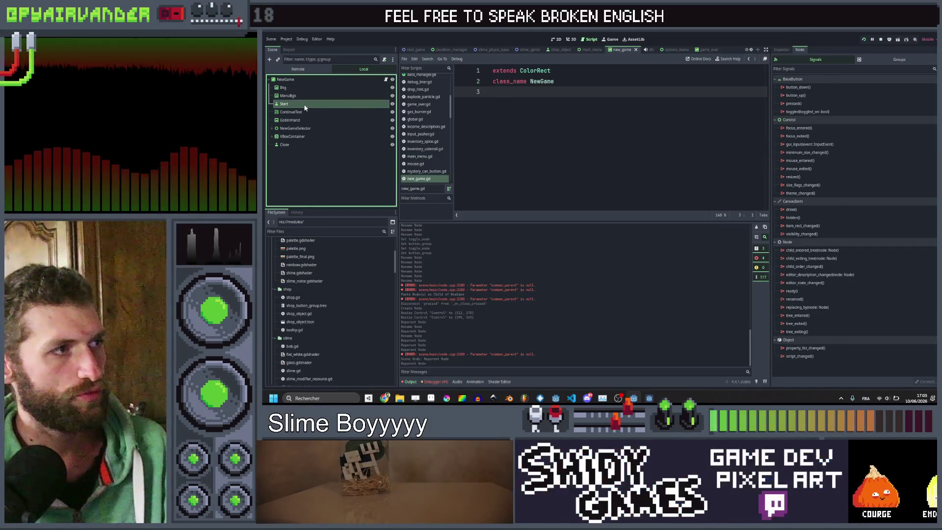
mouse_move(304, 111)
left_mouse_down()
mouse_move(520, 110)
mouse_move(520, 92)
left_mouse_up()
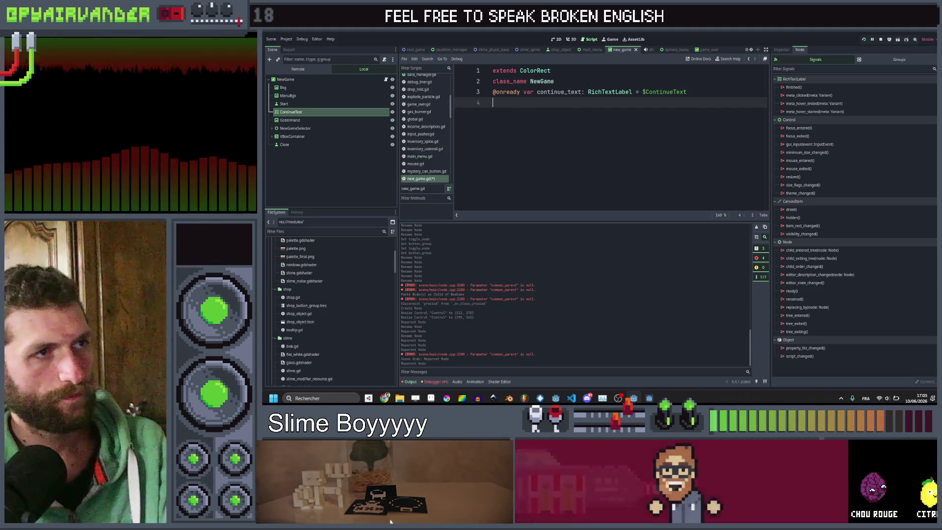
left_click(587, 82)
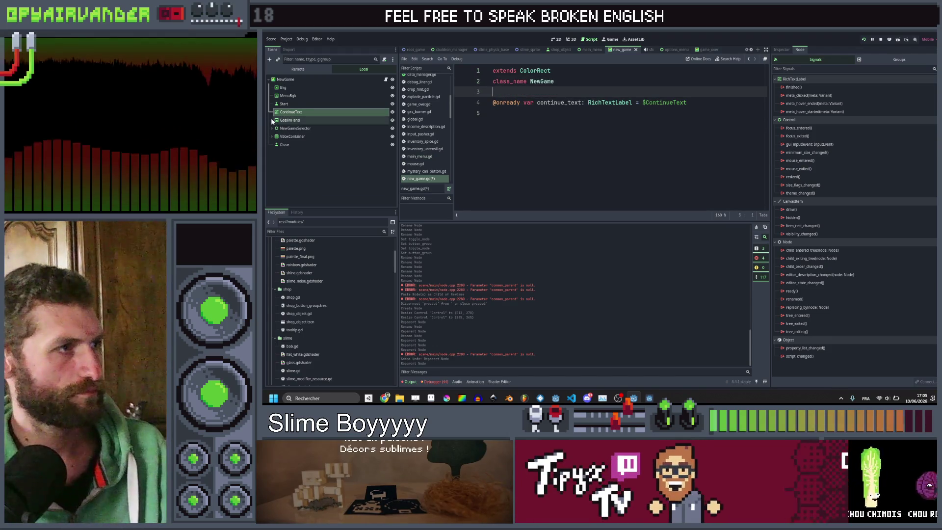
left_click(275, 120)
left_click_drag(504, 125, 504, 125)
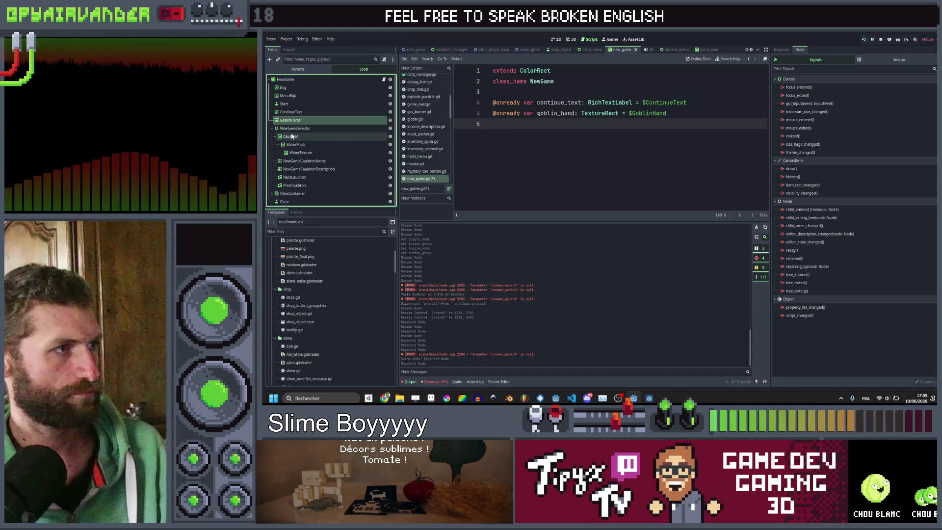
left_click(292, 137)
left_click_drag(292, 138, 496, 124)
left_click_drag(315, 145, 496, 134)
mouse_move(309, 161)
left_mouse_down()
mouse_move(324, 171)
mouse_move(576, 164)
mouse_move(536, 166)
left_mouse_up()
left_click(309, 169)
mouse_move(294, 177)
left_mouse_down()
mouse_move(537, 162)
mouse_move(324, 188)
mouse_move(531, 184)
left_mouse_up()
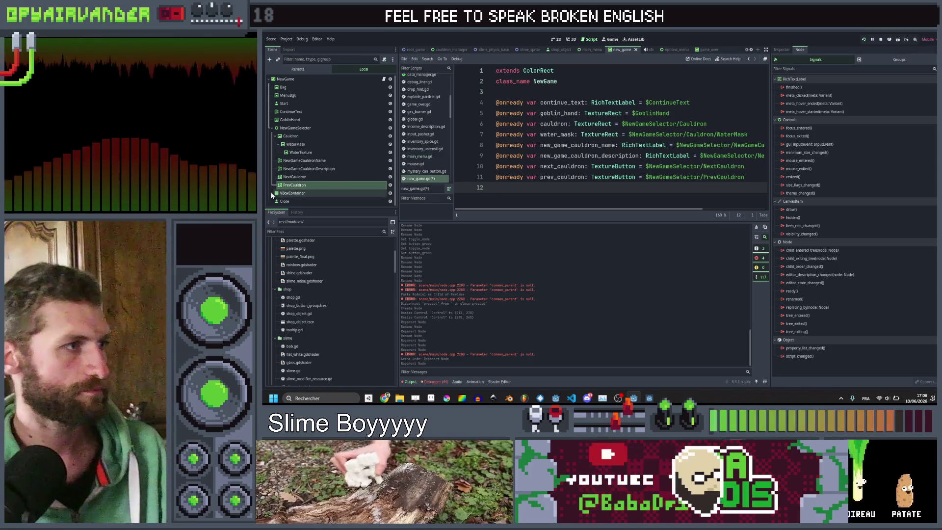
left_click(272, 193)
scroll(294, 186, "down", 1)
left_click(289, 177)
left_click_drag(298, 182, 525, 187)
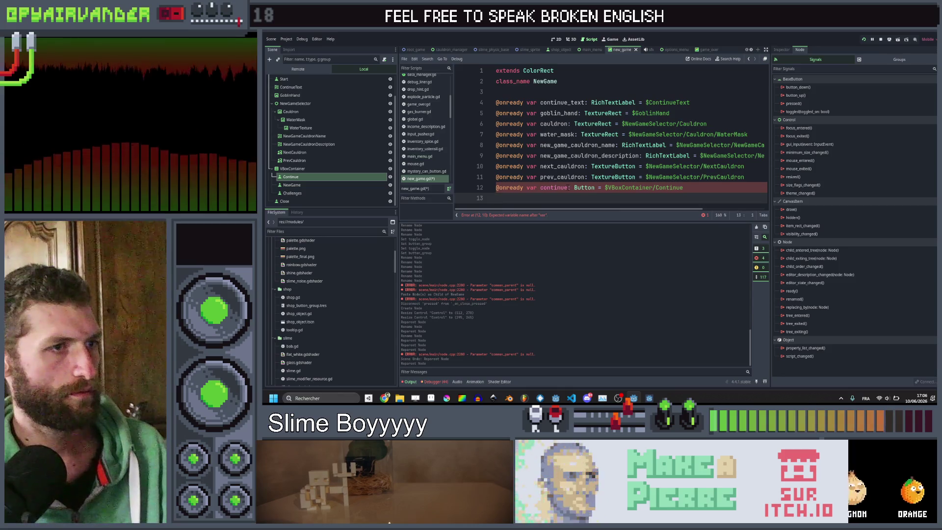
left_click(568, 187)
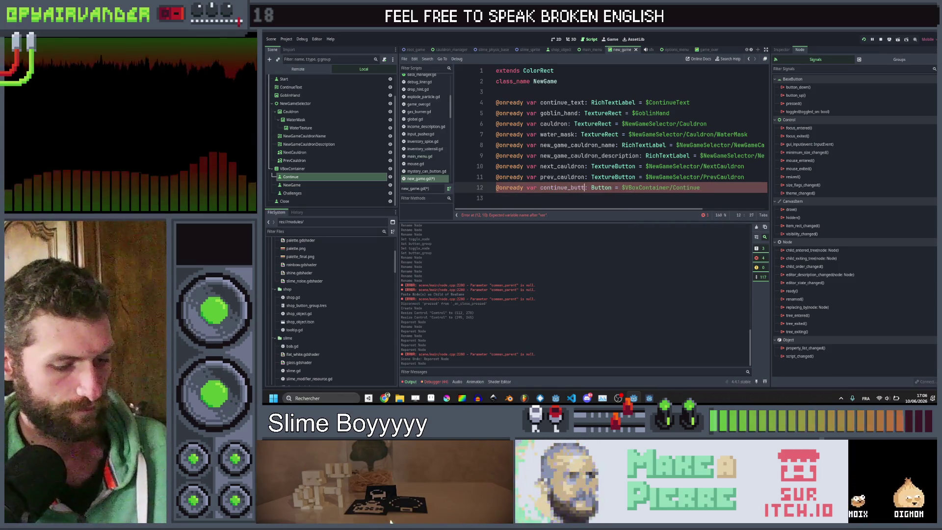
type("_button")
key("ctrl+s")
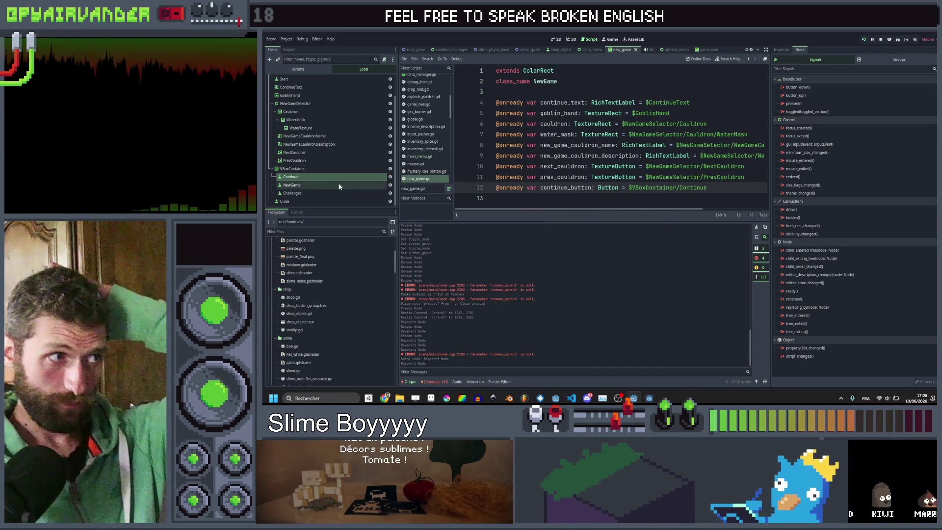
left_click(725, 188)
Declare 'func show_ui():' below the onready variables and stop the running game.
key("Return")
key("Return")
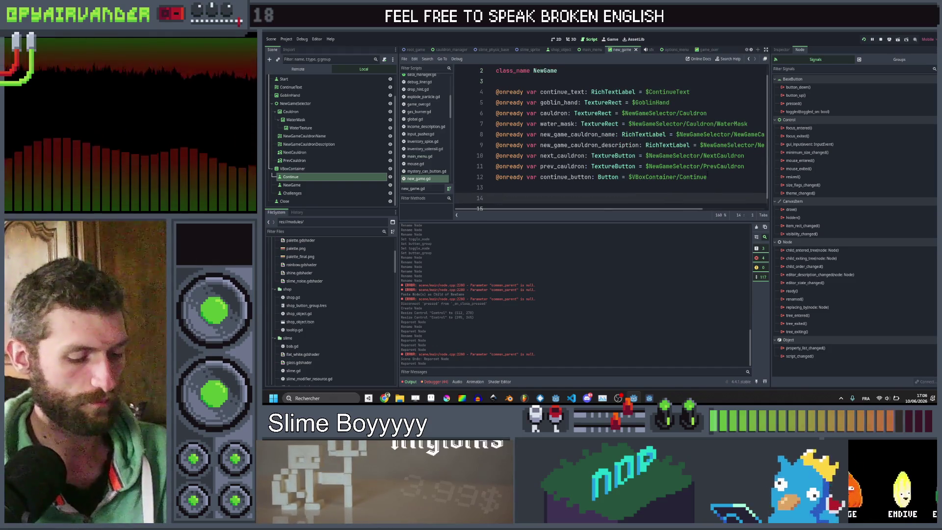
type("fu")
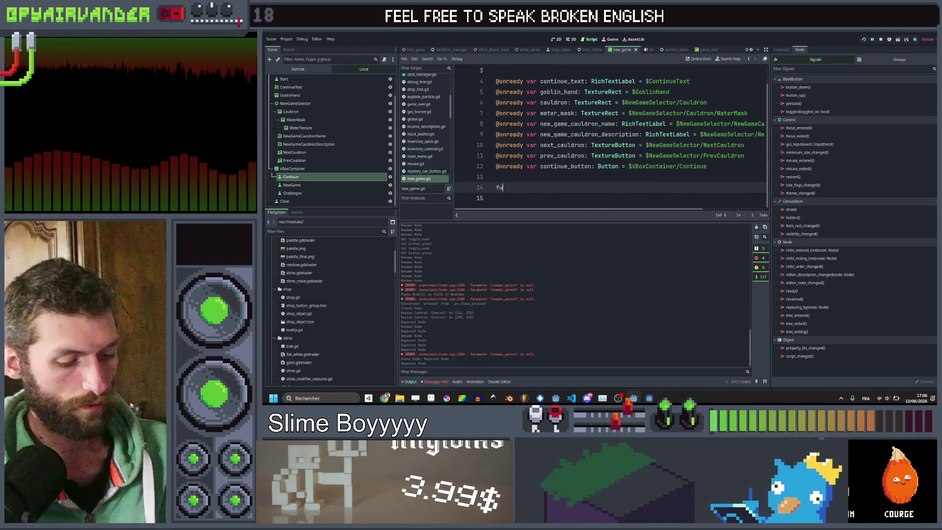
type("nc show_ui")
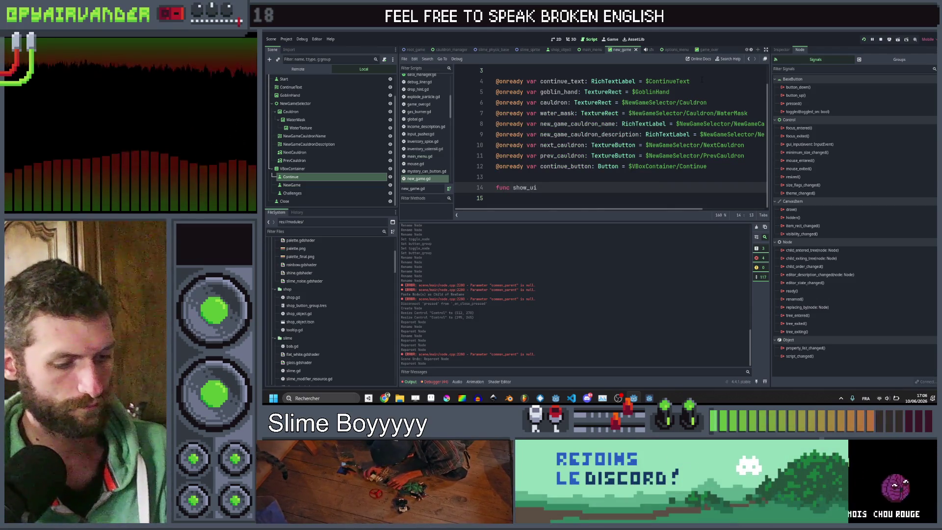
type("():")
key("Return")
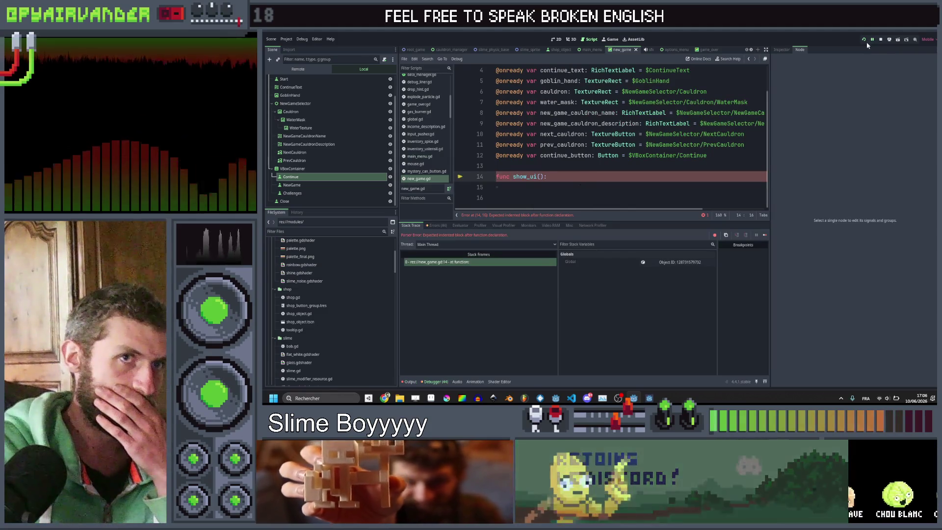
key("F8")
Begin show_ui's body with 'var has_save_file =' and bring up main_menu.gd for reference.
left_click(550, 186)
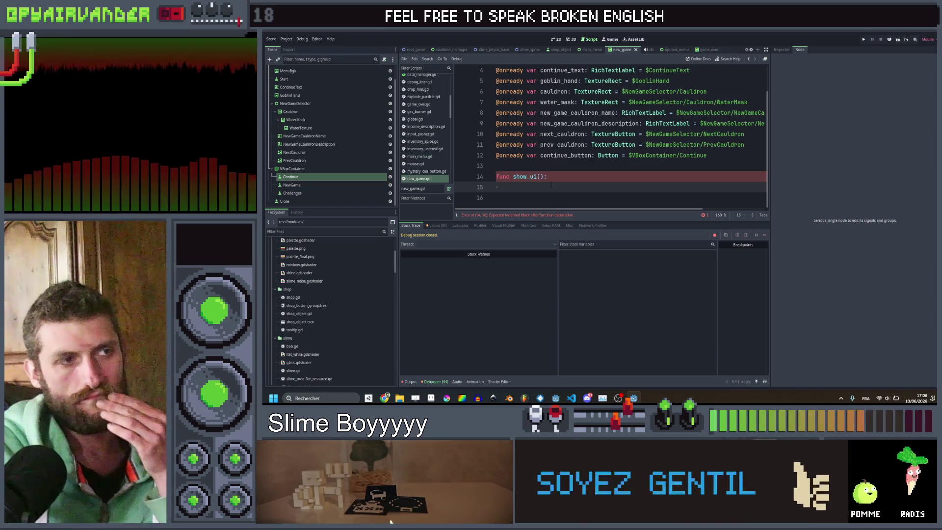
scroll(551, 184, "up", 2)
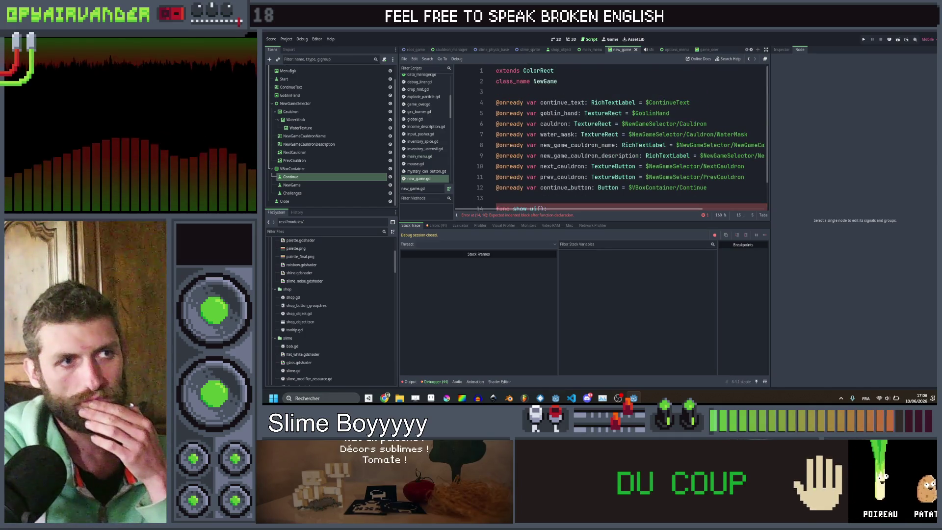
scroll(551, 185, "down", 2)
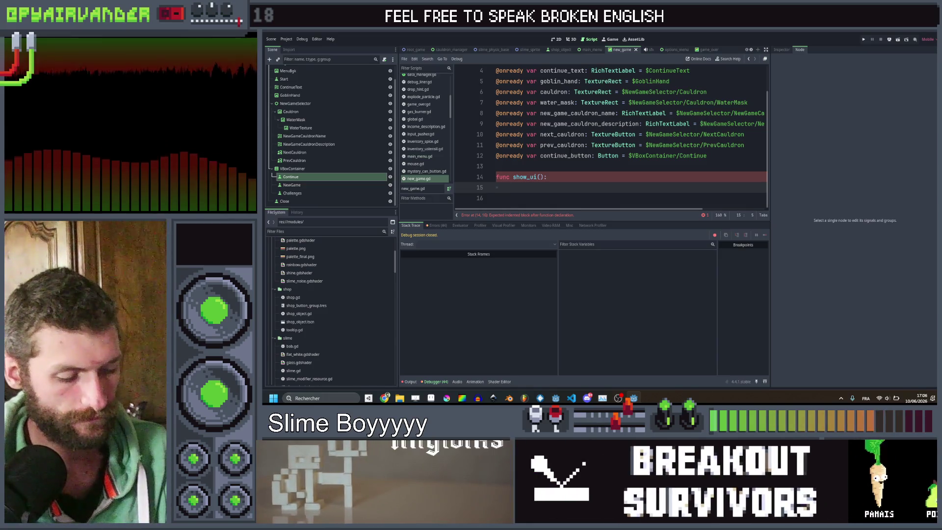
type("var ha")
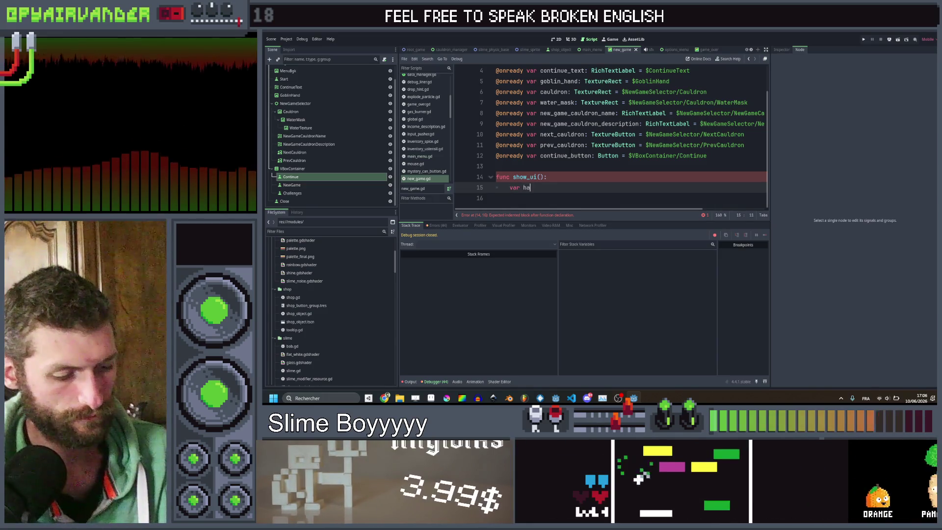
type("s_save_file ")
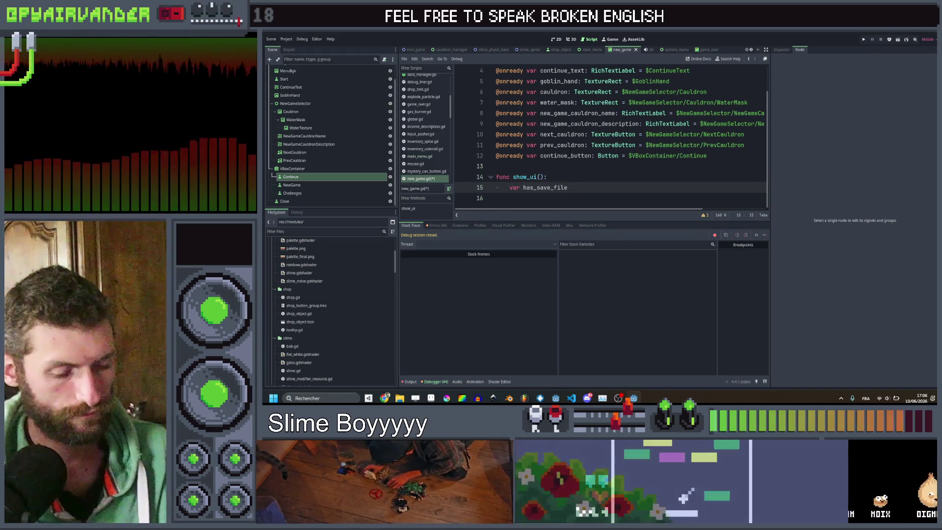
type("=")
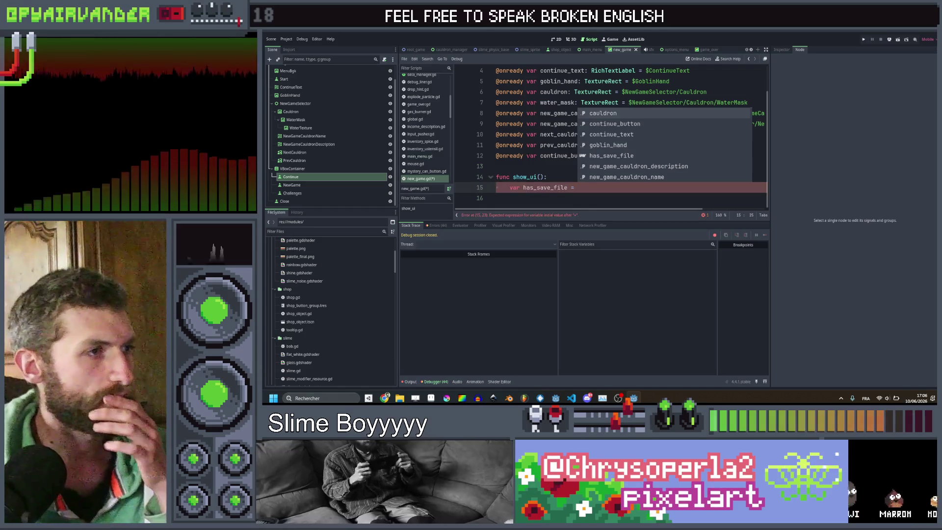
left_click(411, 157)
Skim main_menu.gd, then check the unfinished has_save_file line in new_game.gd.
scroll(644, 147, "down", 5)
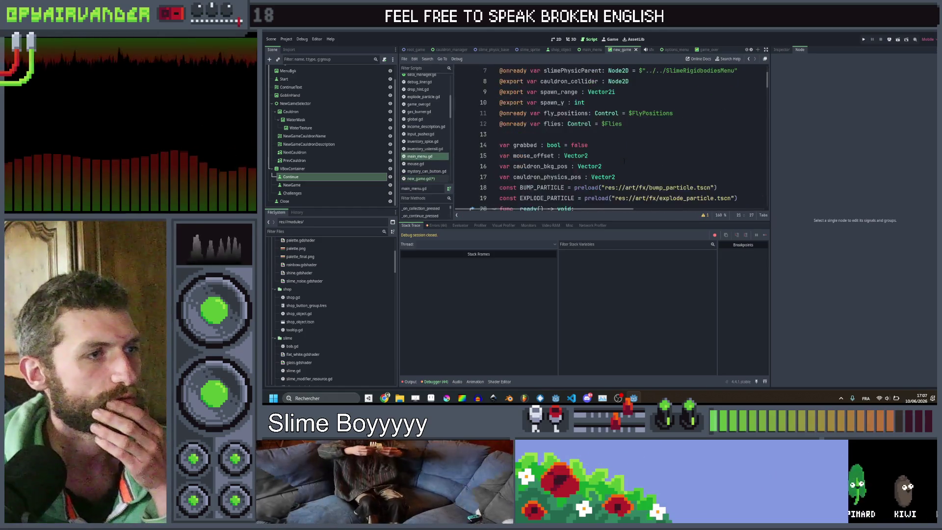
scroll(645, 147, "up", 2)
scroll(633, 140, "down", 3)
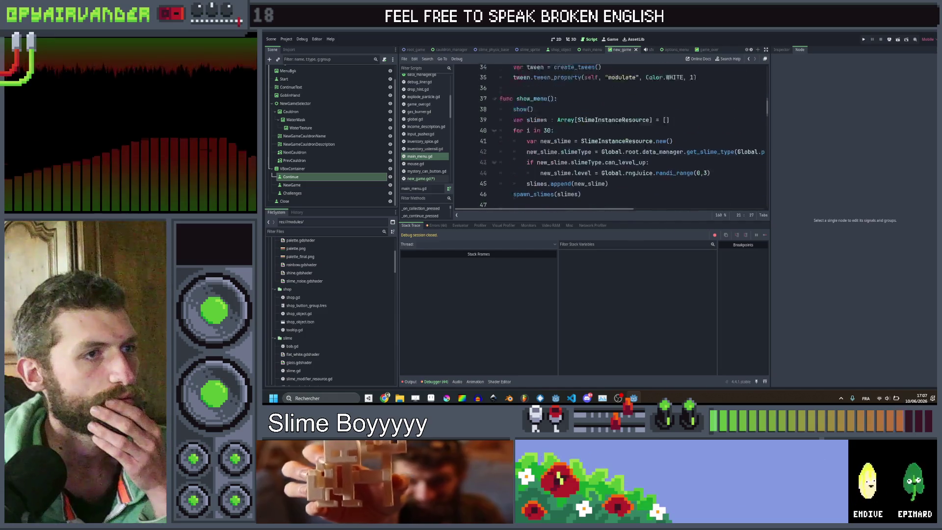
scroll(633, 140, "down", 3)
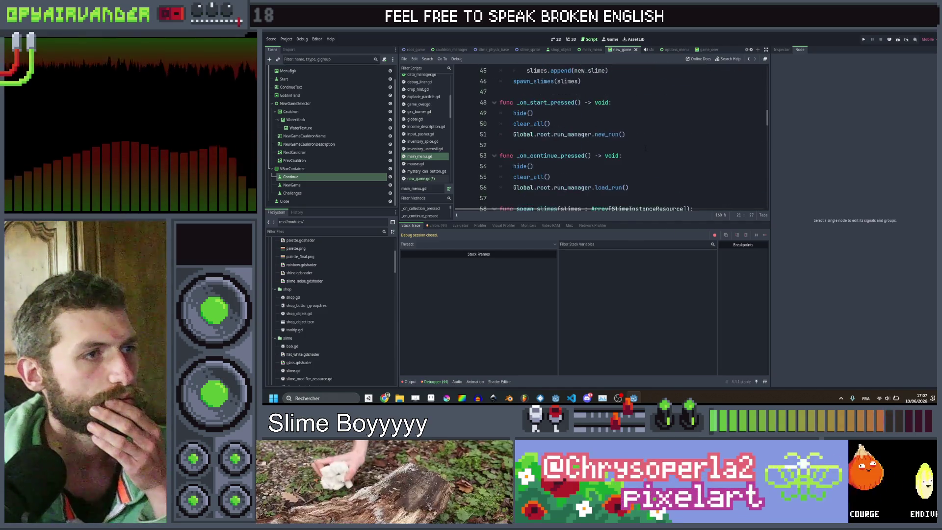
scroll(633, 140, "down", 4)
scroll(633, 140, "up", 10)
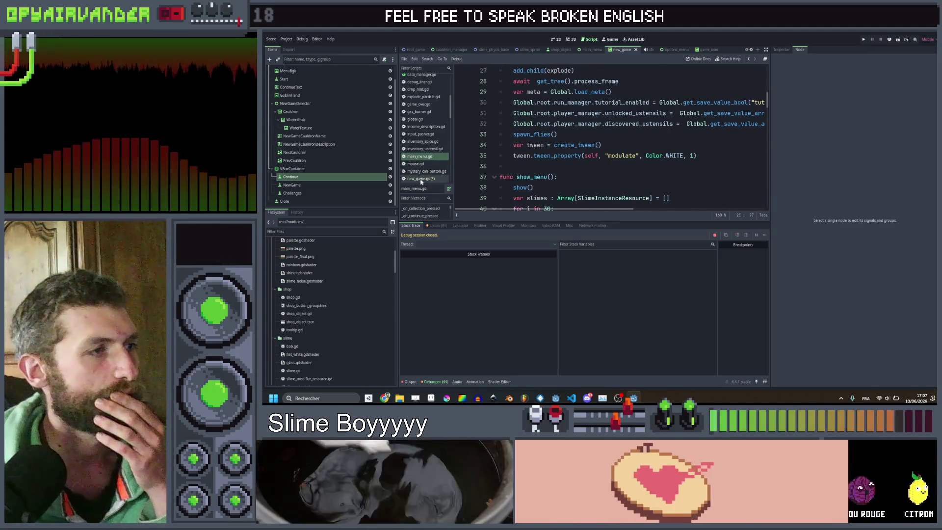
left_click(421, 179)
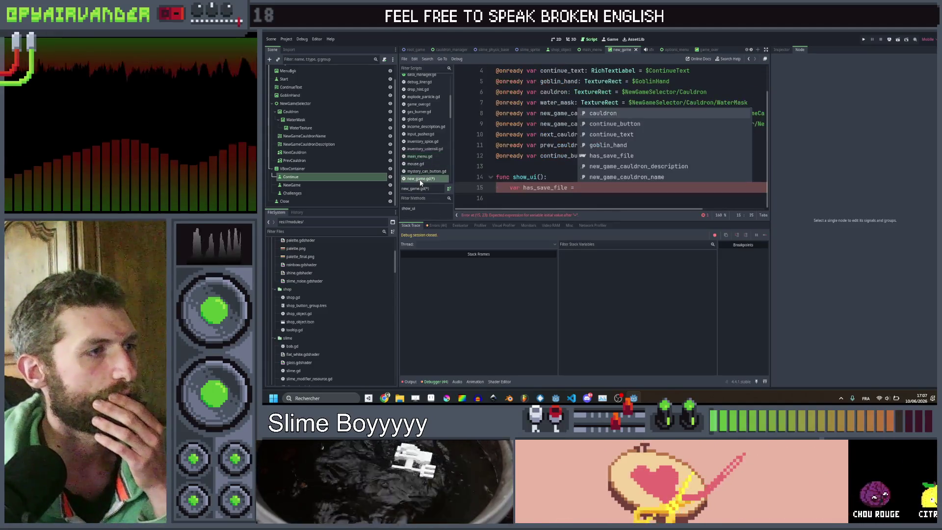
left_click(595, 190)
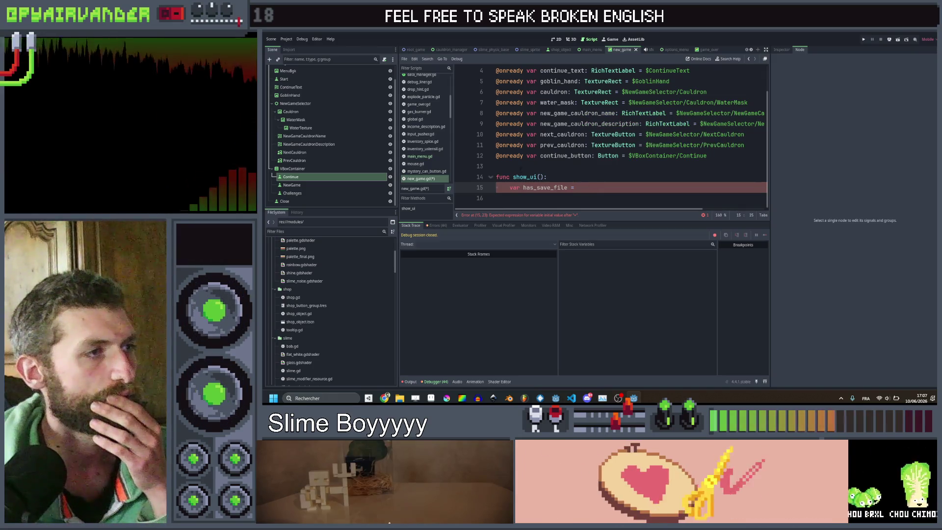
scroll(421, 93, "up", 3)
scroll(422, 98, "up", 3)
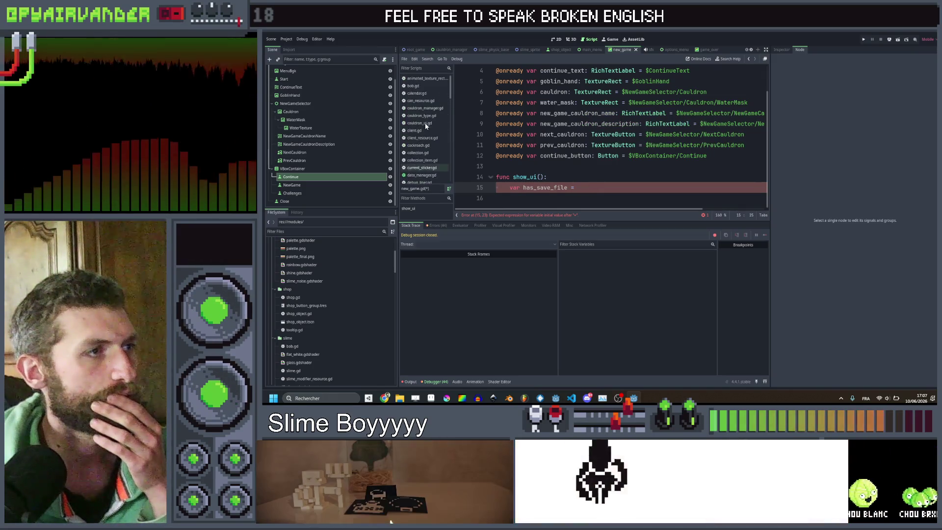
scroll(426, 125, "down", 3)
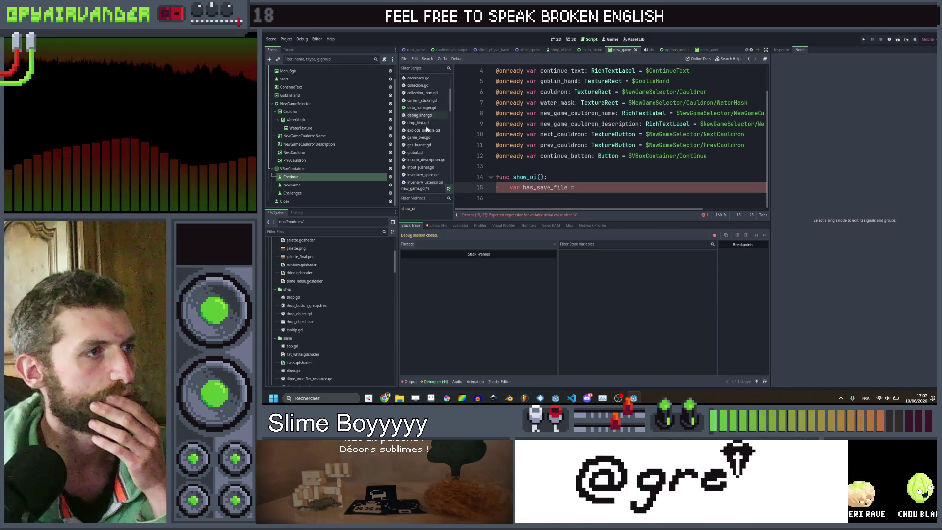
Look up has_save_file() in global.gd with a taller code area, then switch to new_game.gd.
left_click(423, 153)
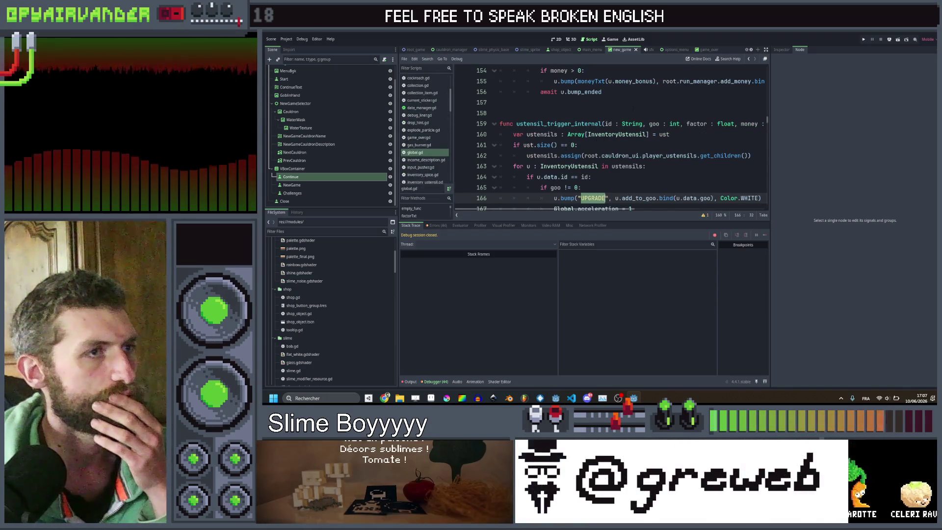
left_click(564, 113)
scroll(564, 137, "up", 15)
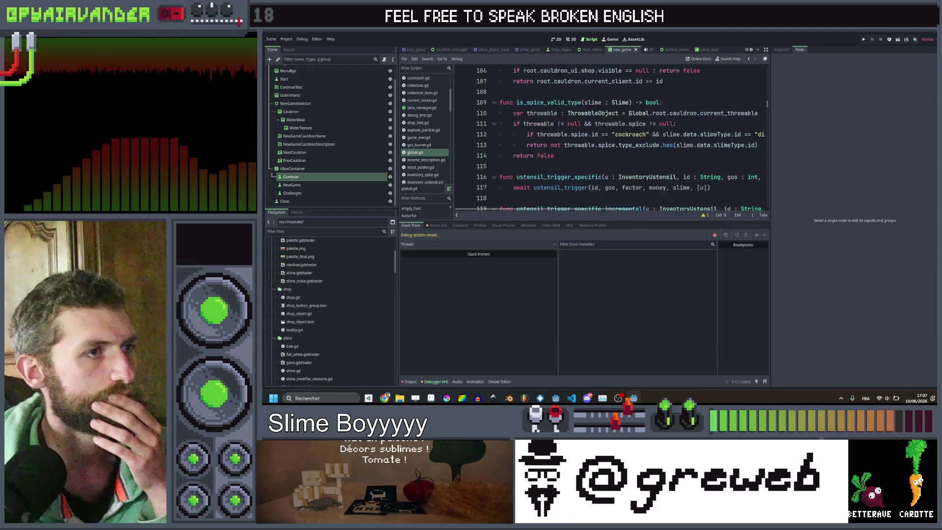
scroll(633, 106, "up", 4)
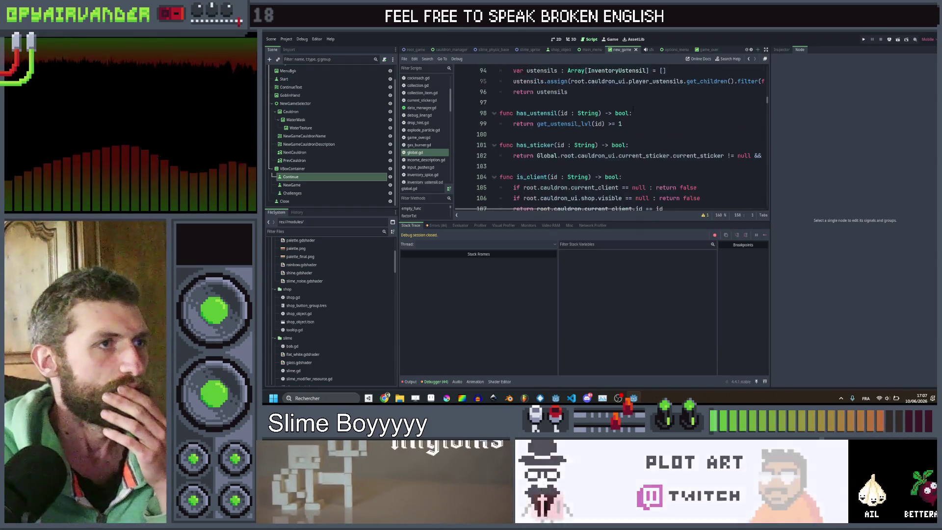
scroll(632, 106, "up", 9)
scroll(632, 107, "up", 11)
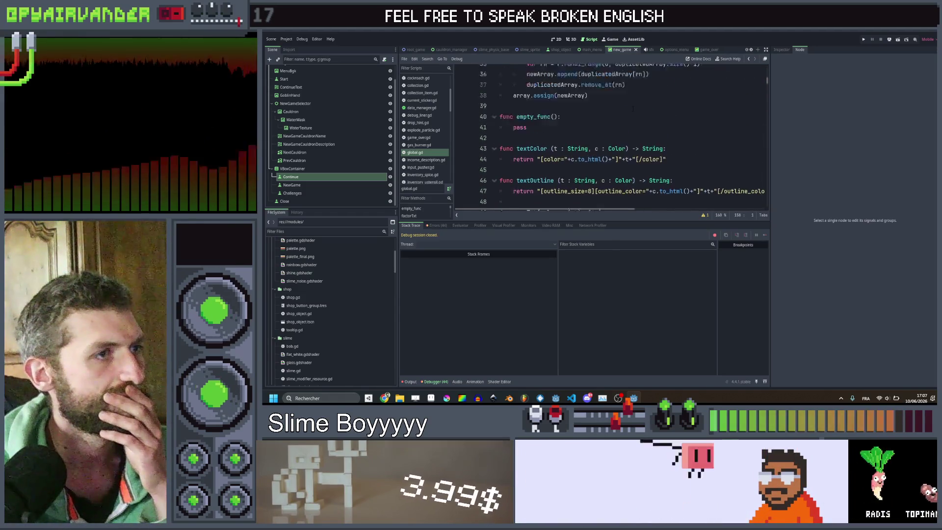
scroll(632, 107, "up", 4)
scroll(633, 138, "down", 20)
scroll(609, 147, "down", 17)
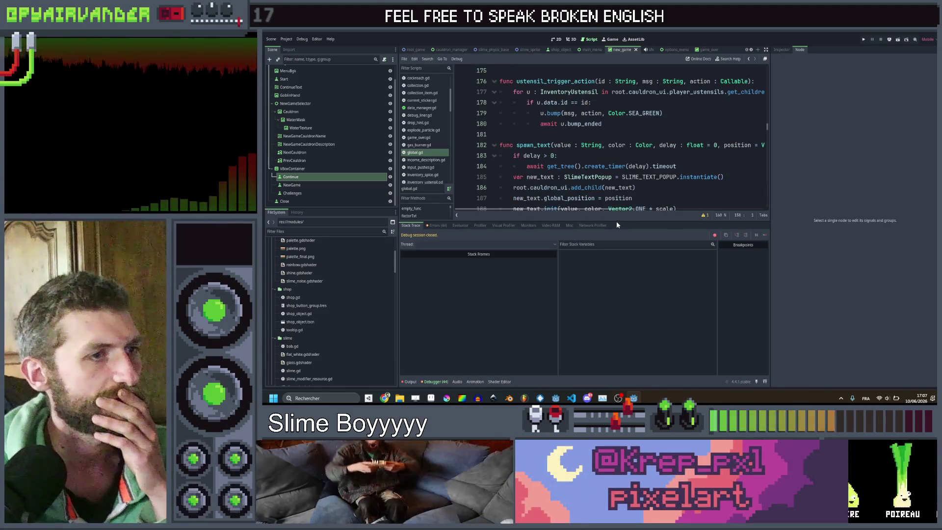
left_click_drag(617, 219, 613, 335)
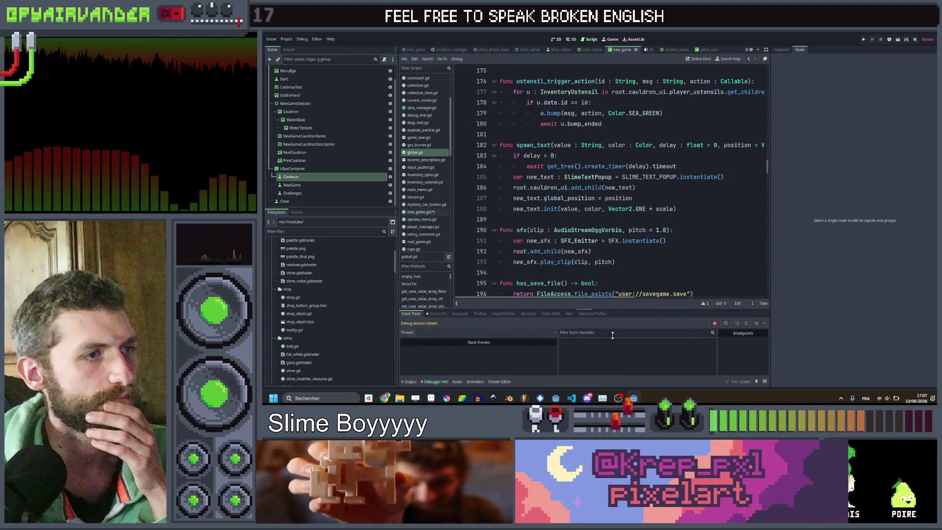
scroll(481, 108, "down", 7)
scroll(481, 108, "up", 2)
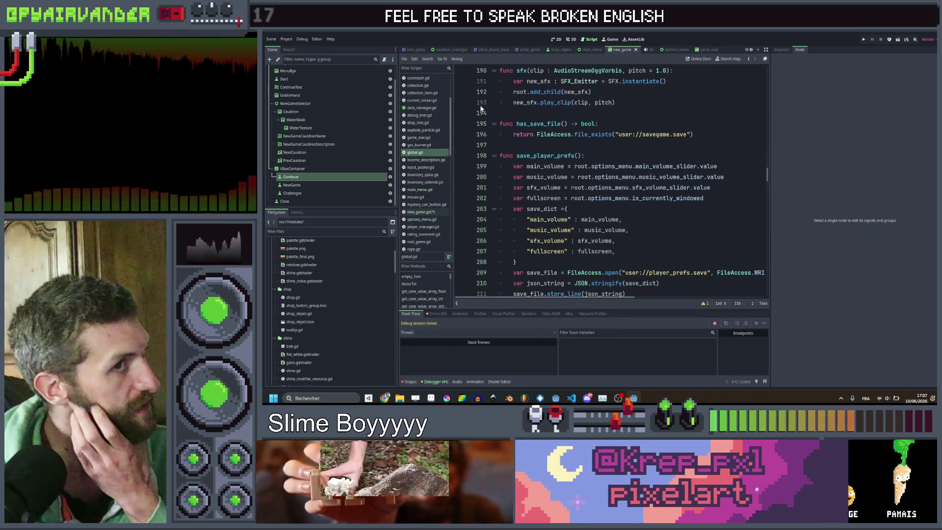
left_click(443, 211)
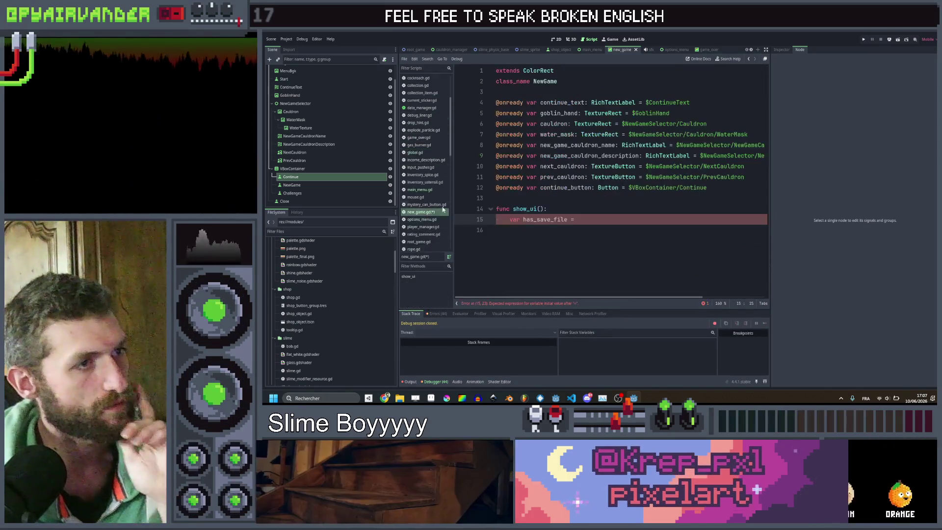
Assign has_save_file from Global.has_save_file(), set continue_button.visible to it, and save.
left_click(609, 220)
type("Glob")
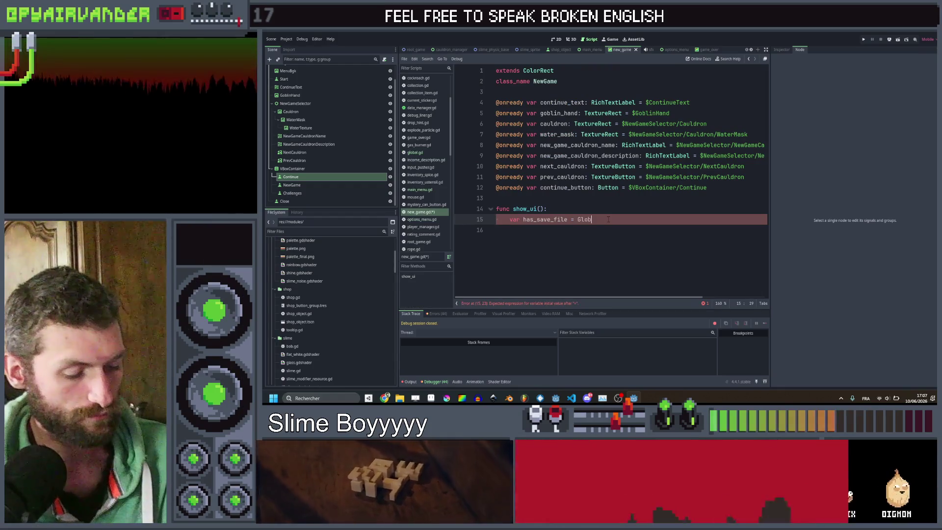
type("al.has")
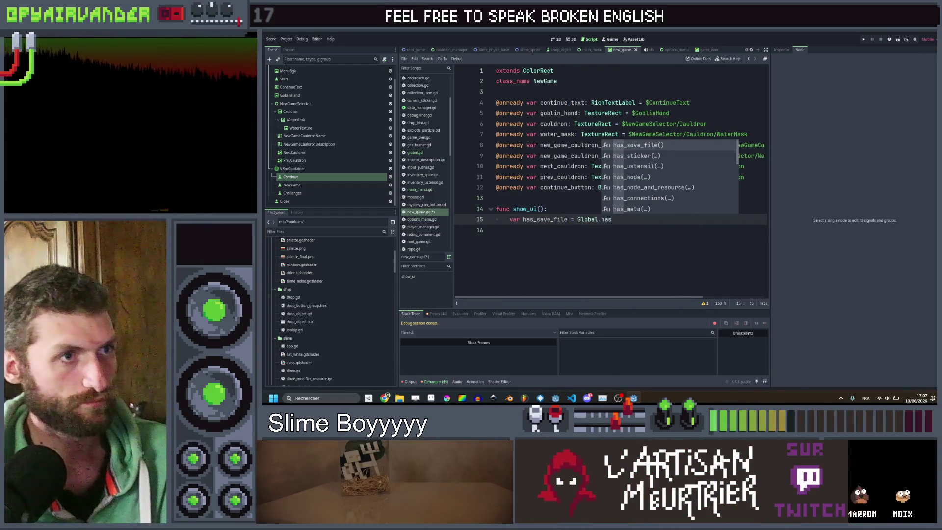
key("Return")
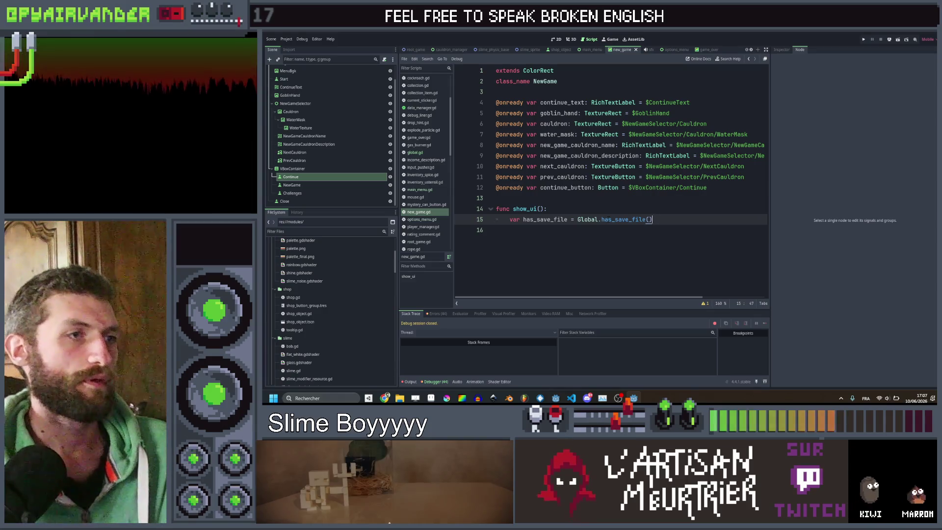
key("Return")
key("ctrl+space")
key("Escape")
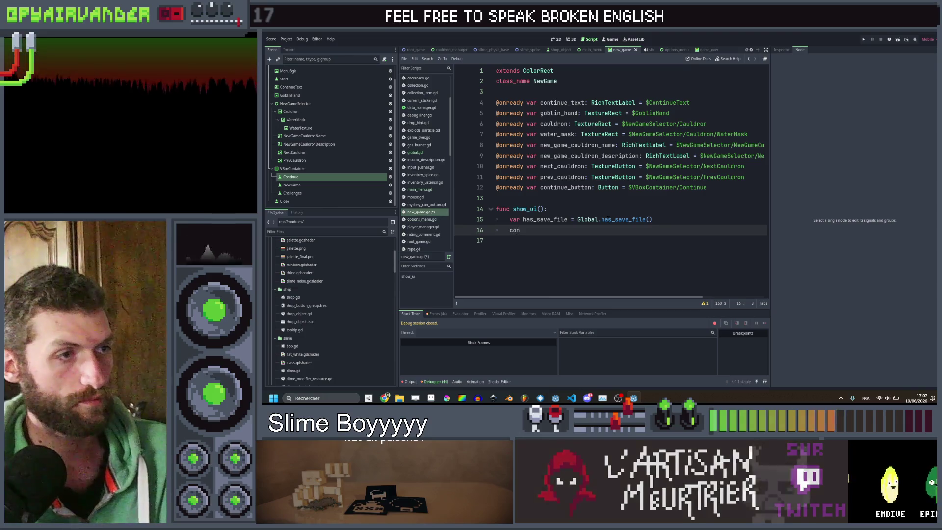
type("continue_button.")
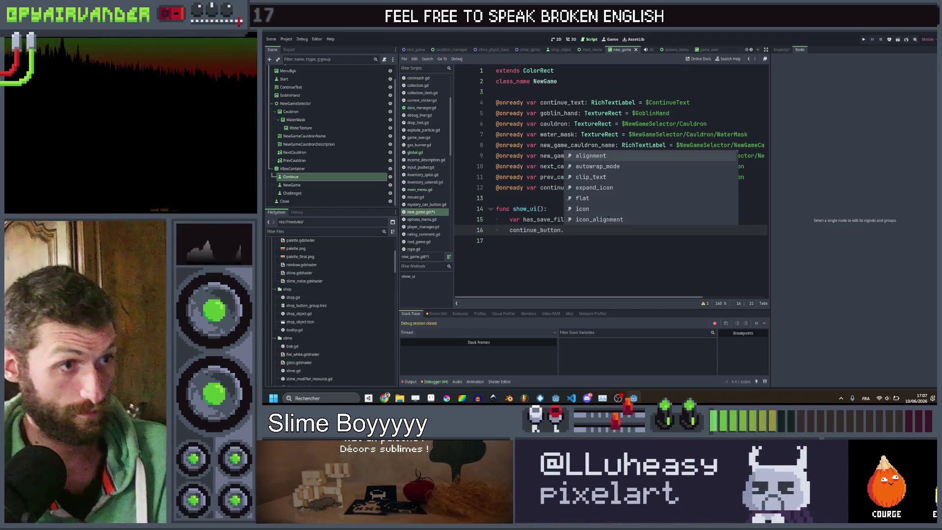
type("visi")
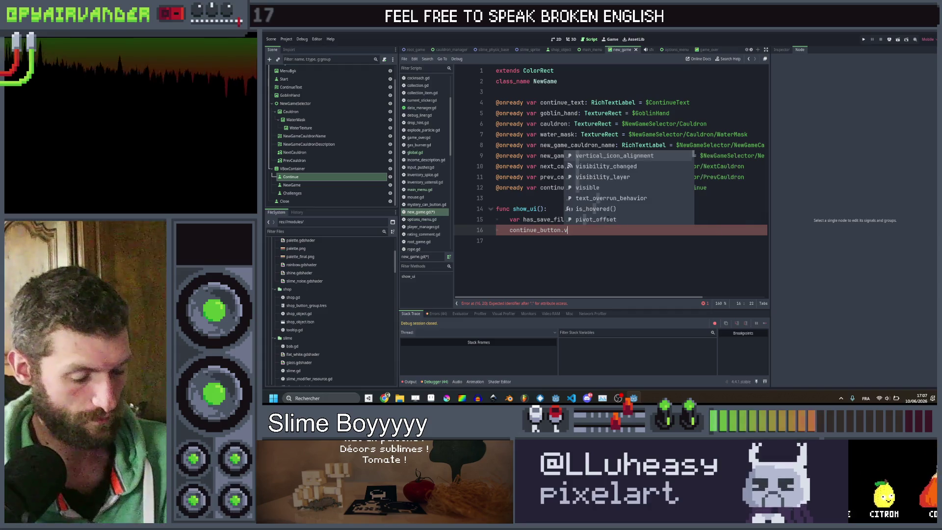
key("Down")
key("Return")
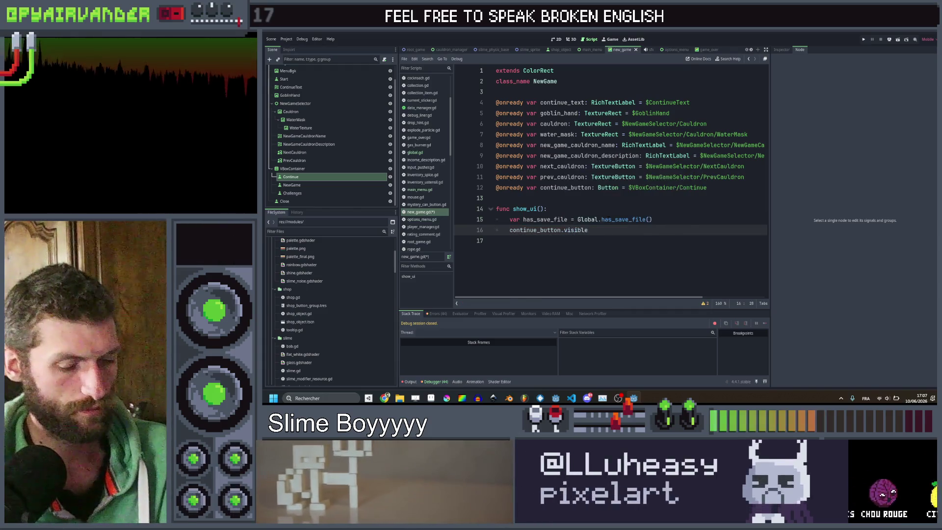
type(" = has_save_file")
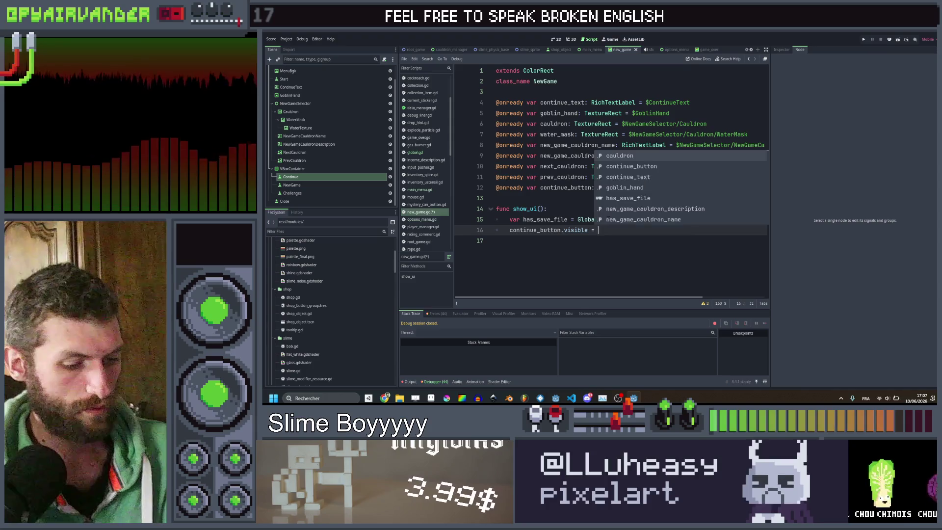
key("ctrl+s")
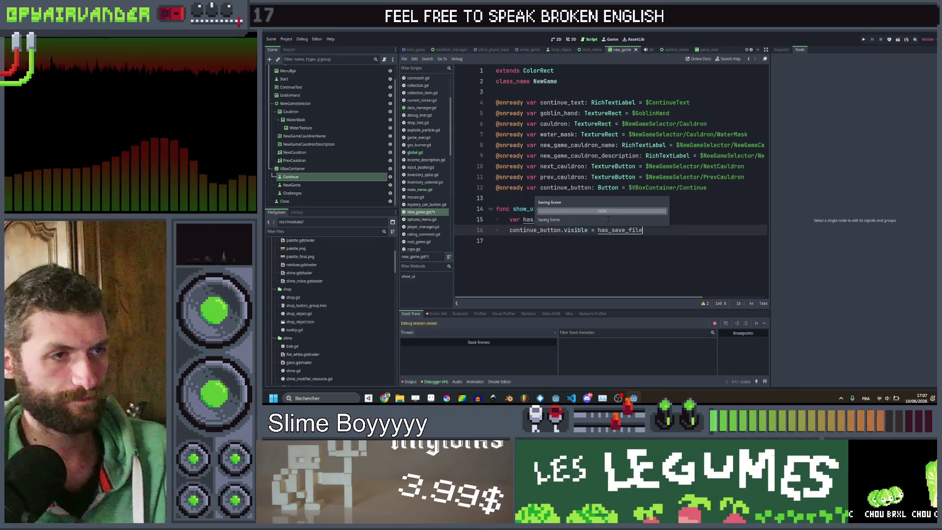
Add an 'if has_save_file:' block calling continue_button.pressed.emit(), and save.
key("Return")
type("if has")
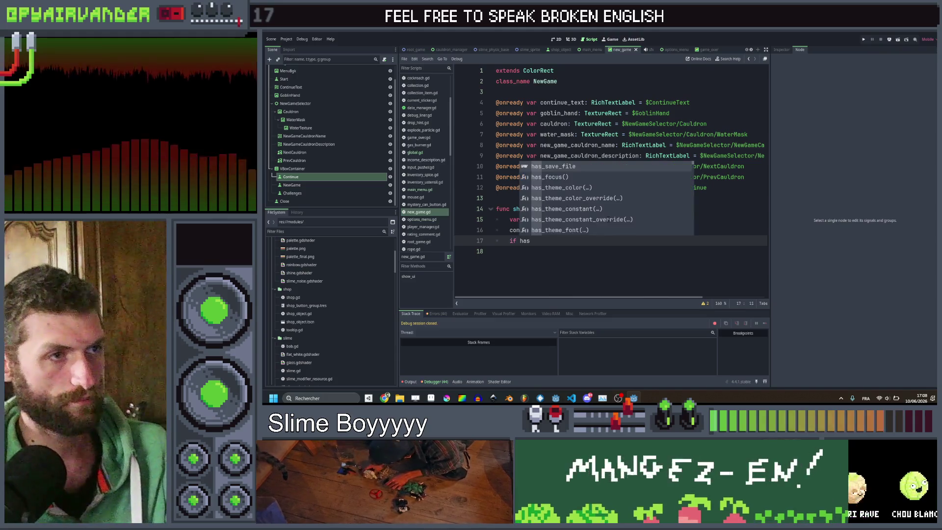
key("Return")
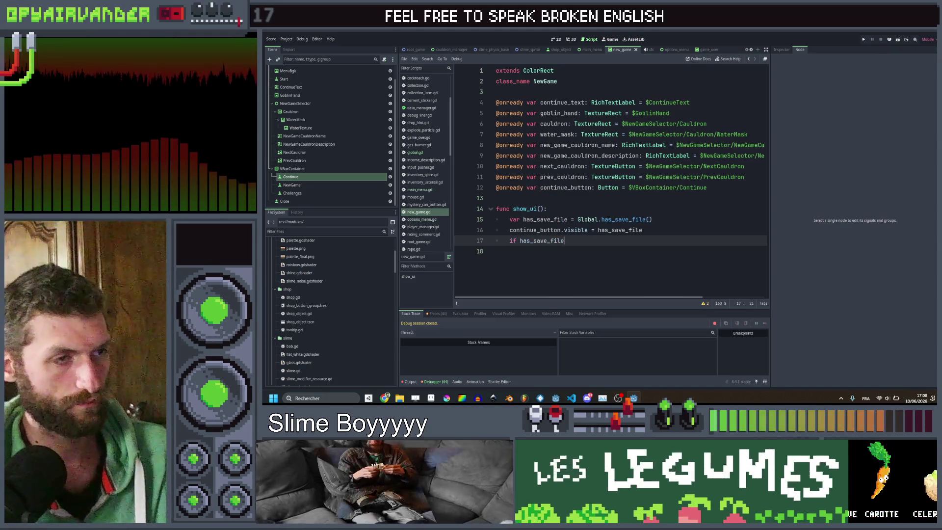
type(" :")
key("Return")
type("contin")
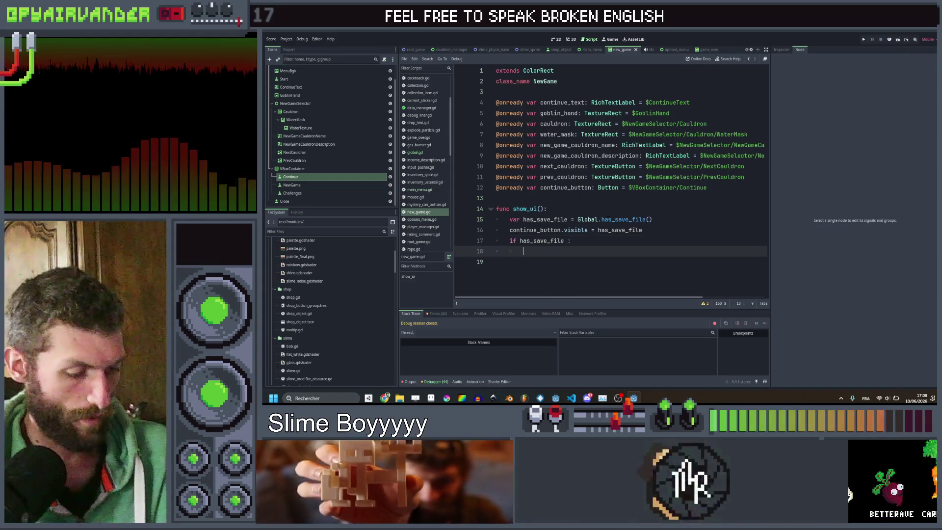
type("u")
key("Return")
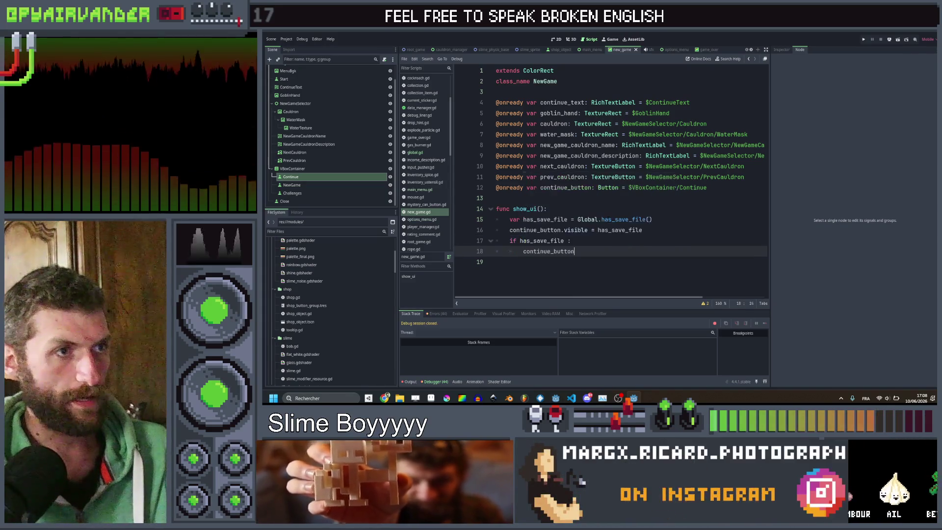
type(".pre")
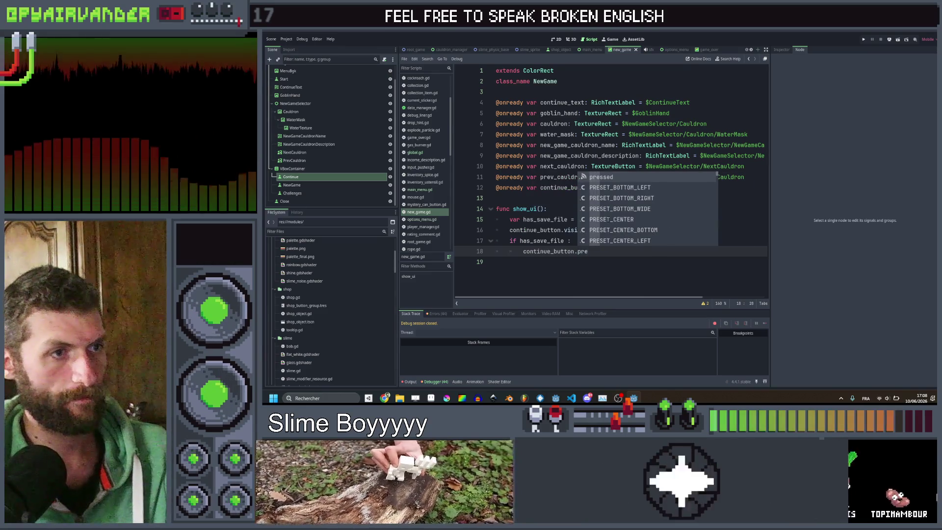
key("Return")
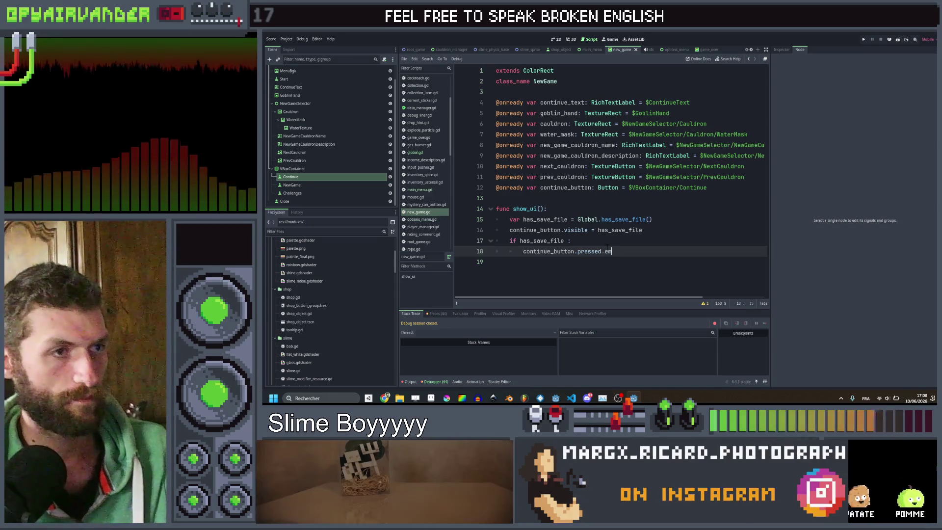
key("Return")
key("ctrl+s")
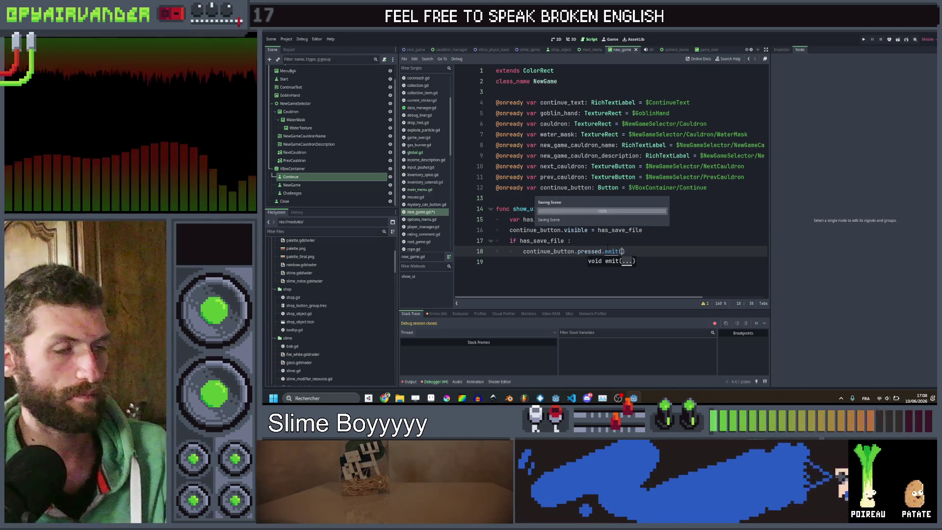
Replace pressed.emit() with 'button_pressed = true' on the continue_button line.
left_click(640, 240)
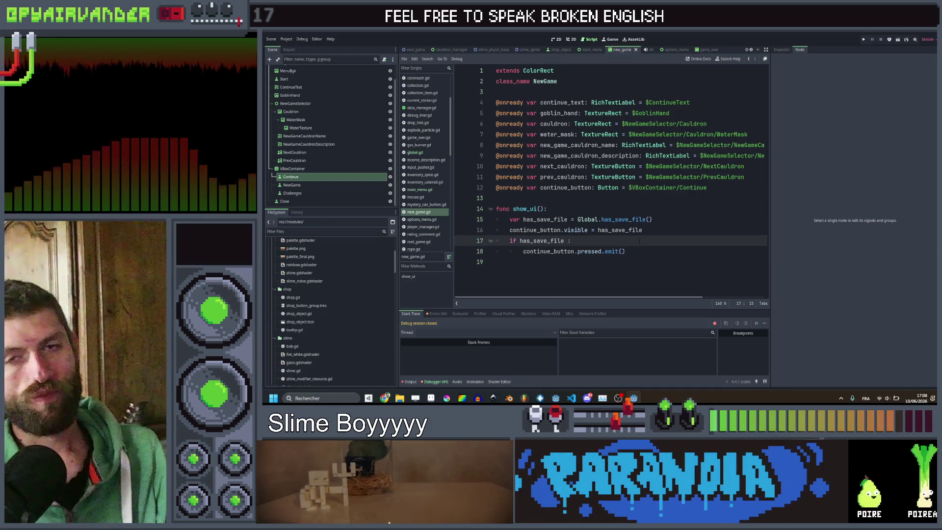
double_click(590, 251)
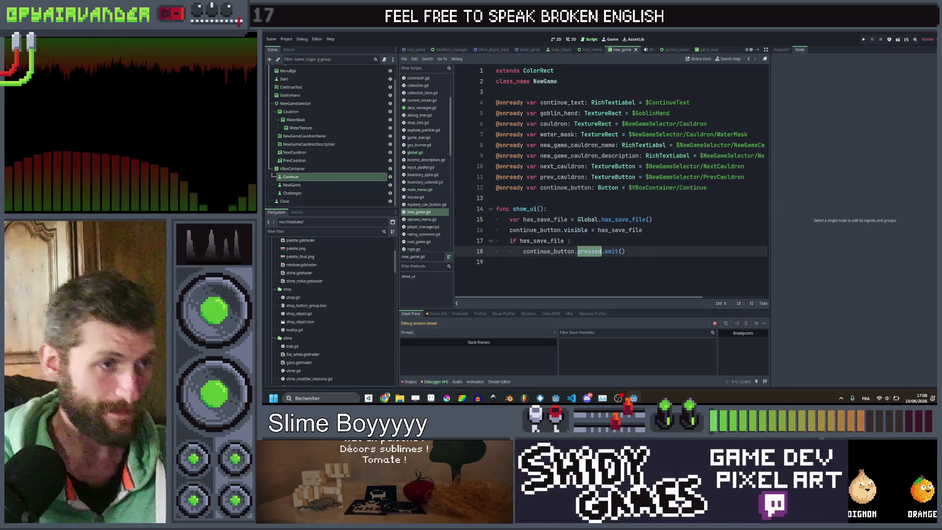
left_click(626, 252)
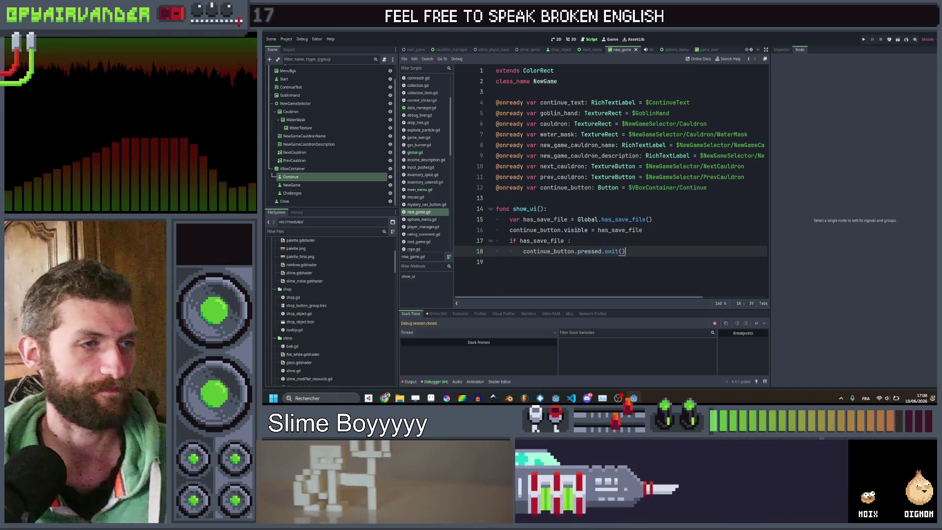
double_click(590, 251)
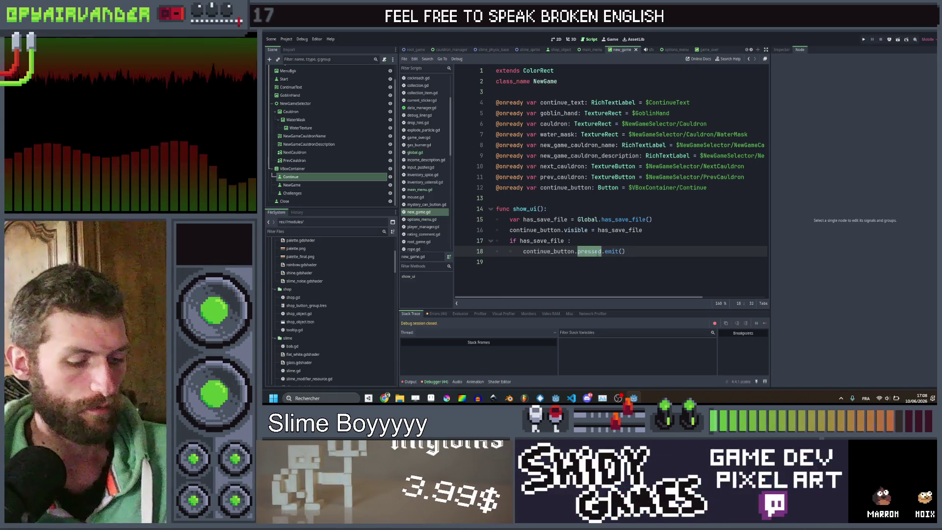
type("togg")
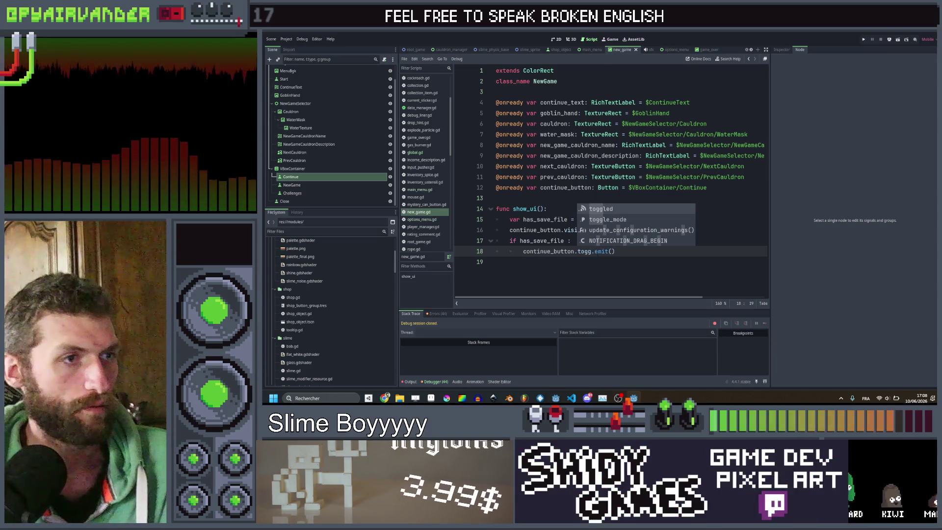
key("BackSpace")
key("BackSpace")
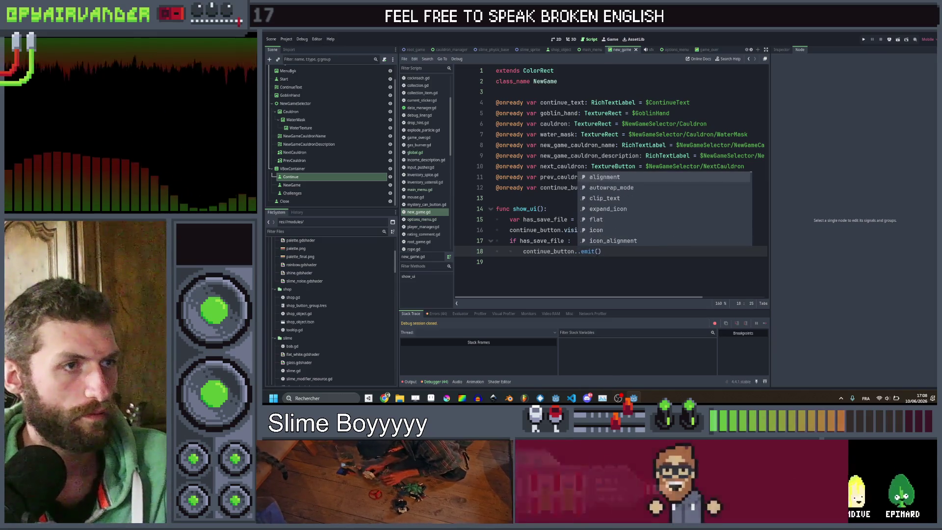
type("tog")
key("ctrl+z")
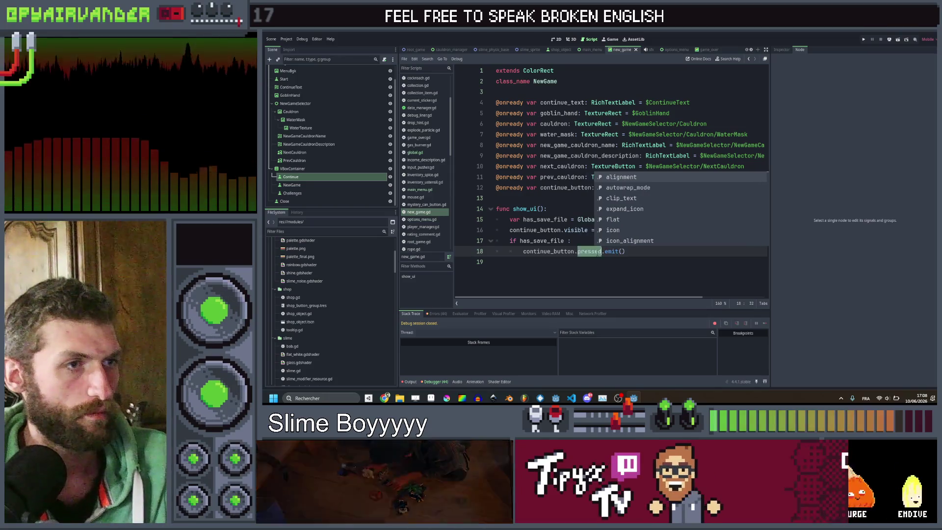
key("ctrl+z")
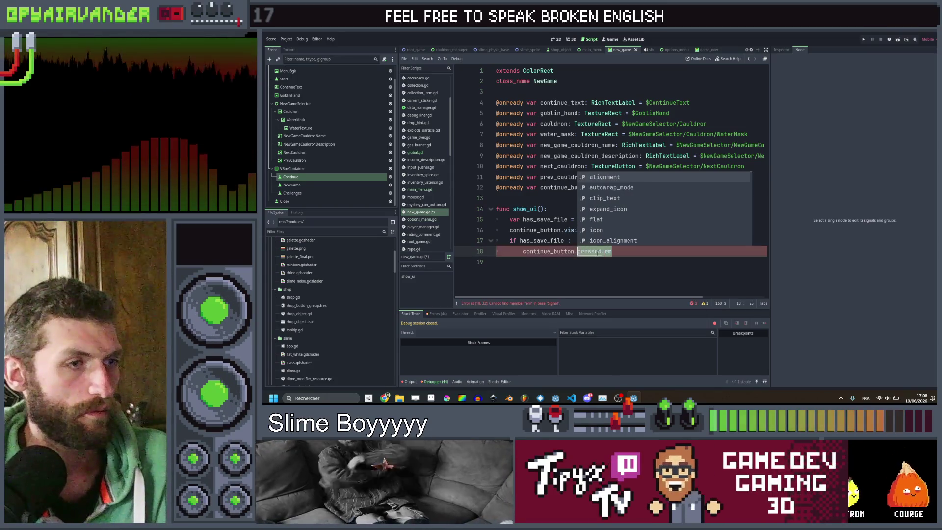
type("press")
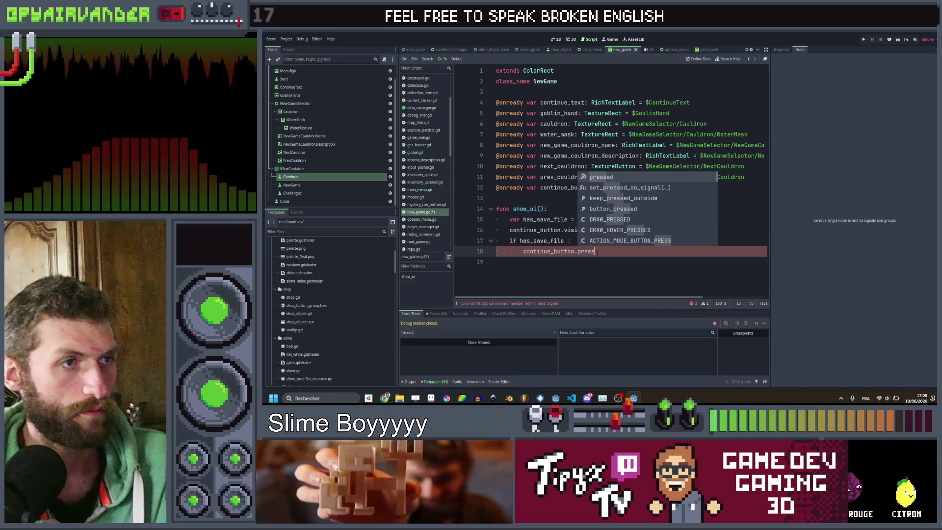
key("Down")
key("Down")
key("Down")
key("Return")
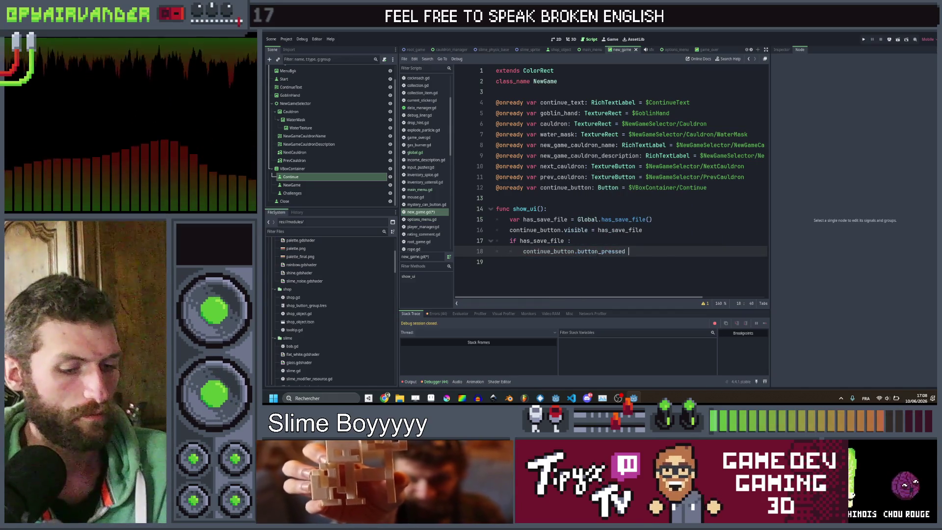
type("= true")
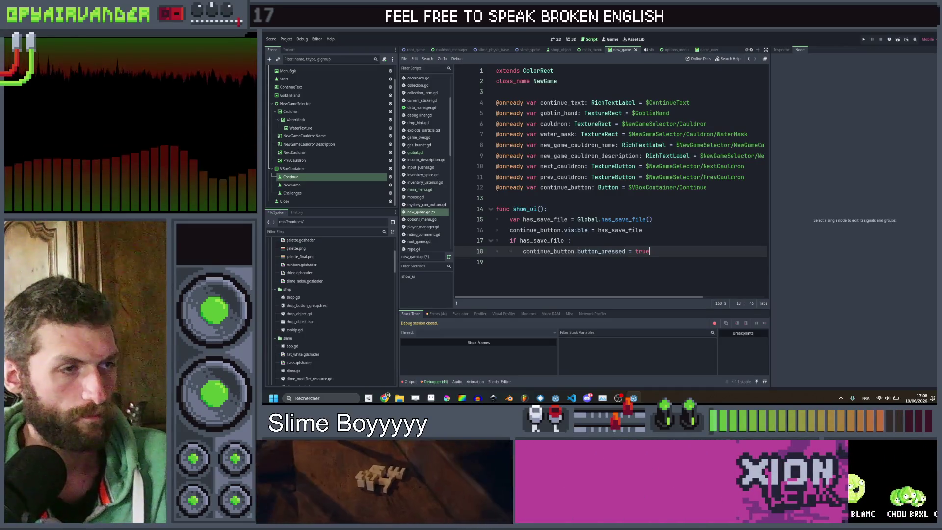
Add show_continue() under the save check plus an else branch with the pasted button_pressed line.
key("Return")
type("show")
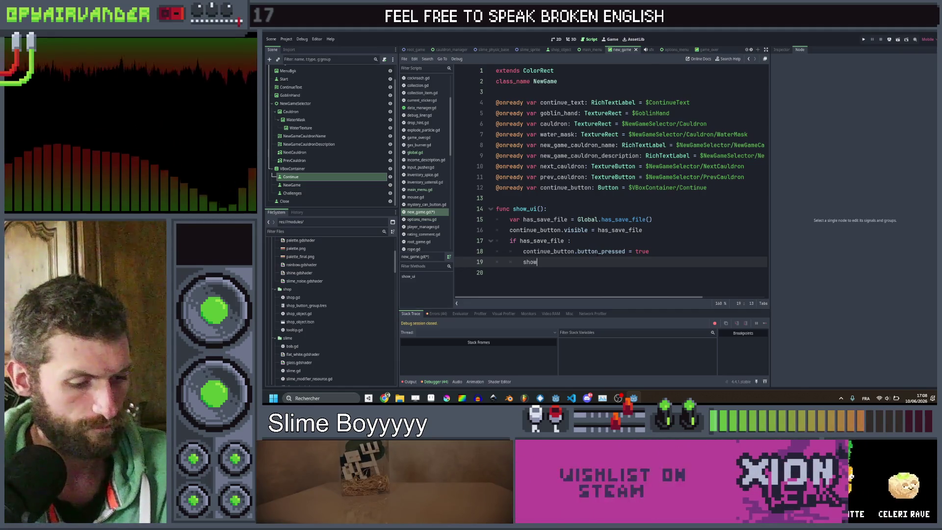
type("_continue(")
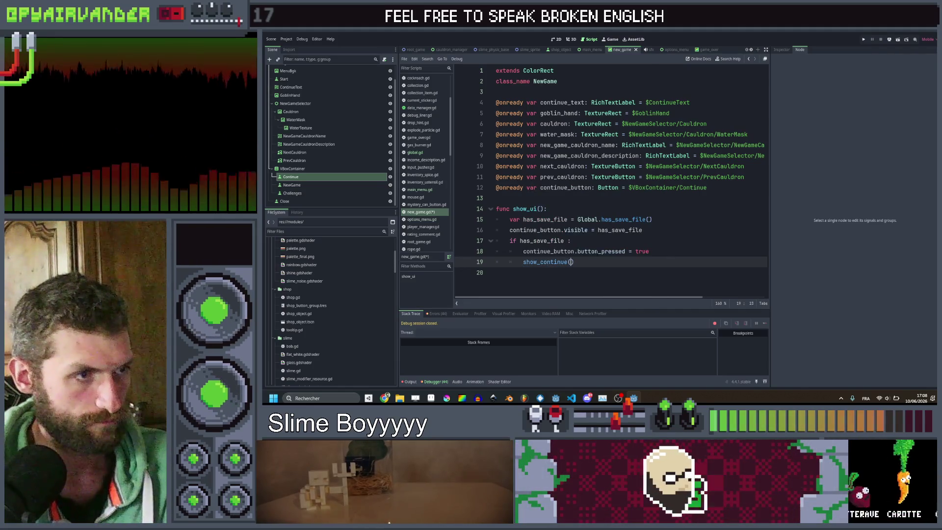
key("Return")
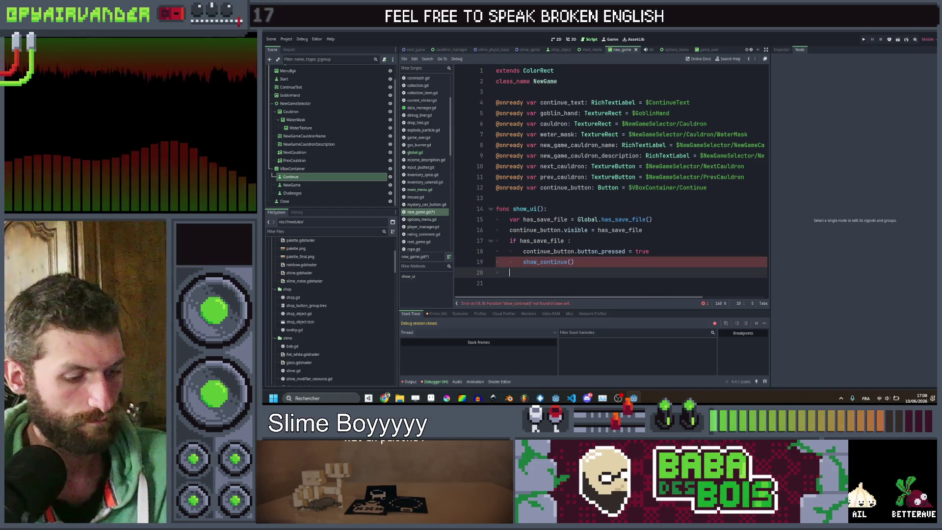
type("else:")
key("Return")
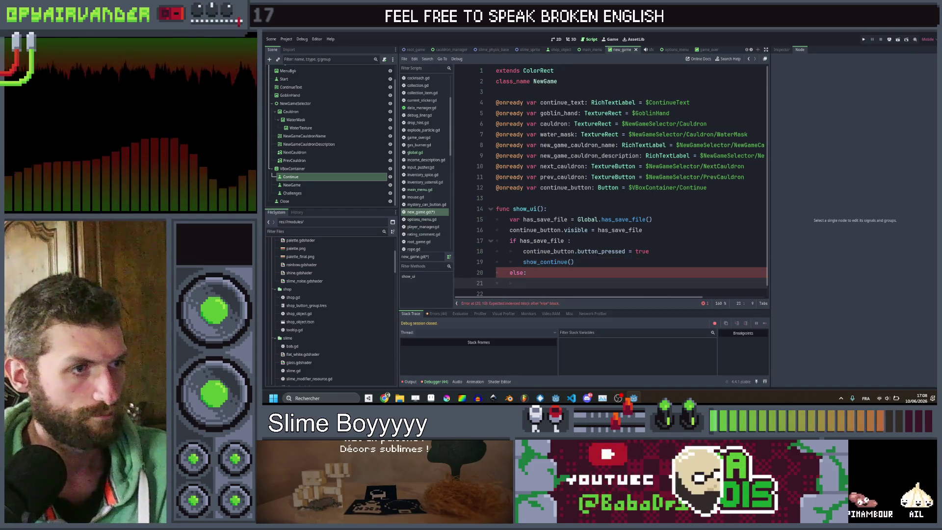
key("Up")
key("Up")
key("Up")
key("Down")
key("Down")
type("continue_button.button_pressed = true")
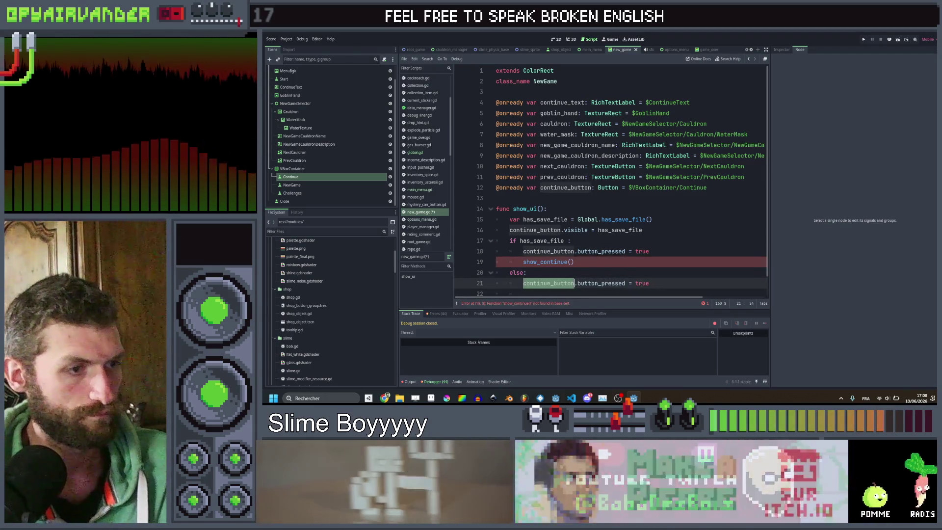
key("ctrl+shift+Right")
type("ne")
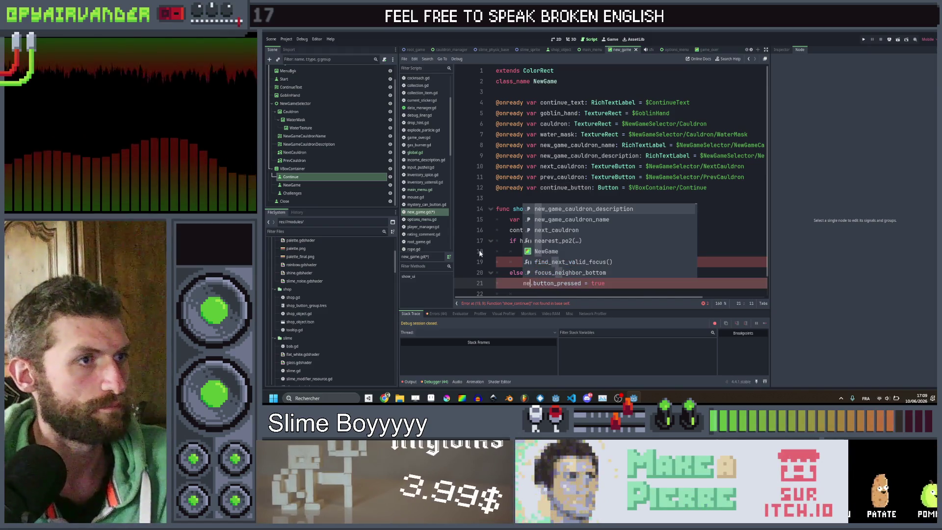
left_click_drag(295, 188, 540, 198, "ctrl")
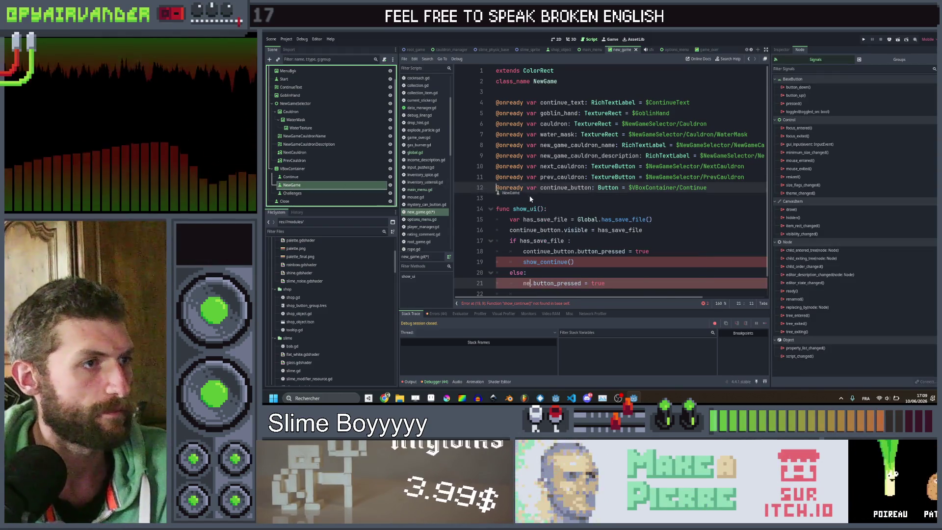
scroll(540, 198, "down", 1)
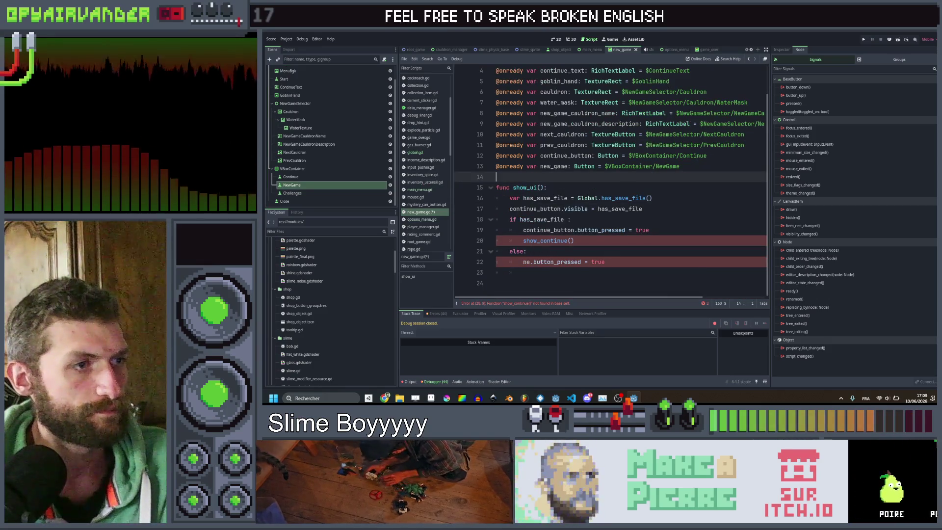
double_click(553, 166)
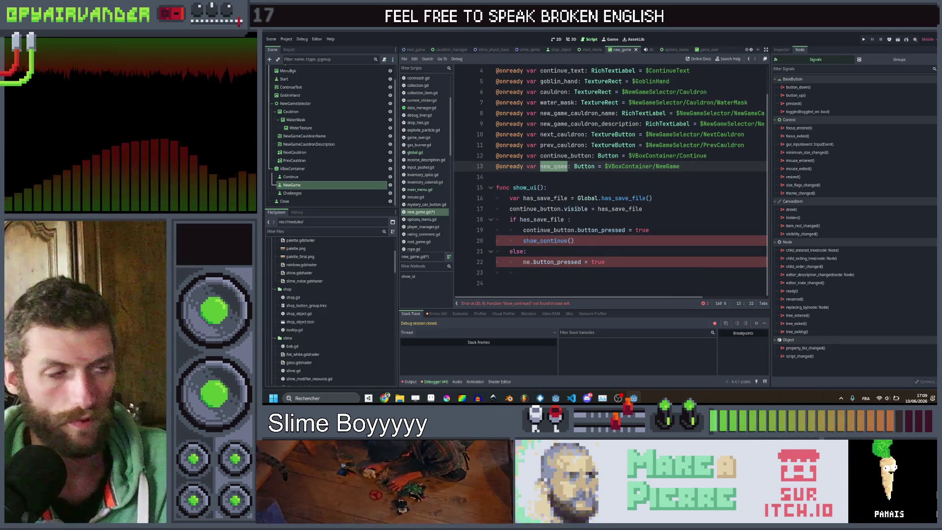
double_click(527, 262)
left_click(637, 252)
key("ctrl+s")
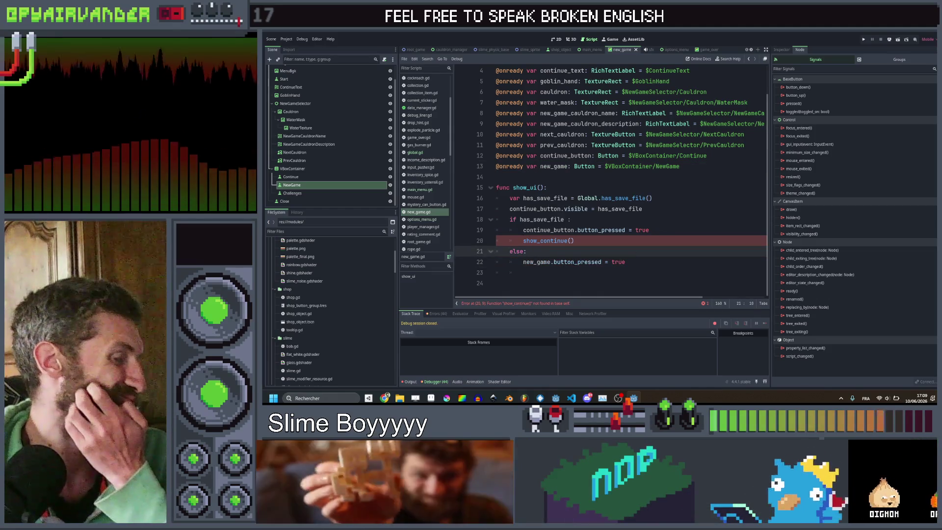
Delete the show_continue() call and start connecting the NewGame button's toggled signal.
left_click(585, 242)
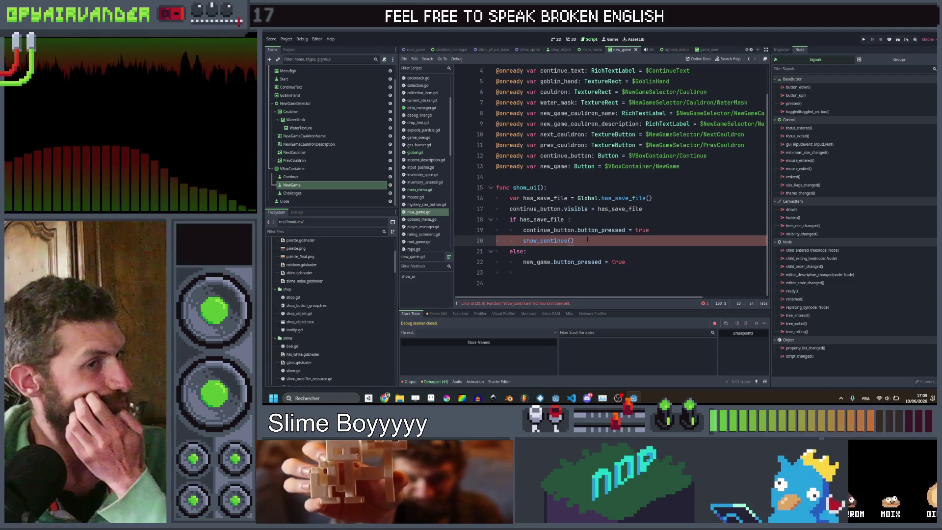
mouse_move(613, 232)
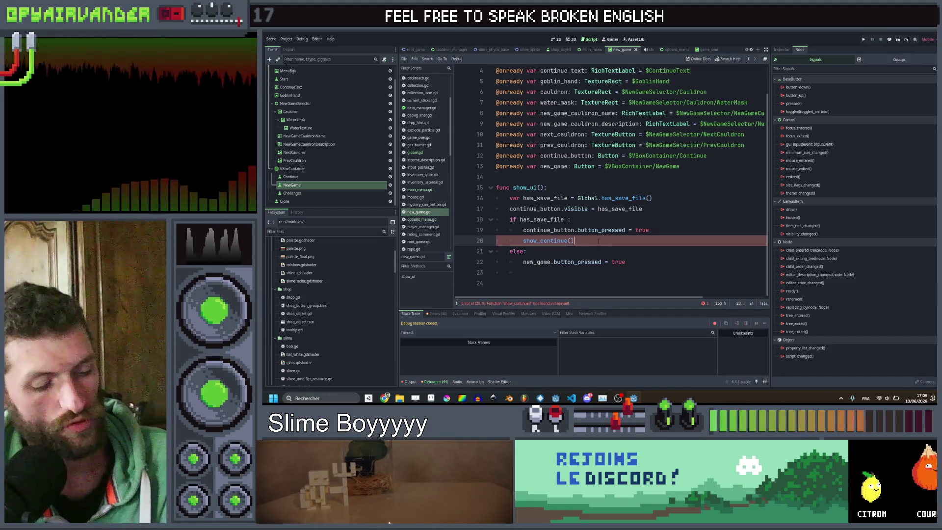
key("ctrl+shift+k")
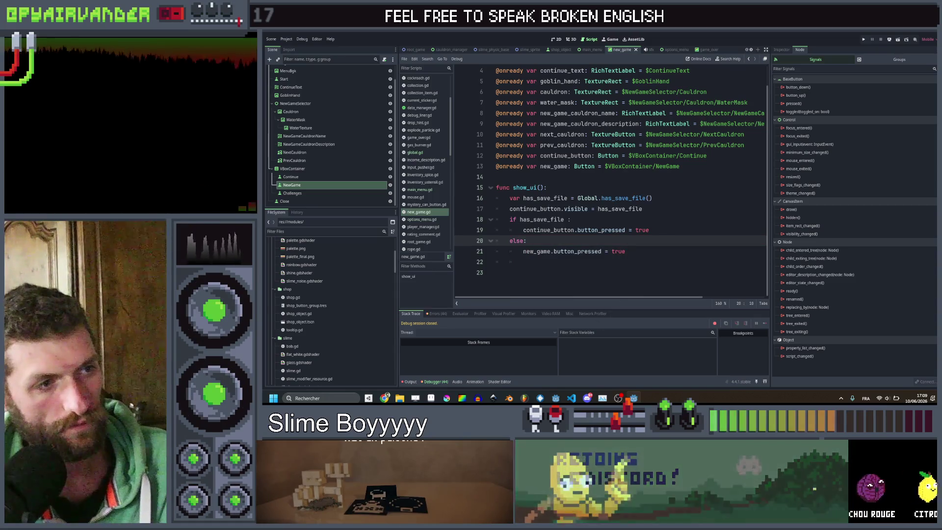
left_click(616, 263)
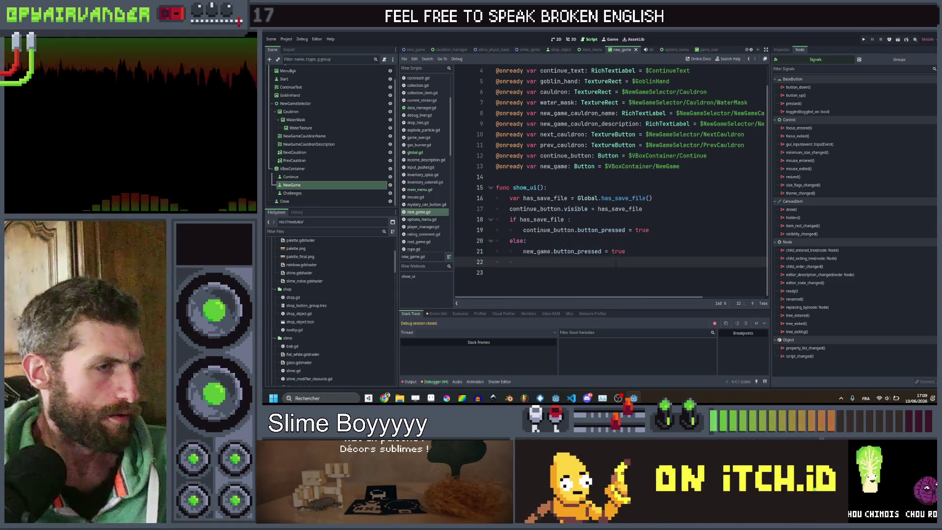
scroll(616, 264, "up", 1)
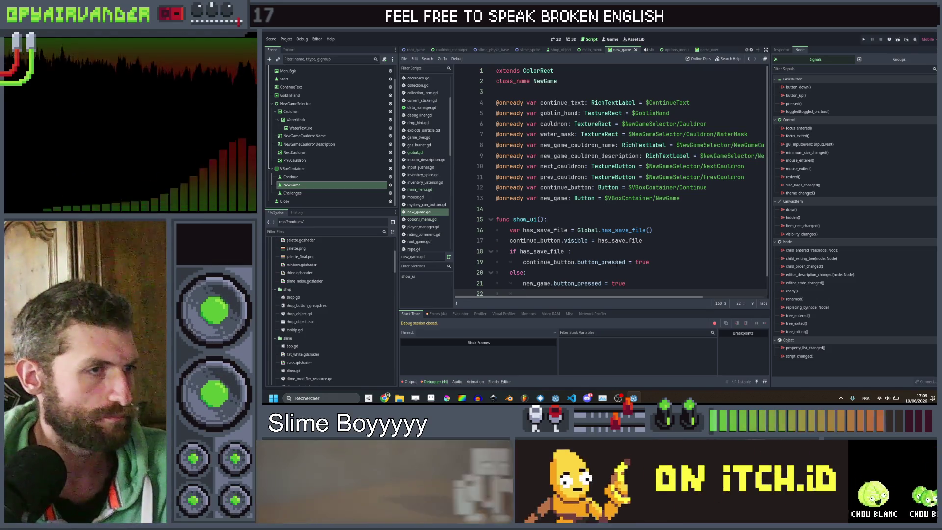
scroll(616, 264, "down", 1)
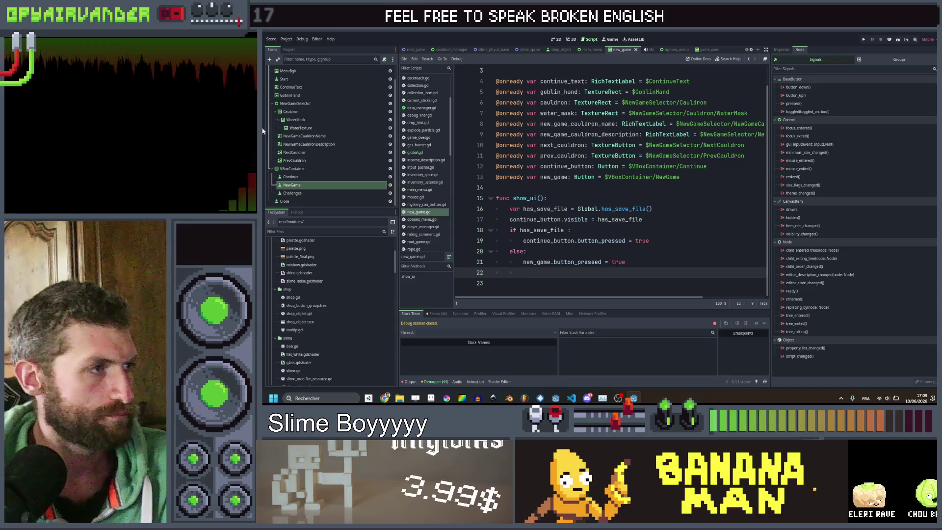
double_click(818, 112)
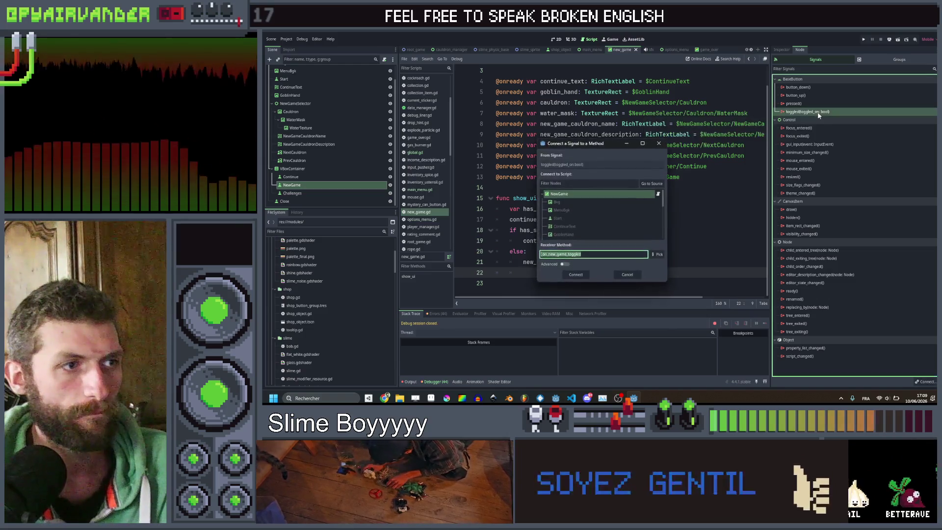
Connect the toggled signals of NewGame, Continue and Challenges to new handler functions.
left_click(577, 276)
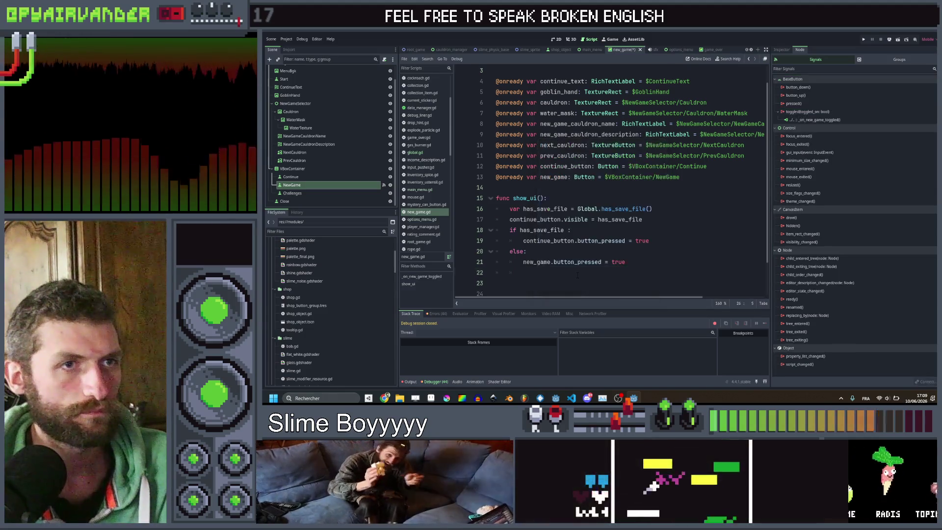
left_click(295, 178)
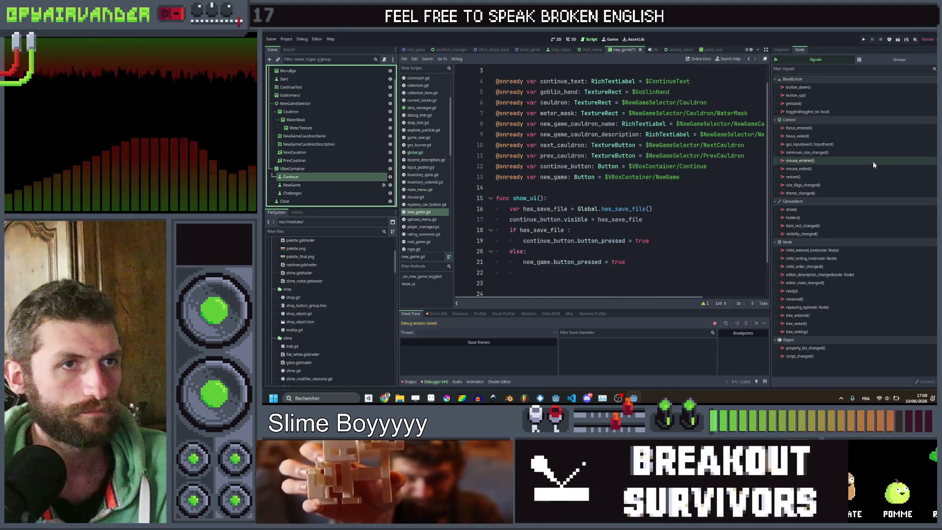
double_click(789, 111)
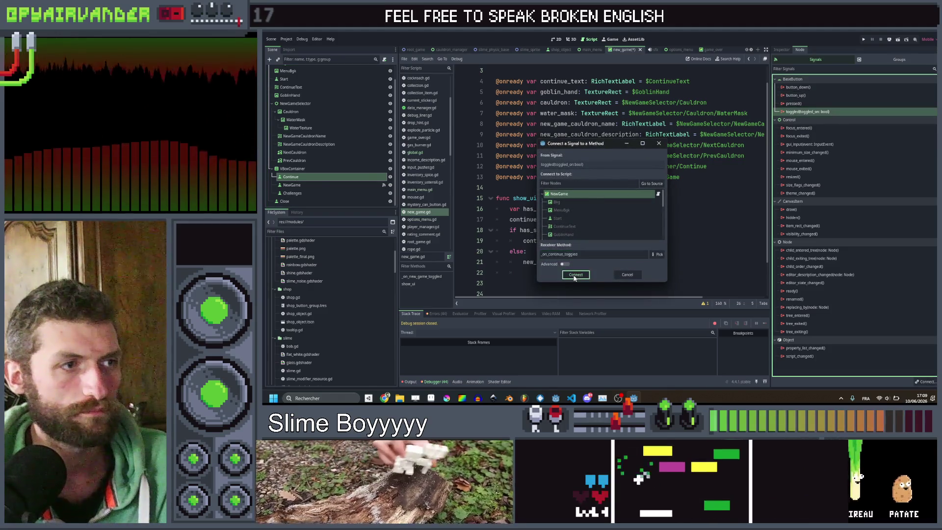
left_click(572, 273)
left_click(310, 192)
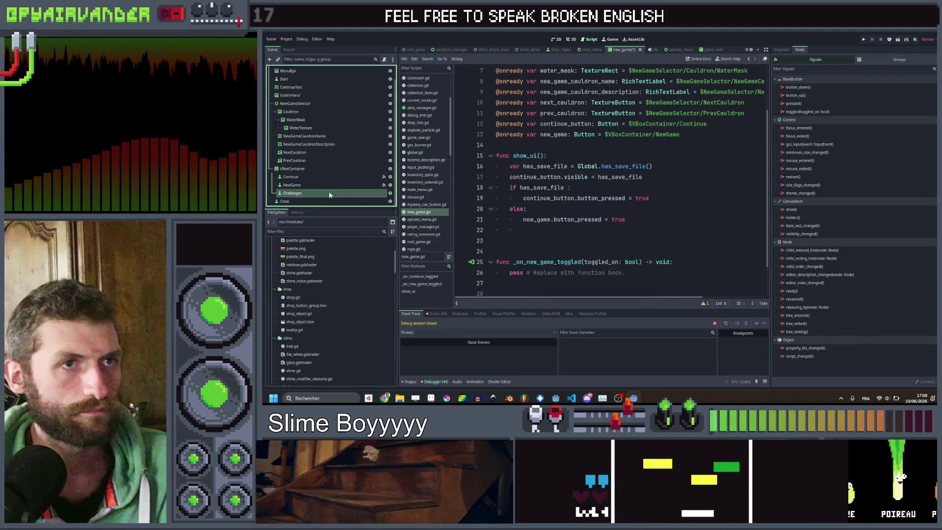
double_click(849, 110)
left_click(576, 271)
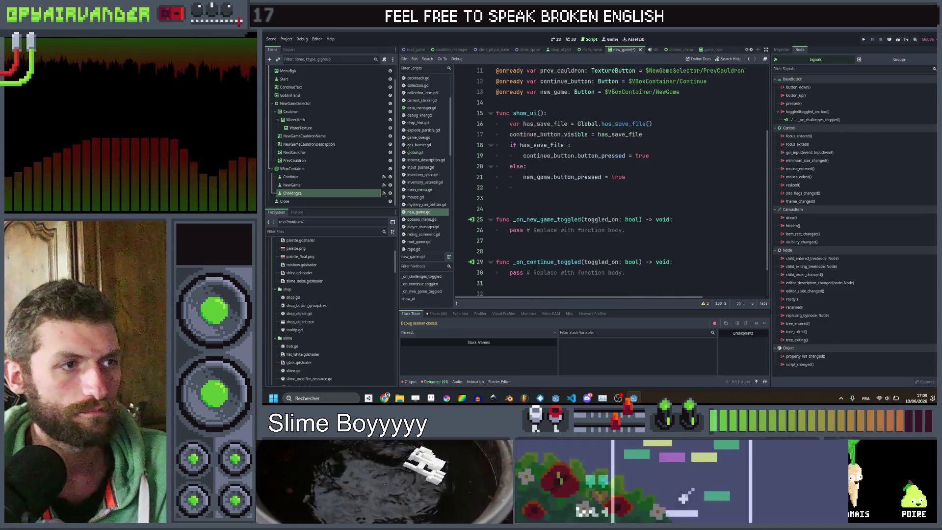
Start _on_new_game_toggled's body with 'goblin_hand.position.y = new'.
scroll(611, 182, "up", 1)
left_click_drag(626, 220, 568, 219)
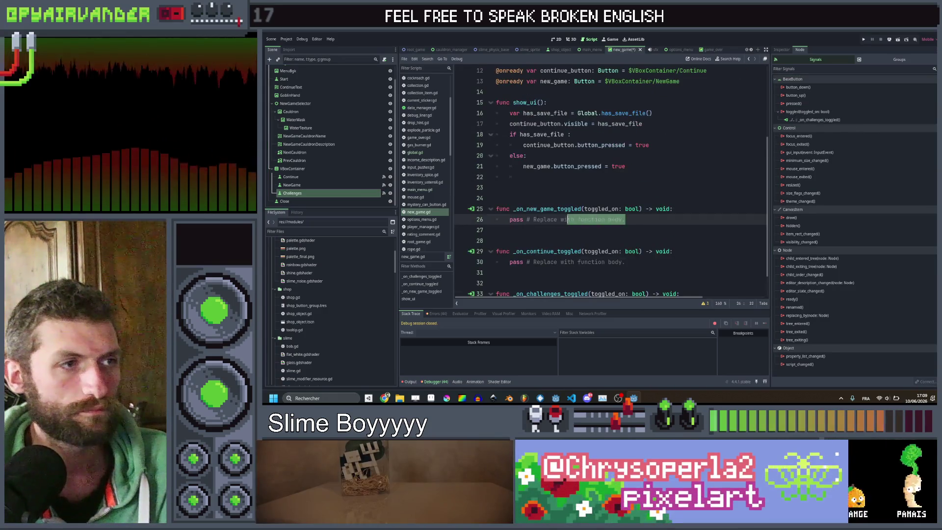
scroll(608, 182, "up", 2)
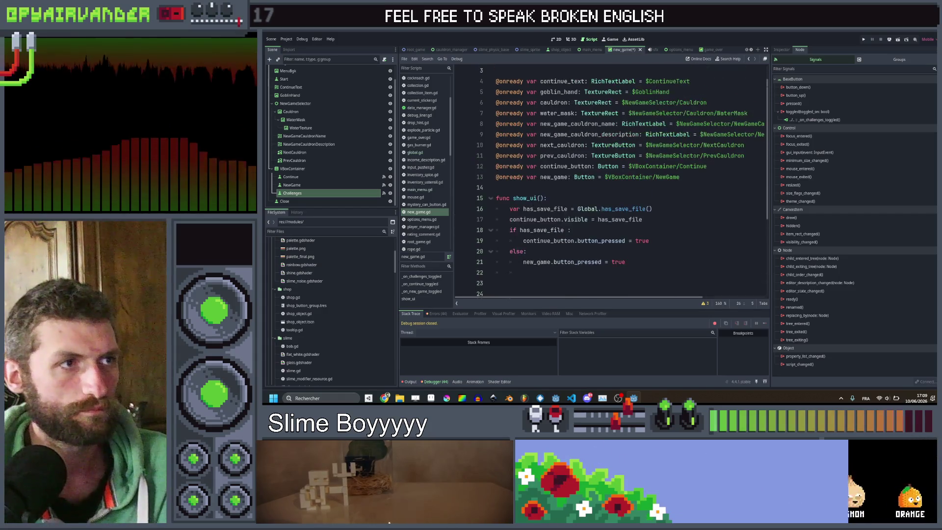
type("goblin_hand")
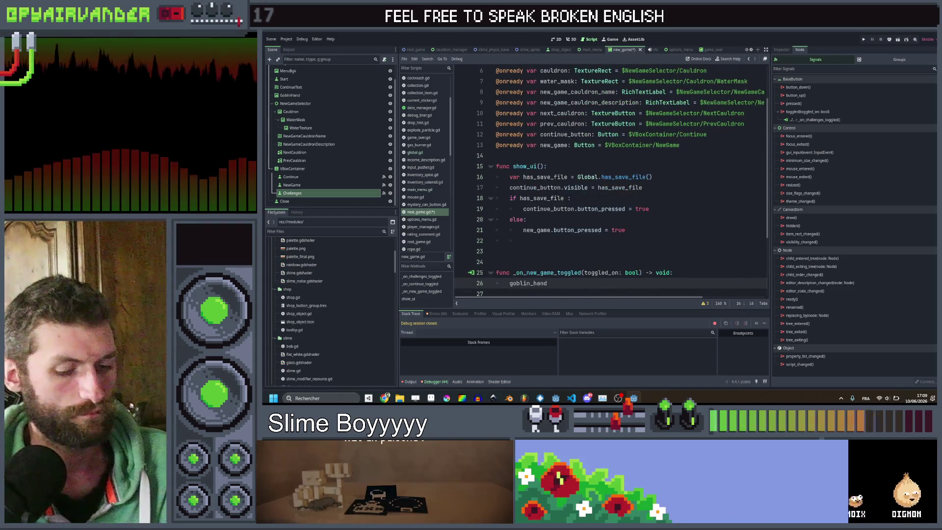
type(".pos")
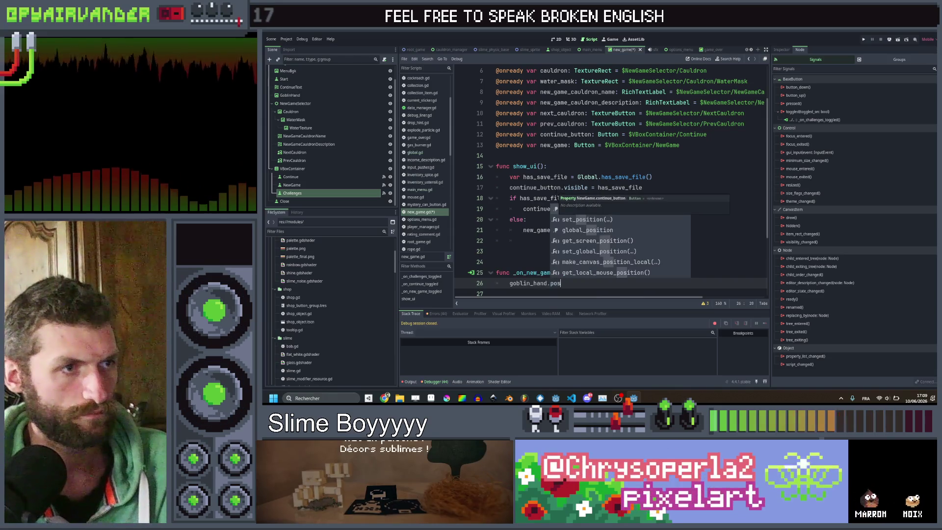
type("ition.y = new")
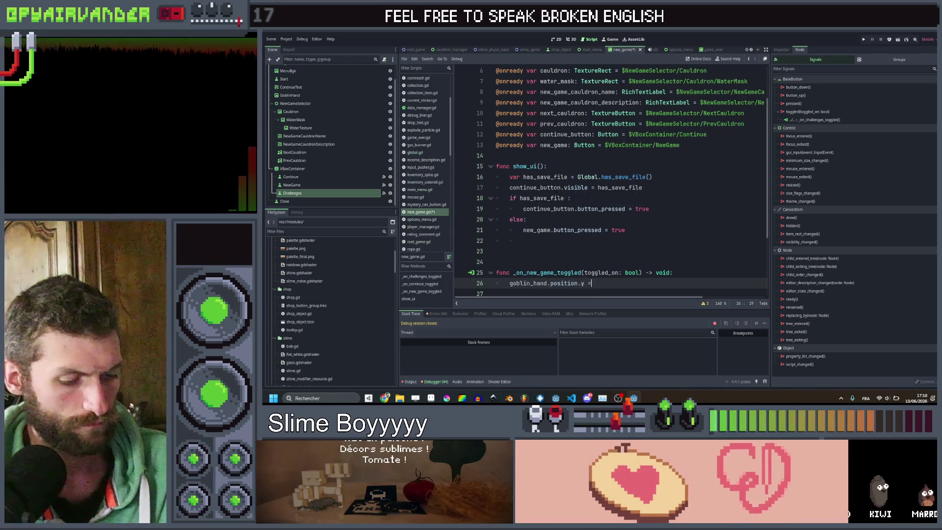
Make the line goblin_hand.global_position.y = new_game.global_position.y and save.
key("Return")
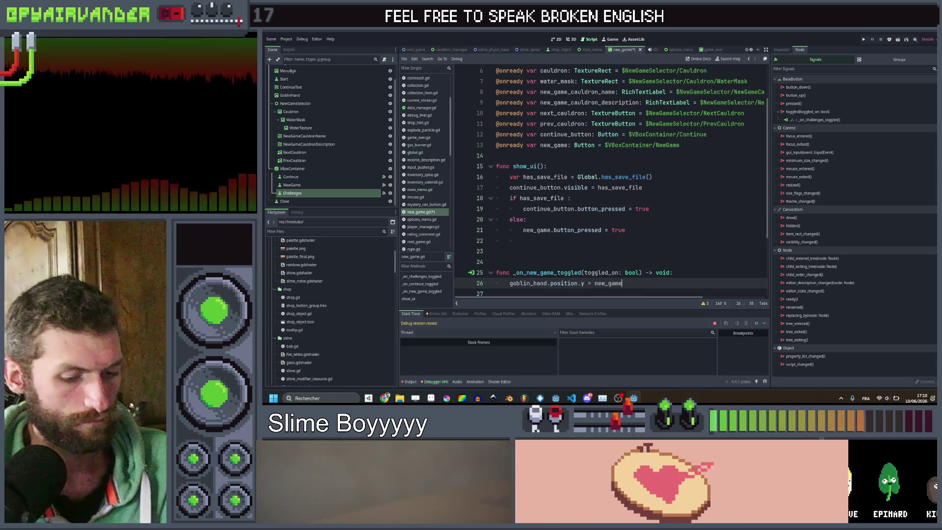
type(".position.y")
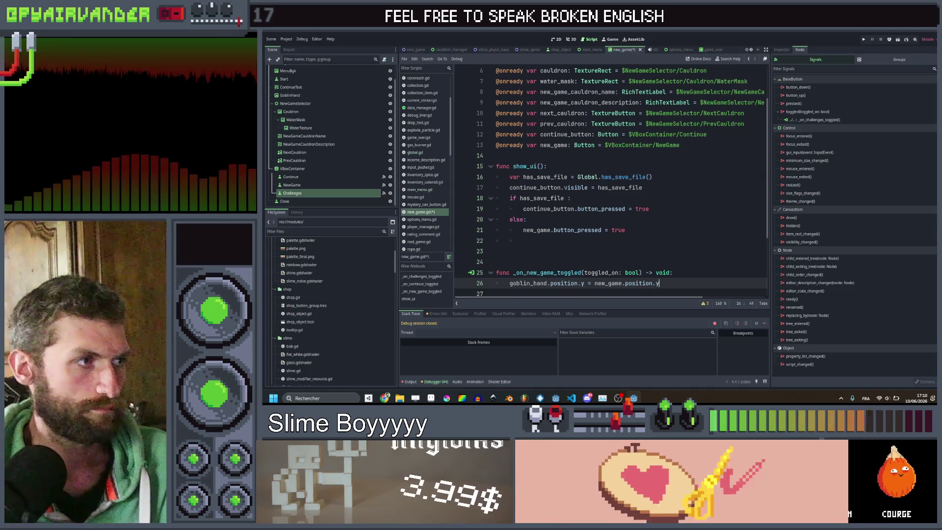
double_click(565, 283)
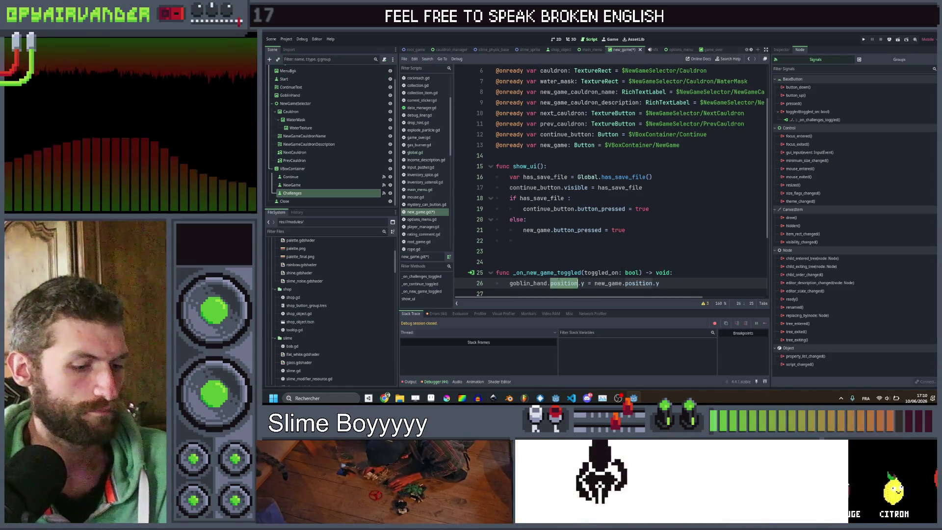
type("glb")
key("Return")
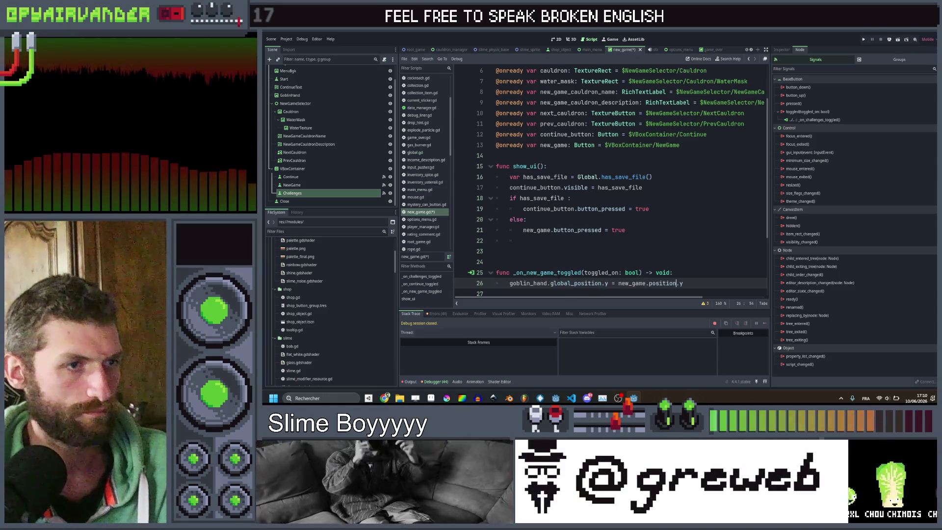
key("ctrl+shift+Left")
key("ctrl+s")
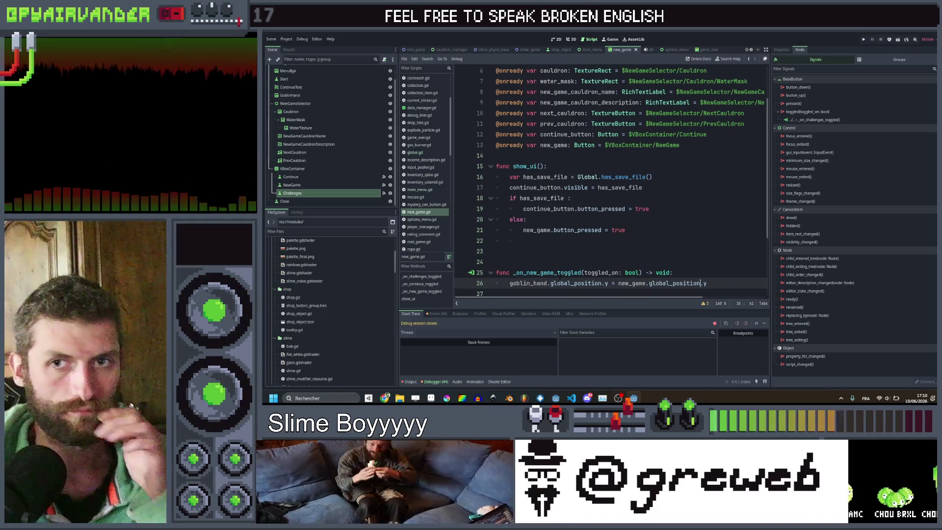
Copy the goblin hand positioning line into _on_continue_toggled in place of pass.
scroll(611, 181, "down", 1)
scroll(684, 208, "down", 1)
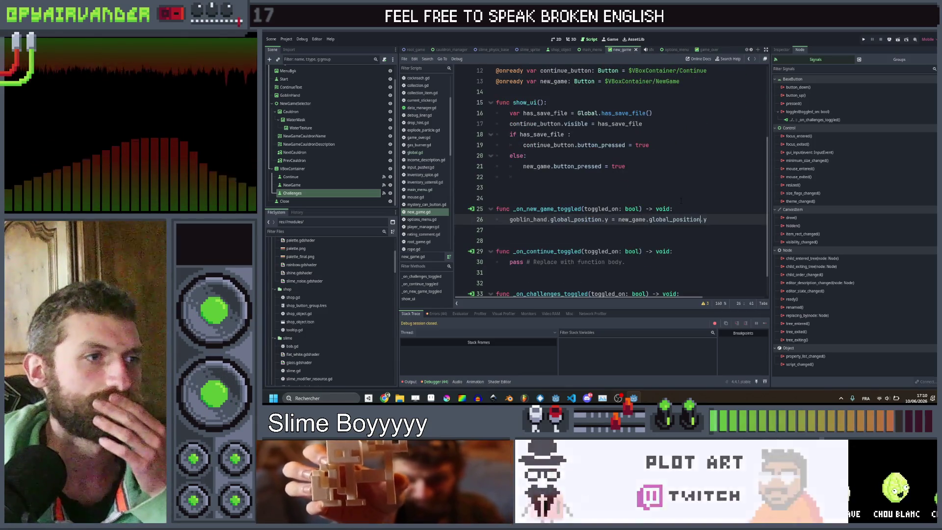
scroll(717, 214, "down", 1)
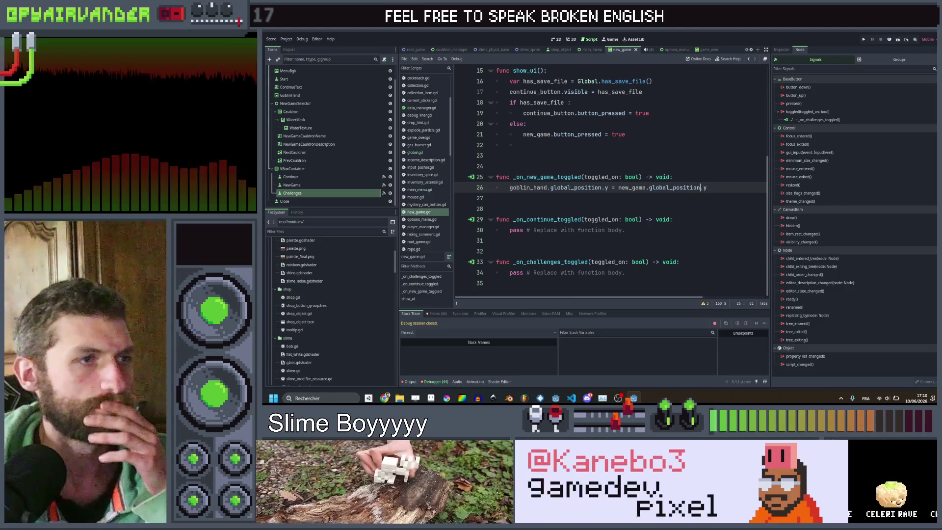
left_click_drag(711, 187, 510, 187)
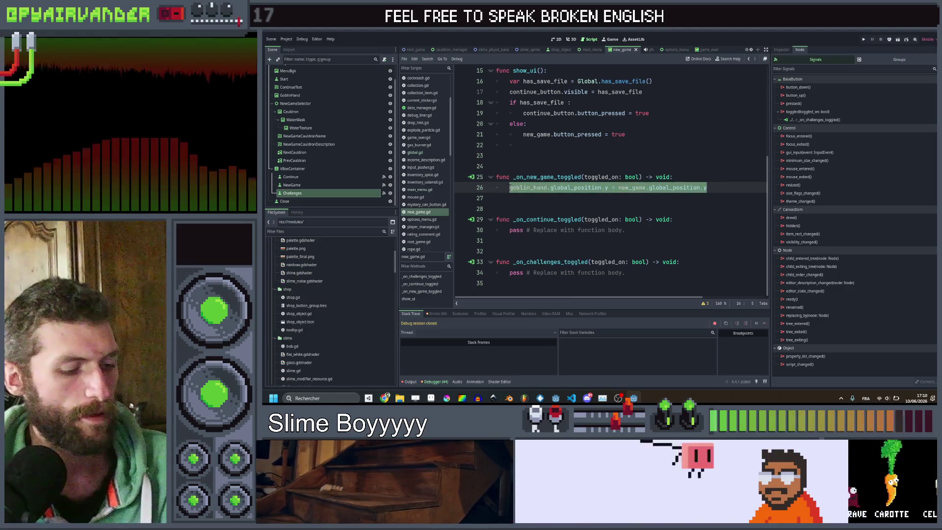
key("ctrl+c")
left_click(552, 230)
key("ctrl+v")
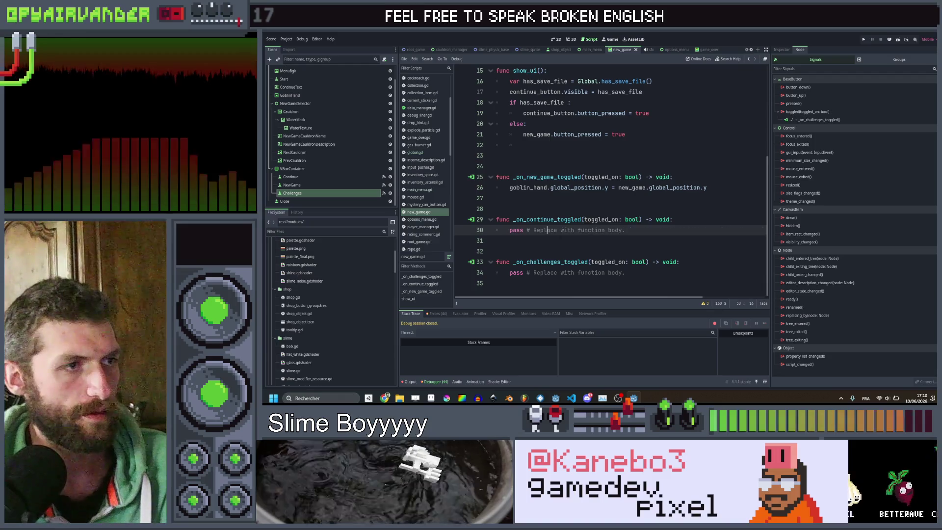
left_click_drag(638, 230, 497, 230)
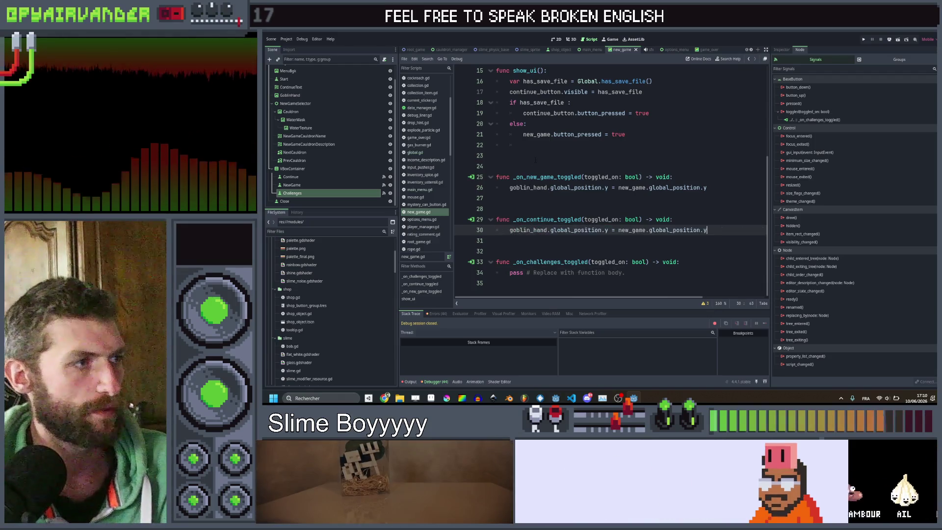
scroll(535, 159, "up", 5)
left_click_drag(317, 192, 584, 209)
scroll(584, 209, "down", 5)
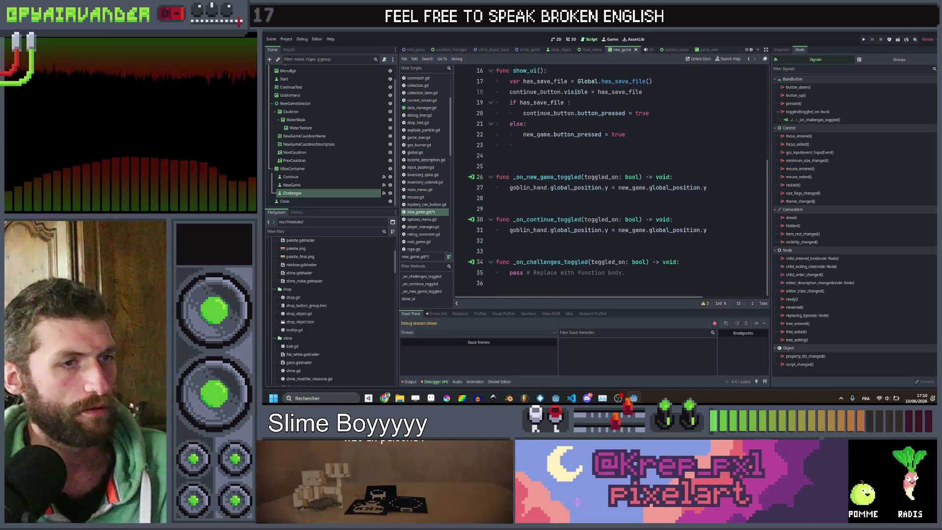
double_click(632, 230)
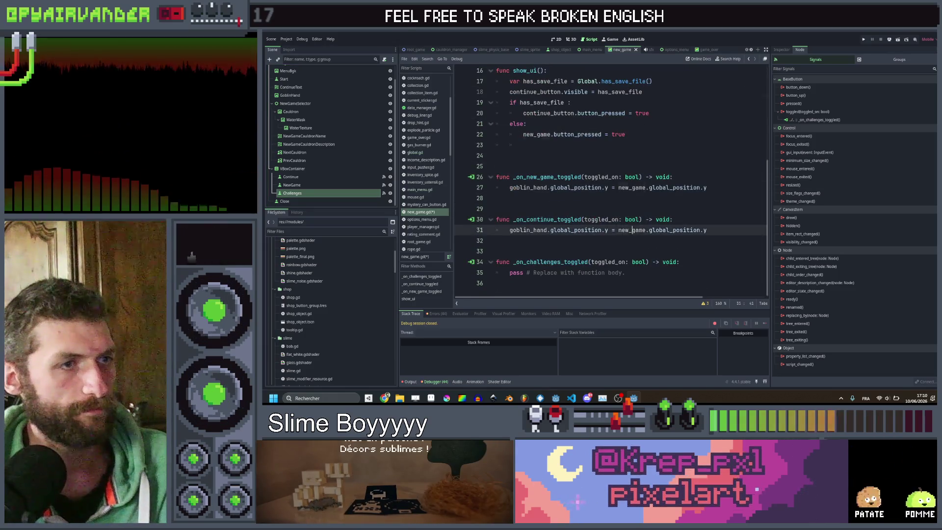
Add an 'if not toggled_on: return' guard to the new-game, continue and challenges toggle handlers.
left_click(679, 177)
key("Return")
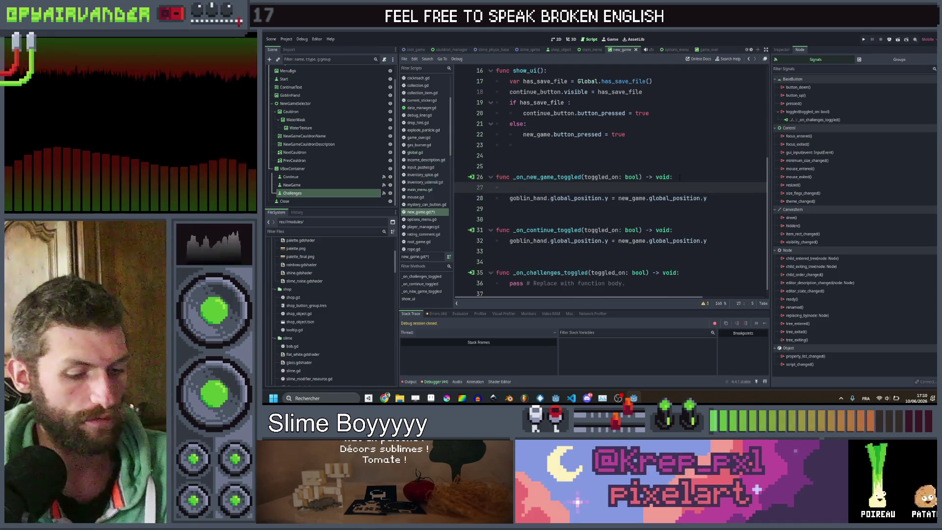
type("if to")
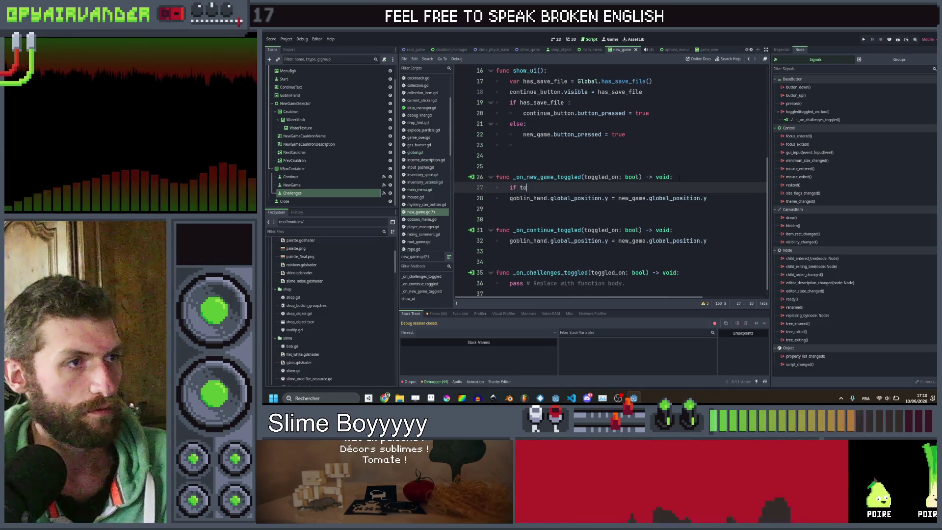
type("not toggled_on : return")
key("Return")
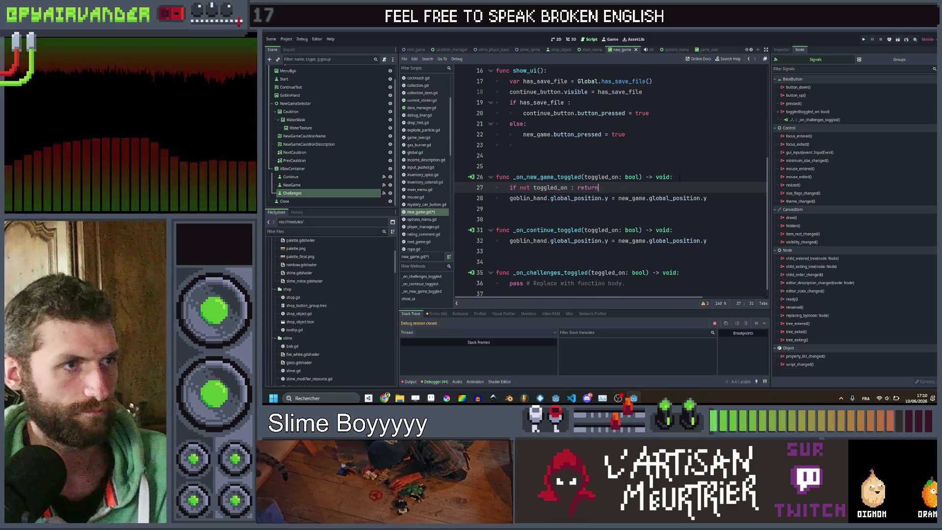
left_click(619, 241)
key("ctrl+v")
scroll(613, 276, "down", 1)
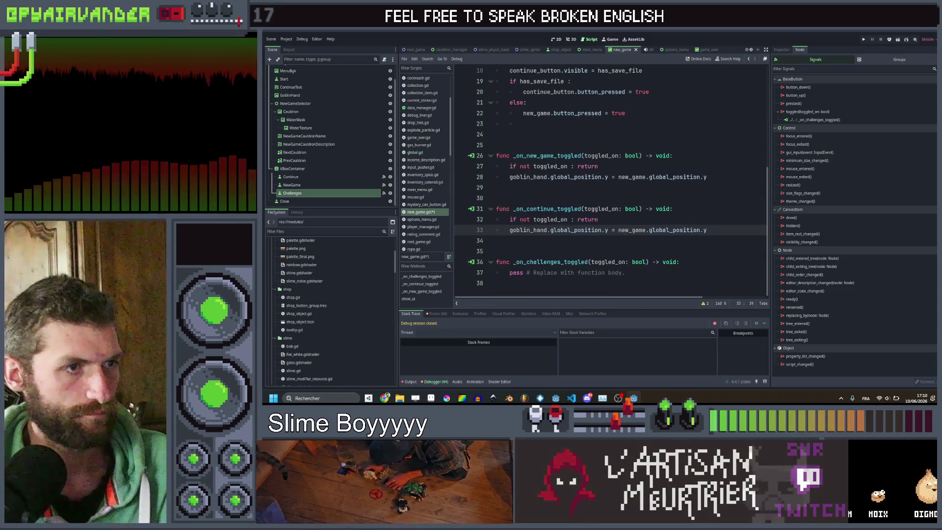
left_click(614, 273)
key("ctrl+v")
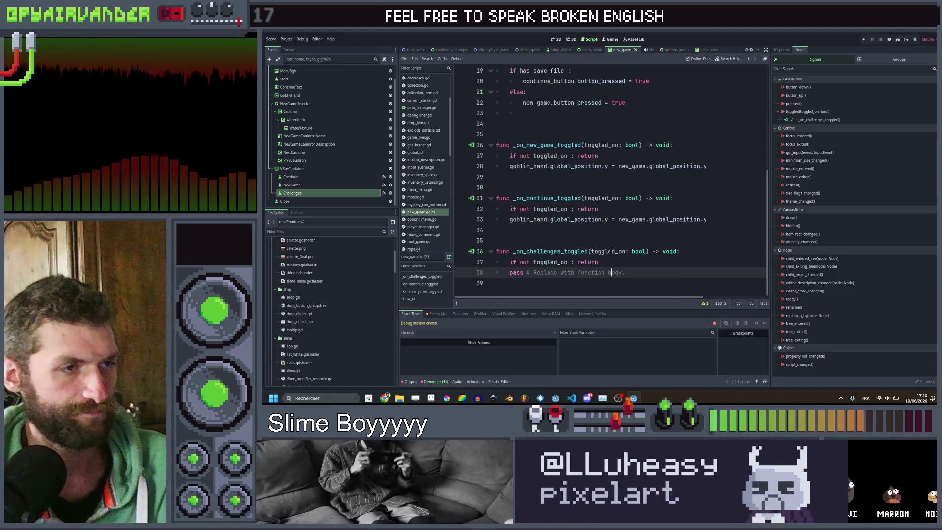
Move return onto its own line in the continue and new-game guards.
left_click(577, 208)
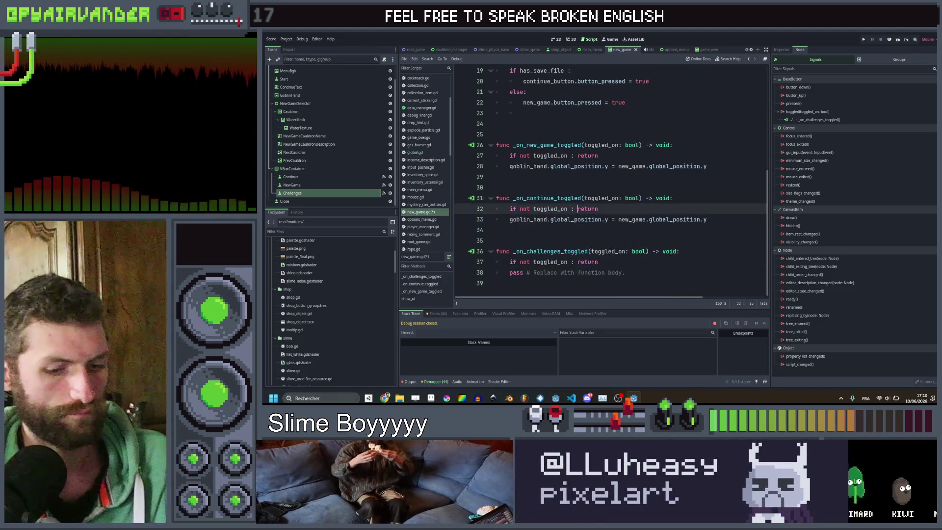
key("Return")
left_click(577, 155)
key("Return")
Start a new_game.modulate line just before the new-game handler's return.
left_click(578, 155)
key("Return")
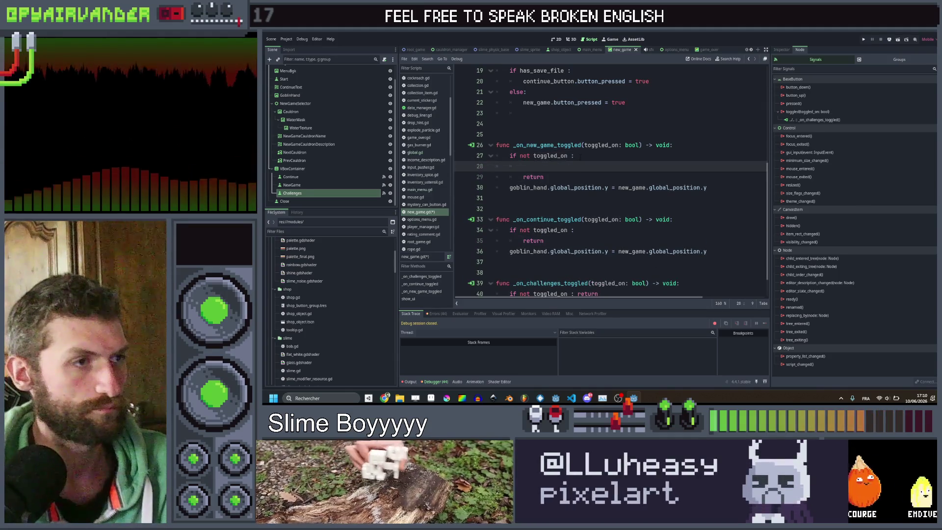
type("new_game.")
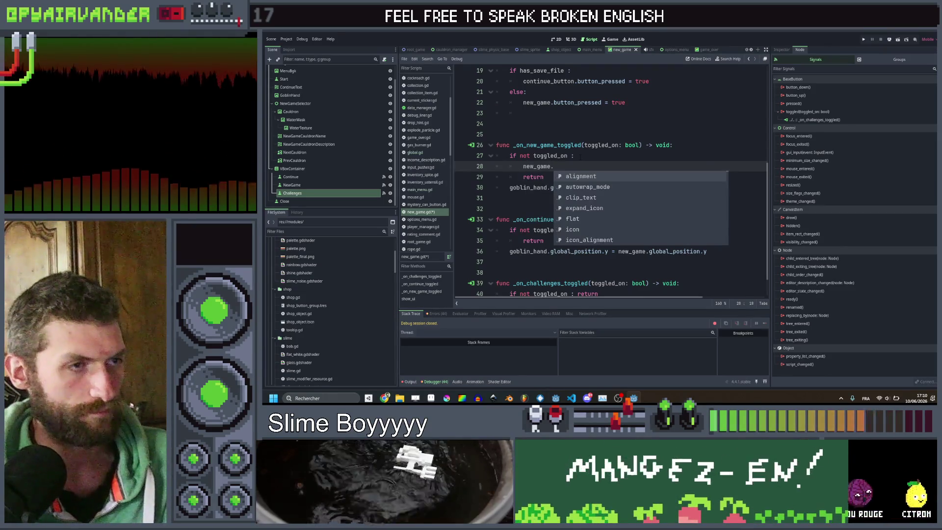
type("mo")
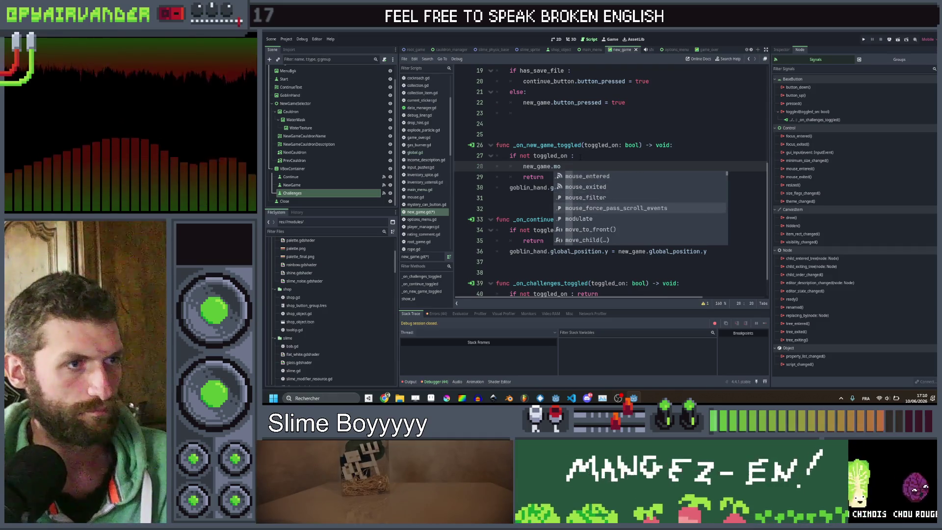
key("Down")
key("Return")
left_click(312, 187)
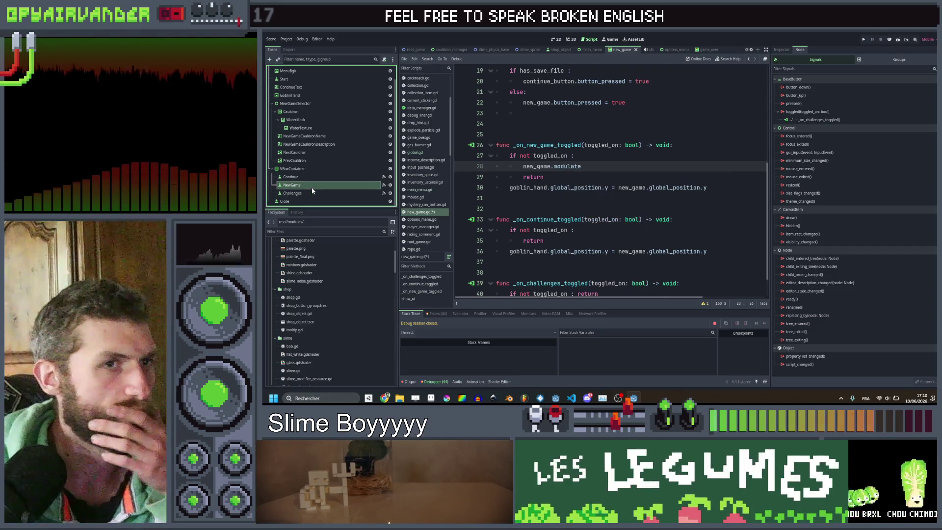
Check NewGame's Modulate, then complete new_game.modulate = Color(0.27,0.27,0.27) and copy that statement.
left_click(783, 50)
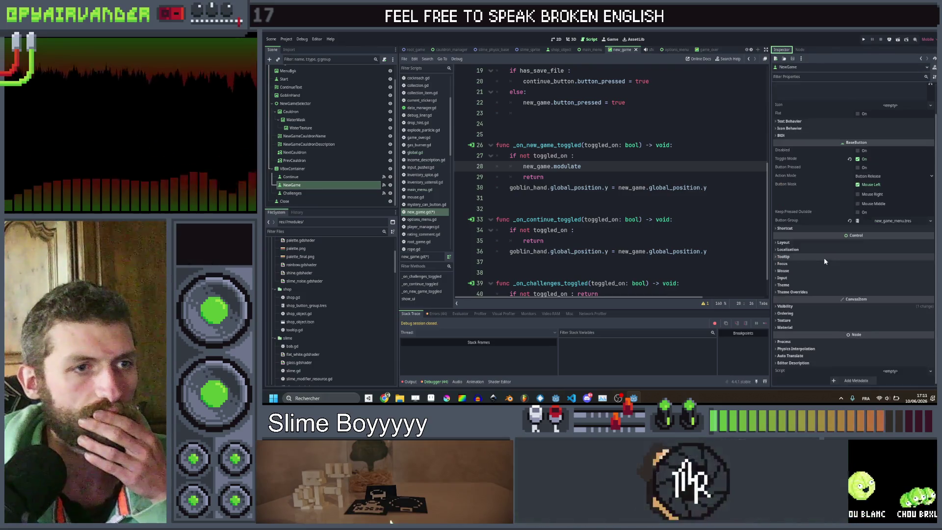
left_click(796, 309)
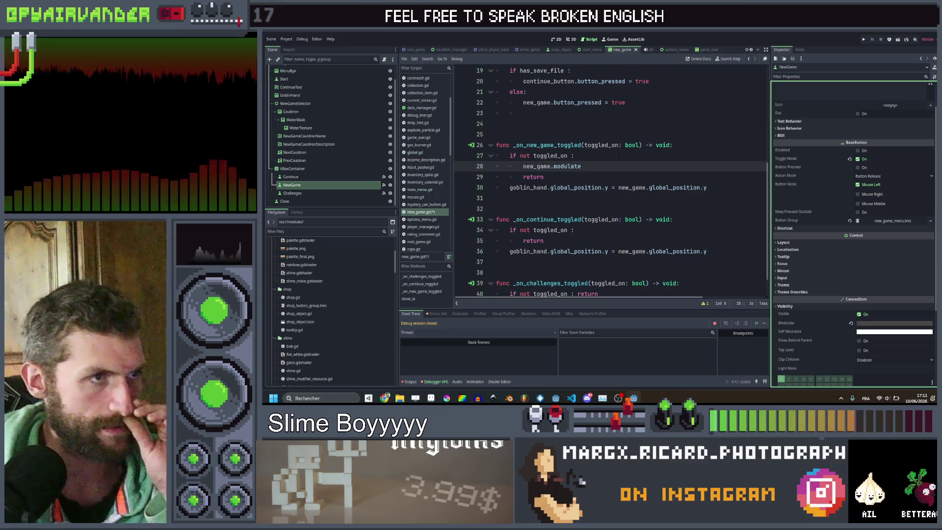
left_click(617, 165)
type("= ")
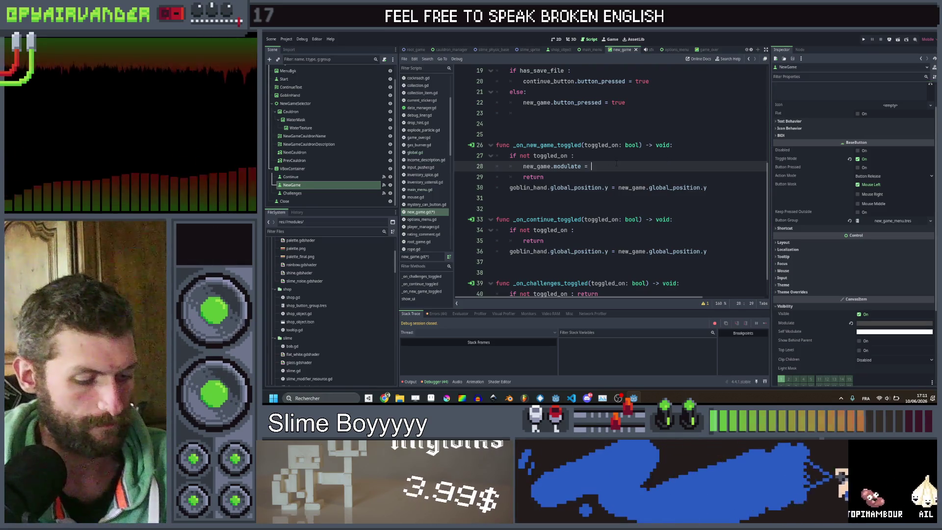
type("Color(0.27")
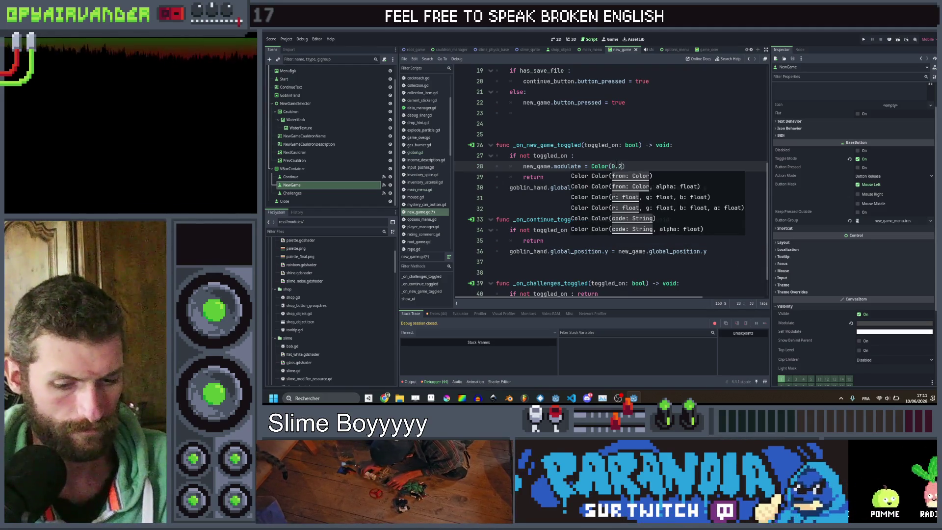
type(",0.27,0.27")
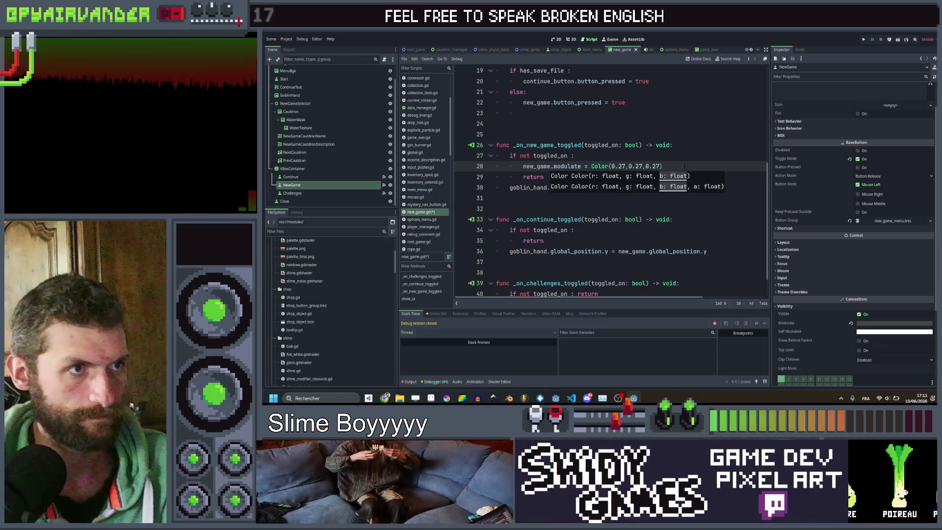
left_click_drag(684, 167, 591, 166)
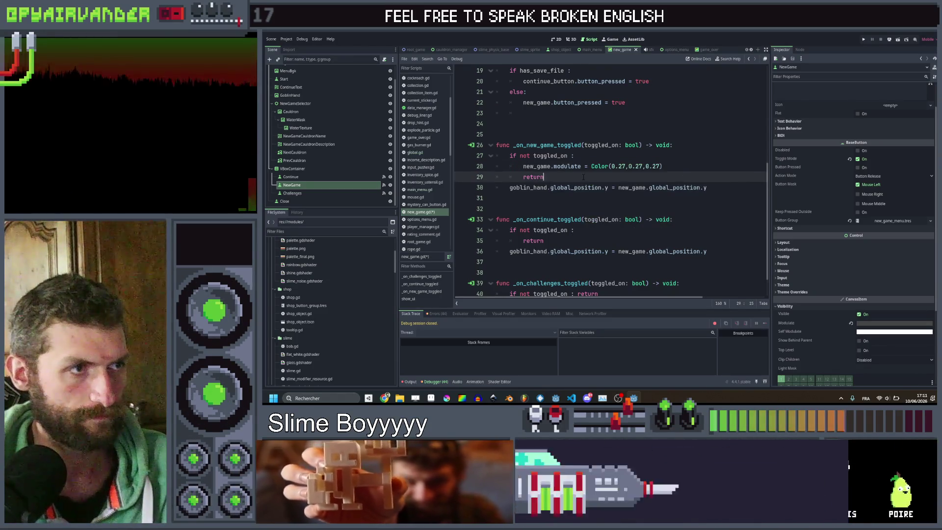
left_click_drag(662, 167, 523, 166)
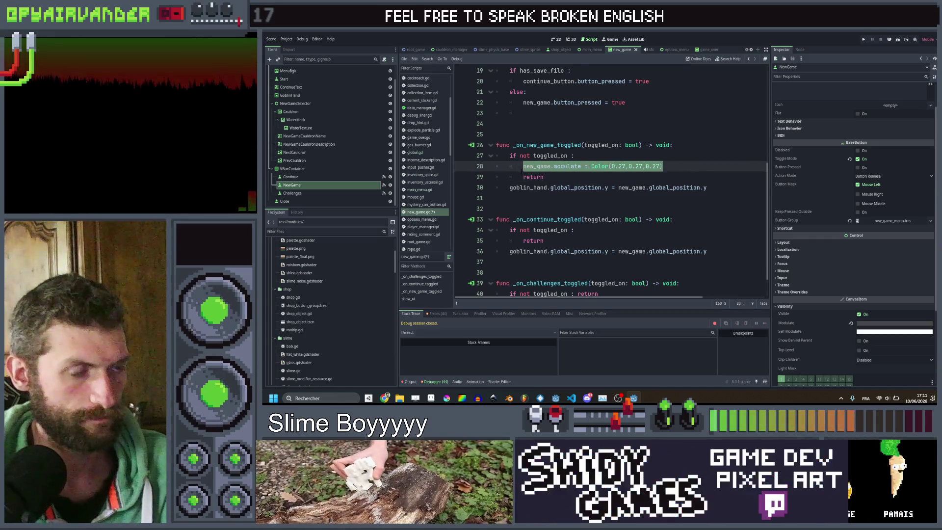
key("ctrl+c")
In the new-game handler, add a line after return resetting new_game.modulate to Color.WHITE.
left_click(567, 188)
key("ctrl+v")
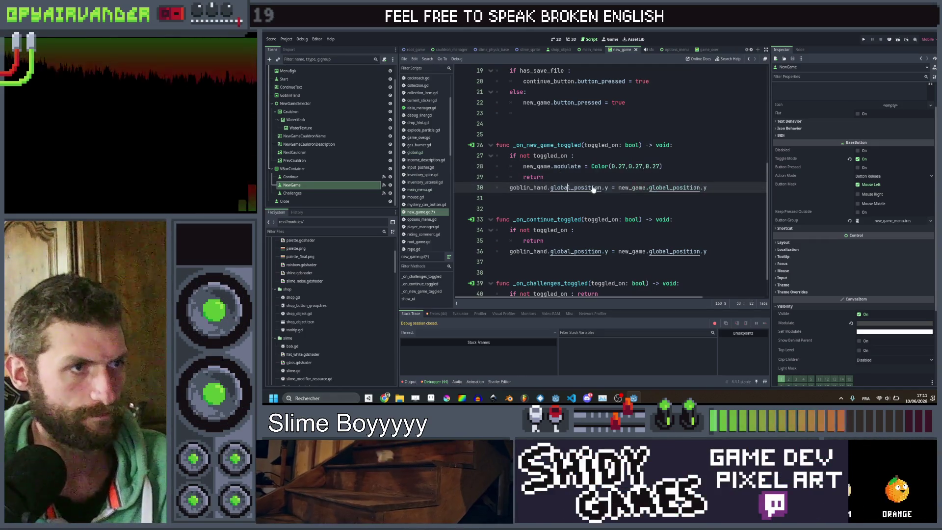
left_click(584, 176)
key("Return")
key("ctrl+v")
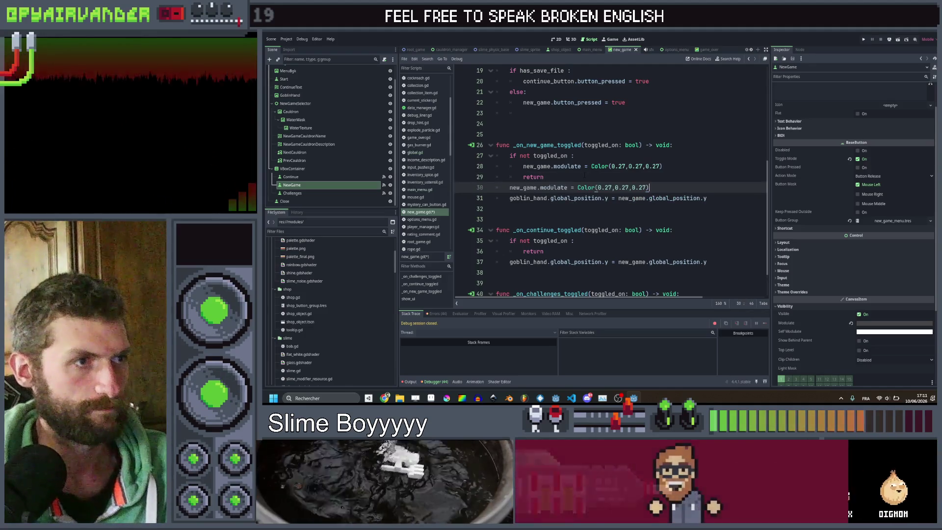
left_click_drag(646, 188, 598, 188)
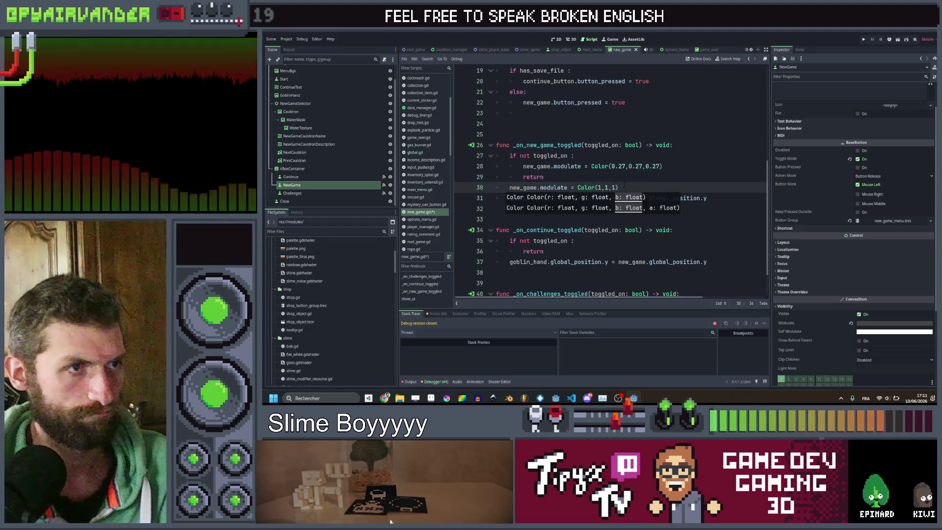
left_click_drag(618, 188, 599, 188)
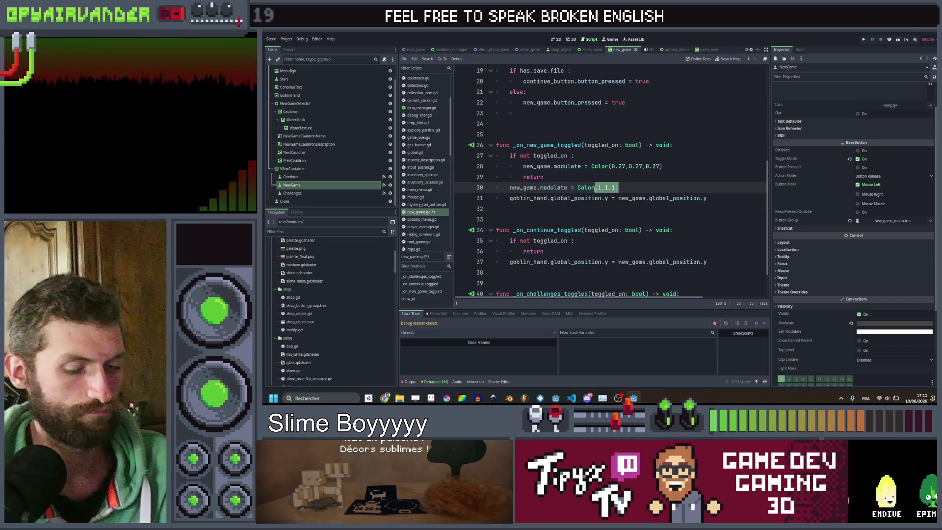
key("BackSpace")
key("BackSpace")
type(".WHIT")
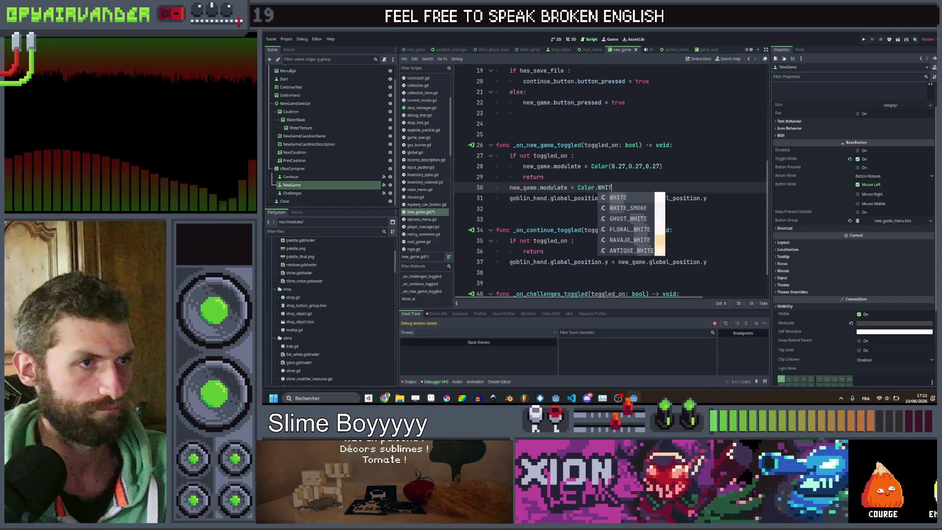
key("Return")
Copy the new-game toggle logic into the continue and challenges handler bodies.
mouse_move(709, 198)
left_mouse_down()
mouse_move(510, 187)
mouse_move(509, 155)
left_mouse_up()
scroll(605, 216, "down", 1)
key("ctrl+c")
mouse_move(707, 234)
left_mouse_down()
mouse_move(511, 223)
mouse_move(510, 212)
left_mouse_up()
key("ctrl+v")
scroll(605, 216, "down", 1)
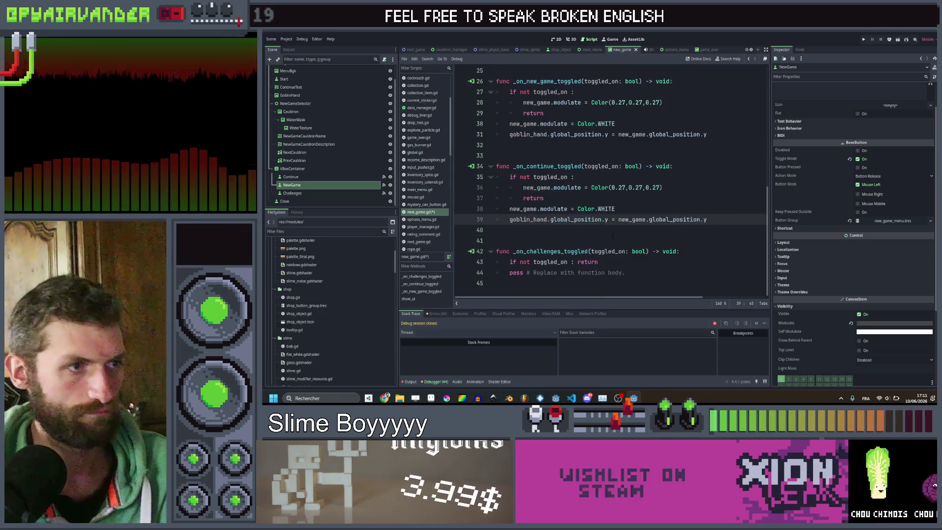
left_click_drag(626, 273, 510, 262)
key("ctrl+v")
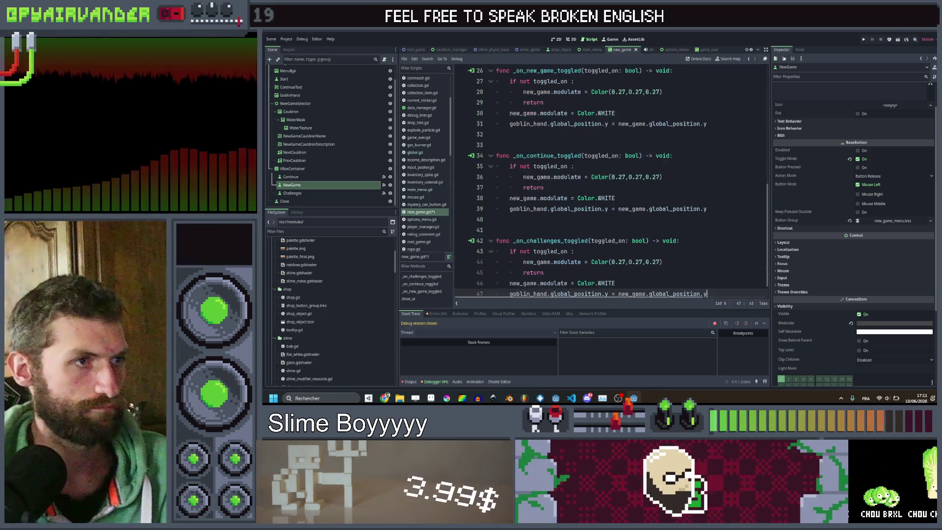
Rename new_game to continue_button and challenges in the pasted copies, then save.
left_click(544, 177)
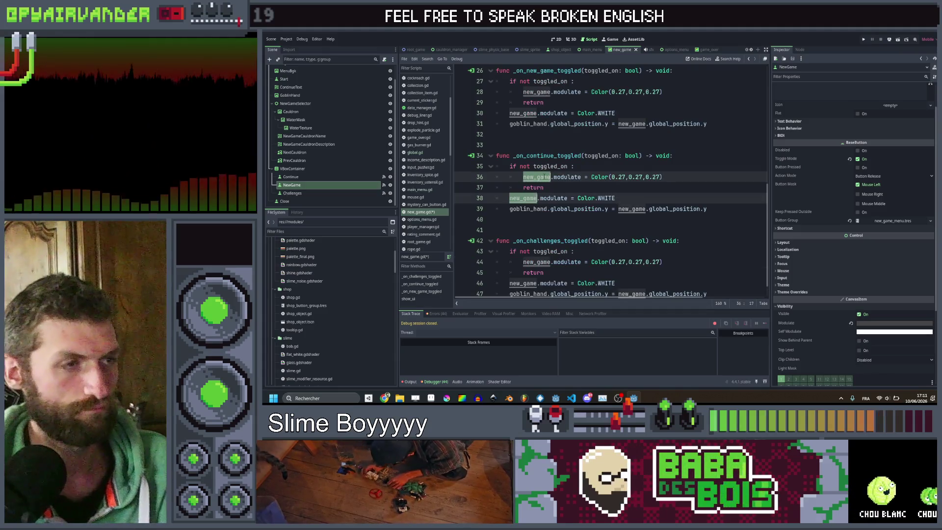
type("continue_bu")
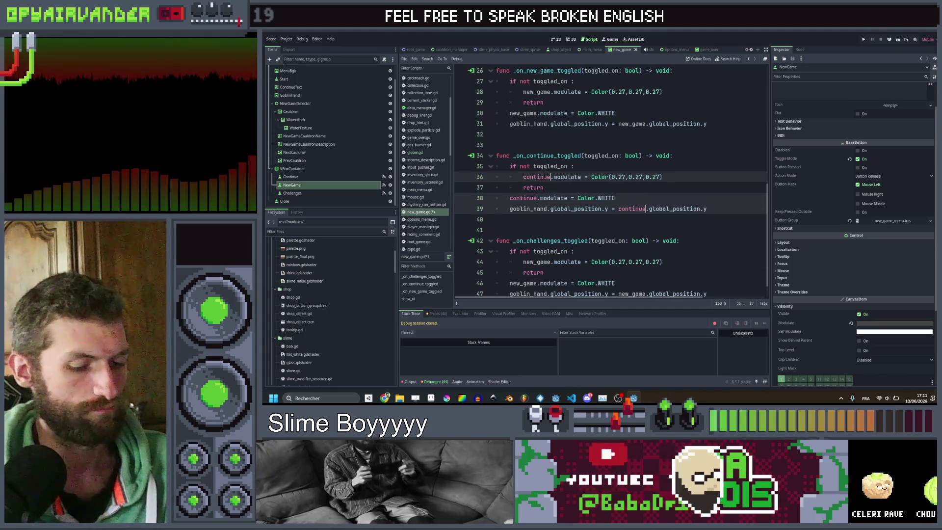
key("Return")
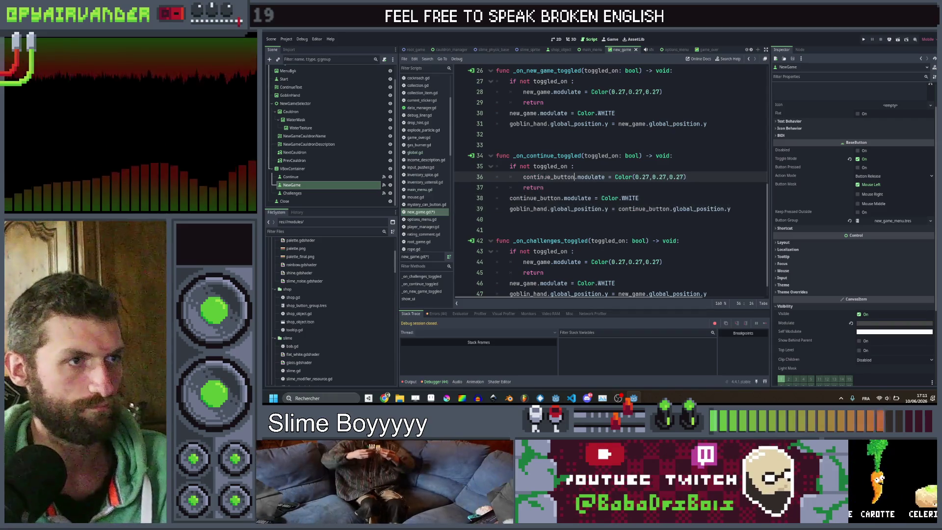
double_click(537, 262)
scroll(579, 192, "down", 1)
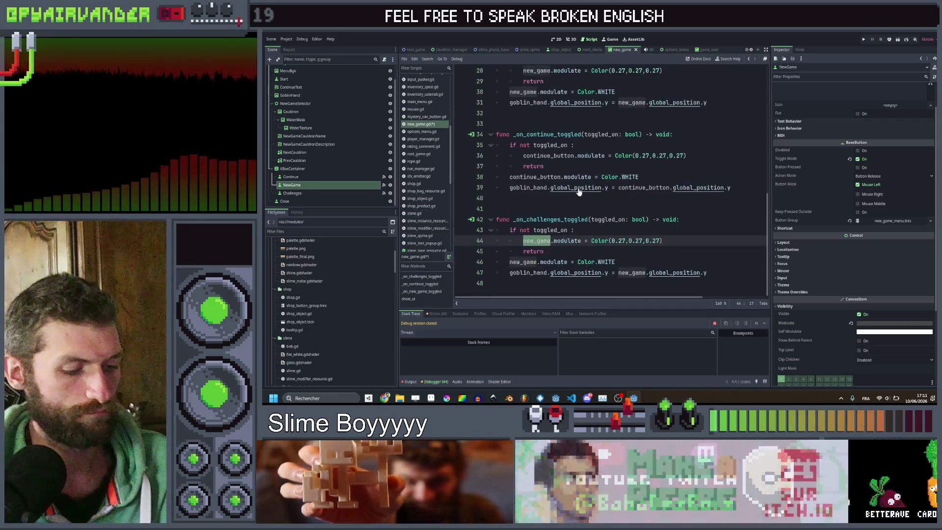
type("challenges")
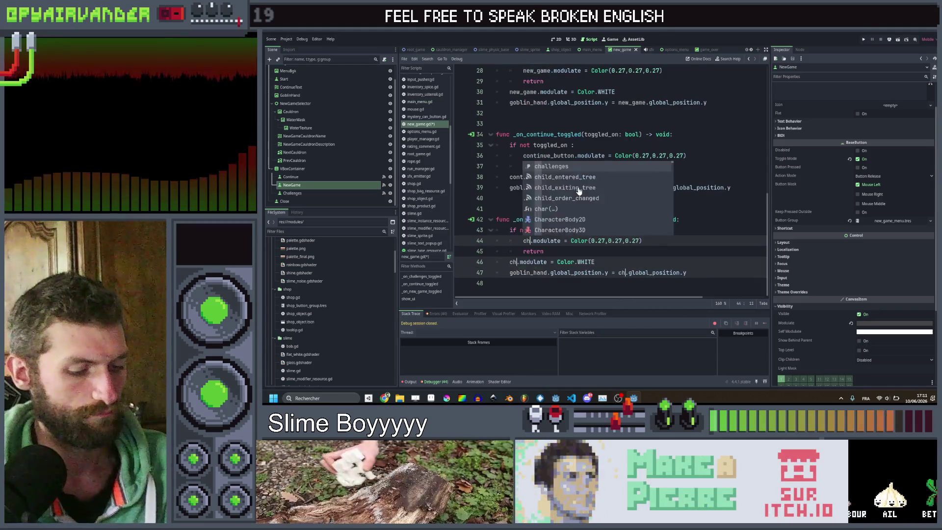
key("ctrl+s")
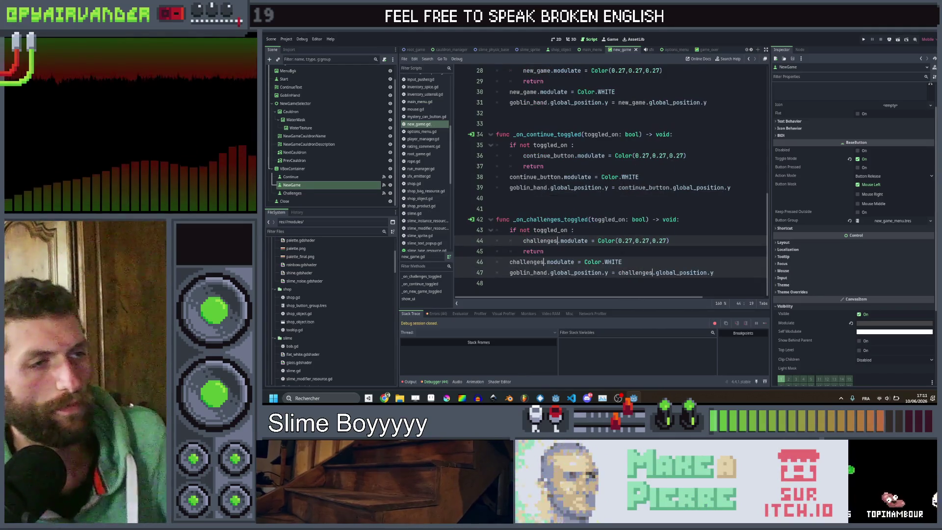
scroll(638, 187, "up", 5)
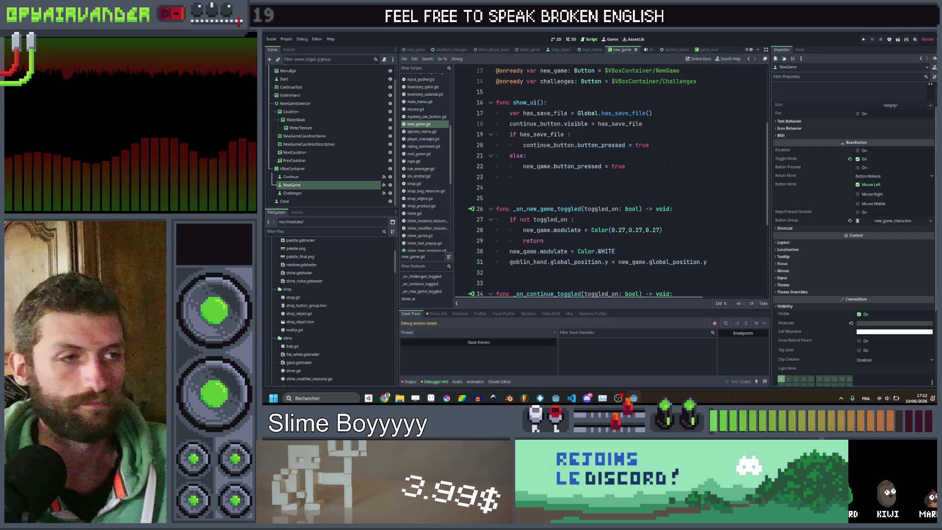
scroll(635, 159, "down", 5)
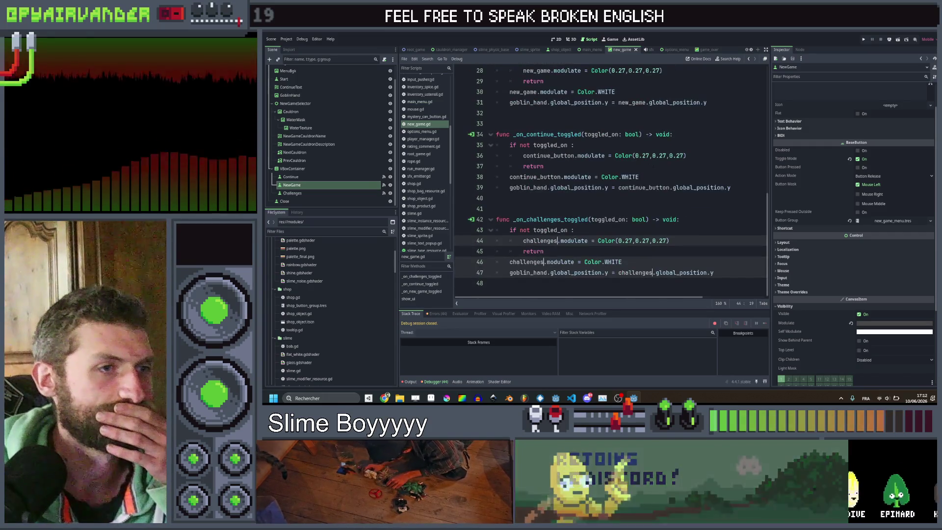
left_click(648, 165)
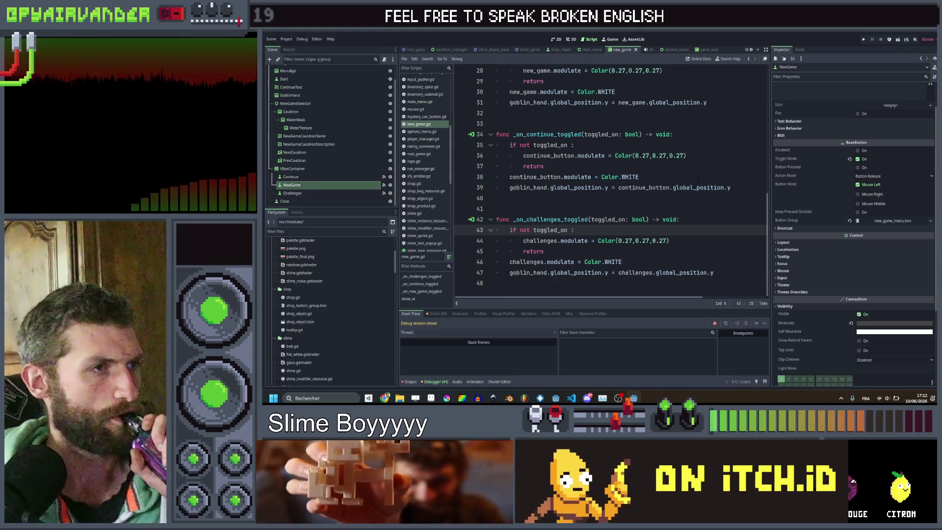
scroll(699, 180, "up", 4)
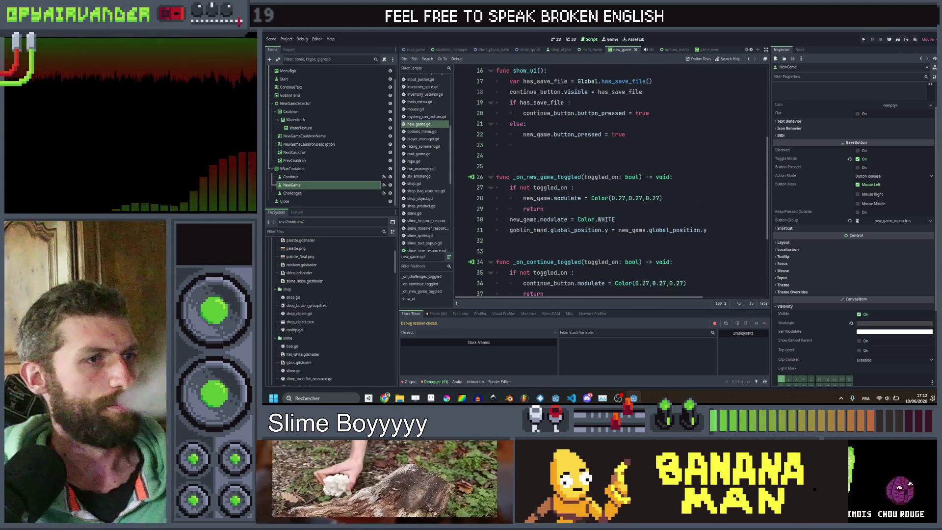
Append a show_new_game() call to the end of all three toggle handlers.
left_click(714, 230)
key("Return")
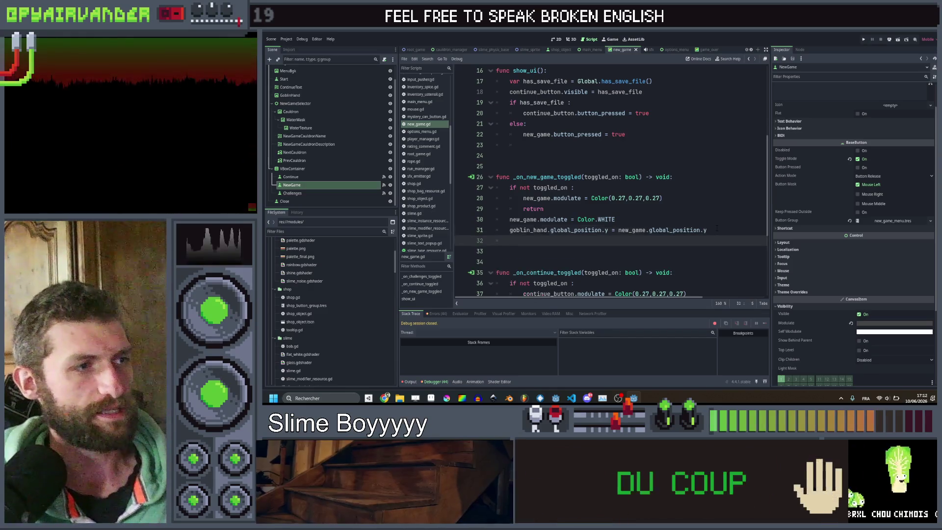
type("show_new_")
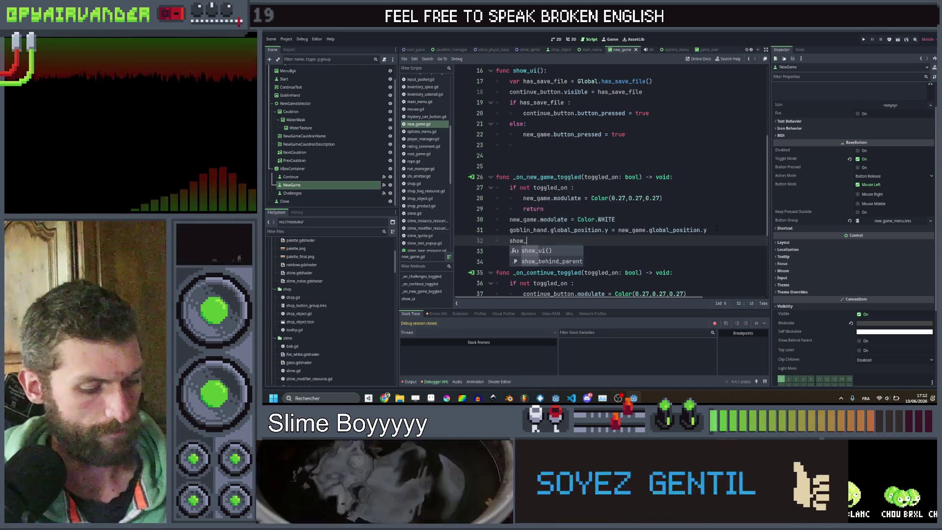
type("game(")
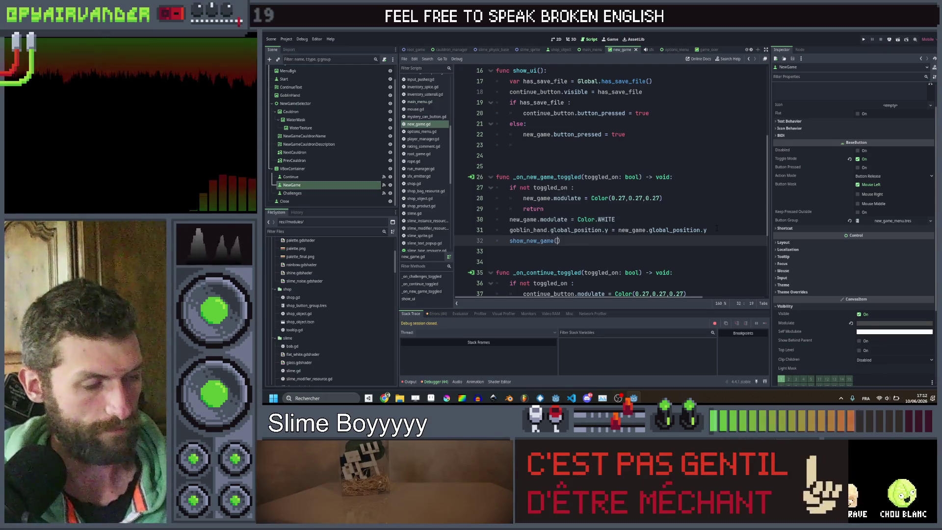
type(")")
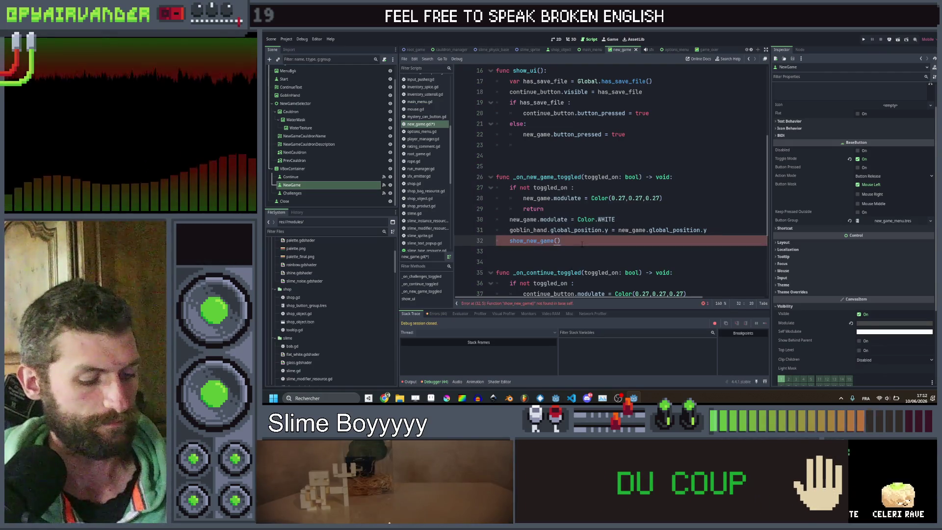
scroll(581, 243, "down", 3)
left_click(582, 240)
key("ctrl+v")
scroll(582, 241, "down", 2)
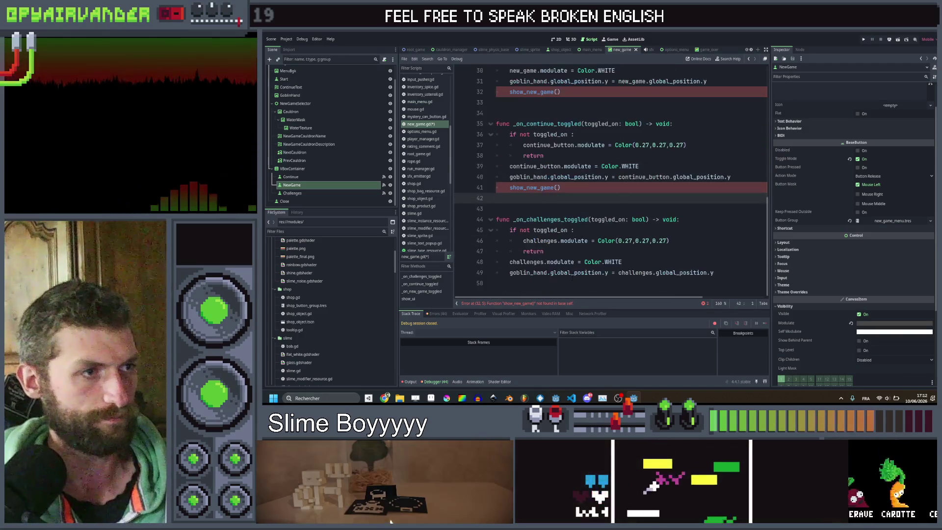
left_click(540, 283)
key("ctrl+v")
Rename the copied calls to show_challenges() and show_continue(), then save the script.
left_click_drag(553, 284, 527, 283)
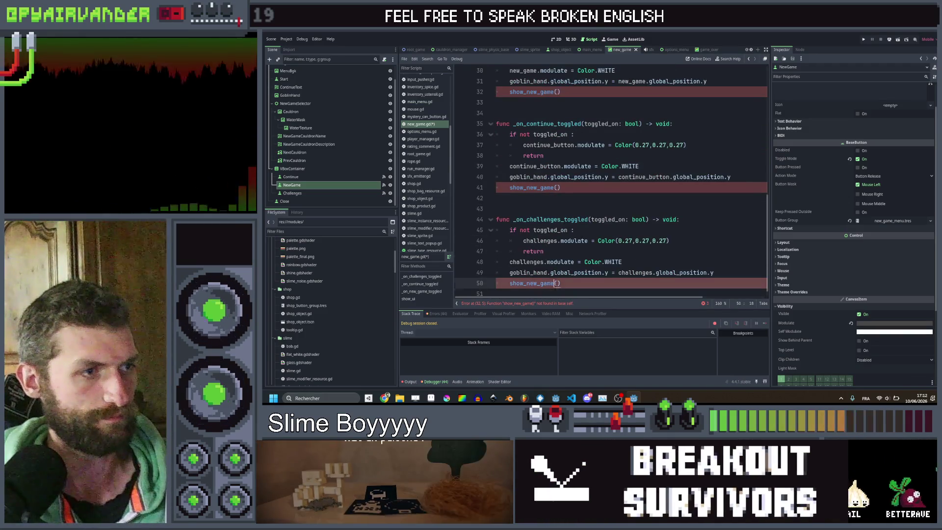
type("challenges")
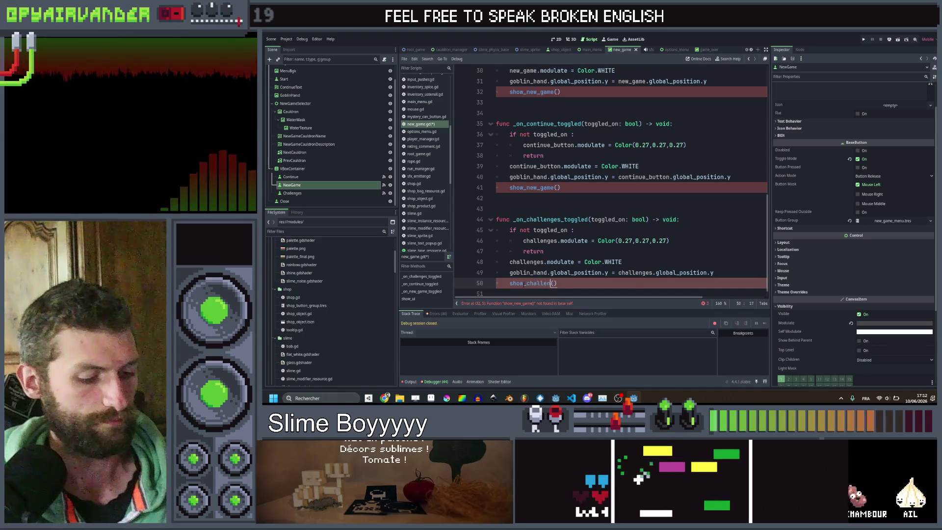
left_click_drag(553, 188, 527, 187)
type("continue")
key("ctrl+s")
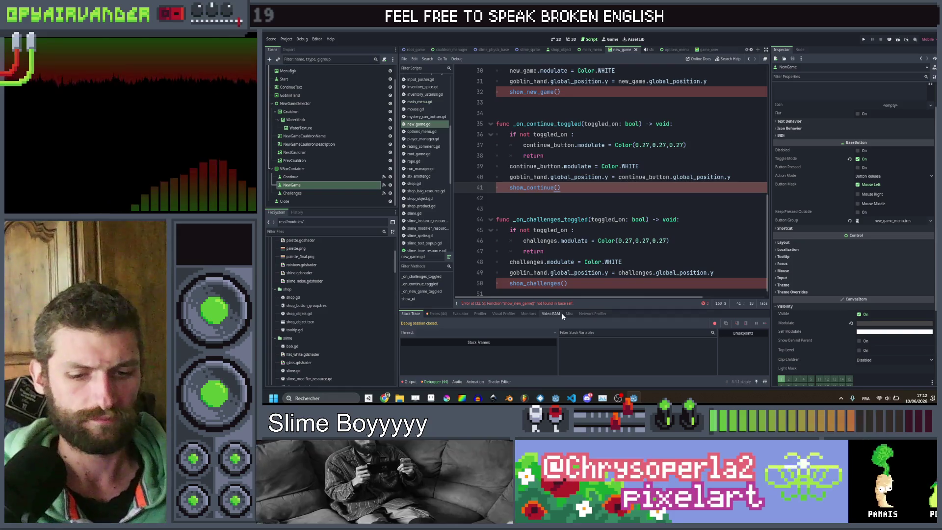
key("XF86AudioLowerVolume")
key("XF86AudioLowerVolume")
key("XF86AudioLowerVolume")
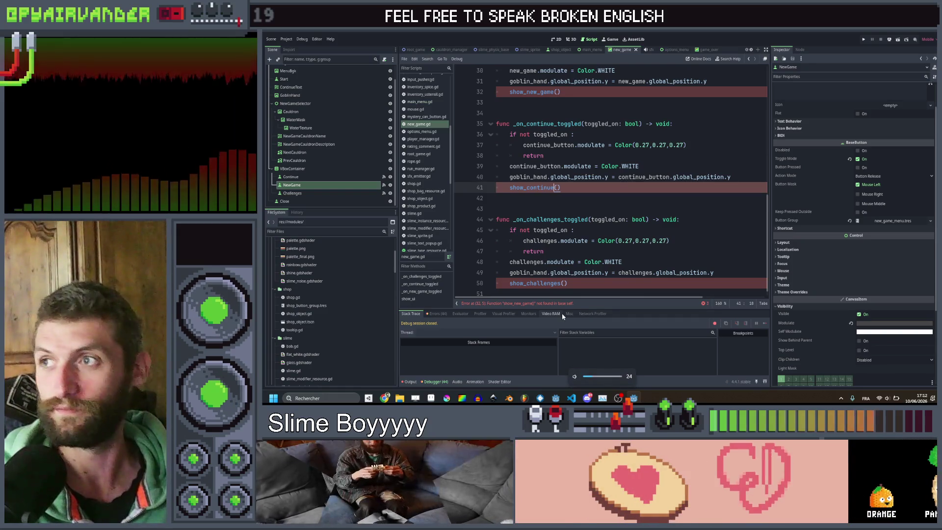
key("XF86AudioLowerVolume")
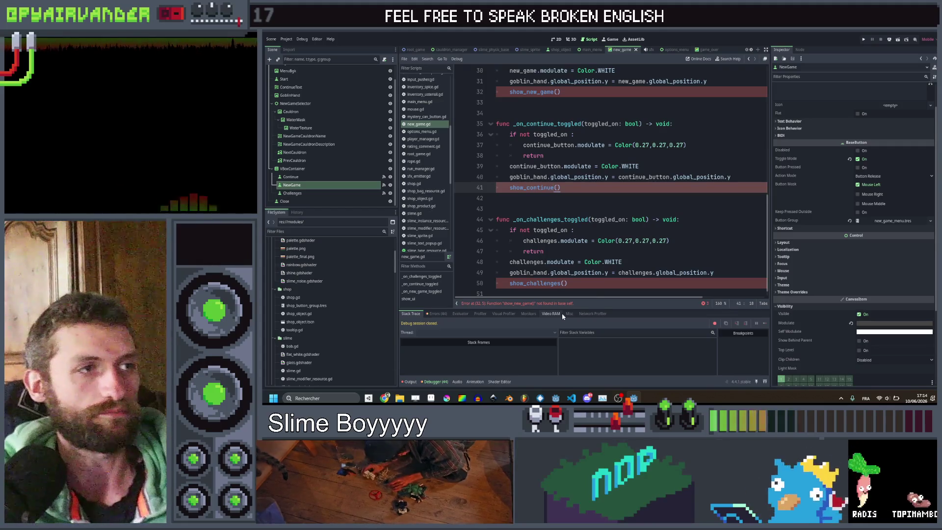
Below show_ui(), begin a new function declaration: func show_new_game():.
scroll(608, 196, "up", 6)
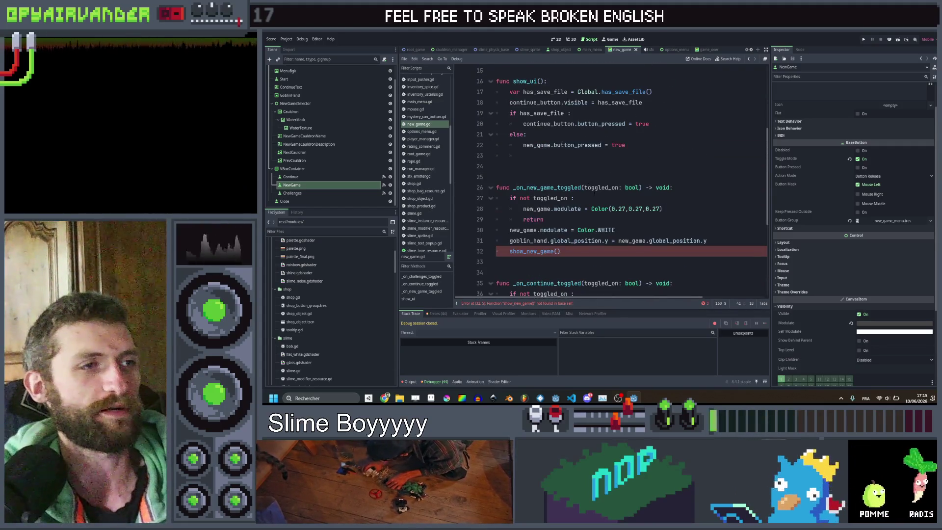
left_click(585, 199)
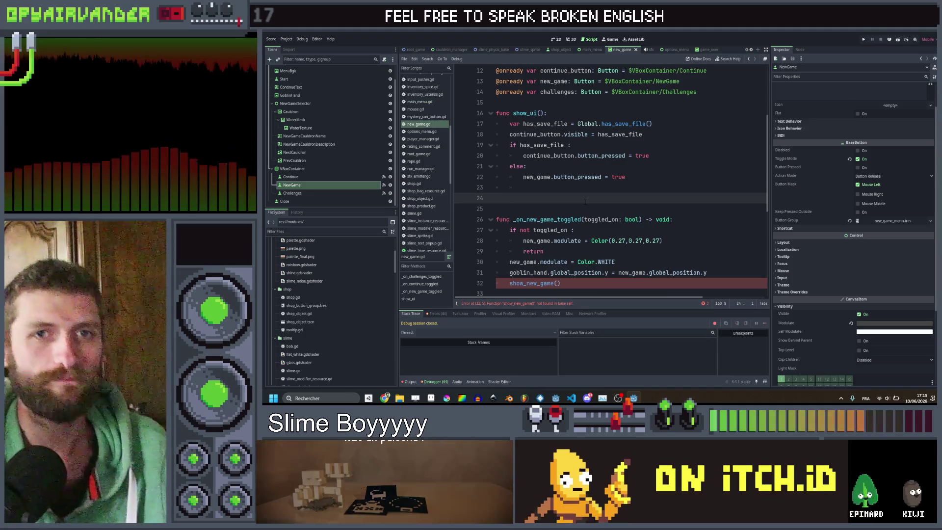
left_click(634, 188)
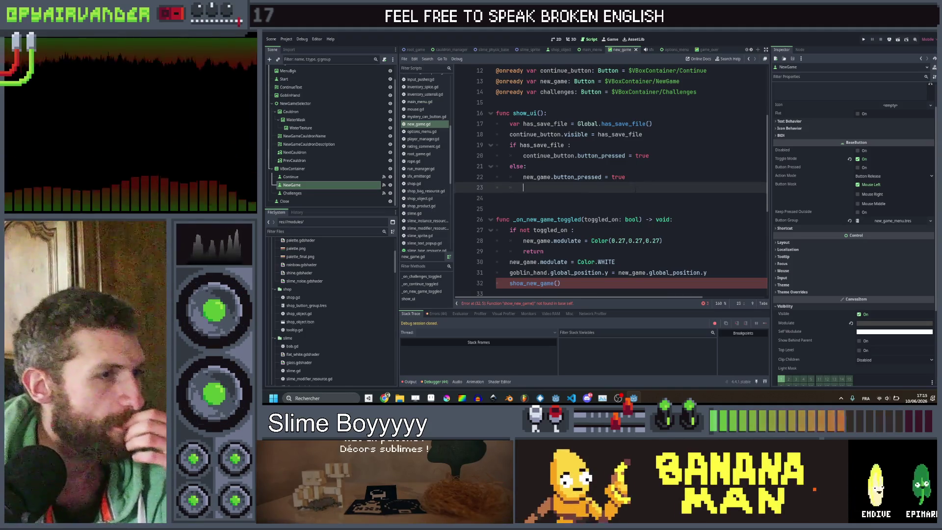
scroll(639, 189, "down", 2)
scroll(639, 189, "down", 1)
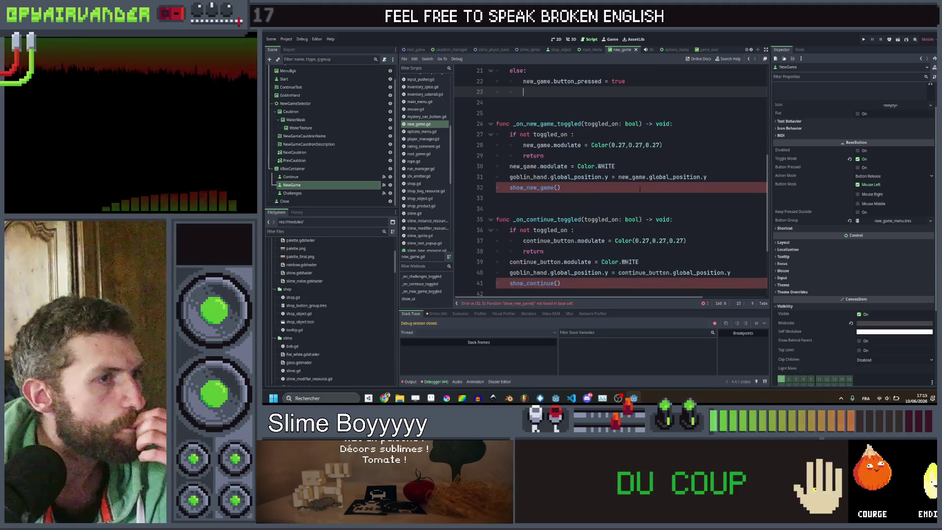
scroll(639, 190, "up", 3)
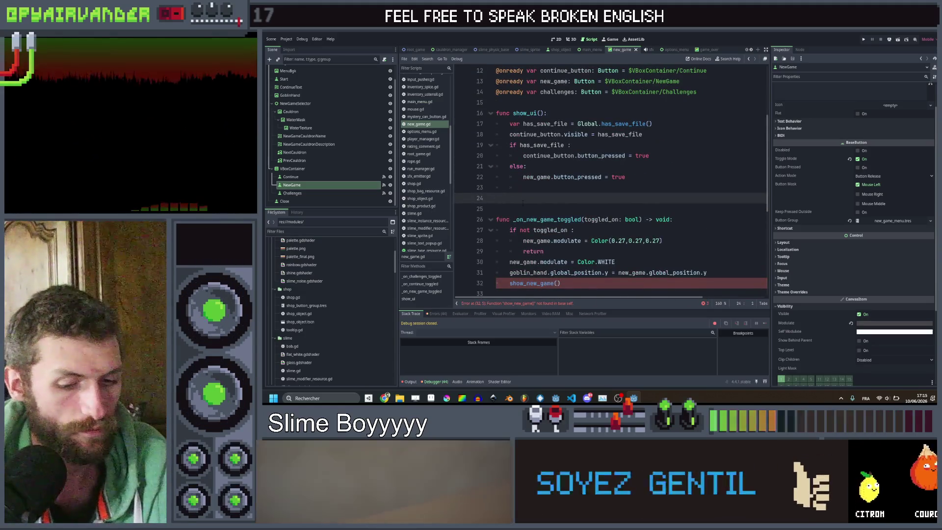
left_click(523, 201)
key("Return")
type("func ")
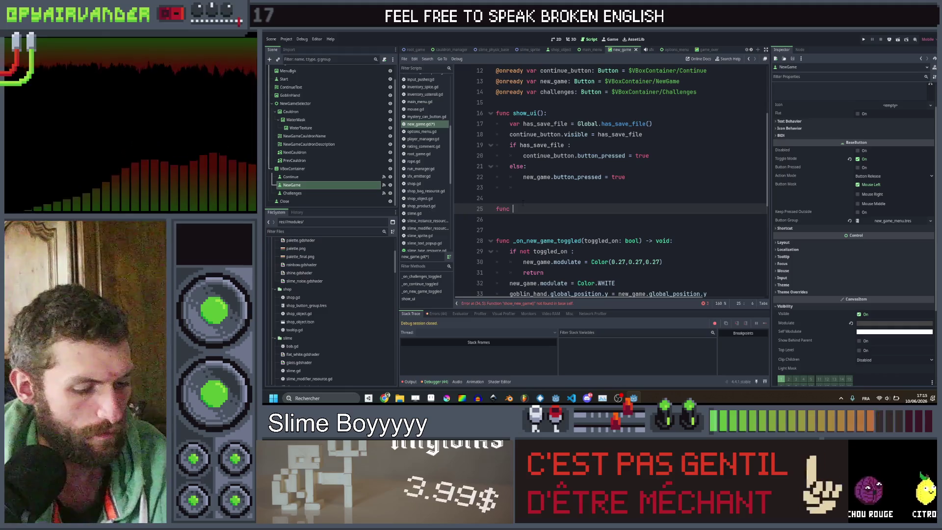
type("show_")
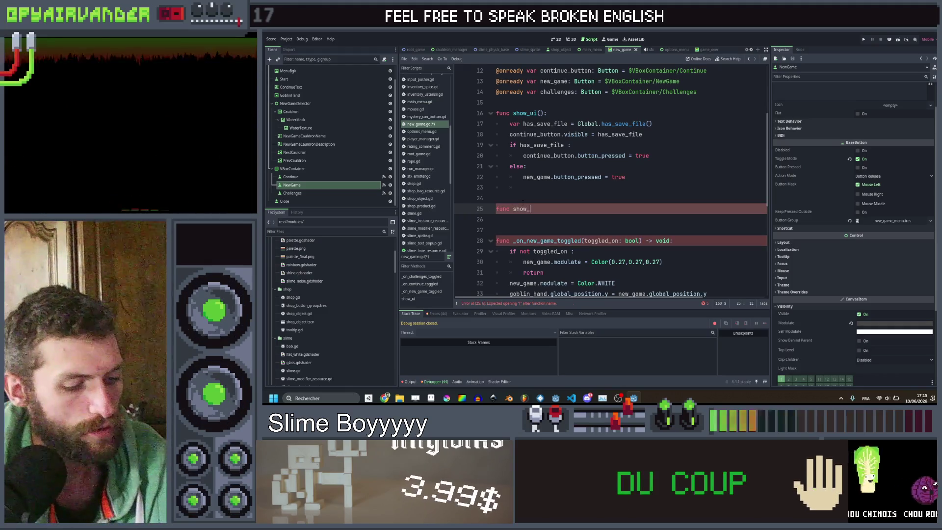
type("new_game")
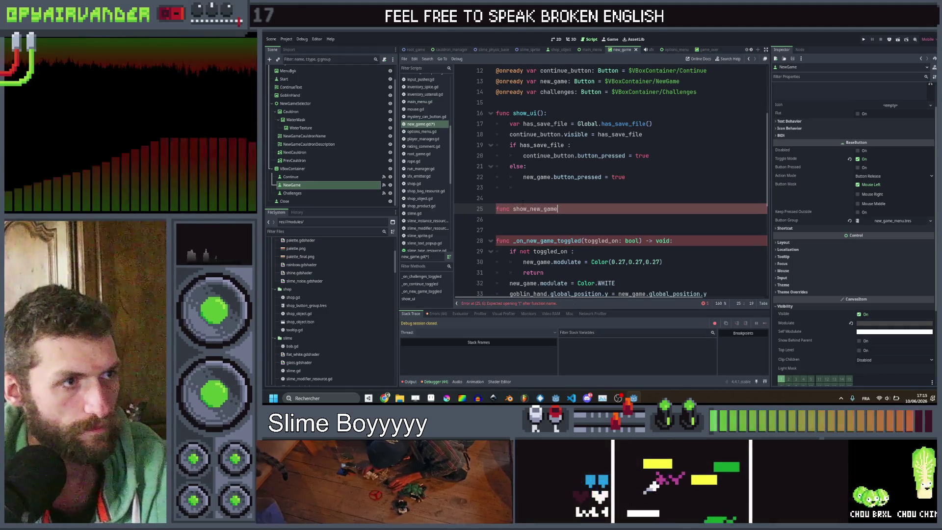
type("():")
Drag NewGameSelector from the Scene dock into the script to create a new_game_selector onready variable.
key("Return")
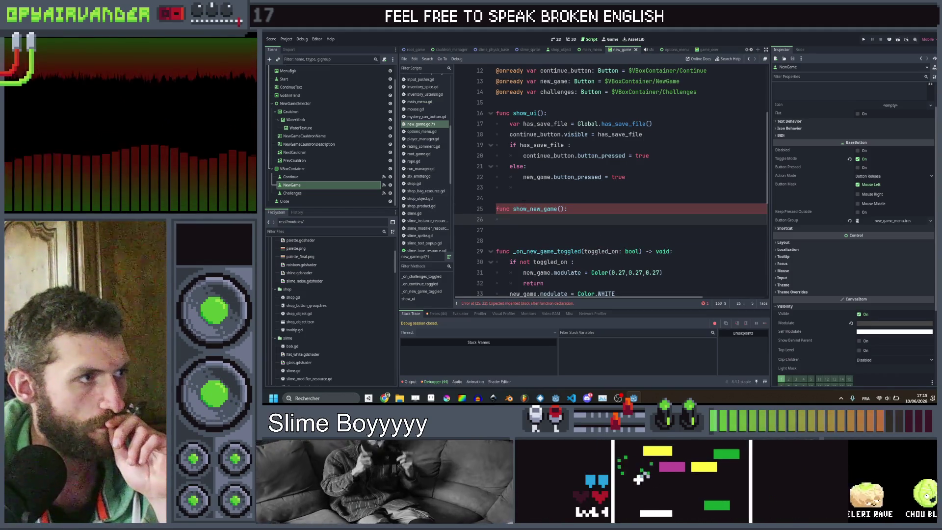
scroll(526, 201, "up", 4)
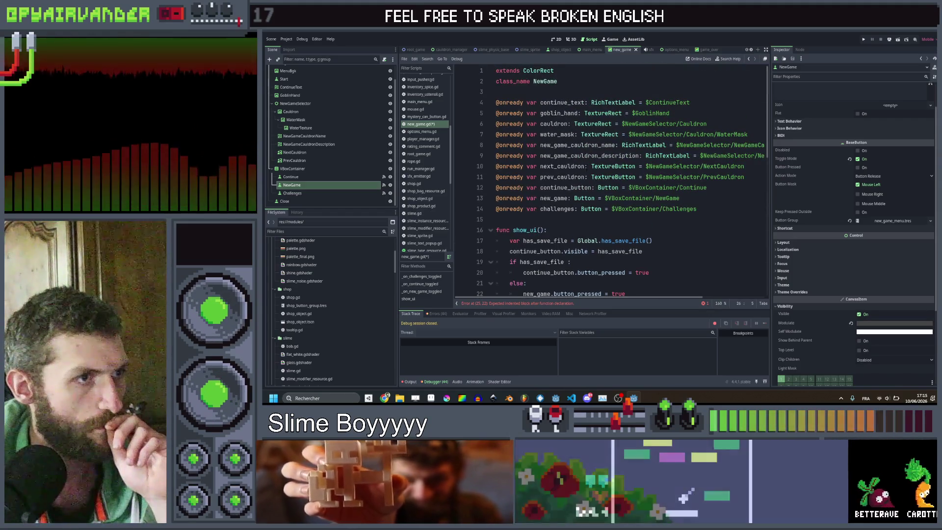
mouse_move(296, 103)
left_mouse_down()
mouse_move(530, 170)
mouse_move(577, 224)
left_mouse_up()
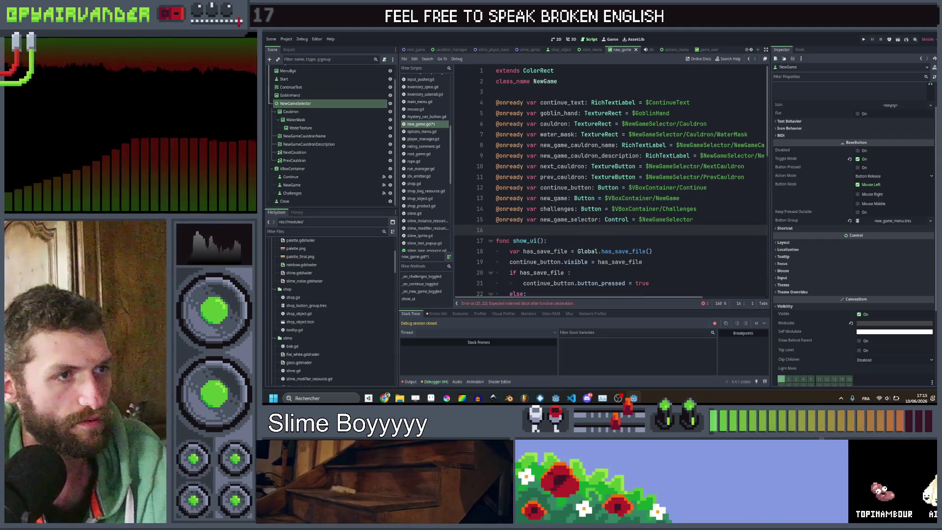
scroll(565, 197, "down", 5)
Write new_game_selector.show() as the body of show_new_game and start another line.
left_click(558, 196)
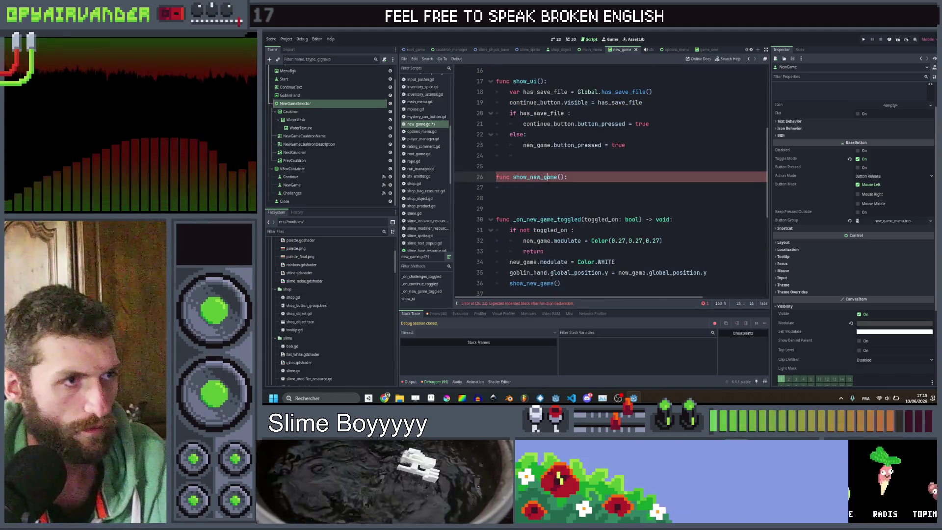
left_click(554, 188)
type("new_")
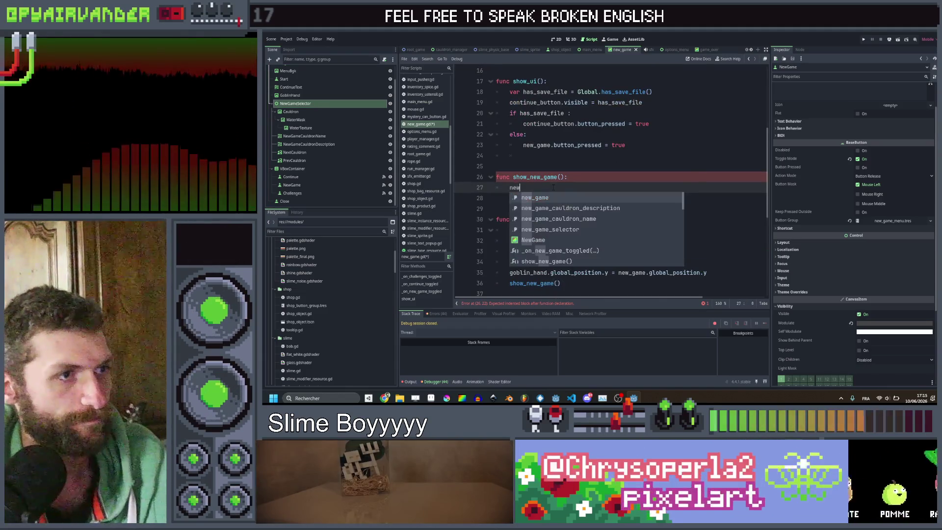
key("Return")
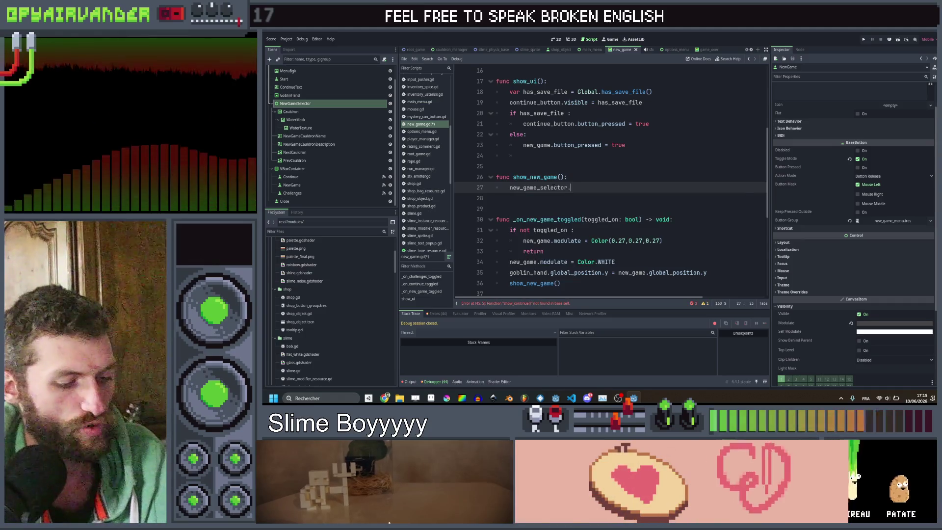
type(".sho")
key("Return")
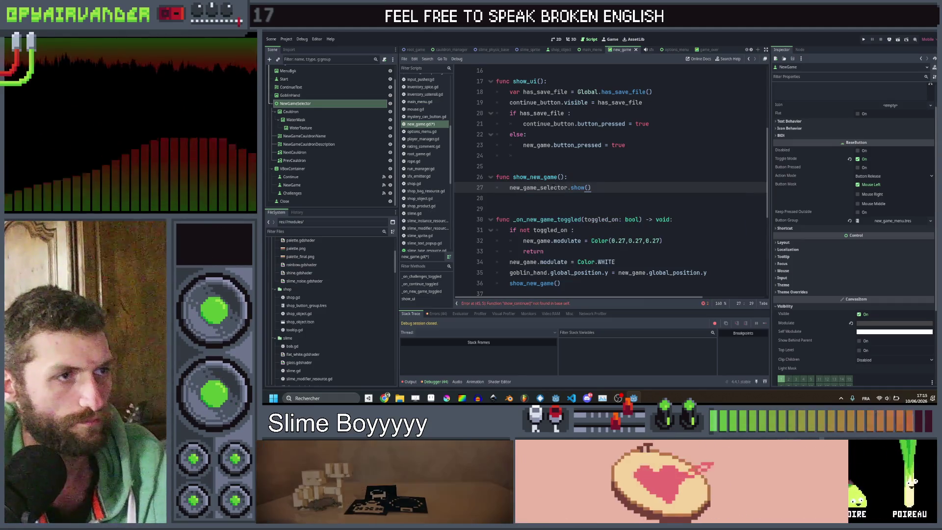
scroll(574, 179, "up", 5)
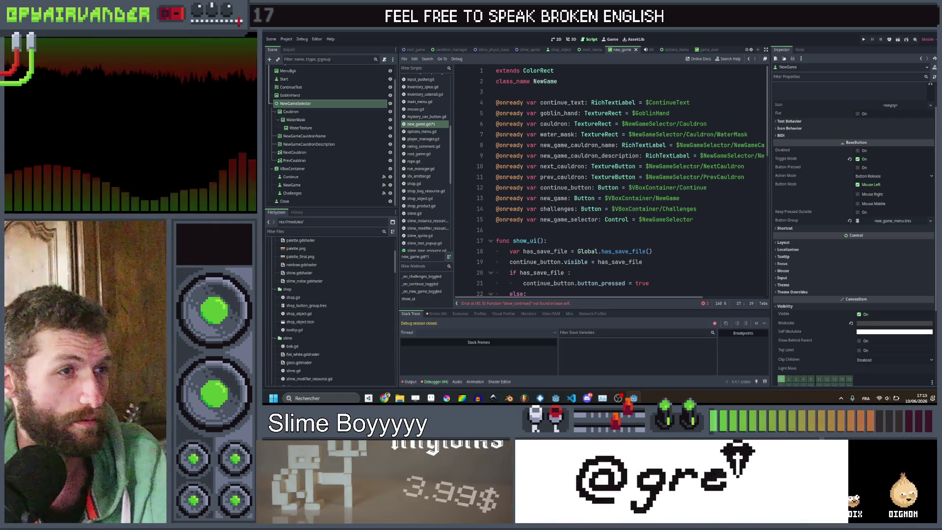
scroll(574, 180, "down", 5)
key("Return")
type("con")
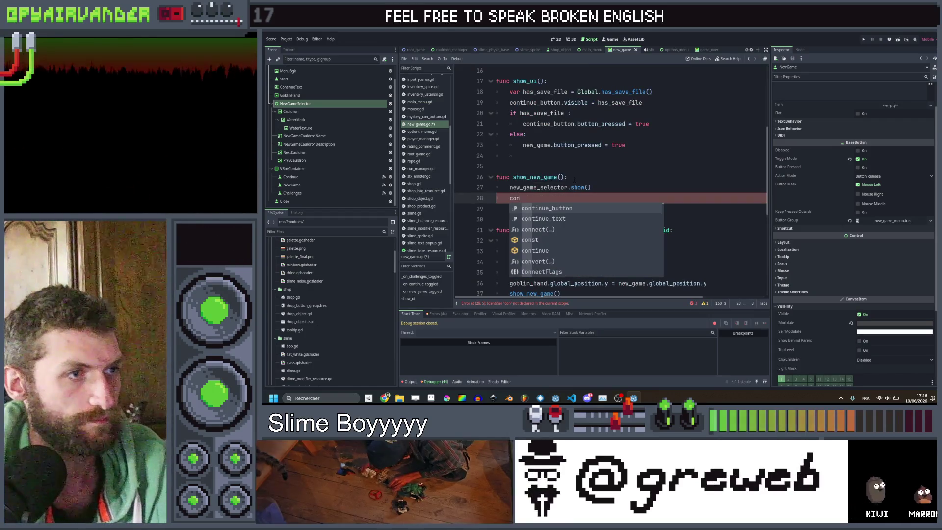
In show_new_game, hide continue_text and call select_cauldron(0).
key("Escape")
key("Down")
key("Up")
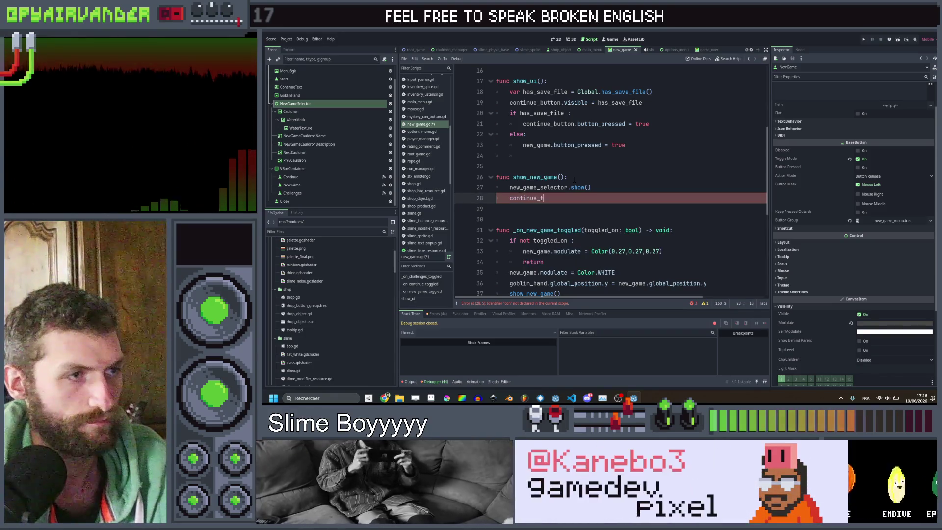
type("ext.hide()")
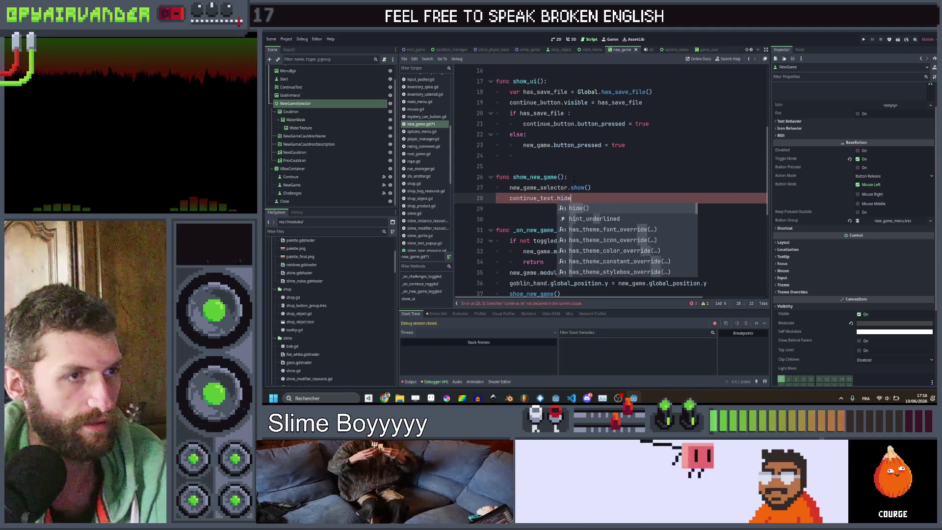
key("Return")
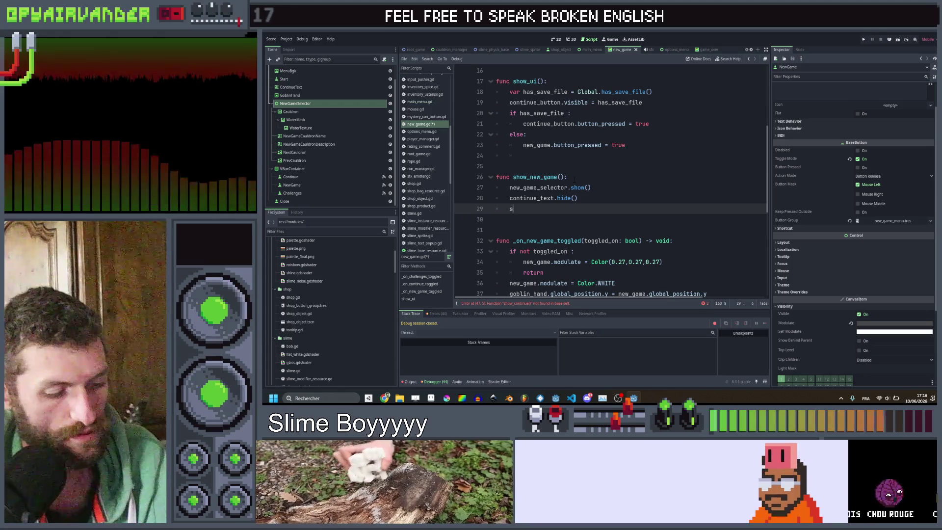
type("elect_cauldr")
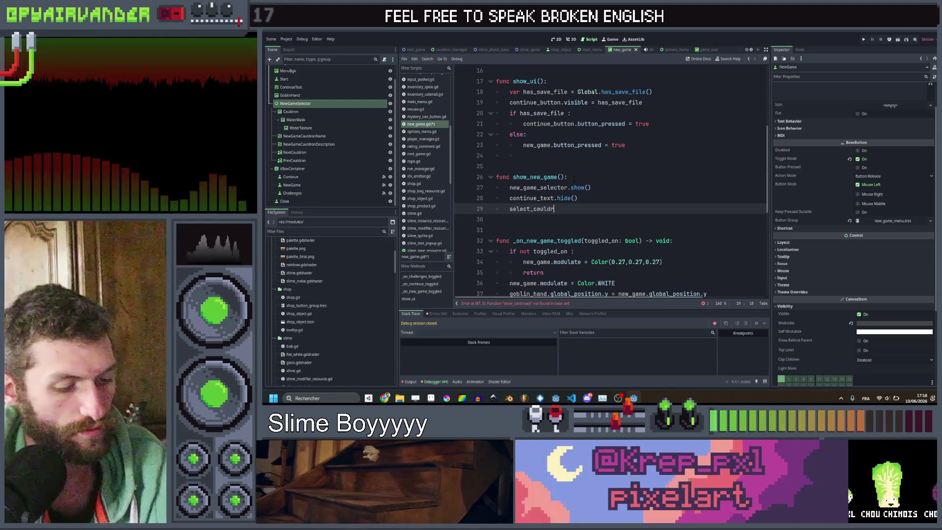
type("on(0")
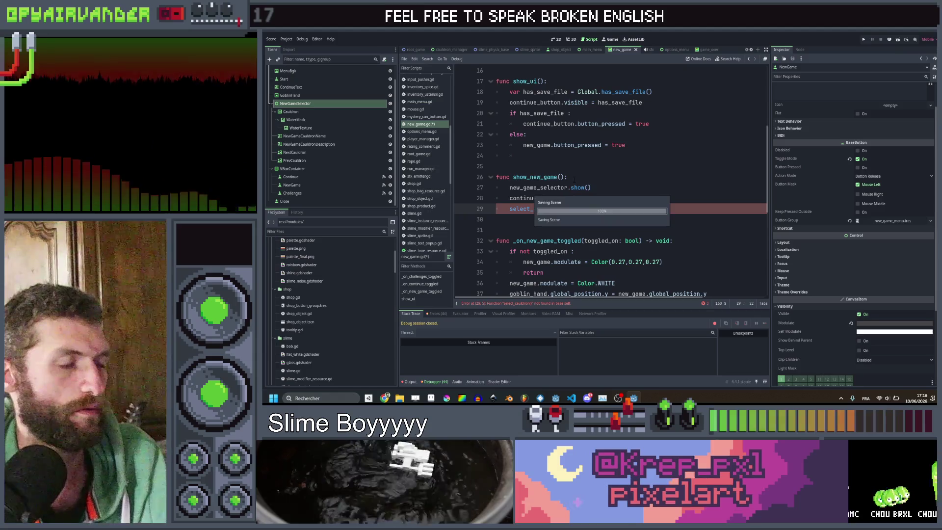
Add a select_cauldron function header below show_new_game.
left_click(581, 216)
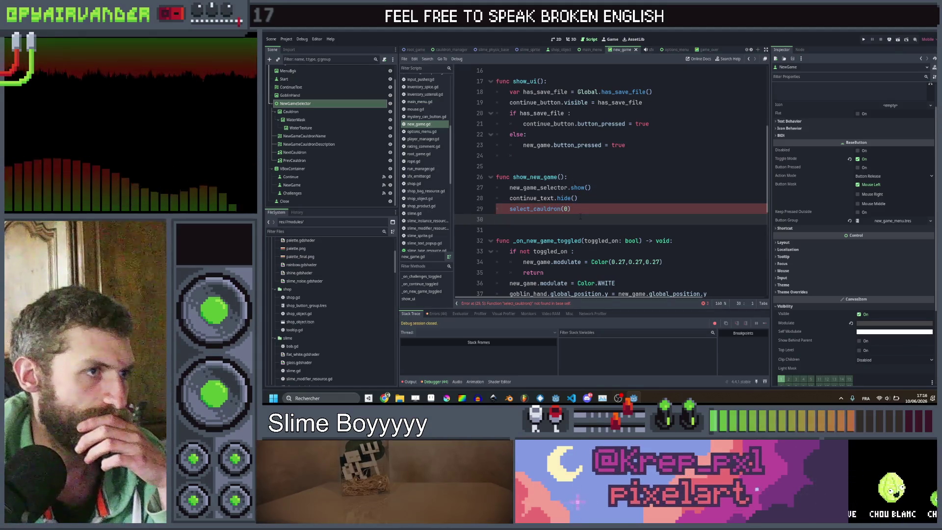
key("Return")
key("Return")
key("Up")
type("func ")
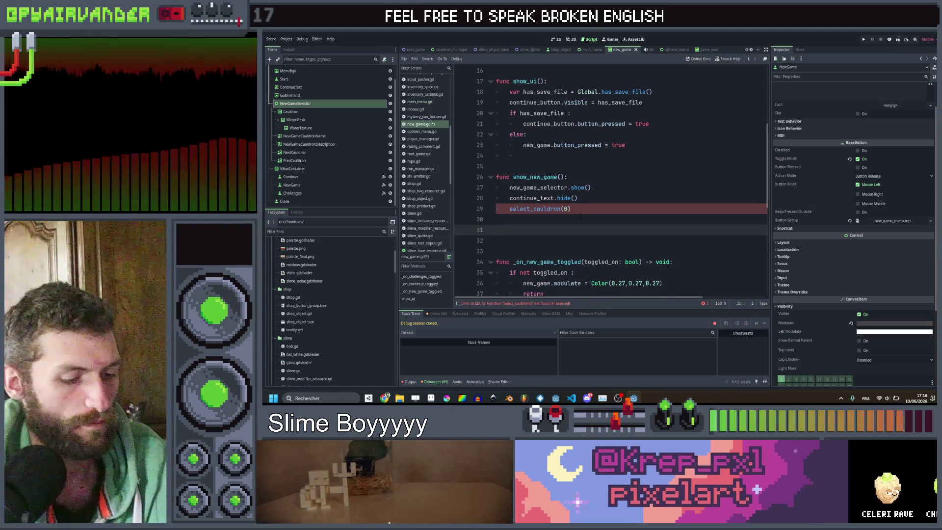
type("select_cauldron(")
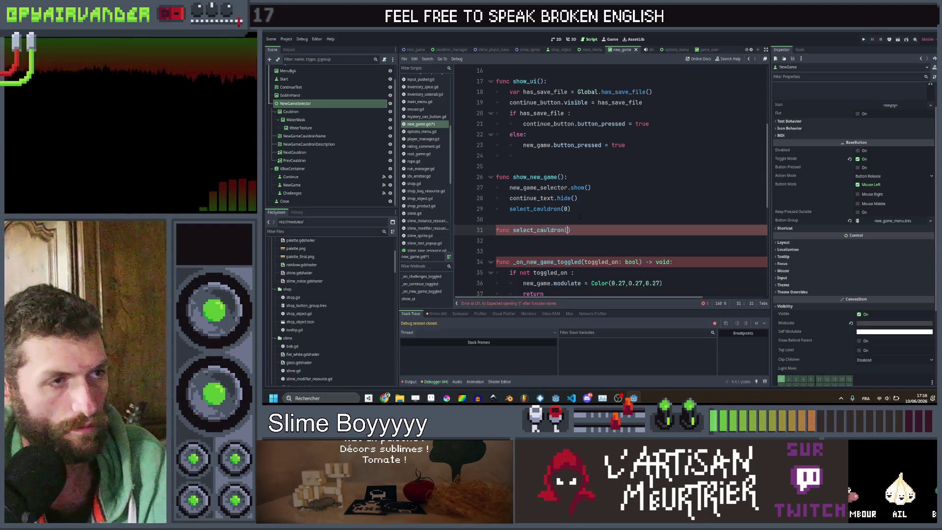
type("):")
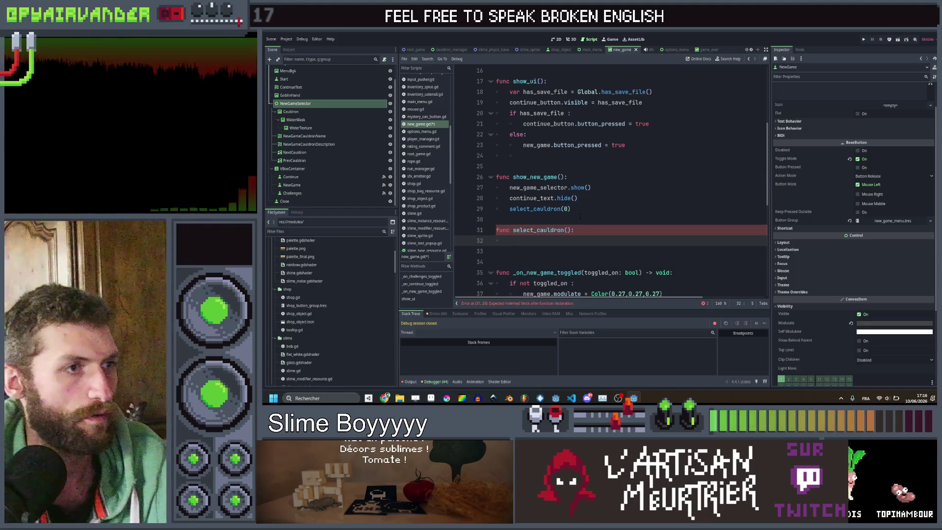
key("Return")
Declare a current_cauldron_id variable with value 0 above show_ui.
scroll(581, 216, "up", 5)
left_click(557, 230)
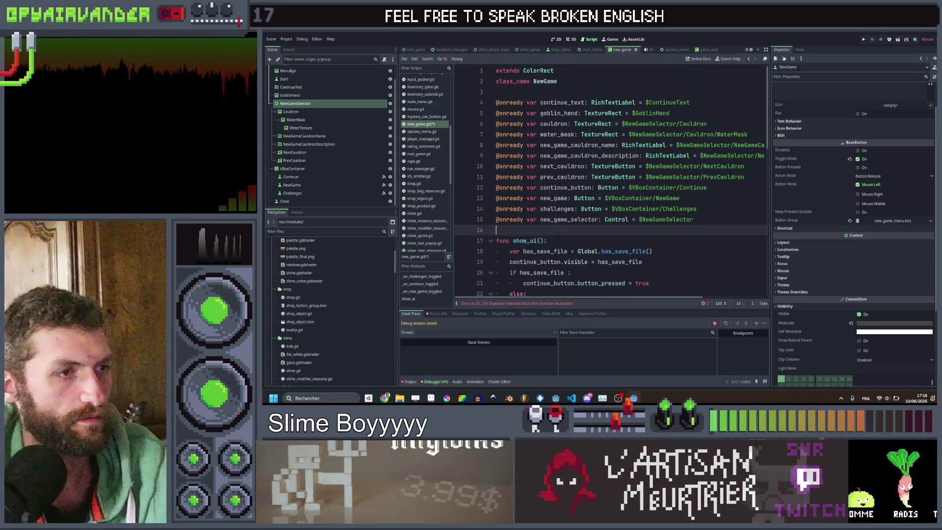
key("Return")
key("Return")
key("Up")
type("v")
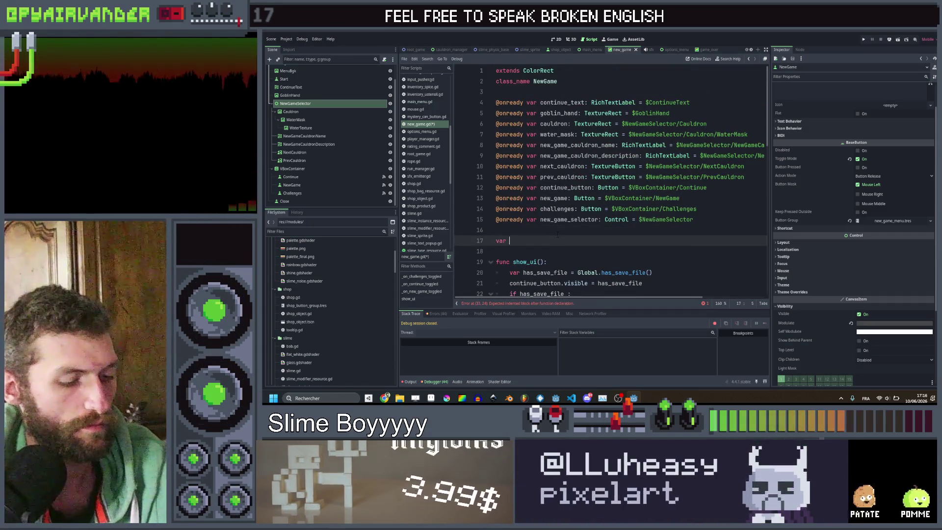
type("t_cauldron")
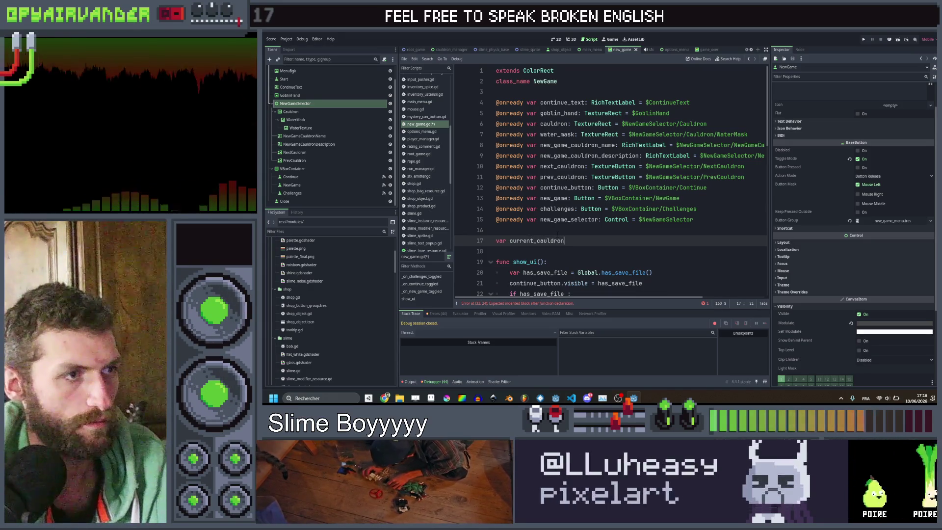
type("id:")
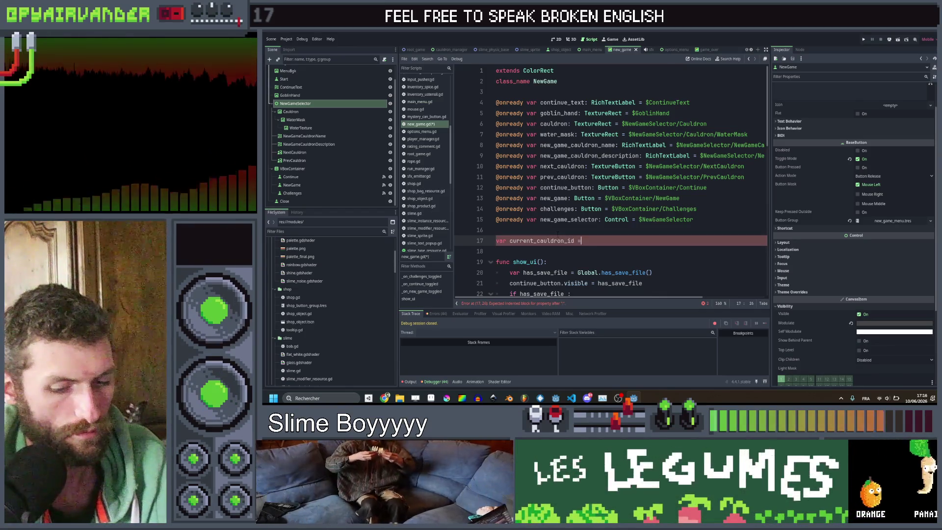
type(" 0")
scroll(563, 235, "down", 3)
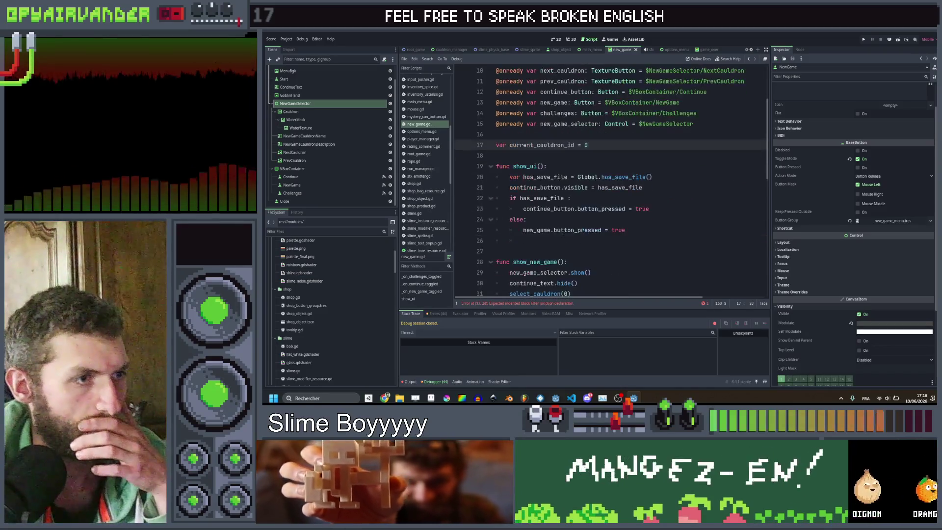
scroll(563, 234, "down", 1)
Pass current_cauldron_id to select_cauldron instead of 0 and save.
left_click(533, 113)
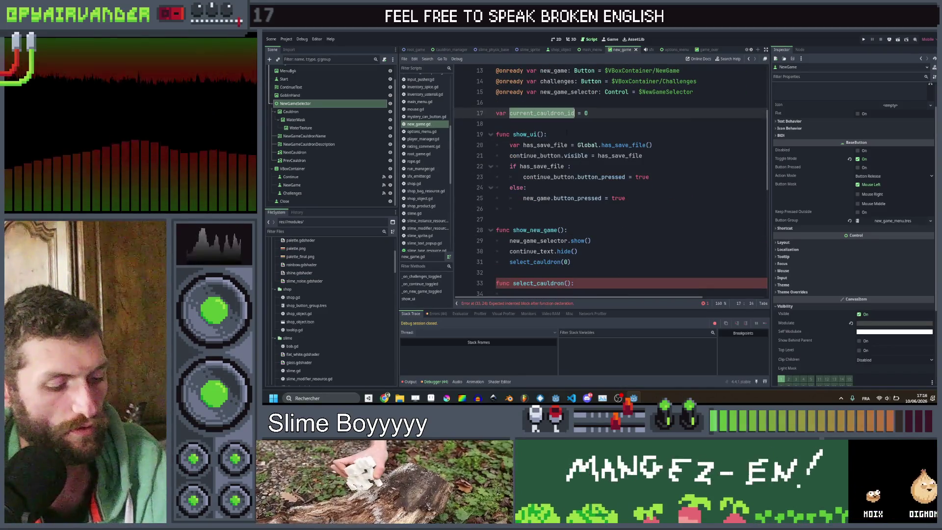
left_click(569, 262)
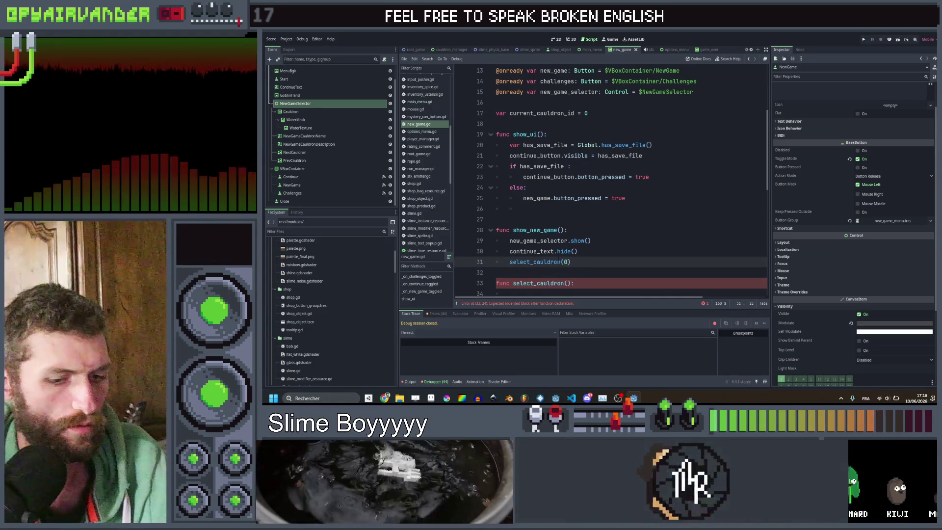
key("BackSpace")
type("current_cauldron_id")
left_click(709, 241)
key("ctrl+s")
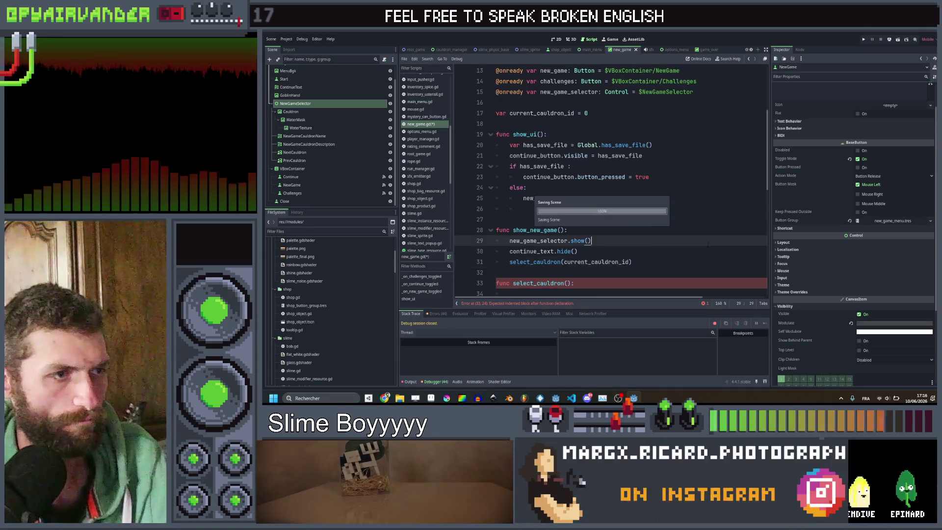
Change the header to func select_cauldron(cauldron_id : int): and save.
left_click(568, 284)
type("i")
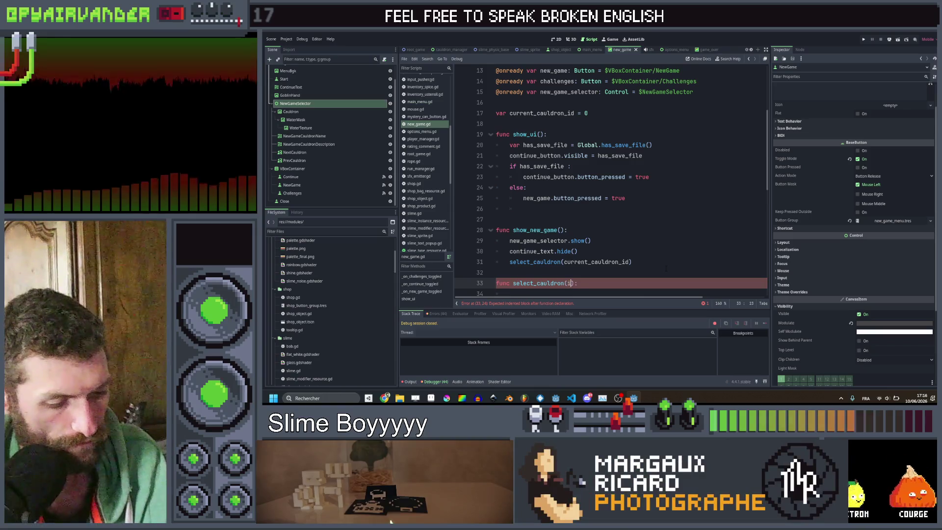
key("BackSpace")
type("cauldr")
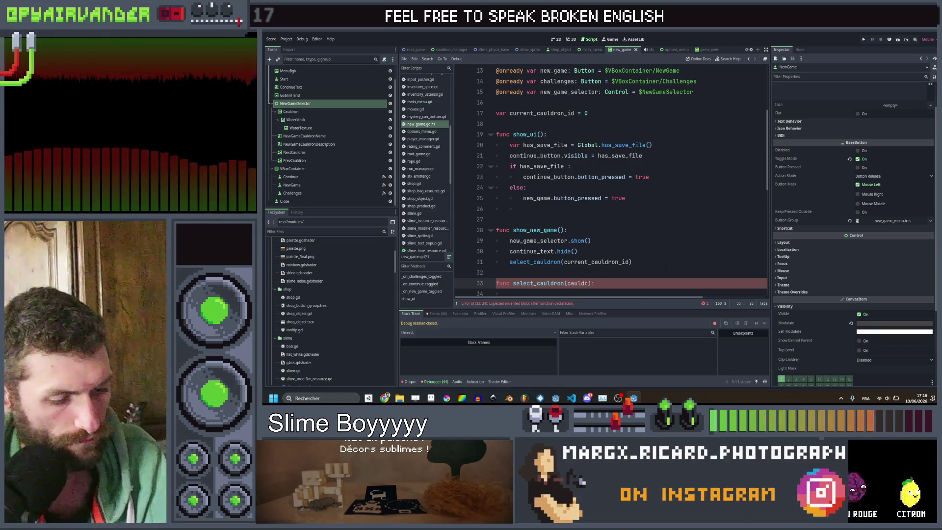
type("on_id : in")
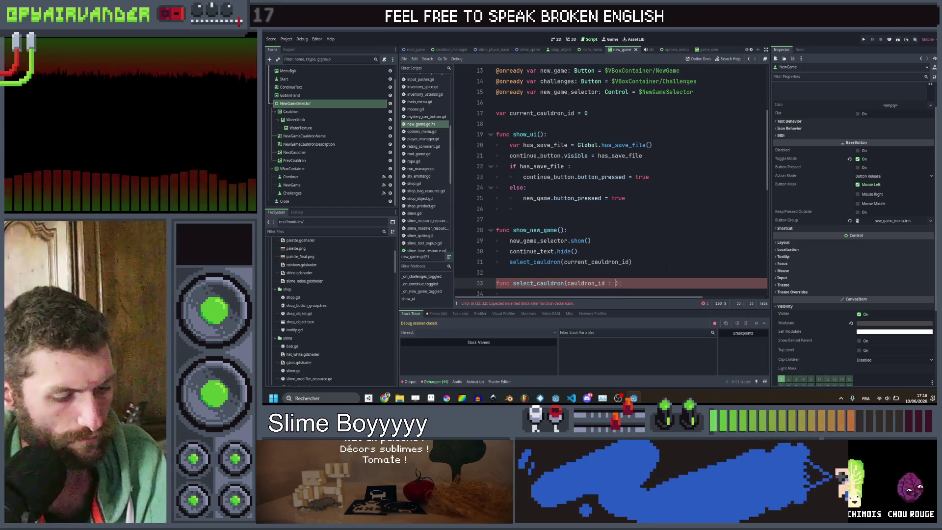
type("t")
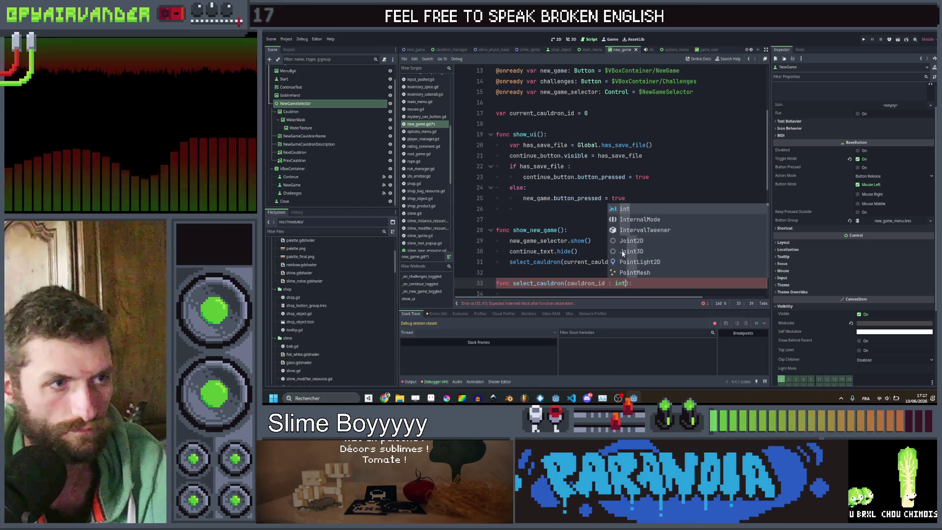
left_click(589, 261)
key("ctrl+s")
scroll(640, 274, "down", 1)
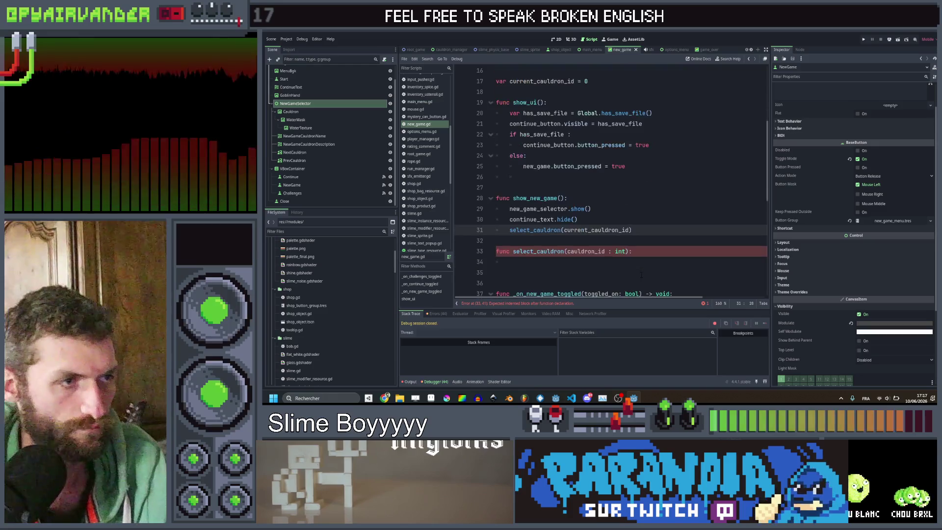
left_click(636, 263)
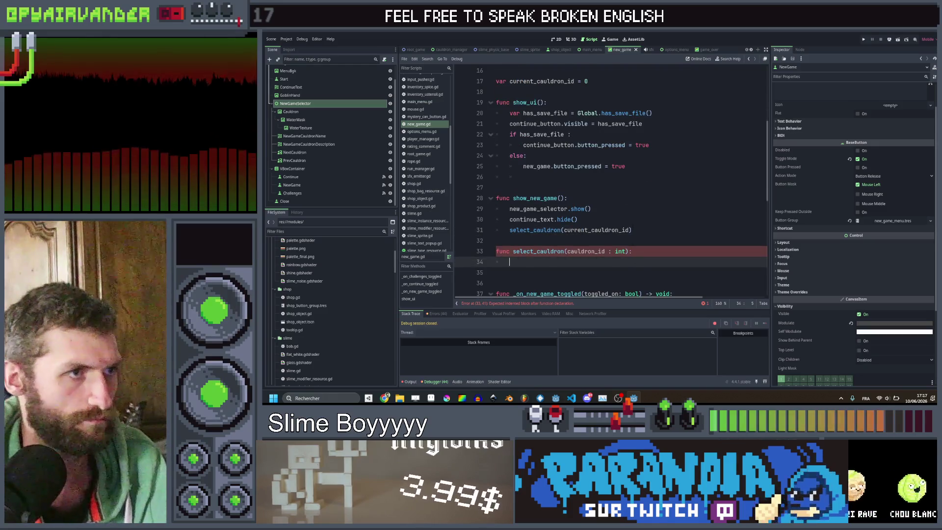
scroll(638, 216, "up", 2)
scroll(648, 212, "down", 2)
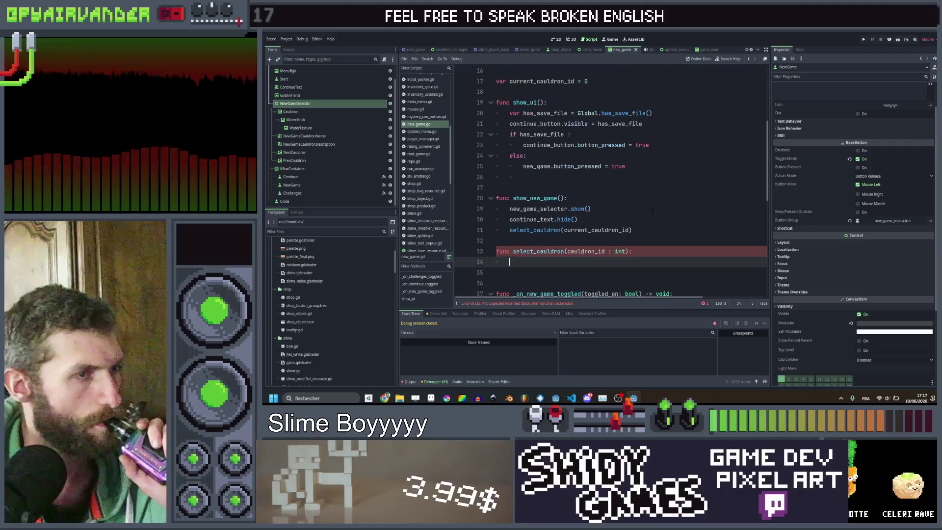
scroll(653, 210, "up", 2)
scroll(654, 210, "down", 4)
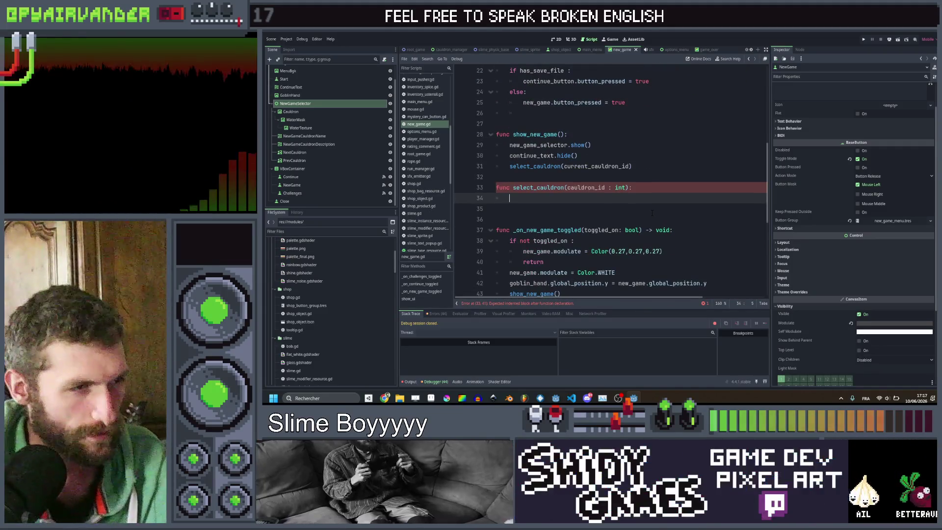
Declare var cauldron_data : CauldronType = Global.root.data_manager.cauldrons[cauldron_id] on line 34 and save.
type("var ")
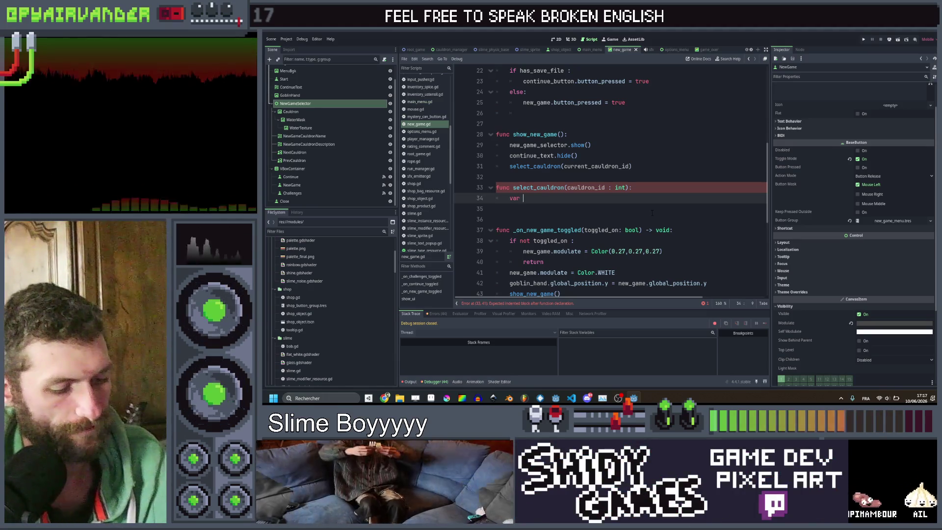
type("cauldron_data =")
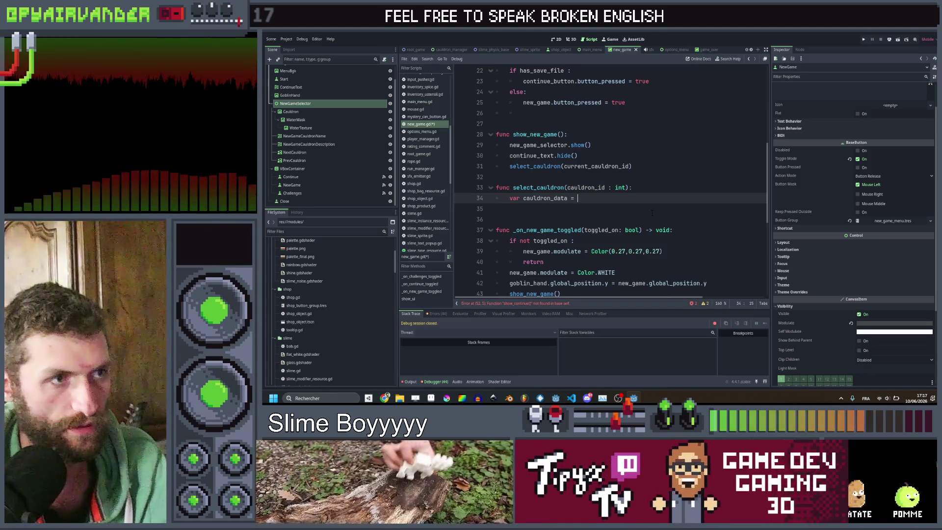
key("BackSpace")
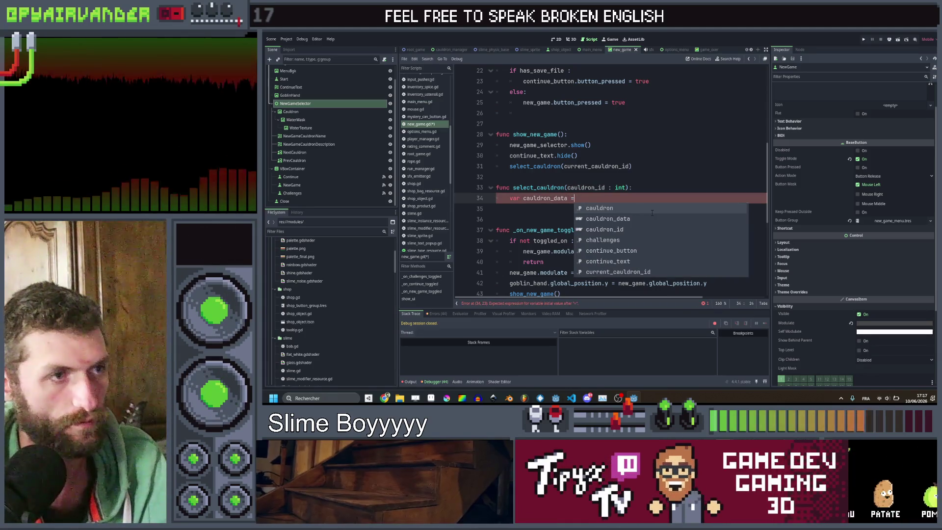
type("; ")
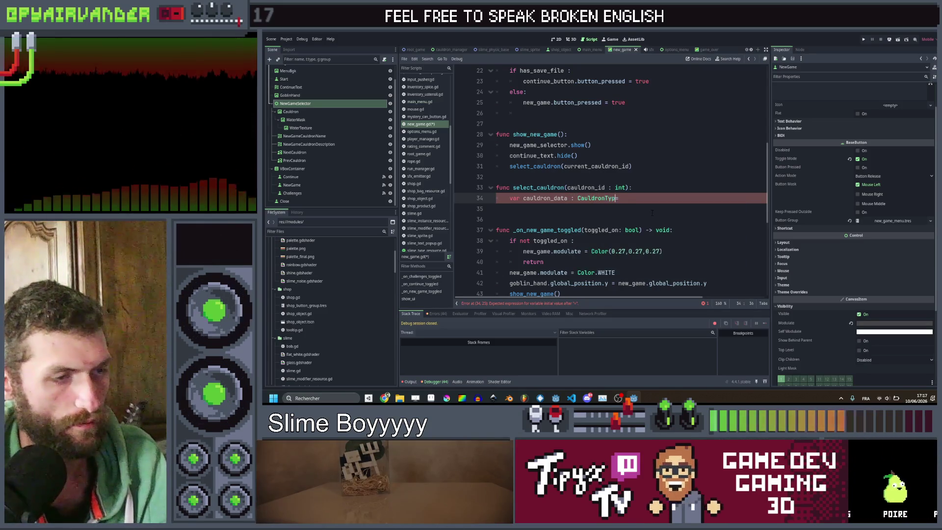
type("e = G")
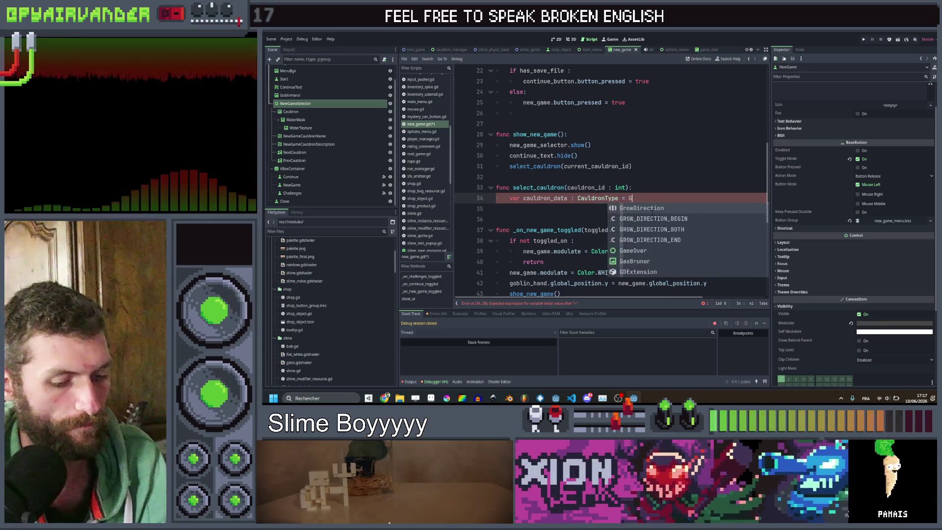
type("lobal.root.")
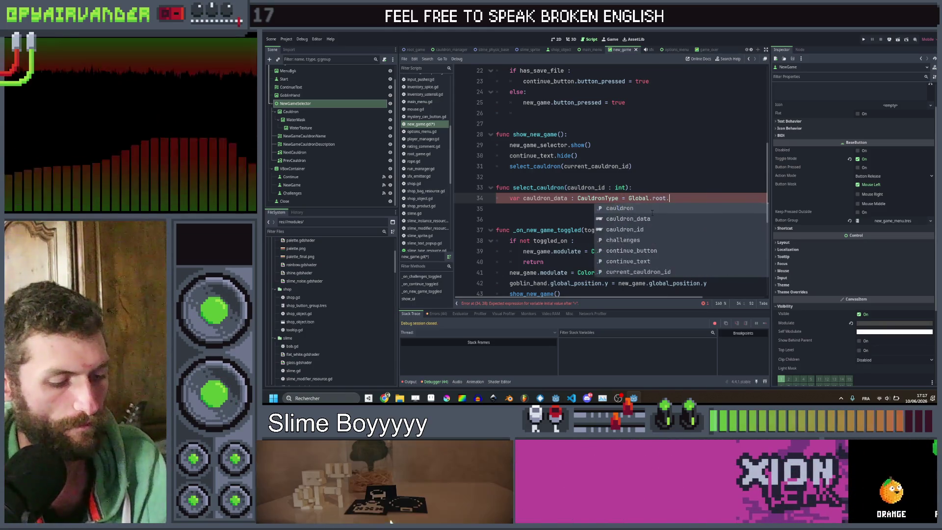
type("data_manager")
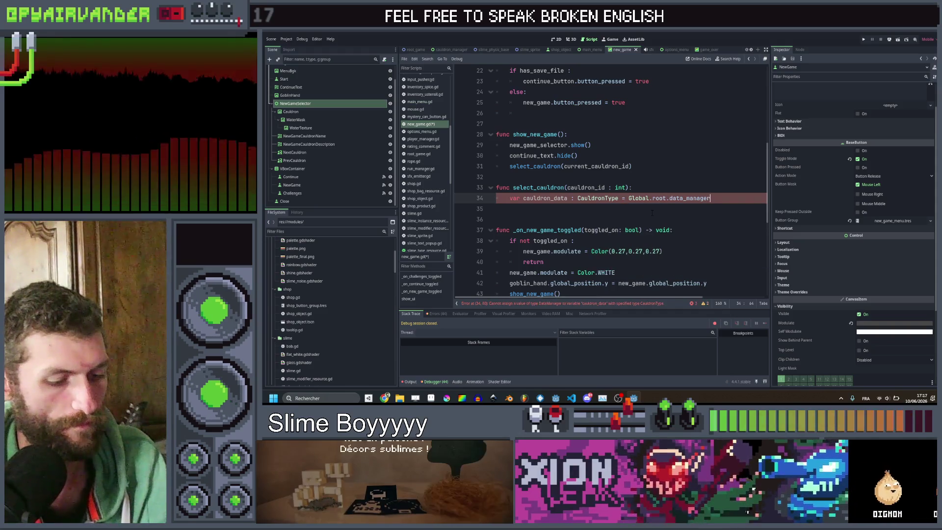
type(".caul")
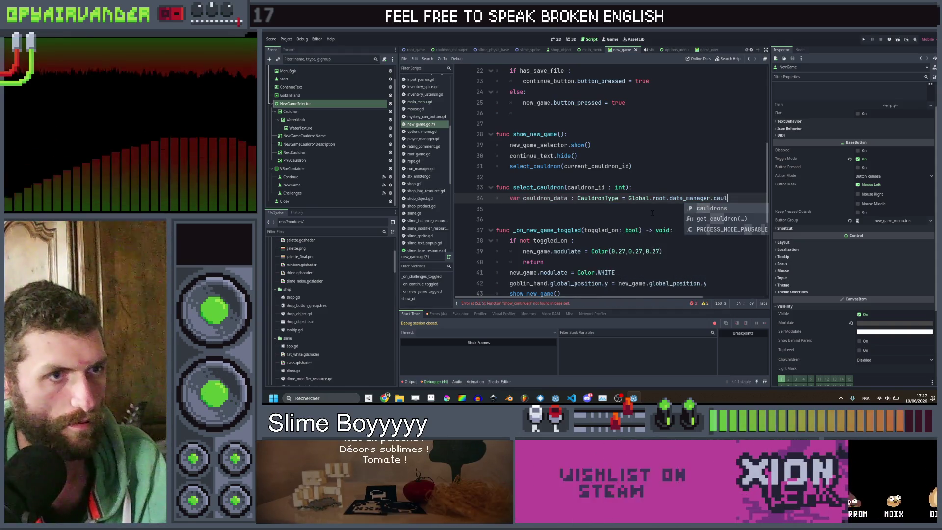
key("Return")
type("[")
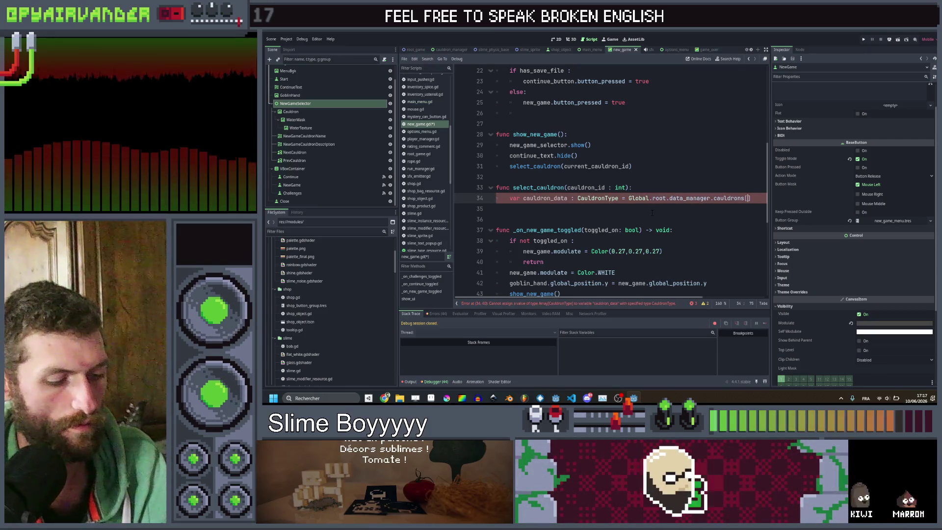
type("cauld")
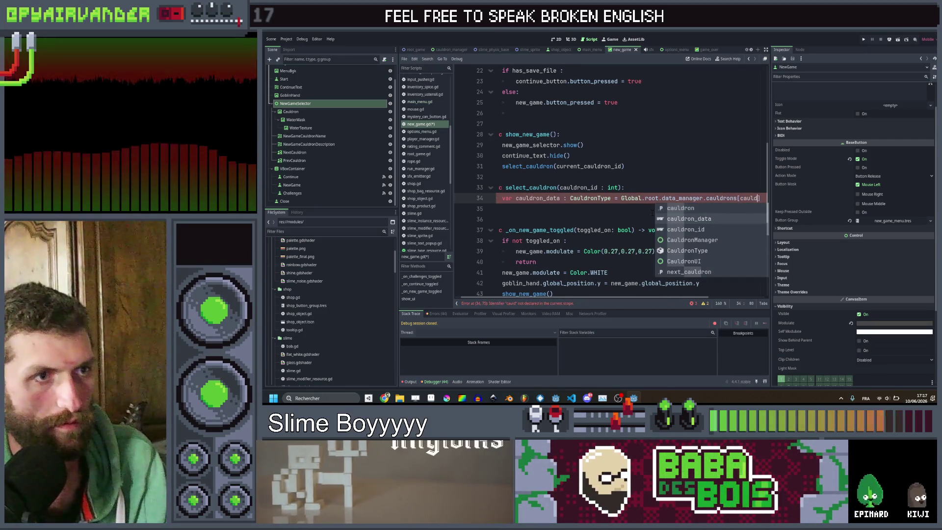
key("Return")
key("End")
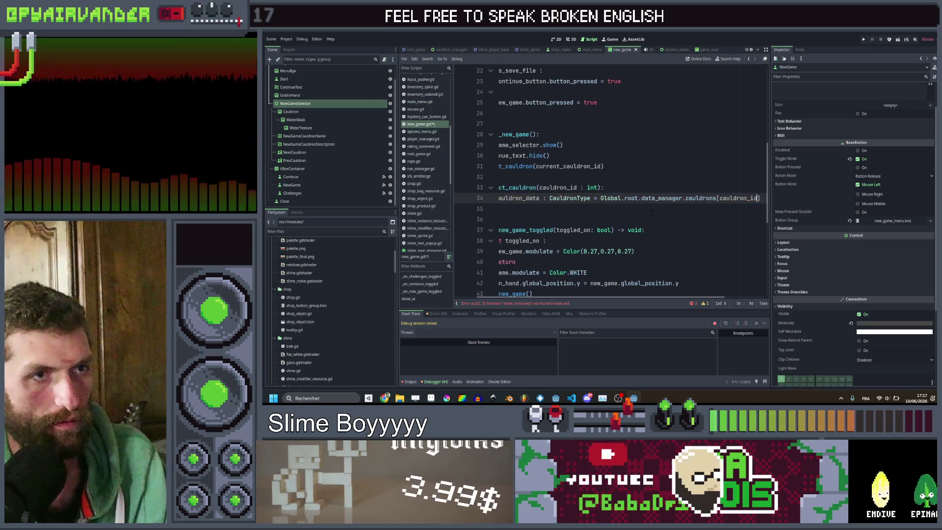
key("ctrl+s")
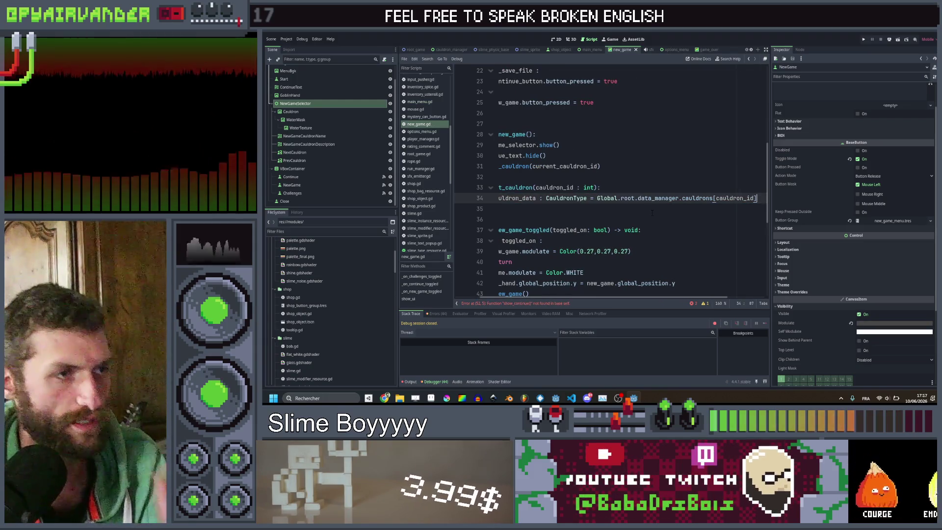
Scroll across the lookup line to review it, then begin a new line below.
scroll(652, 213, "left", 2)
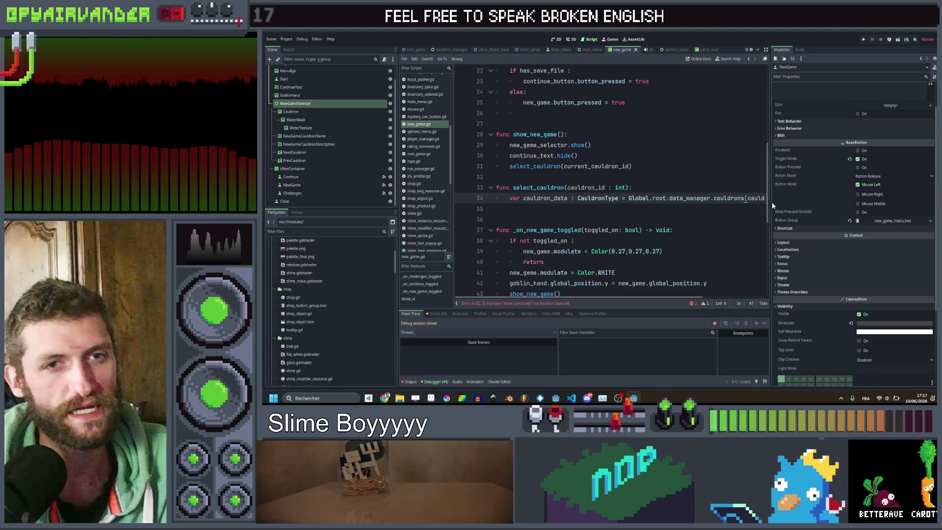
scroll(708, 216, "right", 5)
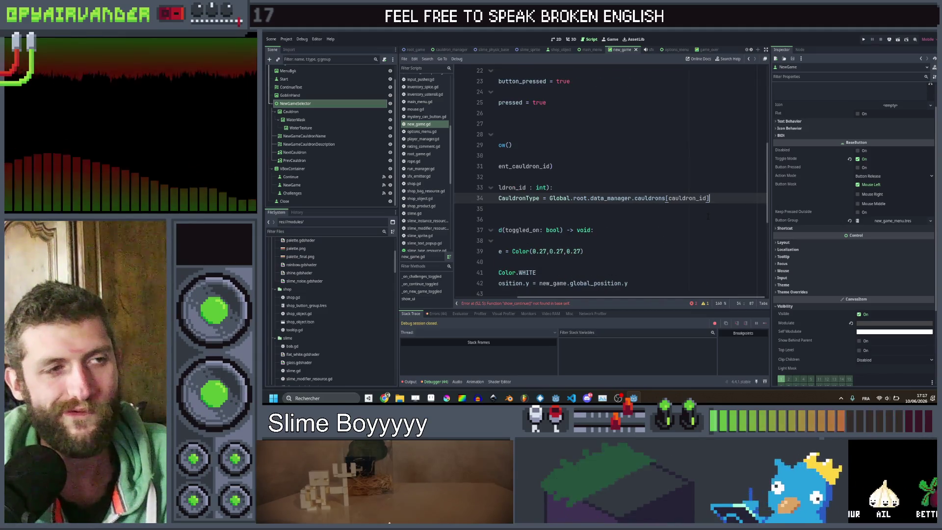
scroll(708, 216, "left", 5)
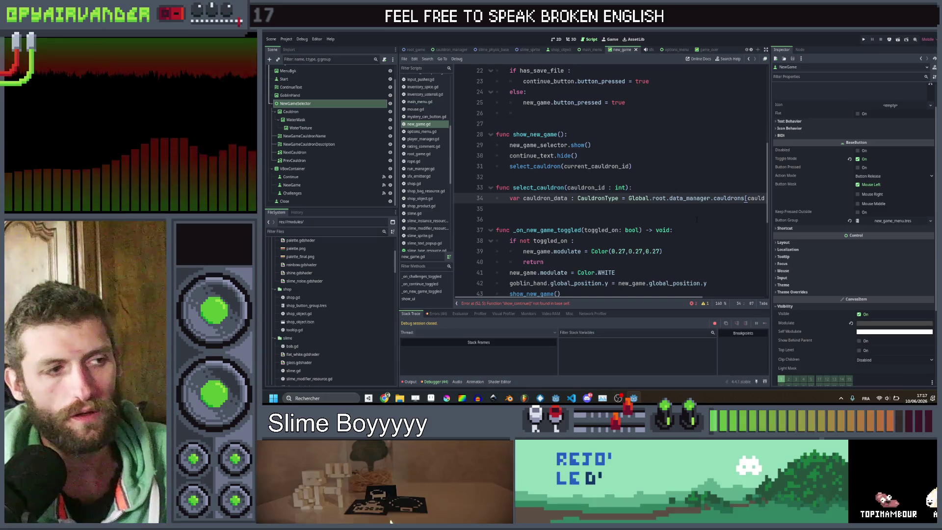
scroll(696, 220, "right", 5)
scroll(687, 214, "left", 5)
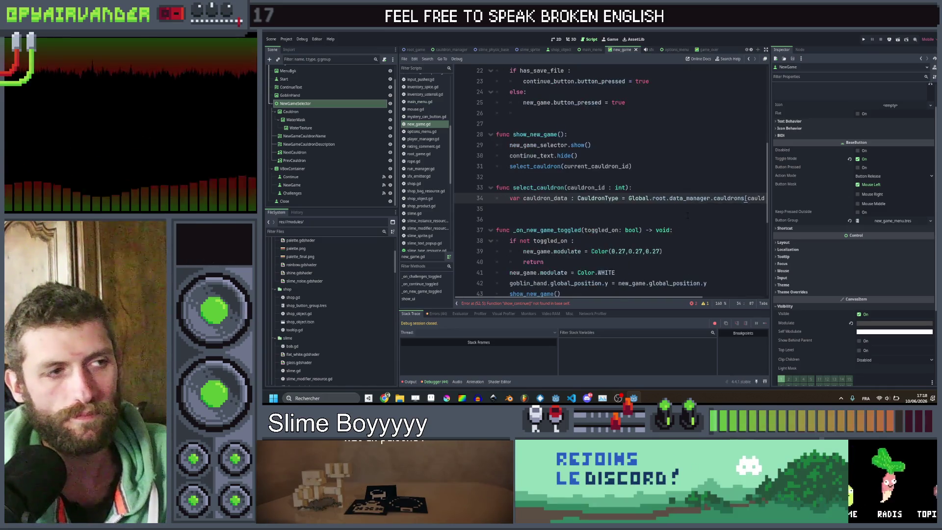
scroll(687, 214, "right", 5)
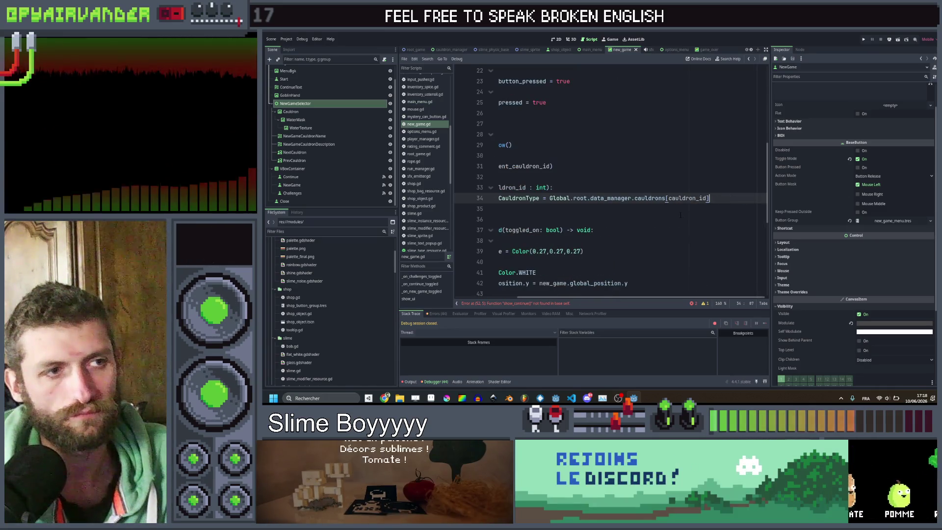
scroll(681, 214, "left", 5)
scroll(680, 213, "right", 5)
scroll(678, 210, "left", 5)
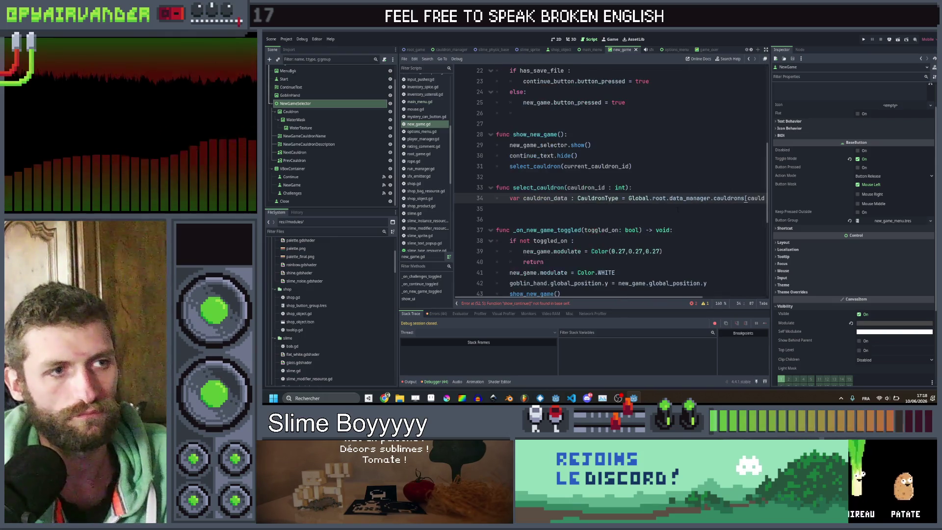
scroll(677, 209, "right", 5)
scroll(674, 209, "left", 5)
scroll(671, 207, "right", 5)
scroll(667, 206, "left", 5)
scroll(665, 206, "right", 5)
scroll(665, 206, "left", 5)
scroll(664, 206, "right", 5)
scroll(663, 205, "left", 5)
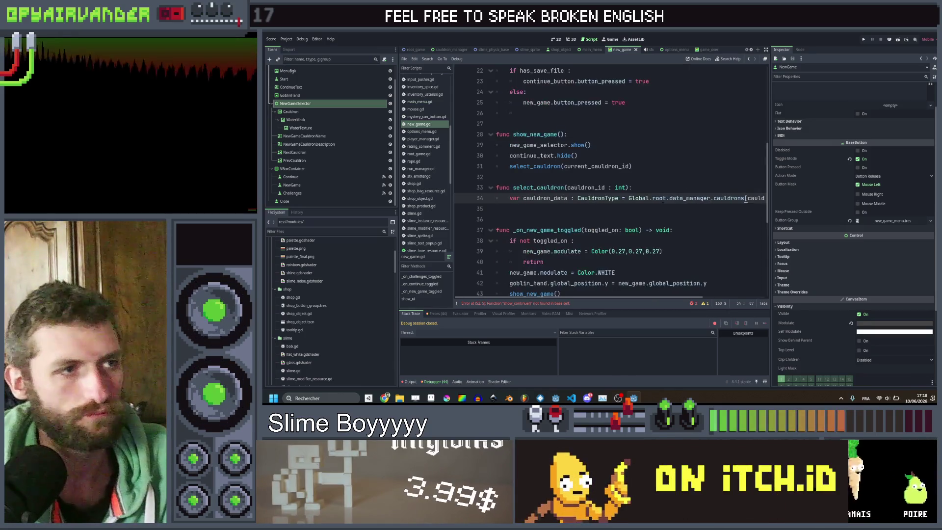
scroll(663, 205, "right", 5)
scroll(664, 205, "left", 5)
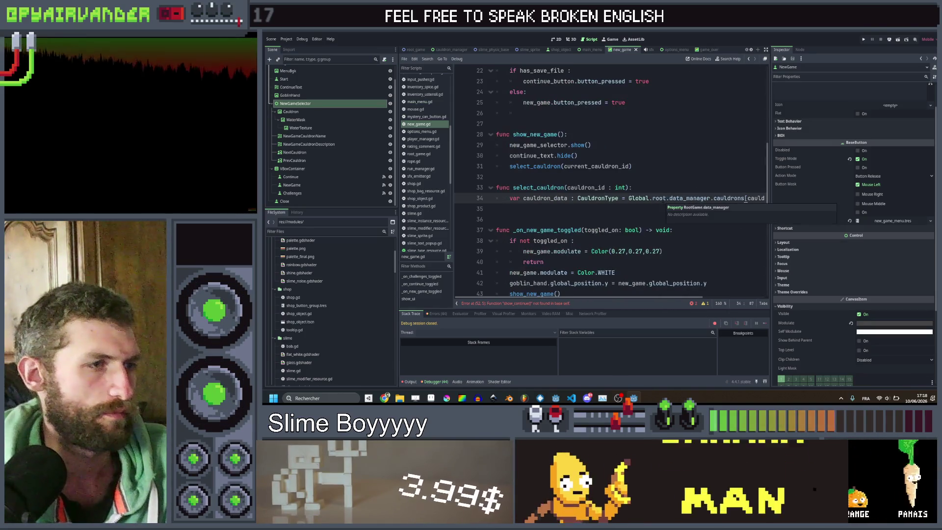
scroll(666, 205, "right", 5)
key("Return")
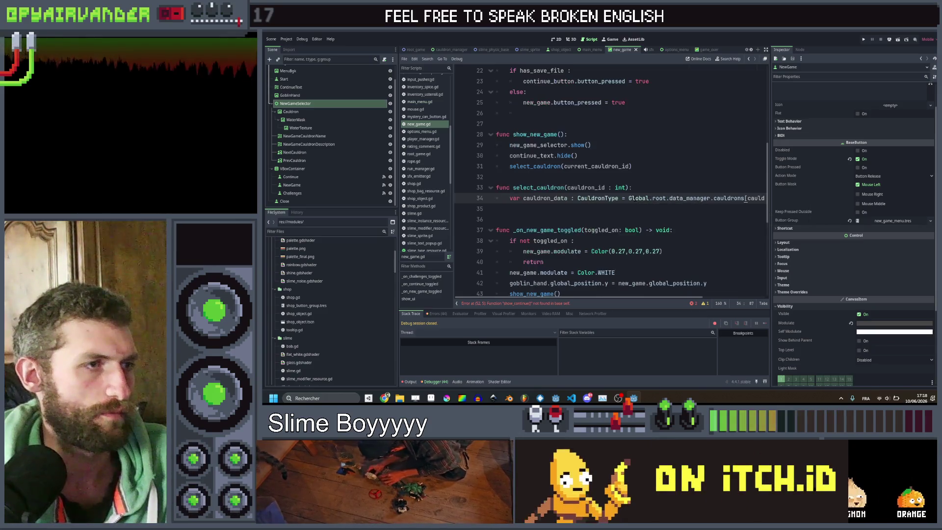
Add cauldron.texture = cauldron_data.background on line 35 and save.
type("ca")
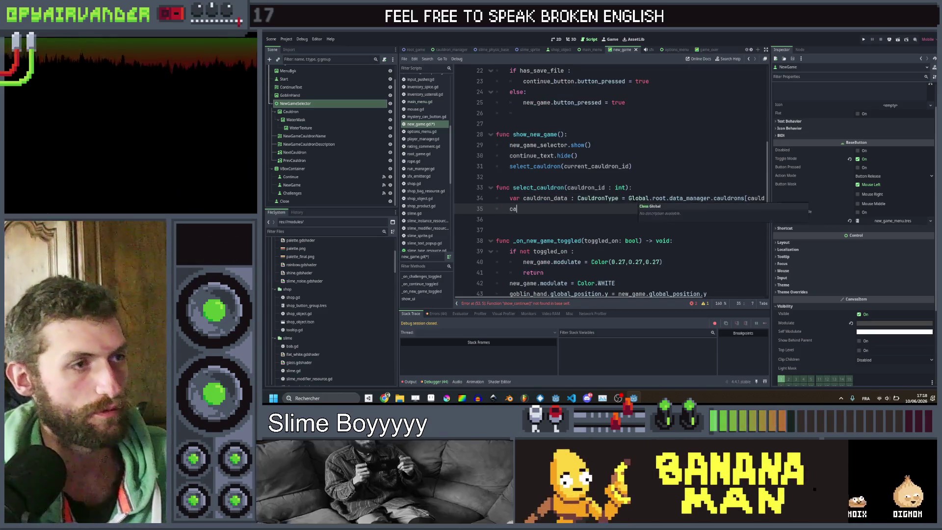
type("uu")
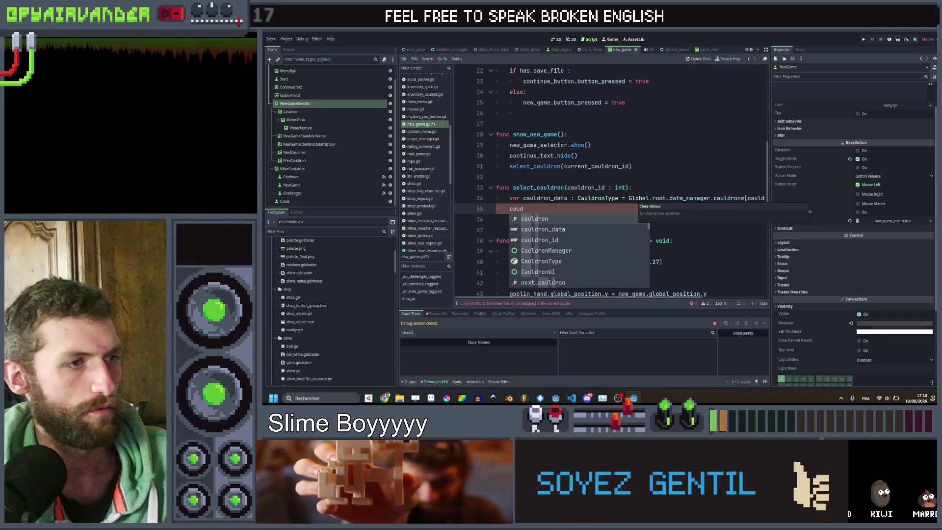
key("Return")
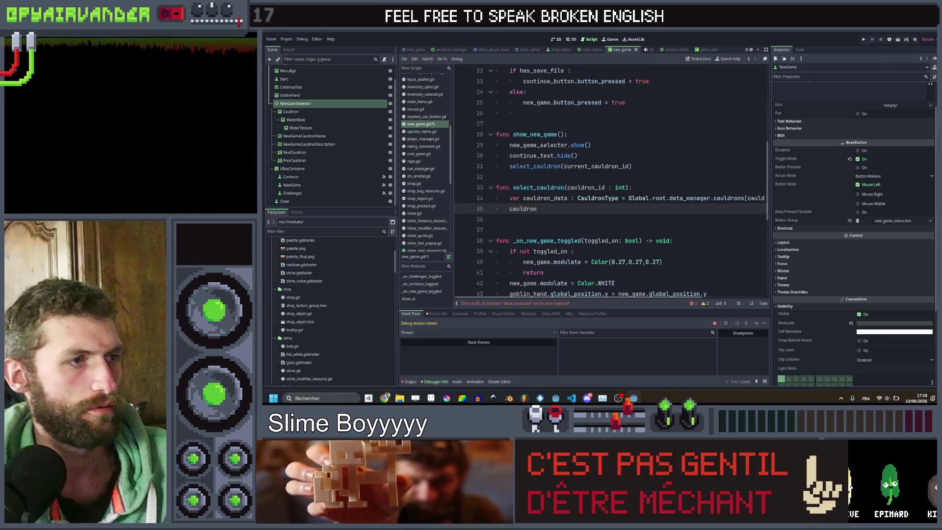
scroll(609, 181, "up", 7)
scroll(608, 182, "down", 1)
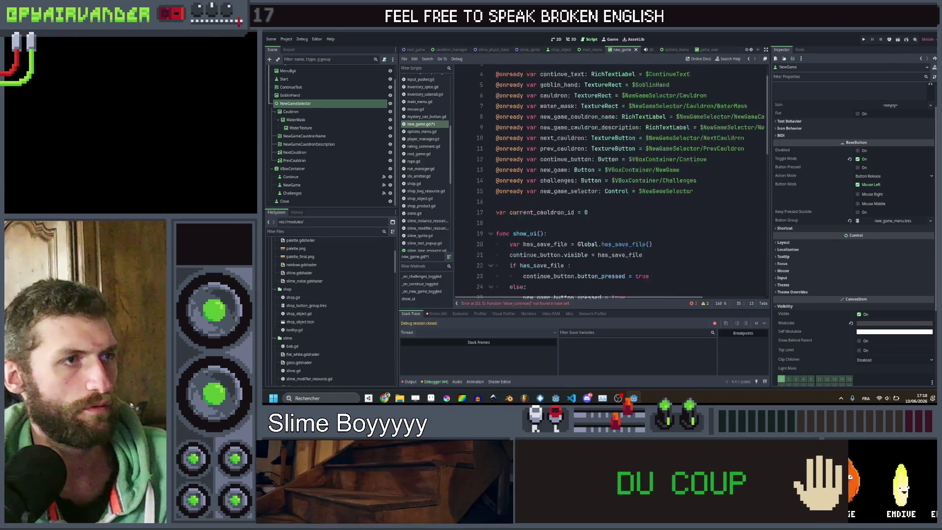
scroll(663, 170, "down", 5)
type("cauldron")
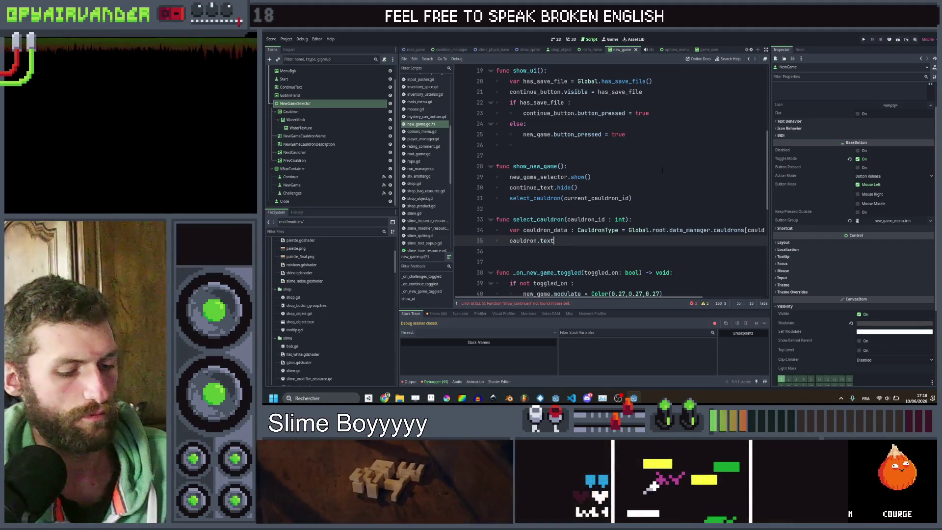
type(".texture = ")
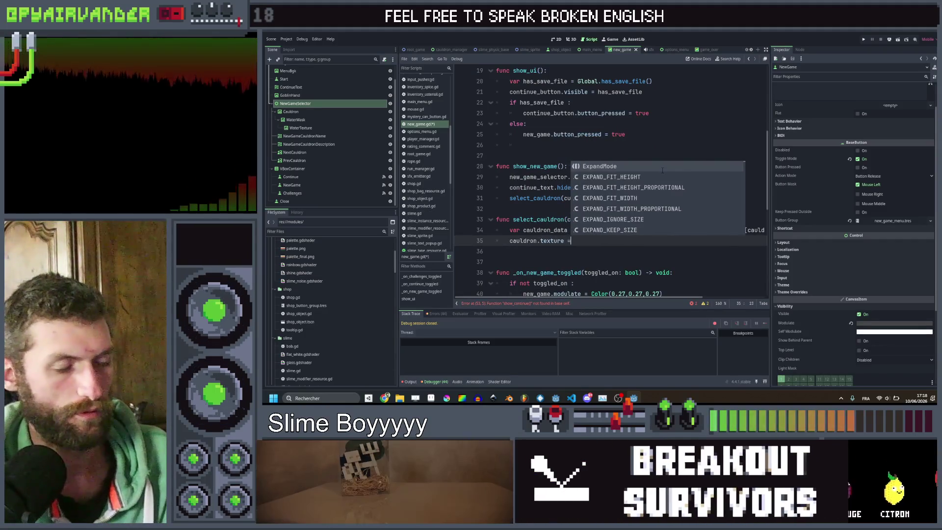
type("Glob")
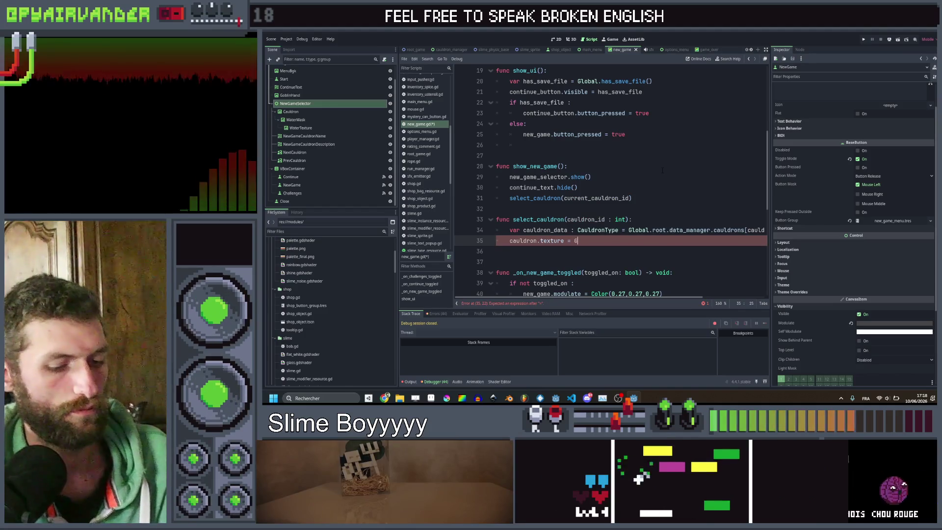
key("BackSpace")
key("BackSpace")
key("BackSpace")
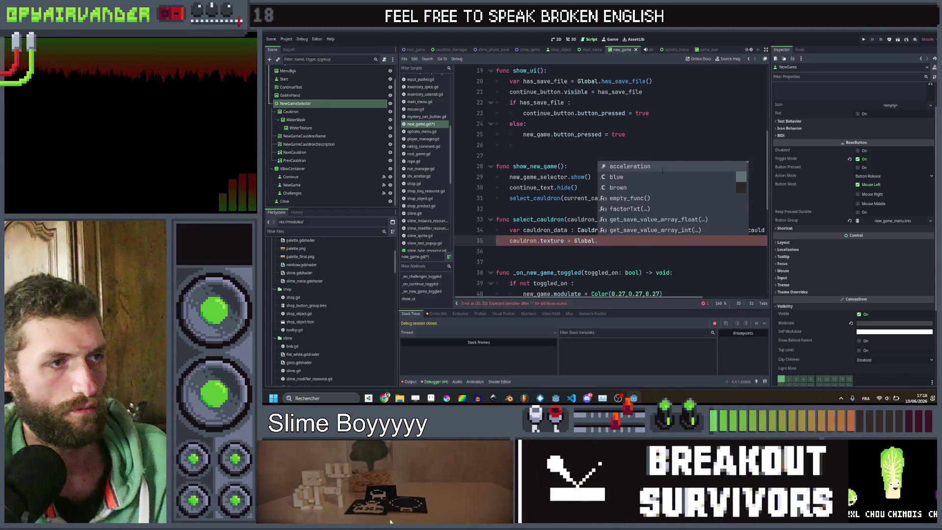
type("cauldron_")
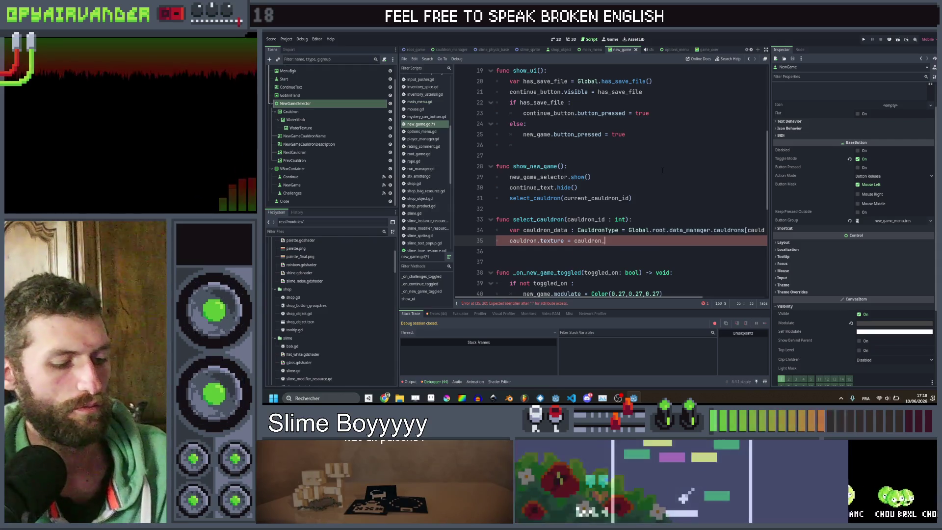
type("data.background")
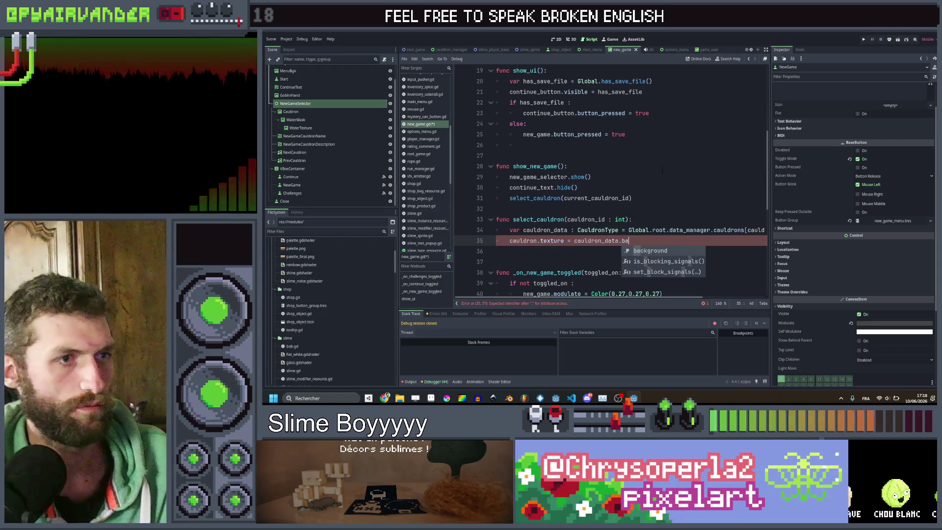
key("ctrl+s")
Duplicate that line as water_mask.texture = cauldron_data.water_mask, then start another line.
key("ctrl+shift+d")
key("ctrl+Left")
key("ctrl+Left")
key("ctrl+Left")
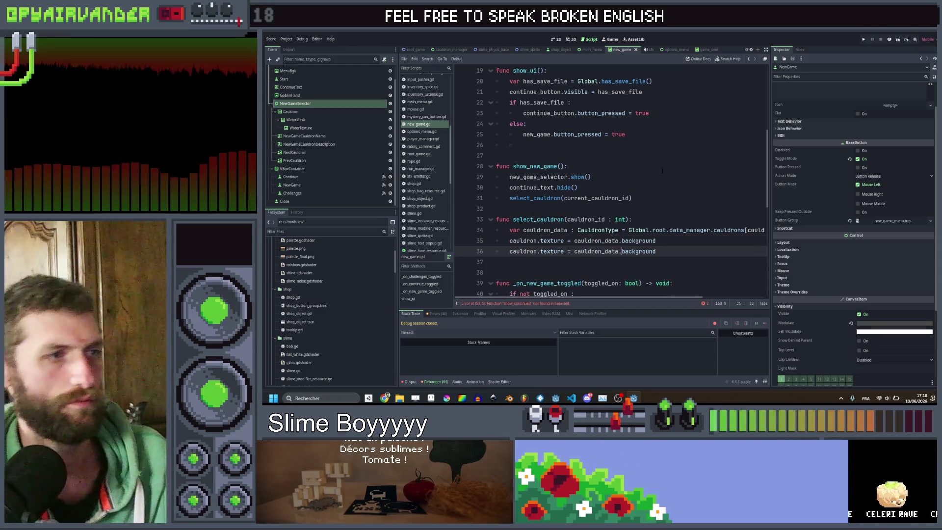
key("Left")
key("ctrl+shift+Left")
type("water")
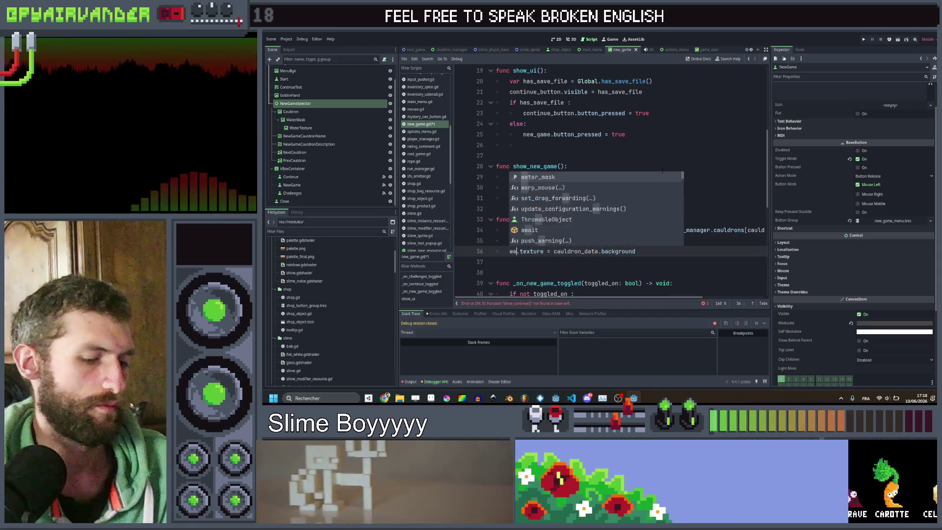
key("Return")
key("End")
key("ctrl+shift+Left")
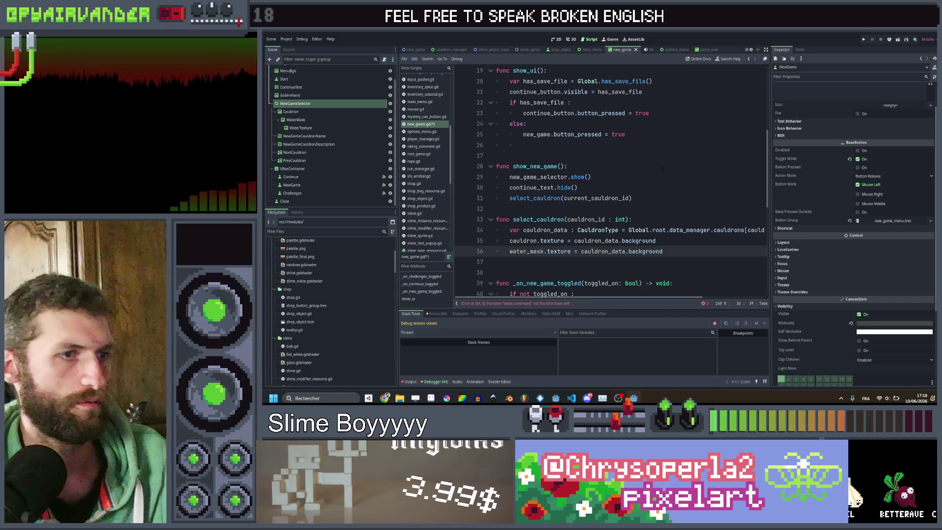
type("w")
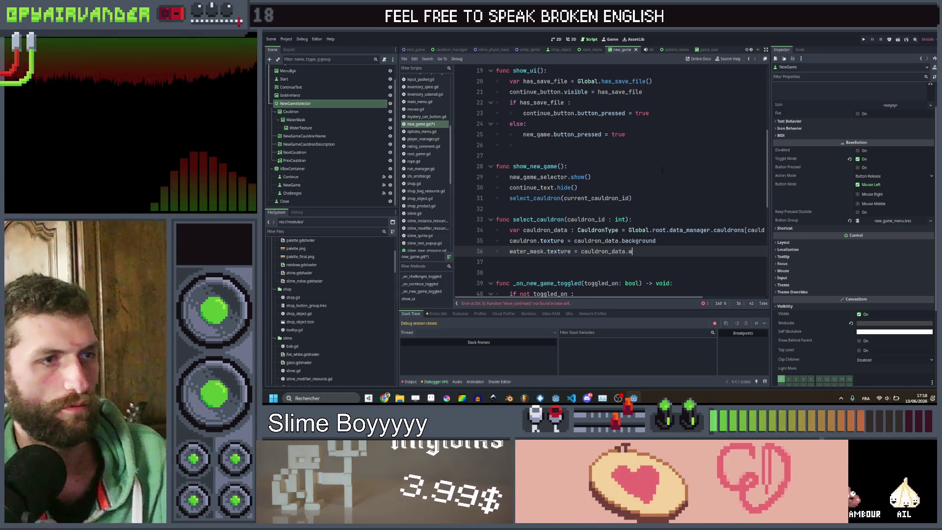
type("xaa")
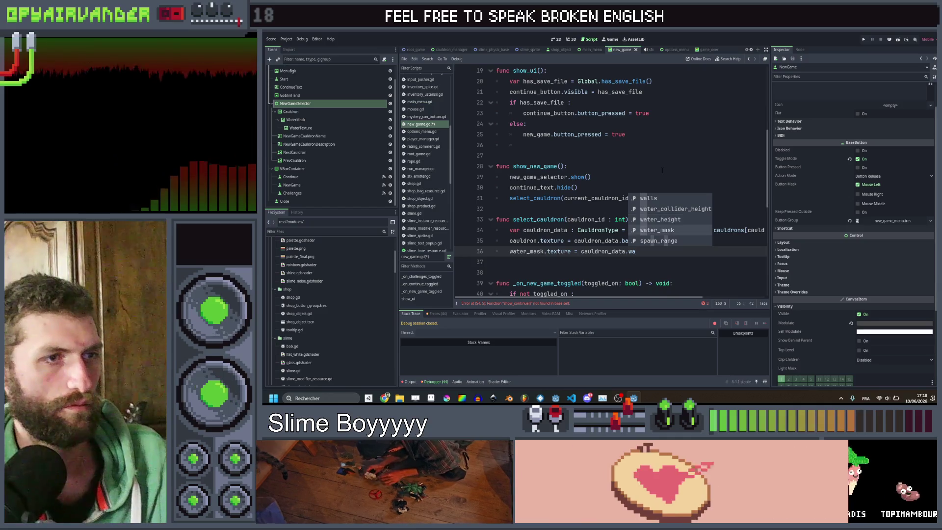
key("Down")
key("Down")
key("Down")
key("Return")
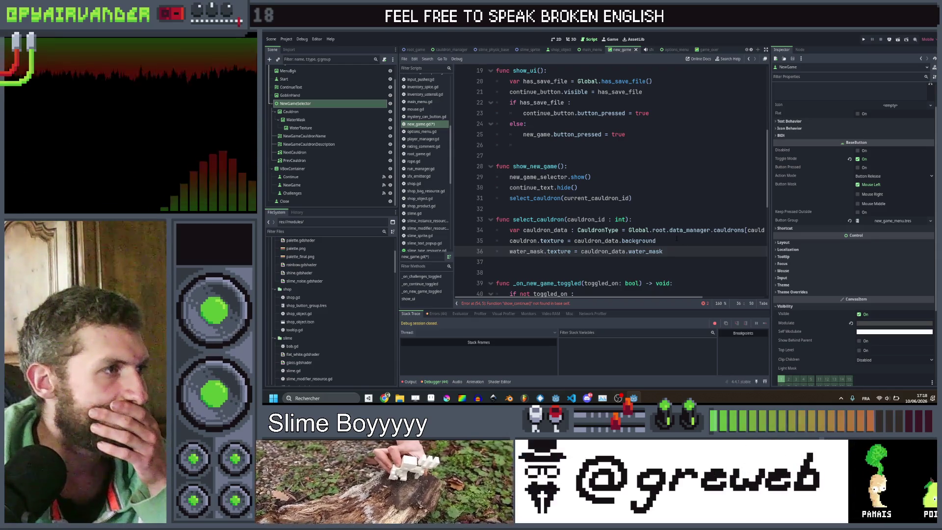
key("Return")
type("ne")
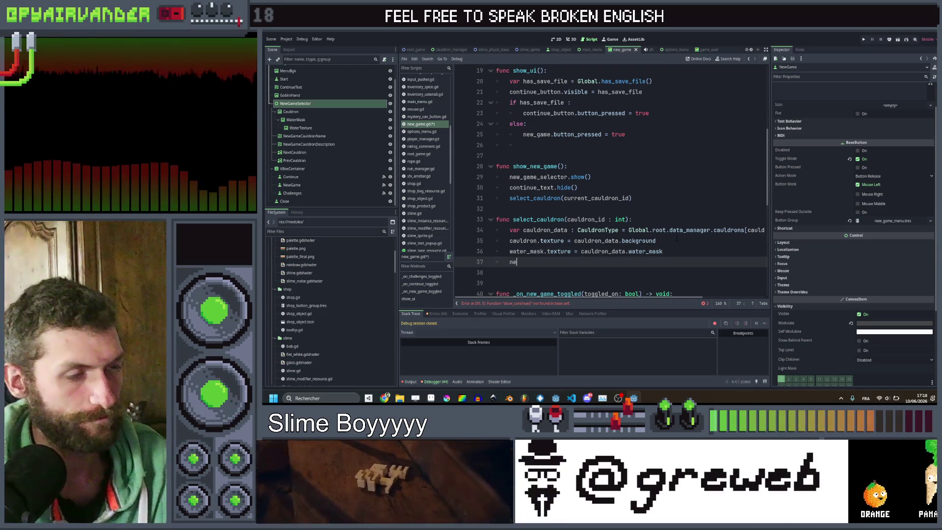
Begin new_game_cauldron_name.text = "[wave]" and check the name and description labels' properties.
type("w")
key("Down")
key("Return")
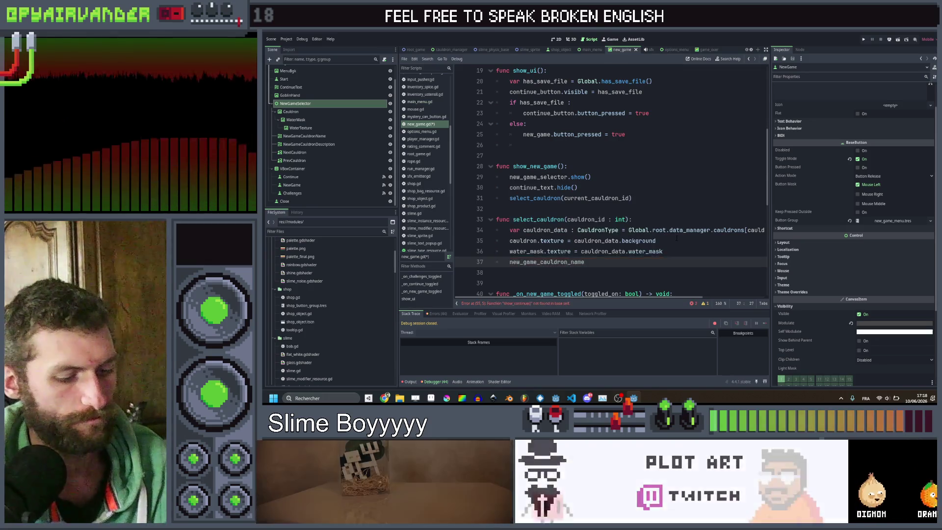
type(".te")
key("Return")
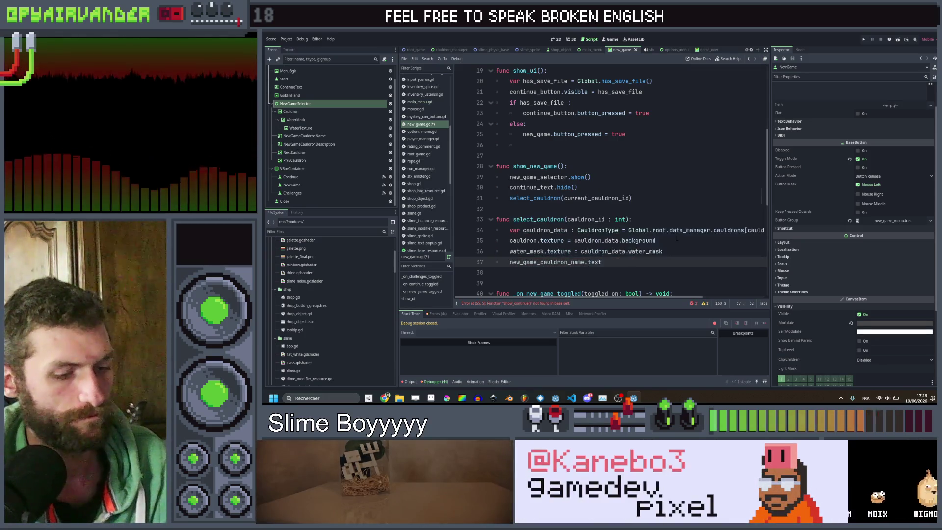
type("[")
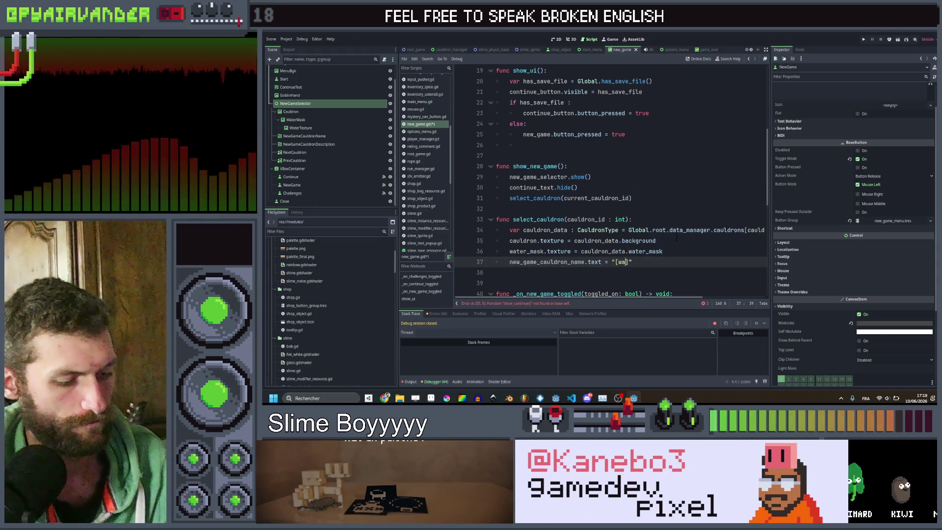
type("ve")
left_click(299, 136)
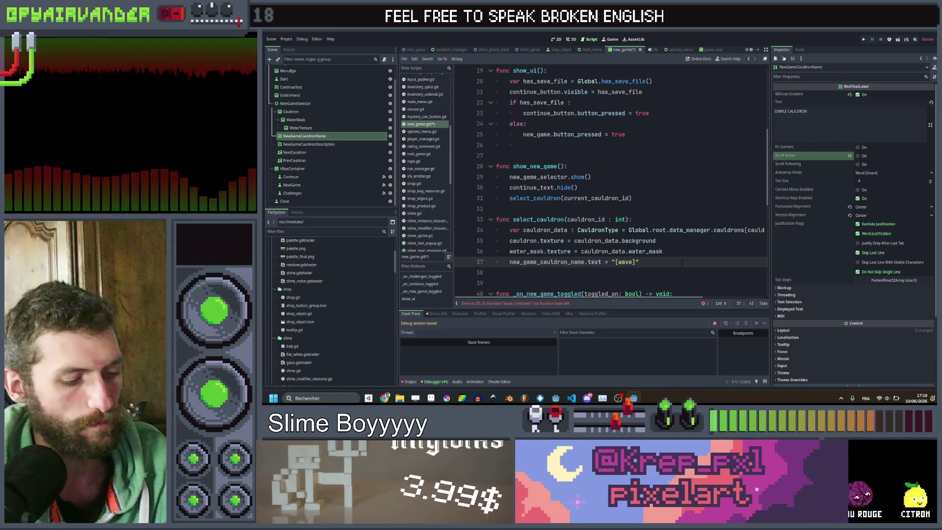
key("ctrl+s")
left_click(310, 145)
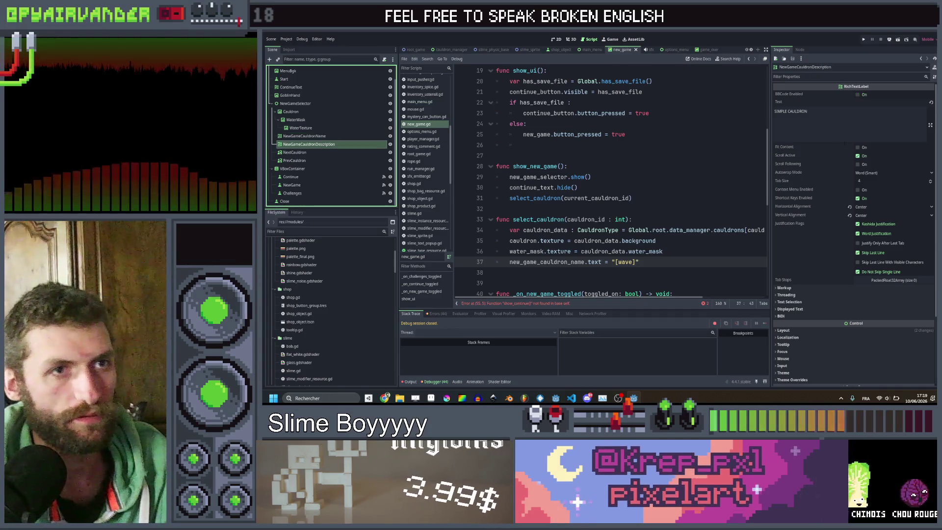
left_click(698, 263)
key("ctrl+s")
type("+co")
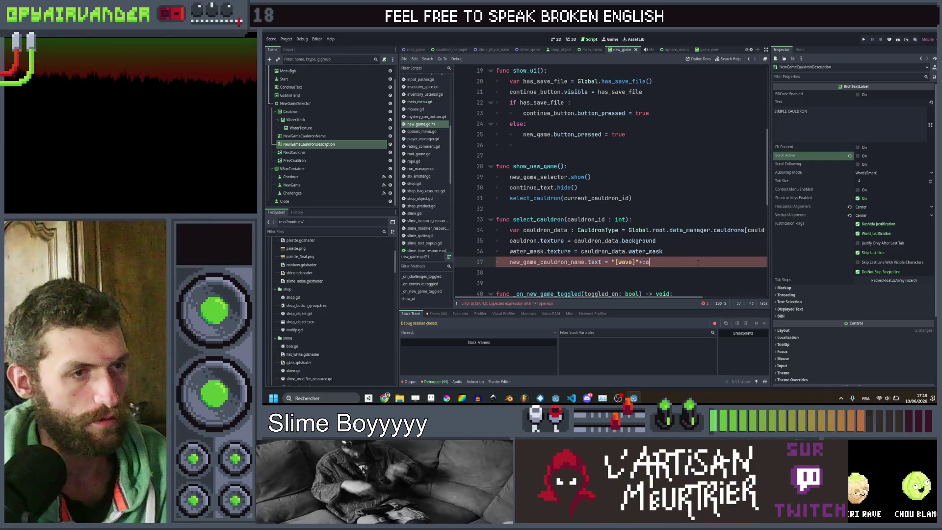
Append cauldron_data.display_name to complete the name label assignment.
type("cau")
key("Down")
key("Return")
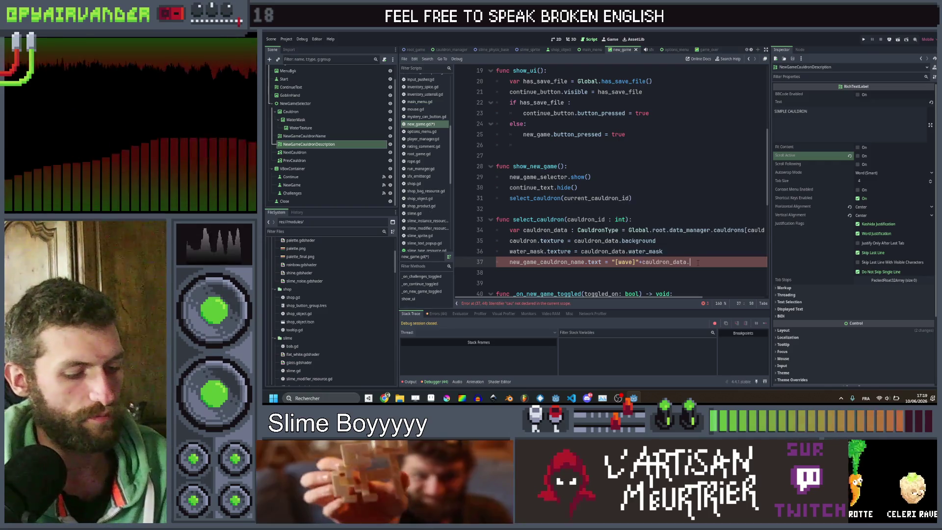
type("d")
key("Down")
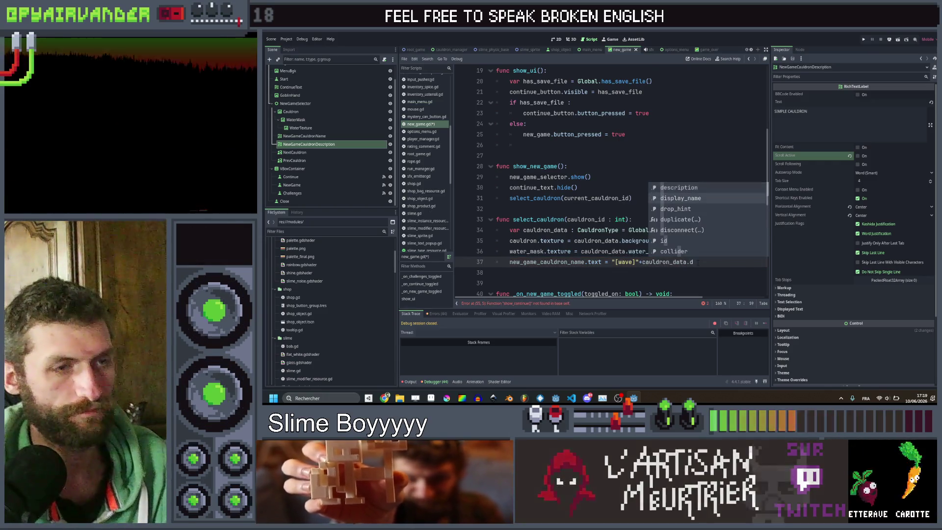
key("Return")
Duplicate it into new_game_cauldron_description.text = cauldron_data.description without the wave tag, and save.
key("ctrl+shift+d")
key("Home")
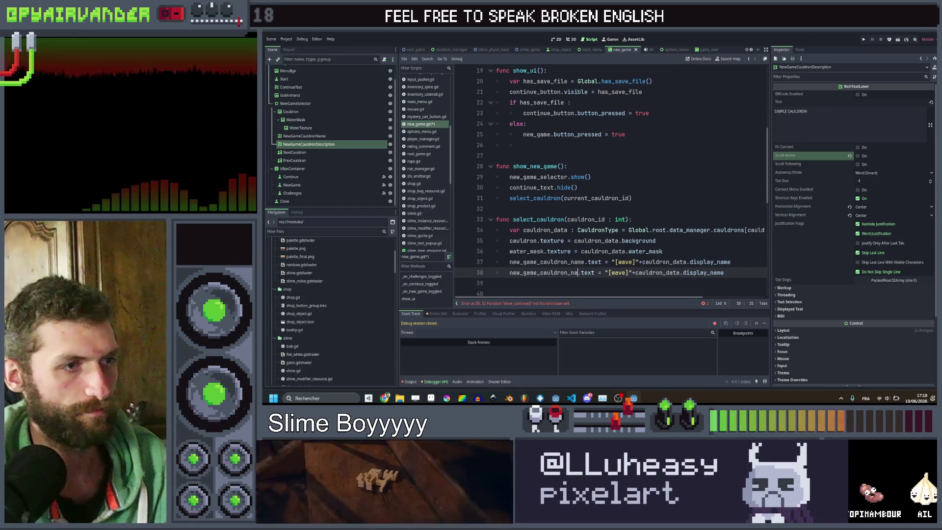
key("ctrl+Right")
key("BackSpace")
key("BackSpace")
key("BackSpace")
type("description")
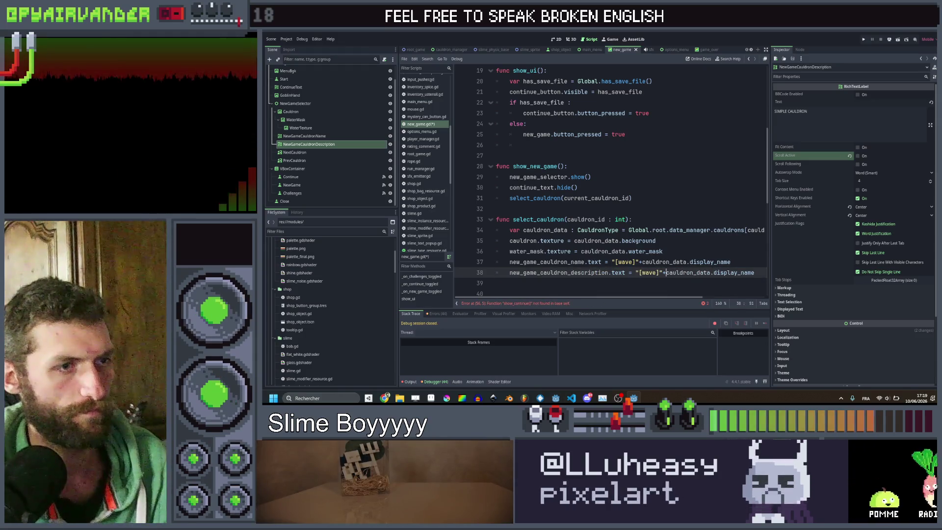
key("ctrl+shift+Left")
key("BackSpace")
key("BackSpace")
key("BackSpace")
key("Delete")
key("Delete")
key("Delete")
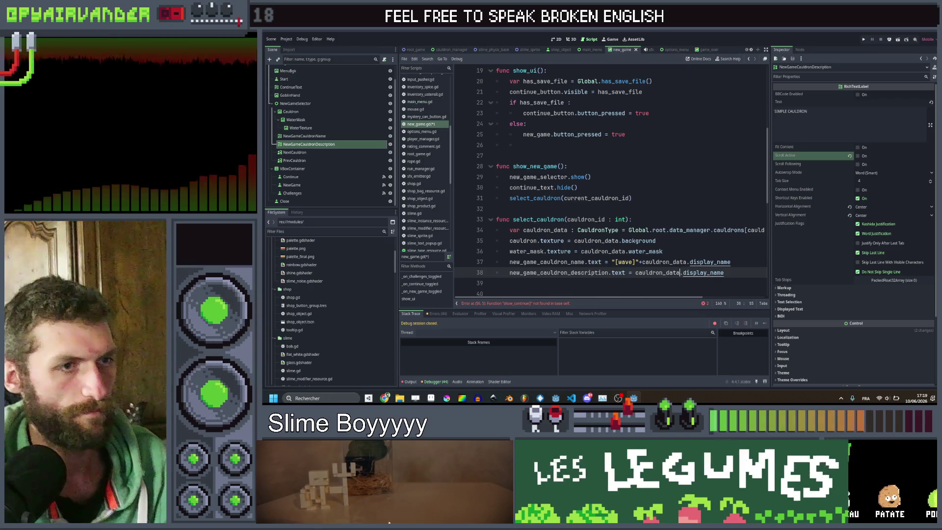
key("Right")
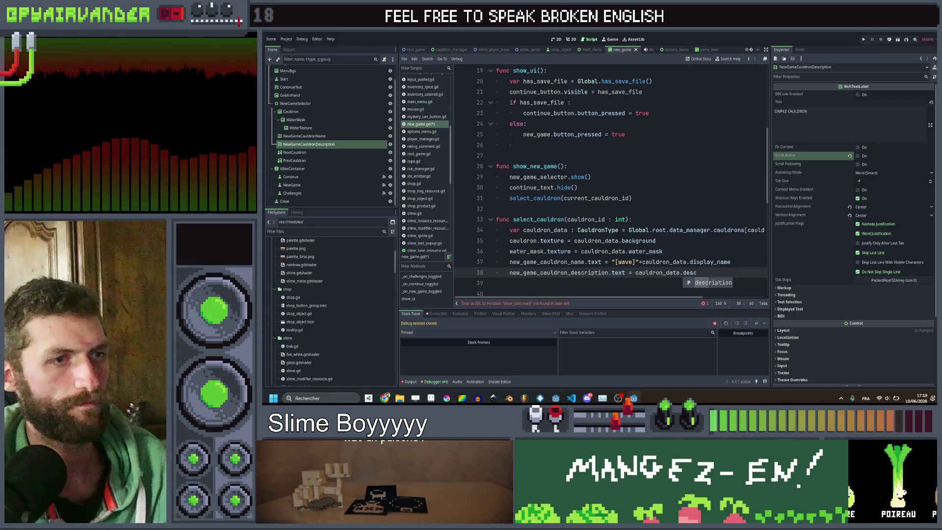
type("scription")
key("ctrl+s")
scroll(685, 230, "down", 2)
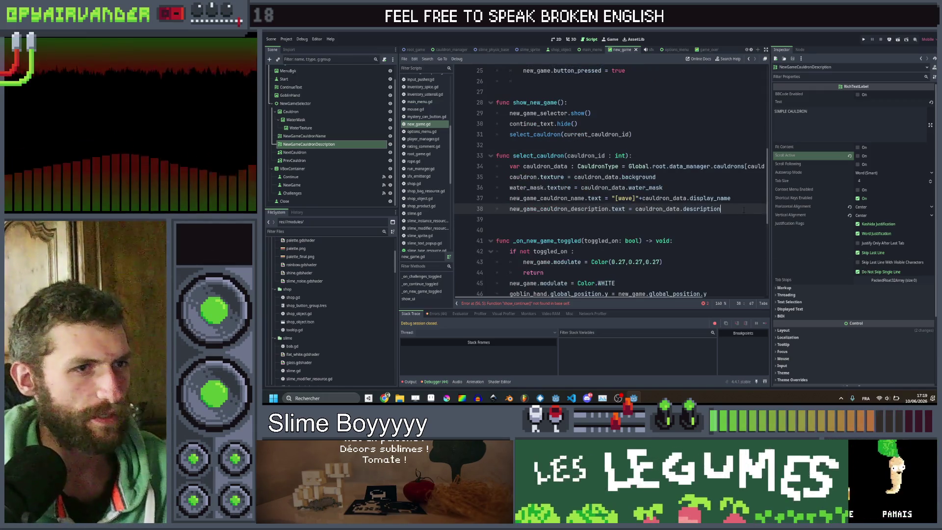
key("Return")
Write next_cauldron.visible check against cauldron_id < Global.root.data_manager.cauldrons.size()-1, reusing the copied path.
type("nex")
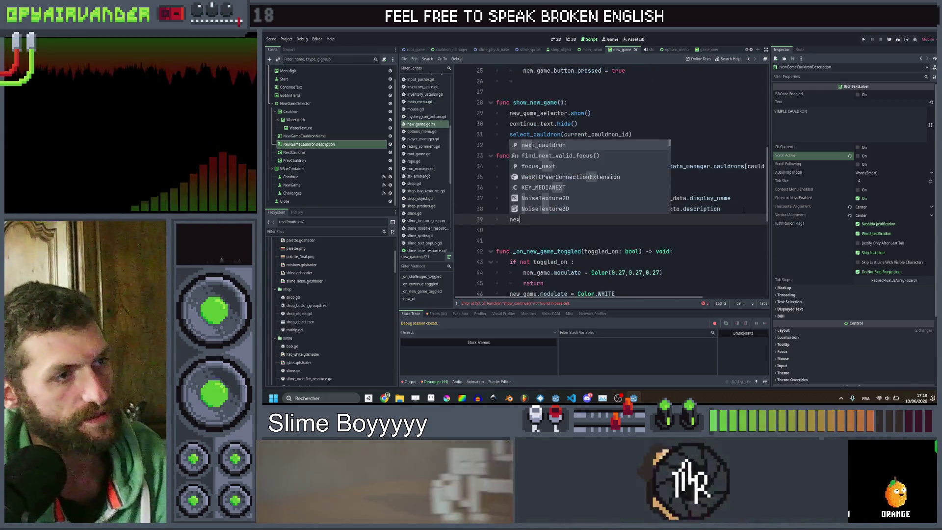
key("Return")
type(".")
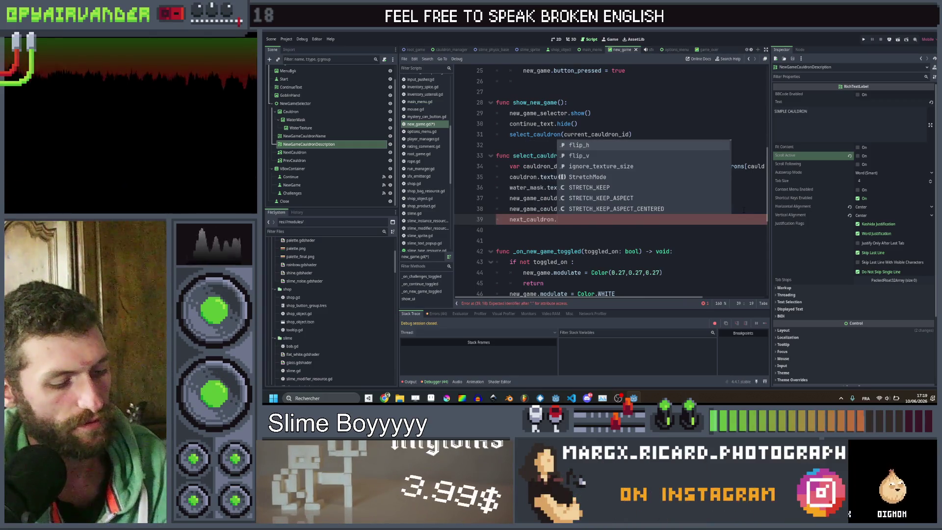
type("visible ")
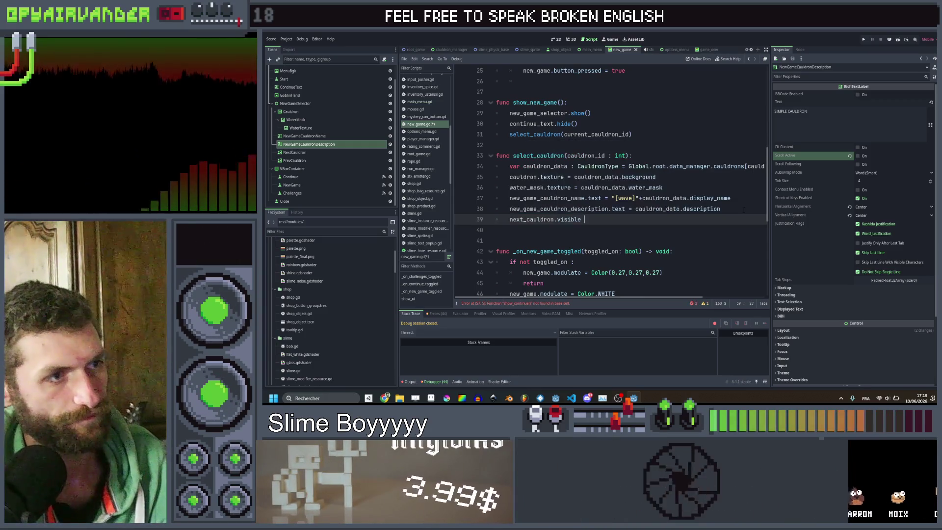
type("== ")
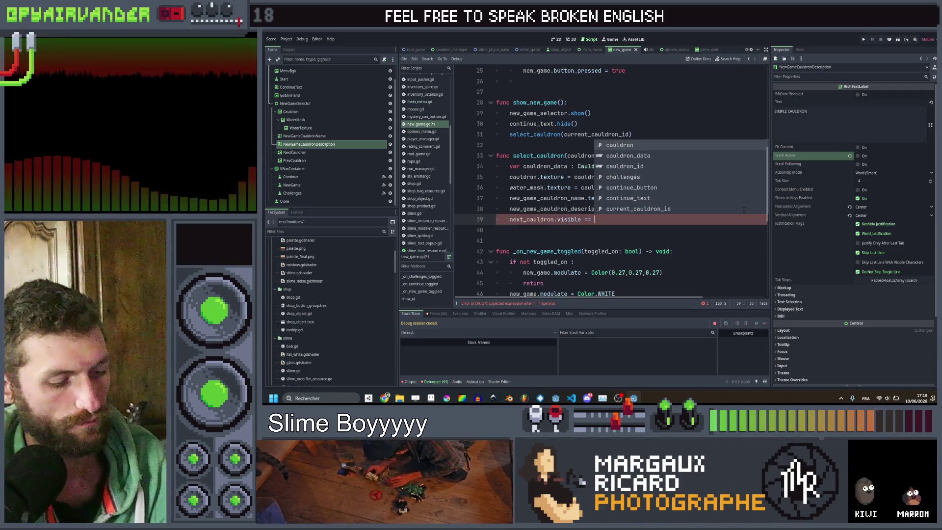
type("cauldron_id <")
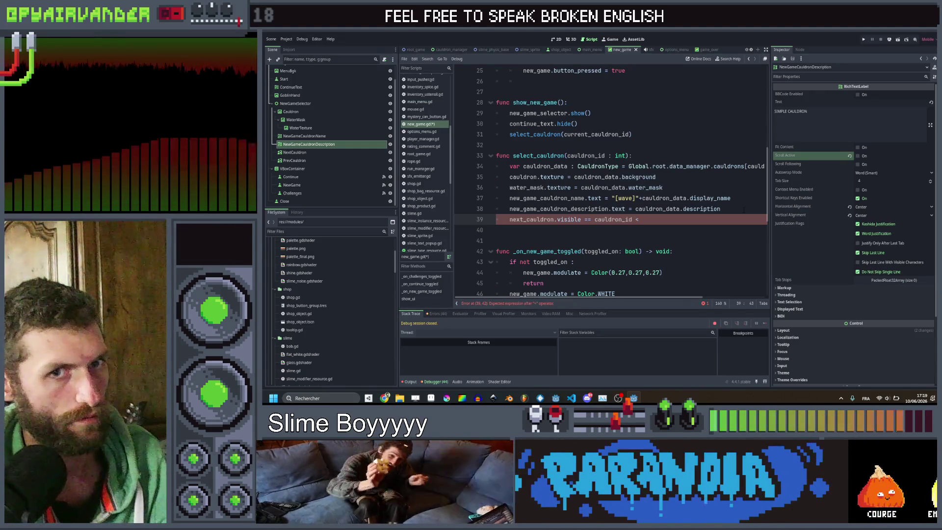
scroll(729, 195, "right", 3)
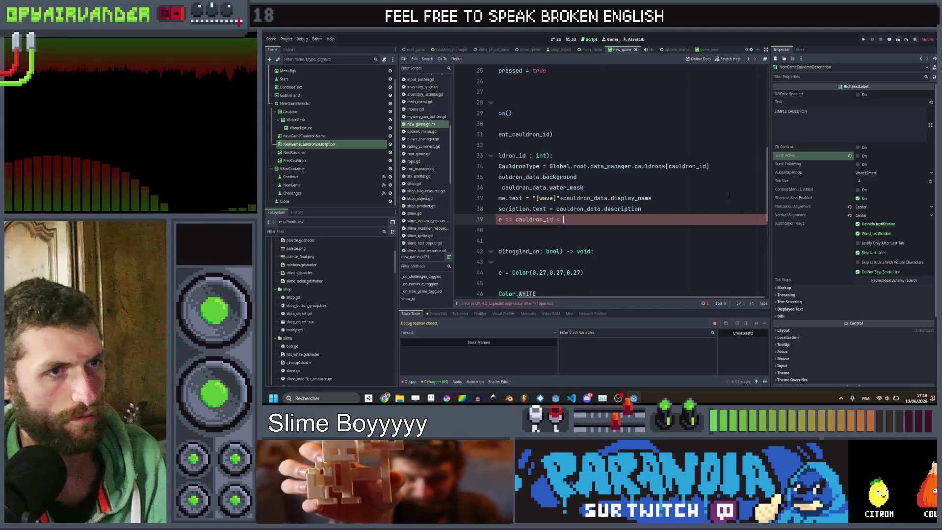
left_click_drag(666, 165, 550, 166)
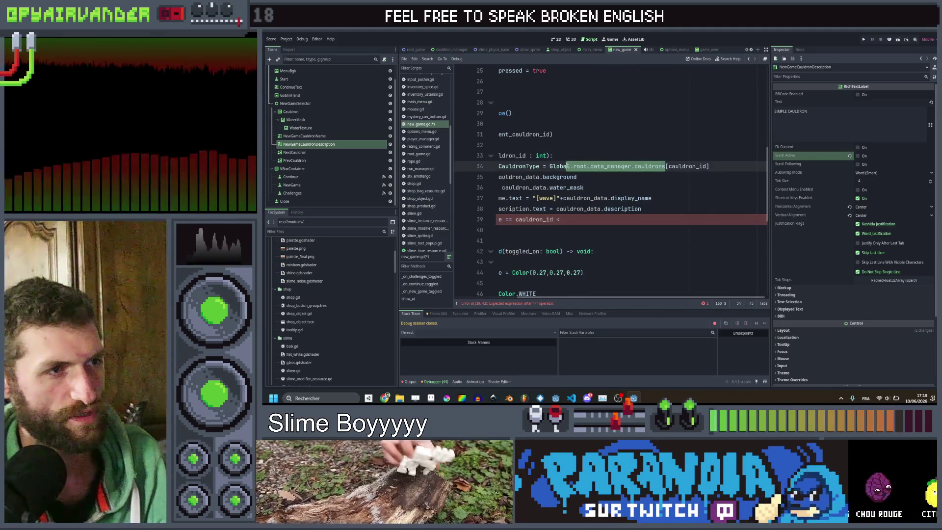
key("ctrl+c")
left_click(571, 219)
key("ctrl+v")
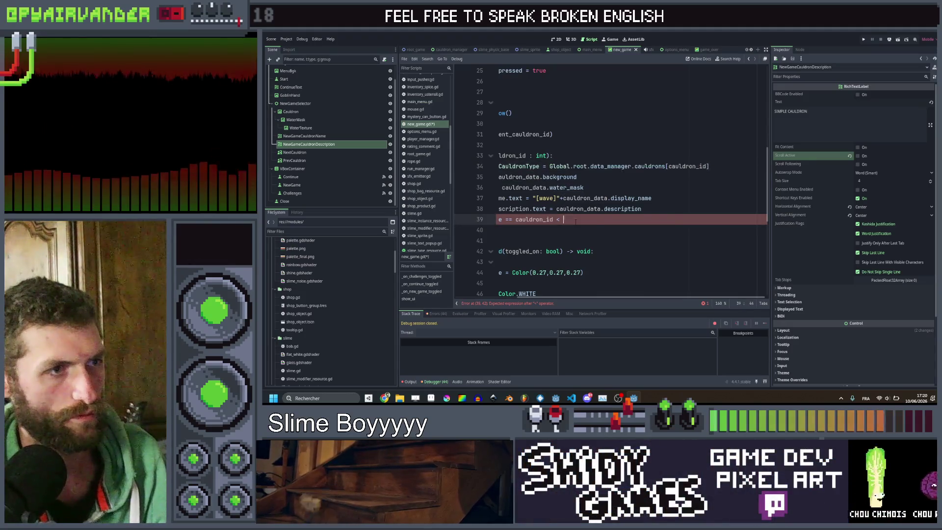
type(".")
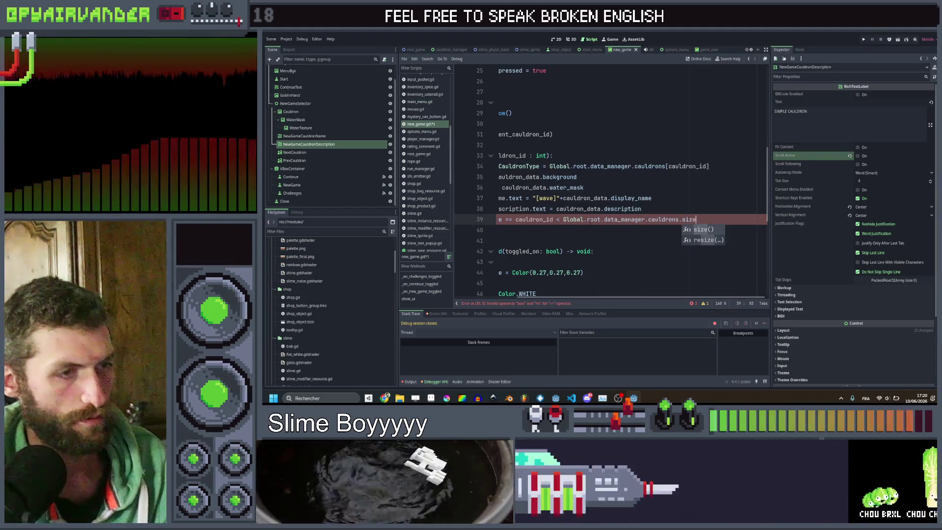
key("Return")
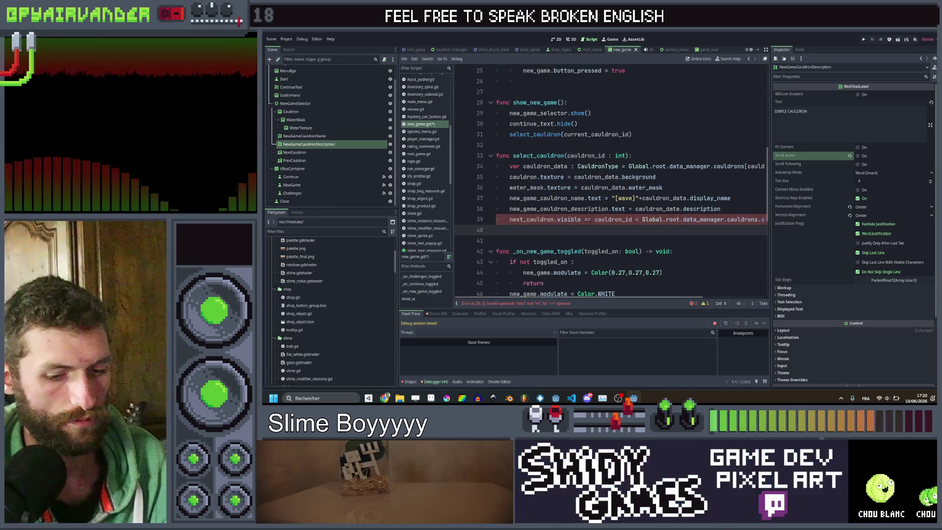
type("-")
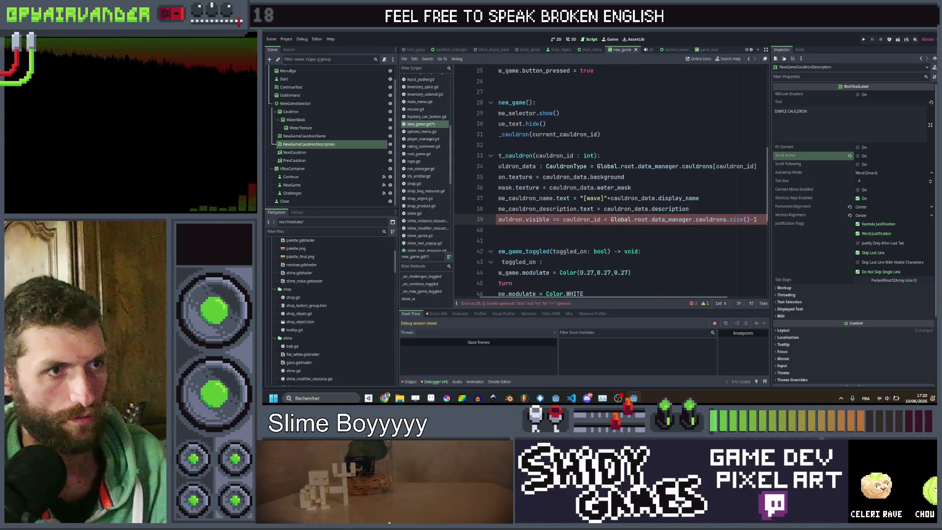
type("1")
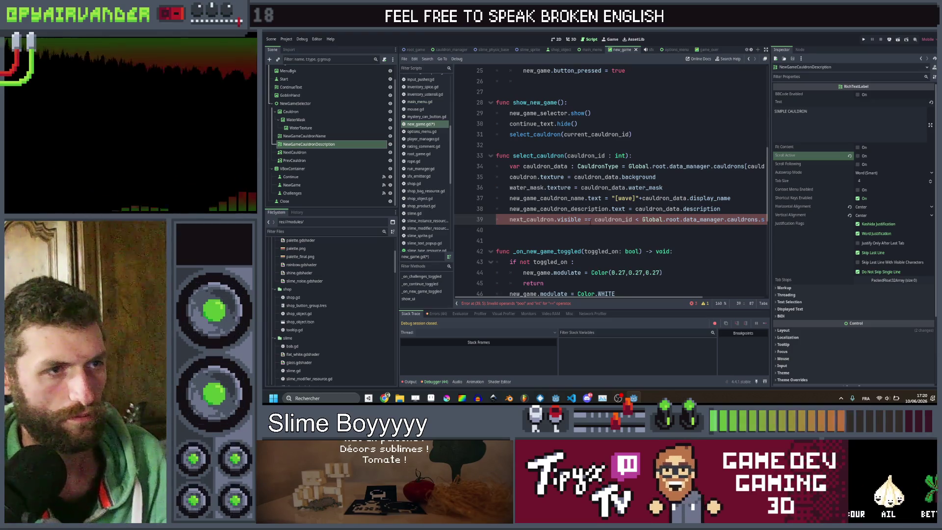
Change '==' to '=' so the line assigns next_cauldron's visibility.
scroll(608, 182, "right", 5)
scroll(609, 182, "left", 5)
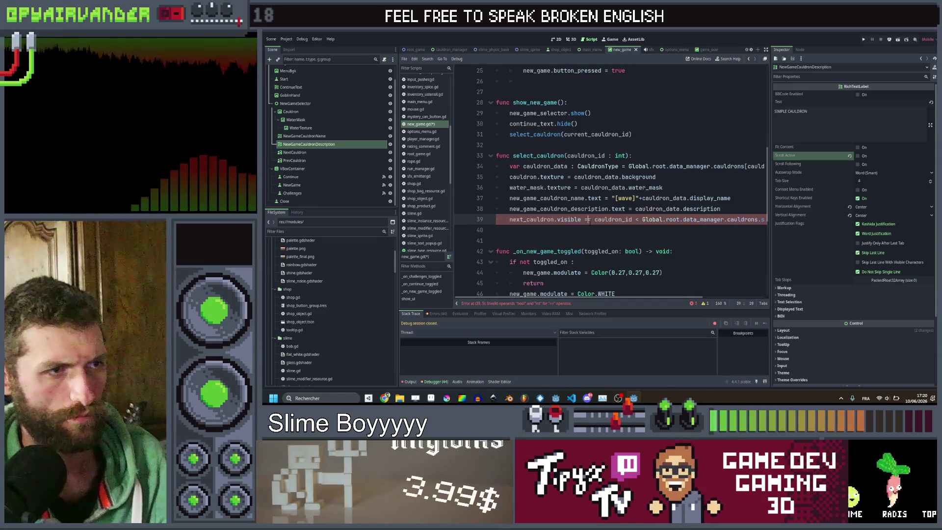
key("BackSpace")
scroll(608, 181, "right", 3)
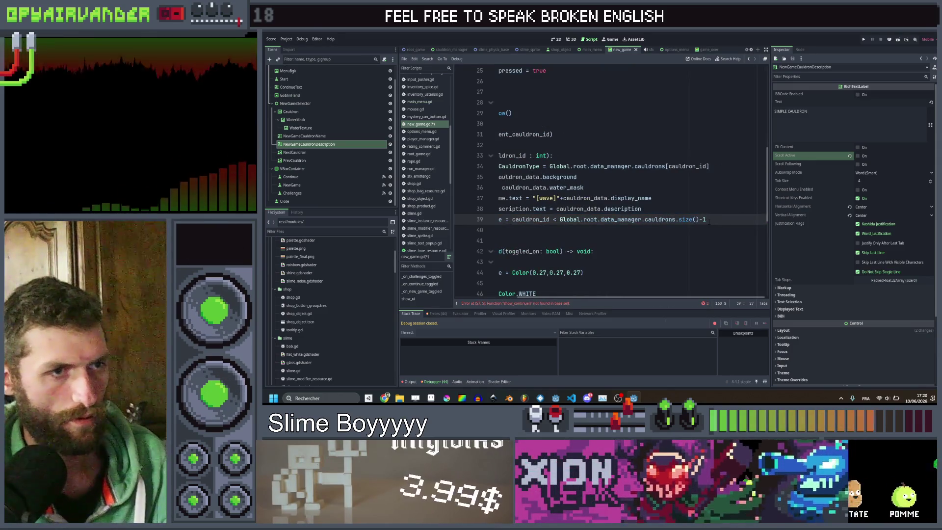
scroll(709, 221, "left", 3)
Duplicate it as prev_cauldron.visible = cauldron_id > 0 and save new_game.gd.
key("ctrl+shift+d")
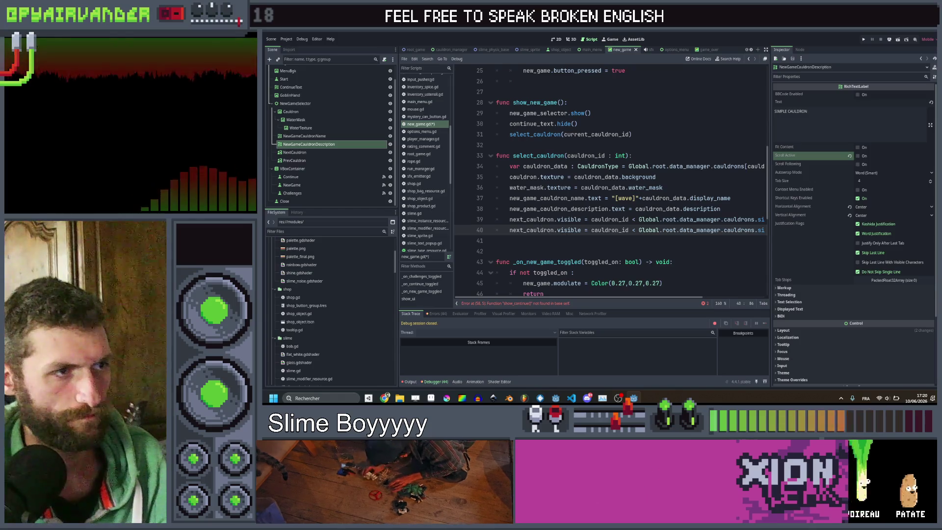
double_click(528, 229)
type("pre")
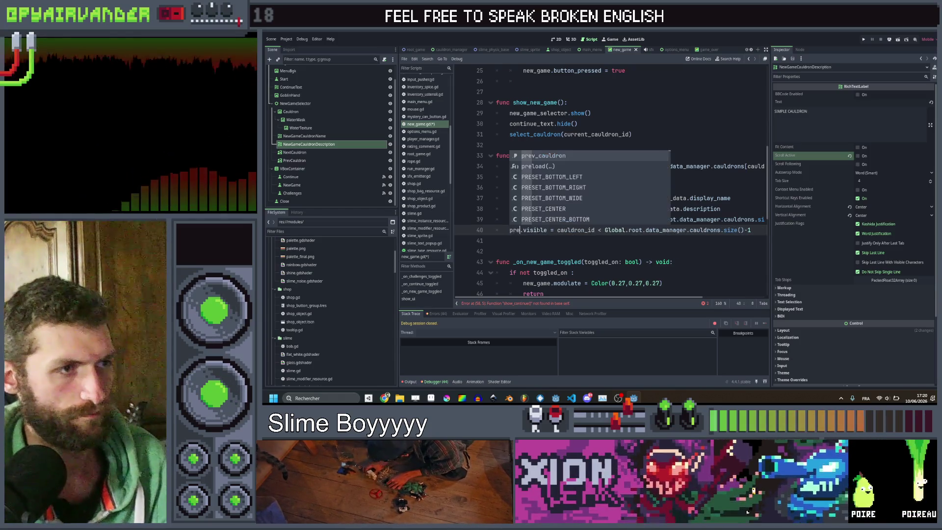
key("Return")
left_click(659, 230)
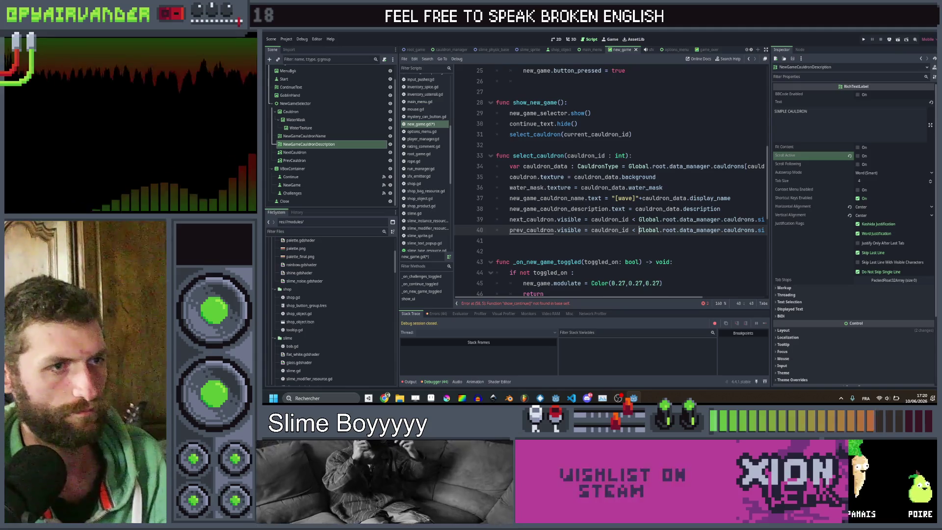
key("BackSpace")
key("BackSpace")
type("> 0")
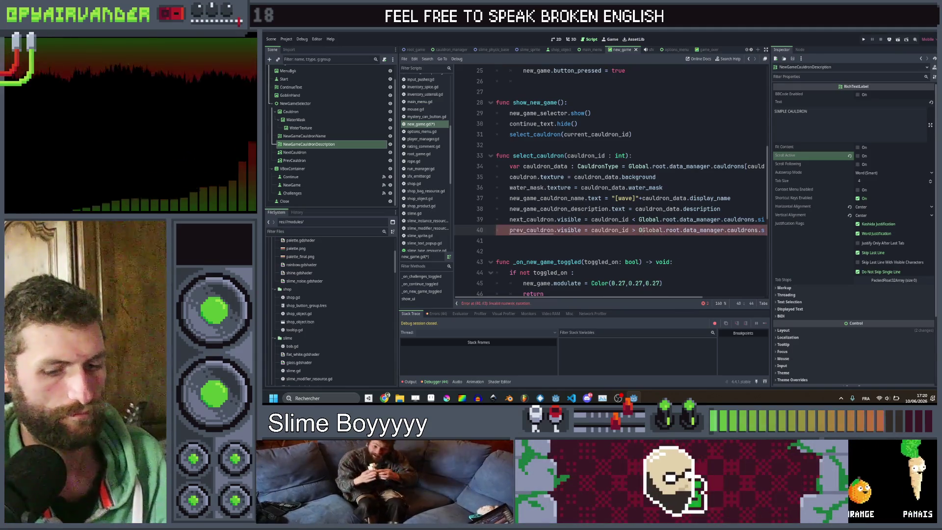
key("shift+End")
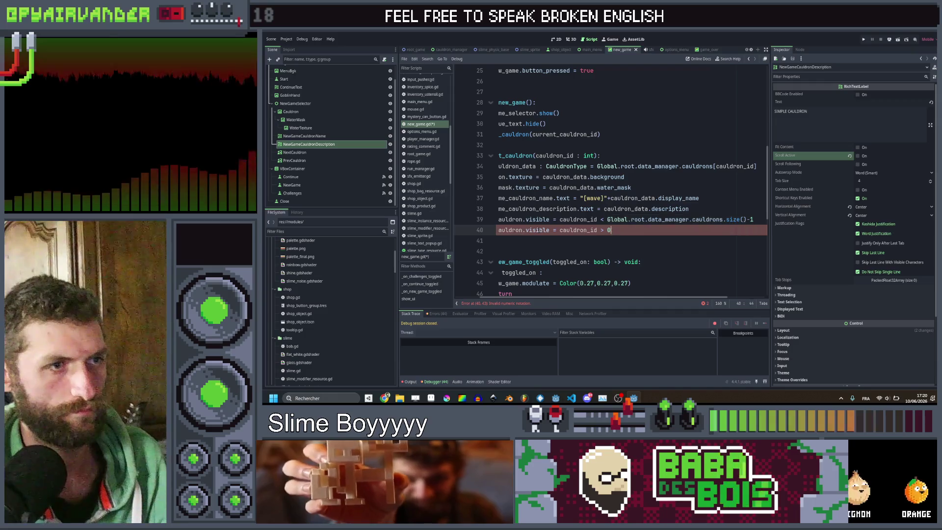
key("ctrl+s")
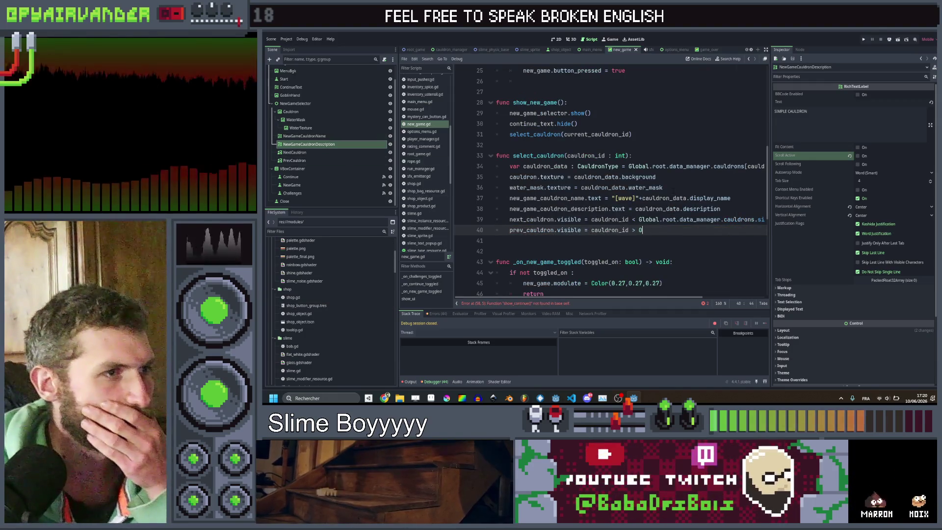
Insert current_cauldron_id = cauldron_id as the first line of select_cauldron.
left_click(658, 157)
key("Return")
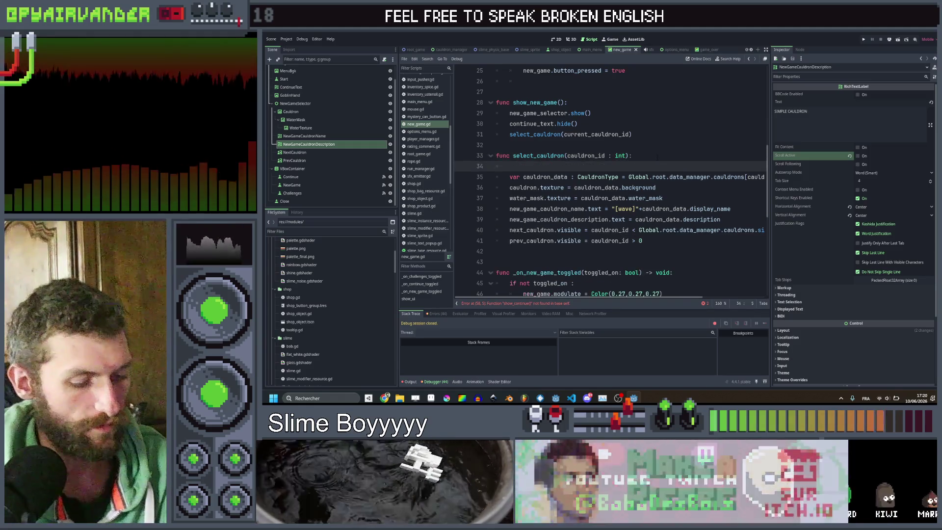
type("cur")
key("Return")
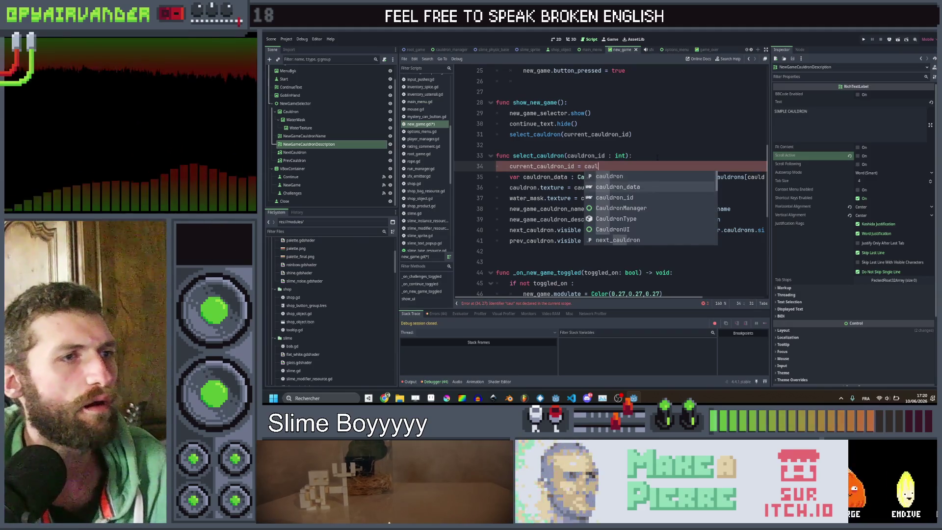
type("dron_id")
key("Return")
scroll(609, 181, "down", 2)
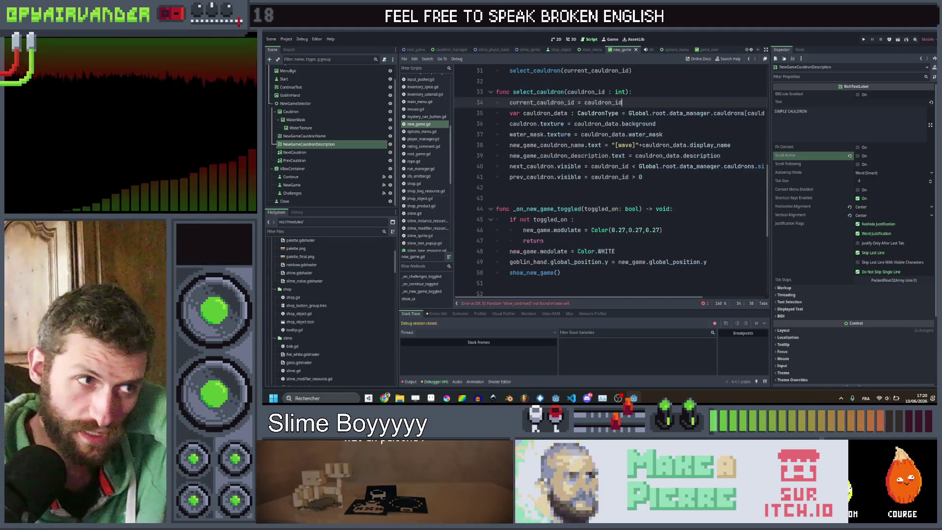
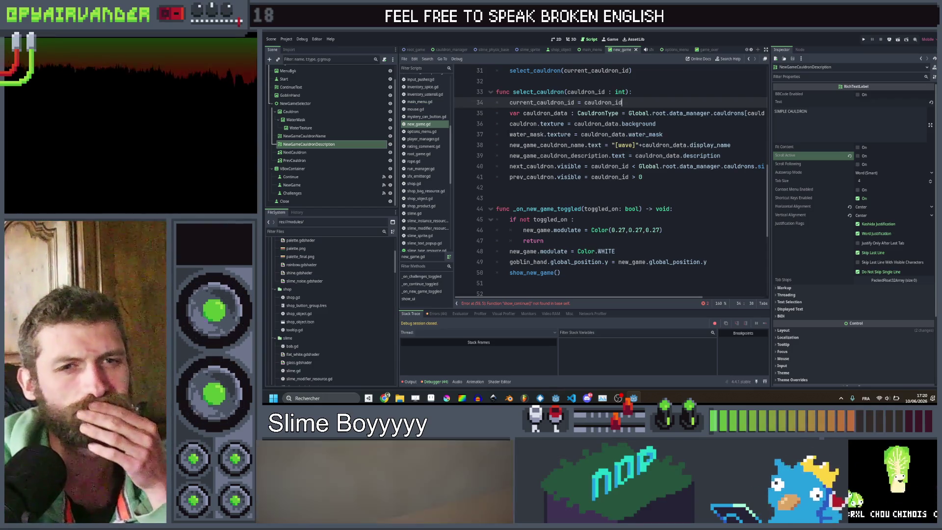
Add a new show_continue() function header below select_cauldron in new_game.gd.
left_click(564, 187)
scroll(560, 194, "up", 5)
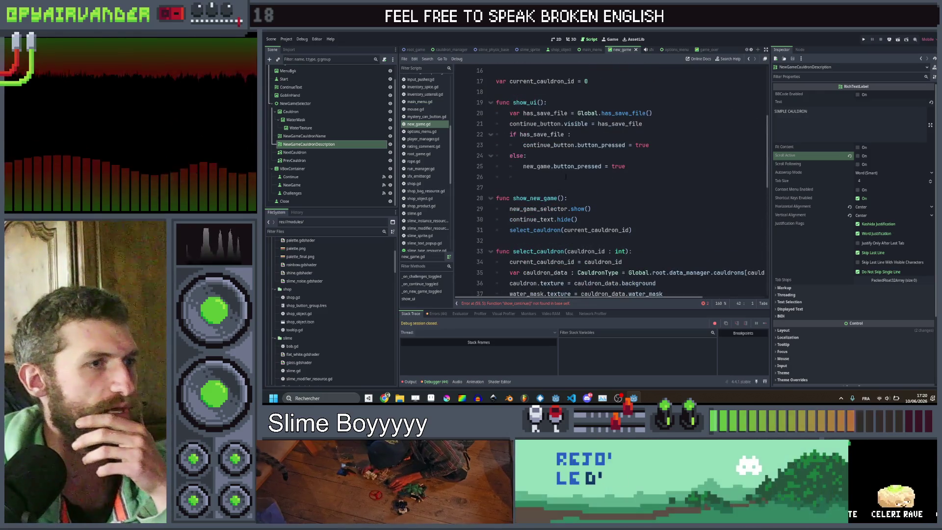
scroll(560, 195, "down", 1)
scroll(560, 194, "down", 5)
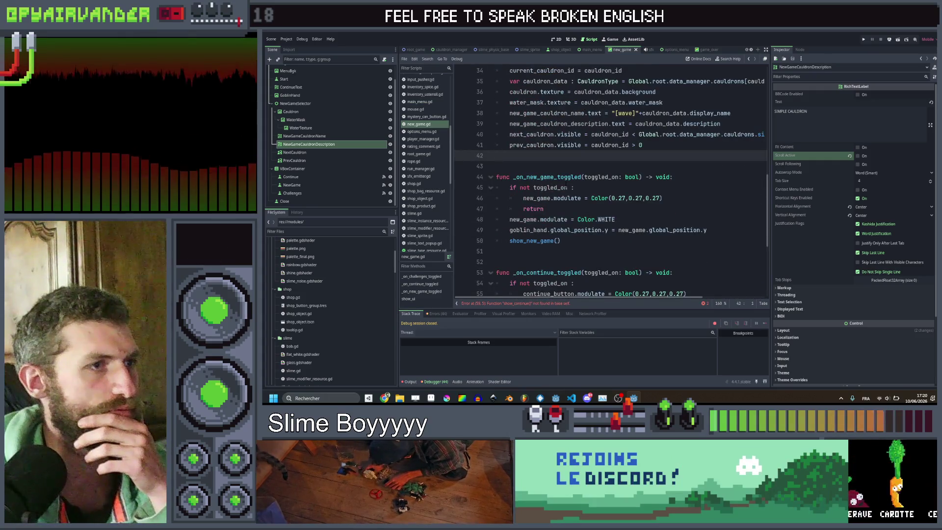
scroll(567, 186, "up", 3)
scroll(566, 184, "down", 4)
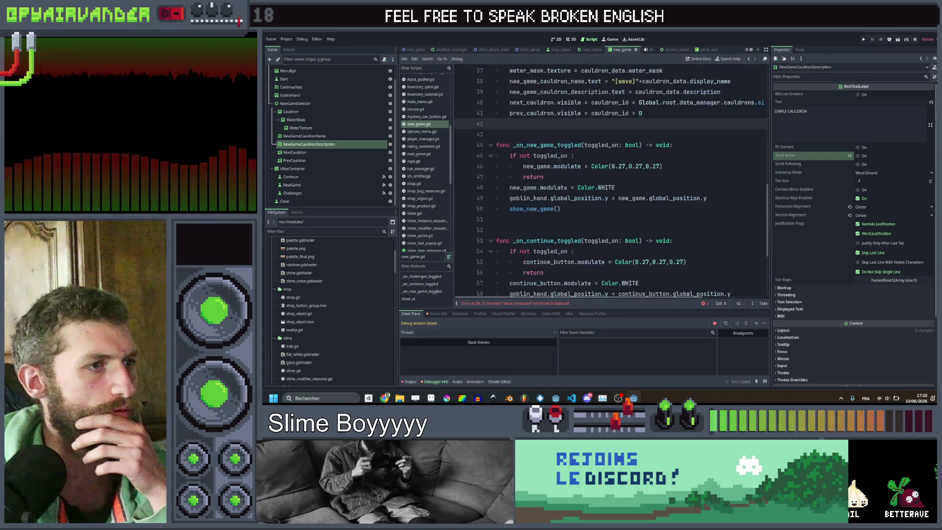
key("Return")
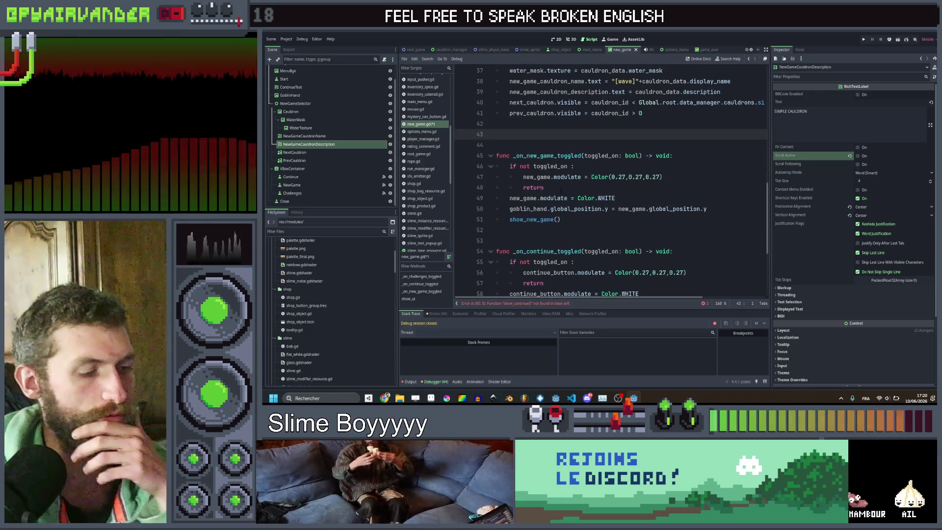
type("funcshow_continue")
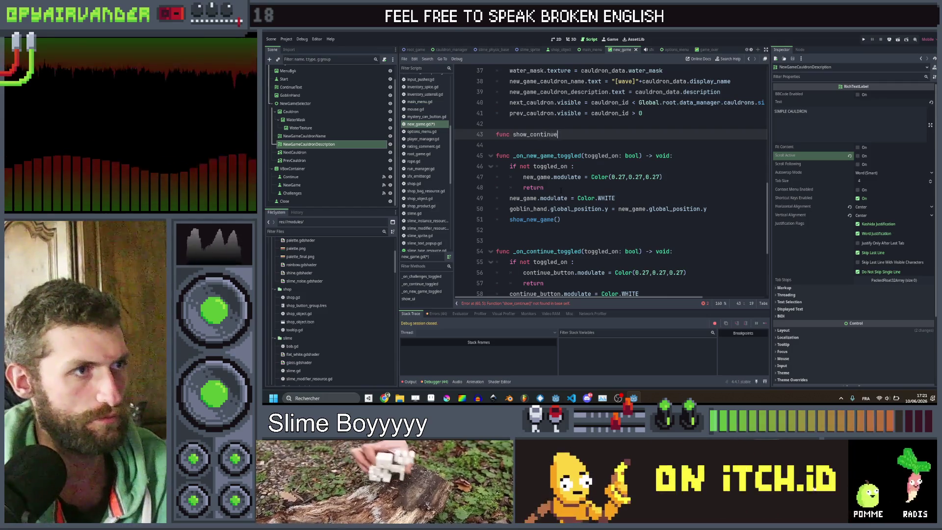
type("()")
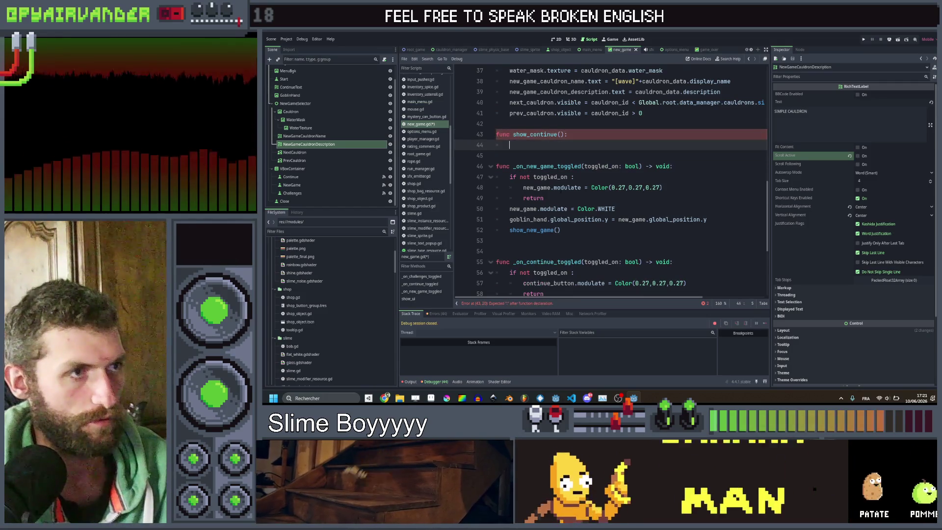
type(":")
key("Return")
Fill show_continue with new_game_selector.show() and continue_text.show(), then save the script.
scroll(560, 190, "up", 2)
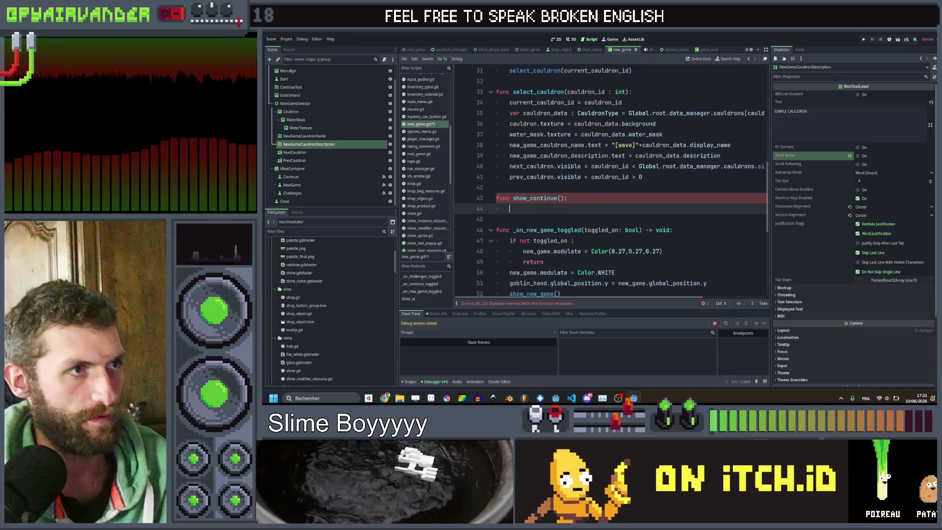
scroll(563, 182, "up", 3)
left_click(592, 145)
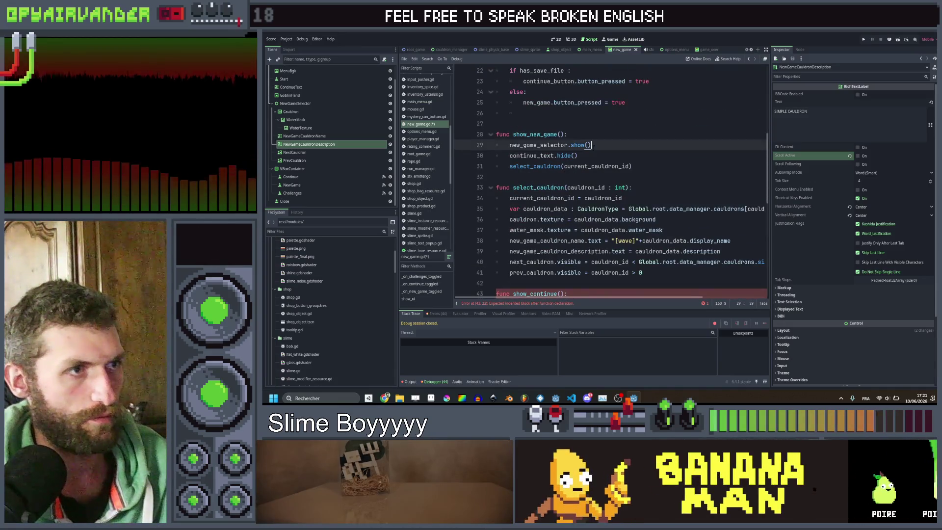
scroll(609, 181, "down", 5)
left_click(578, 145)
type("new_game_selector.show()")
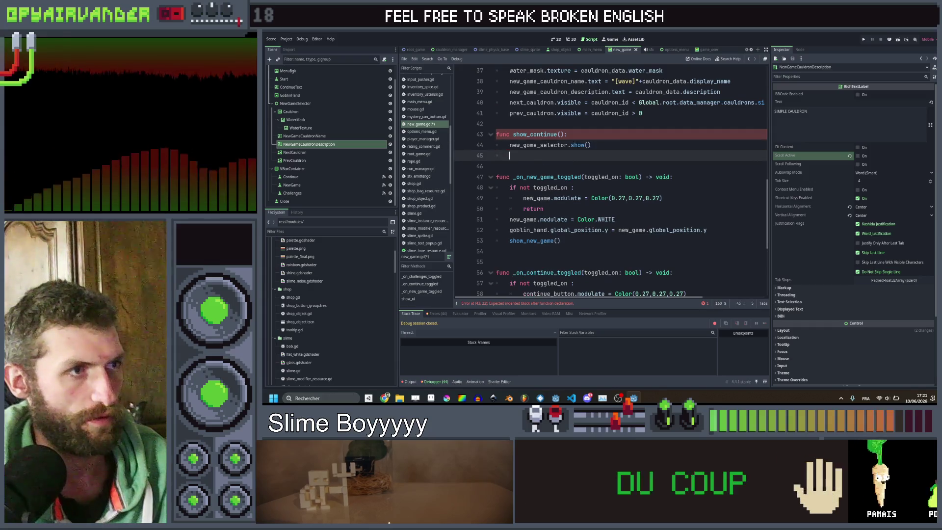
scroll(592, 117, "up", 4)
key("Return")
key("BackSpace")
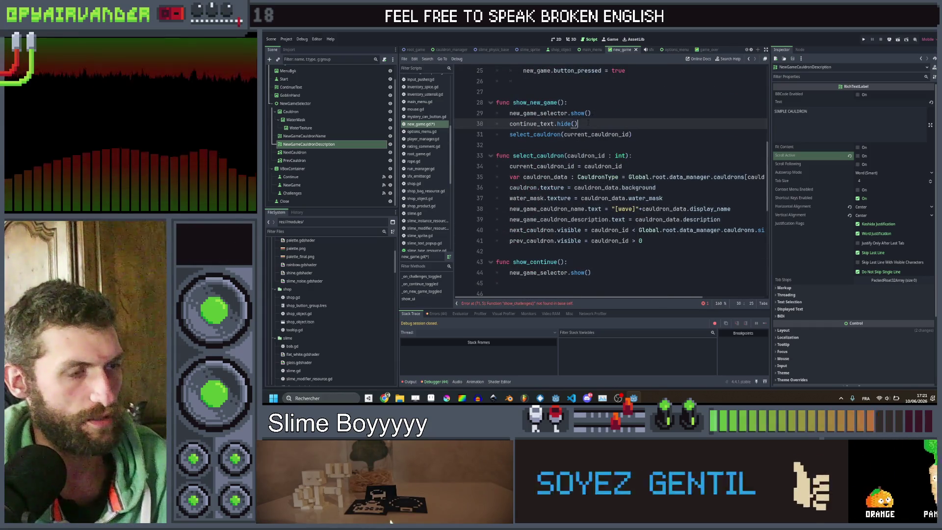
scroll(584, 123, "down", 5)
key("Up")
type("continue_text.hide()")
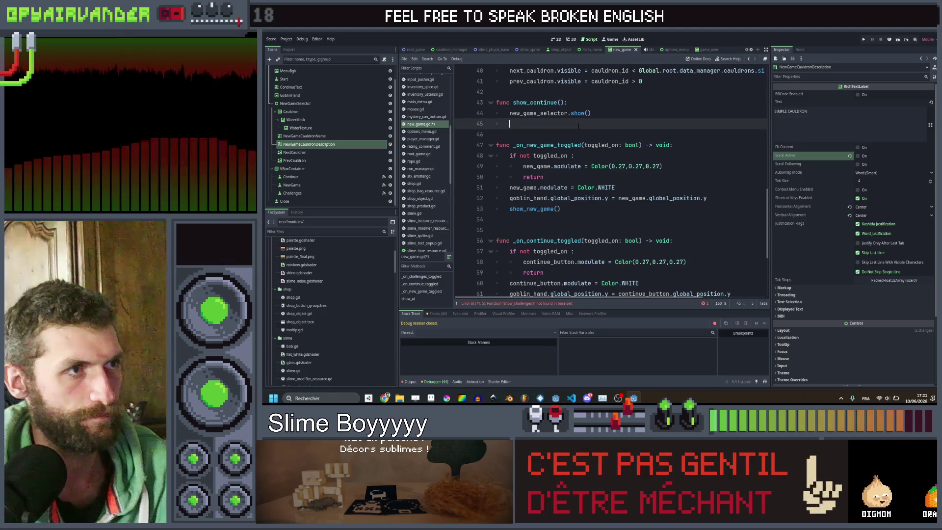
key("Return")
double_click(564, 124)
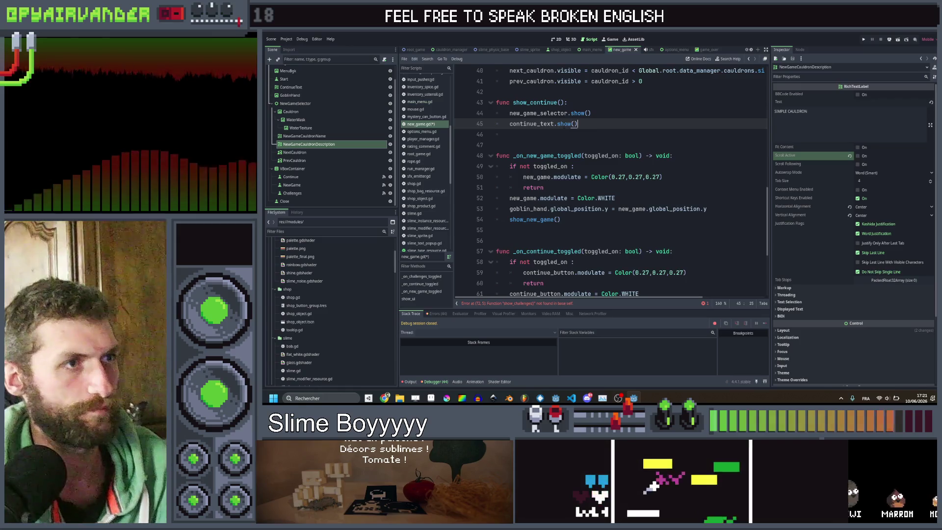
key("End")
key("Return")
key("ctrl+s")
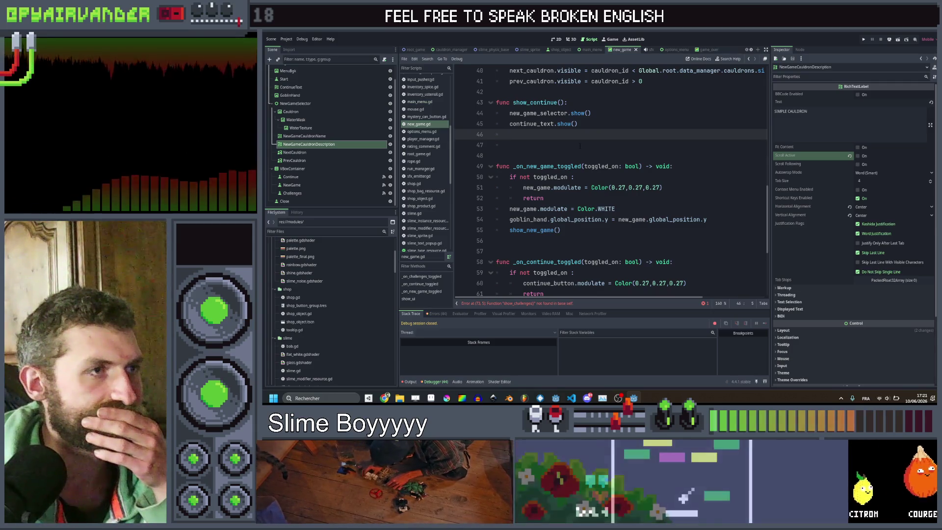
Add var data = Global.load_game() above the continue_text line and jump to load_game's definition.
scroll(579, 146, "up", 1)
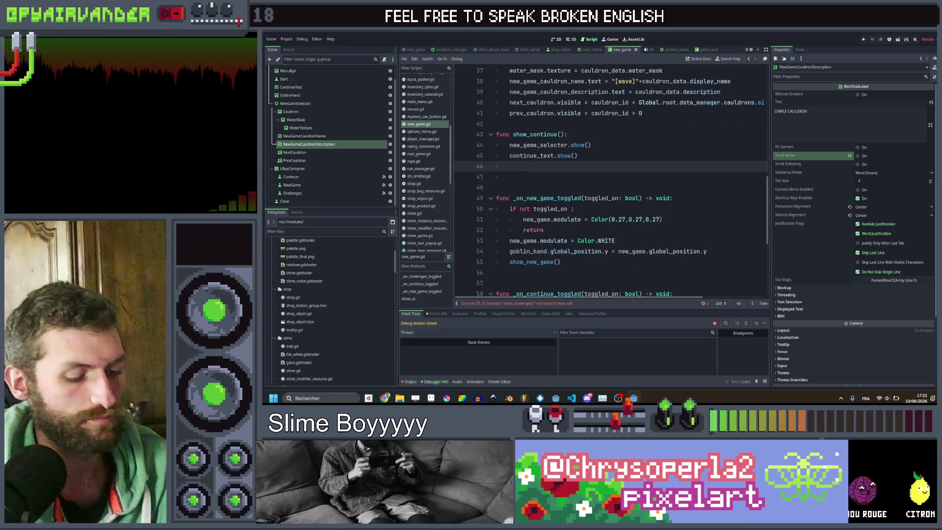
type("con")
key("Down")
key("Return")
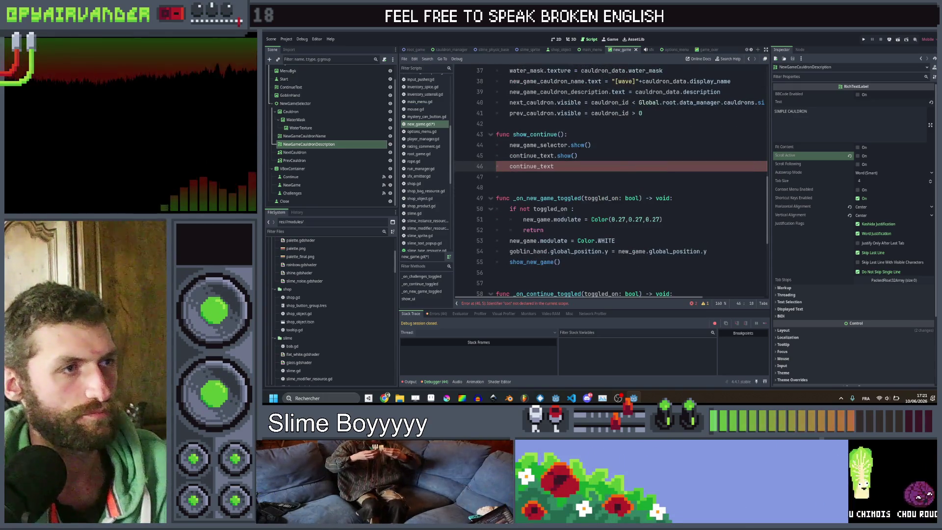
type(".")
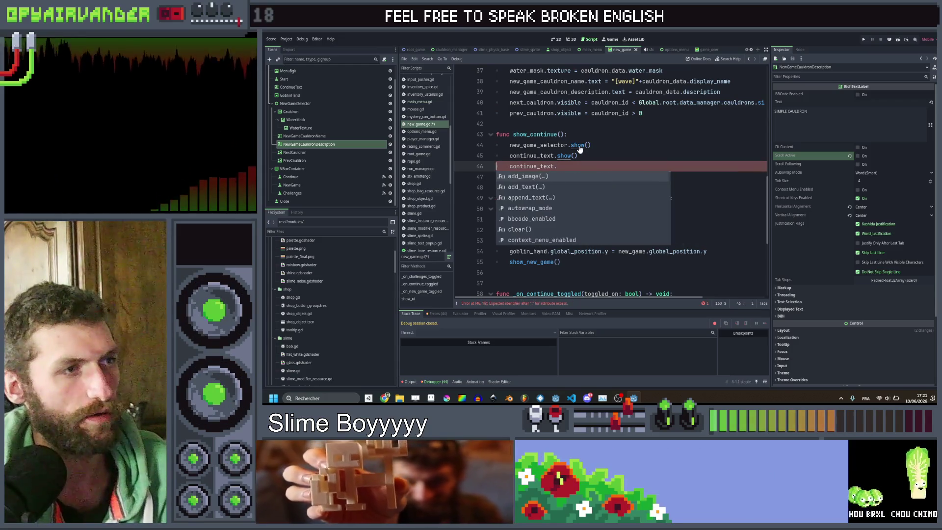
key("Escape")
key("ctrl+shift+Return")
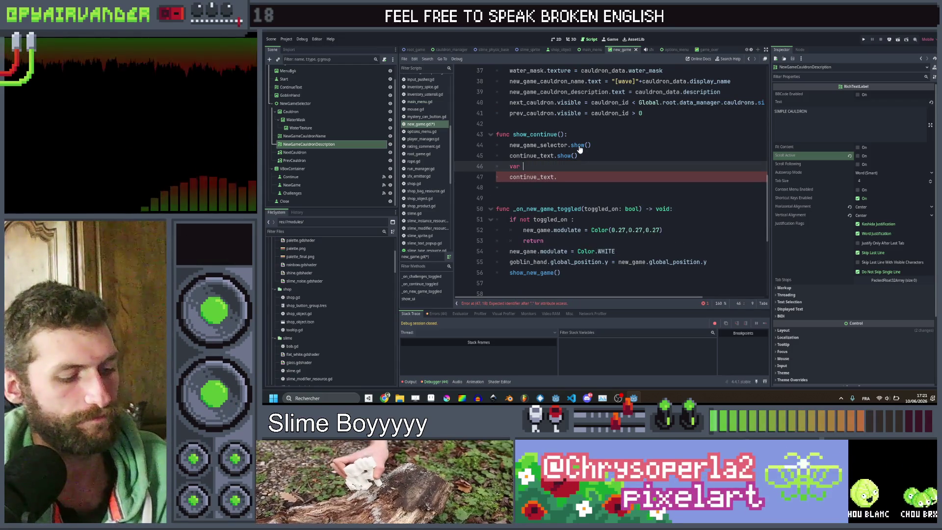
type("var data")
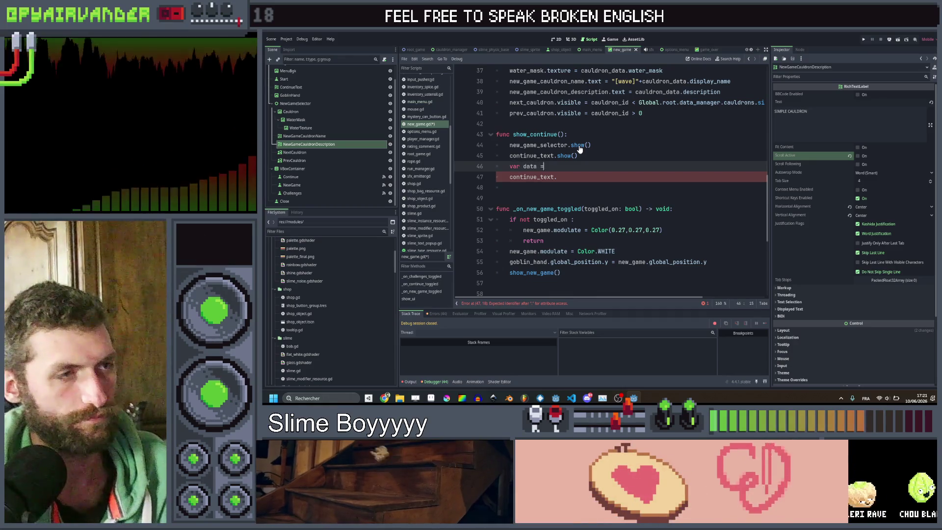
type(" = ")
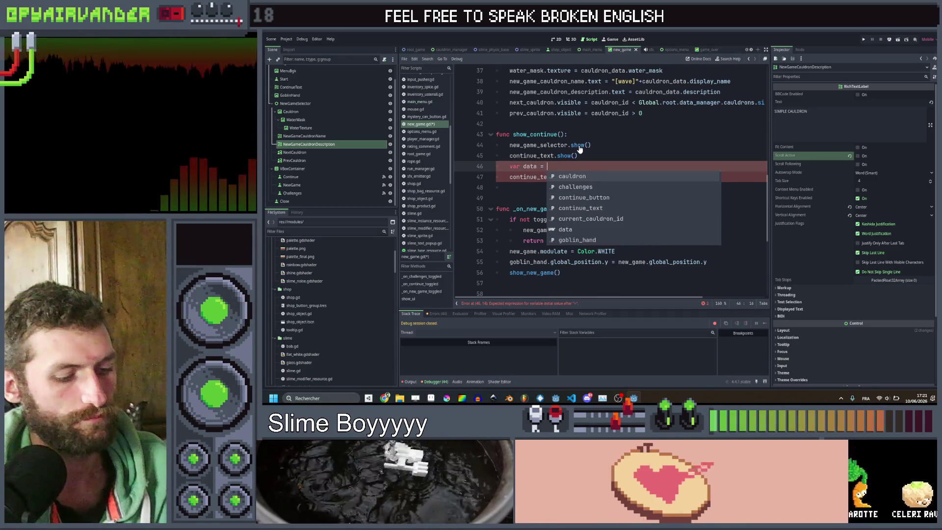
type("Global.loa")
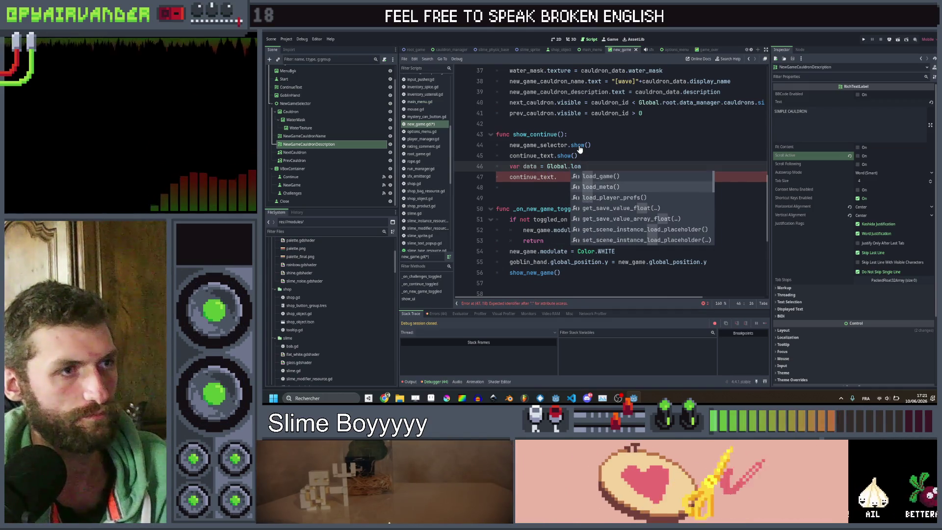
key("Return")
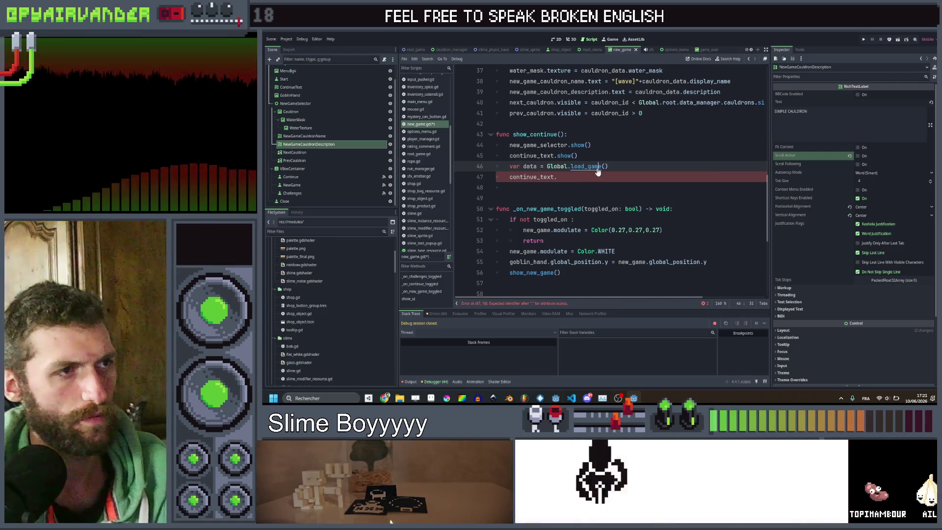
left_click(596, 167, "ctrl")
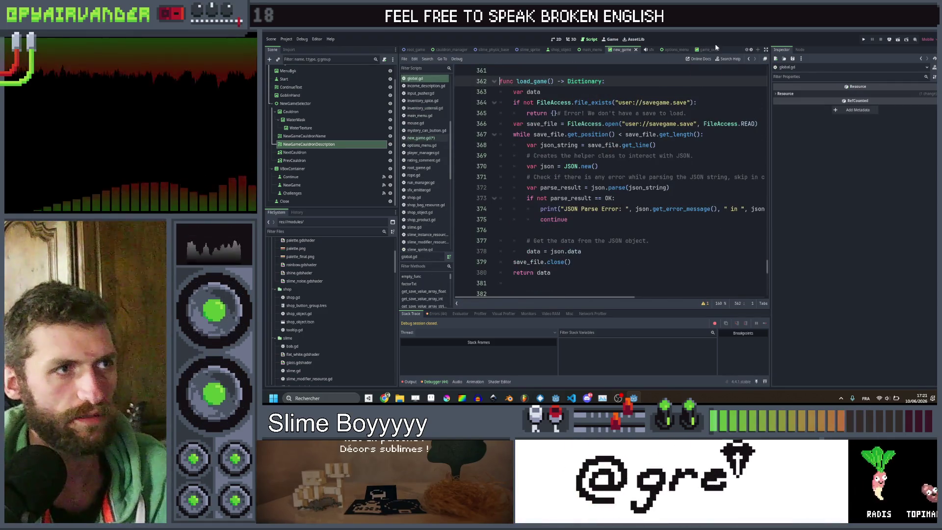
Return through the code history to show_continue in new_game.gd, after continue_text. on line 47.
left_click(748, 59)
left_click(750, 61)
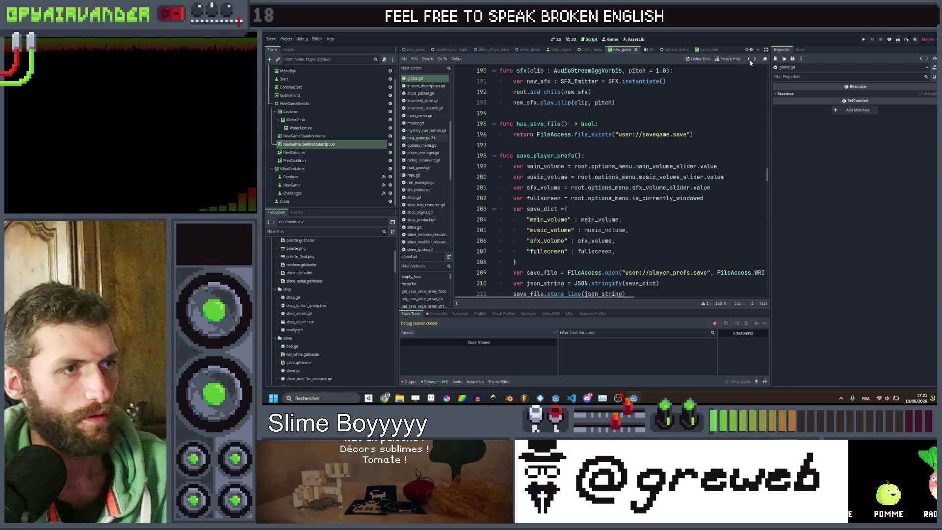
left_click(749, 60)
left_click(568, 178)
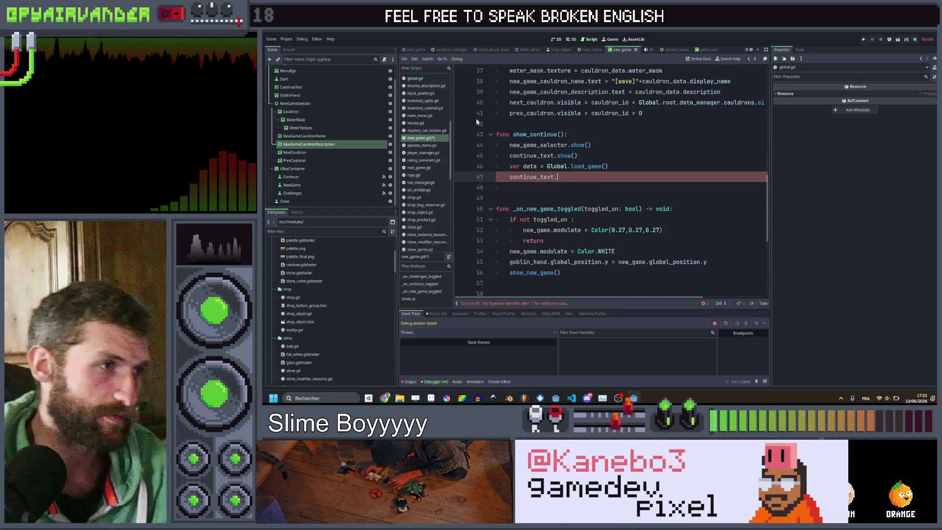
Open global.gd and locate the inShop entry in save_dict.
left_click(414, 79)
scroll(551, 166, "up", 10)
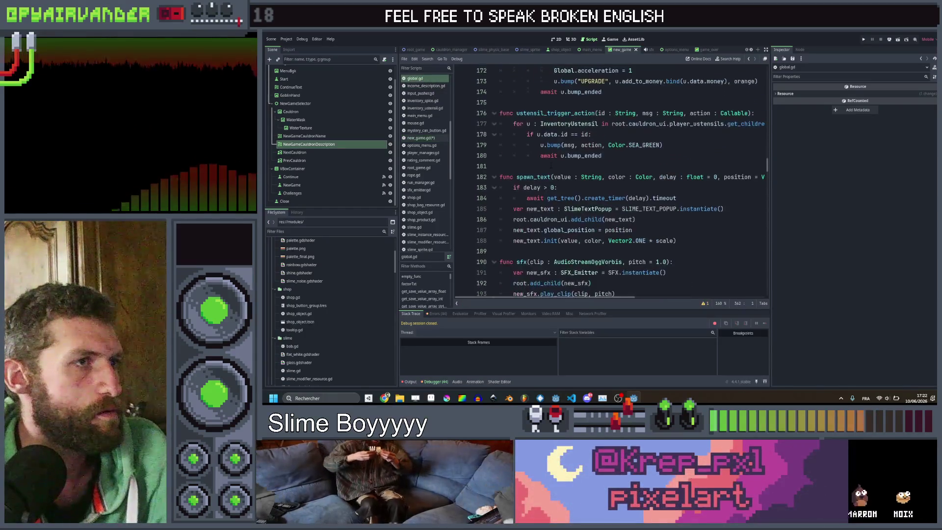
scroll(552, 167, "down", 12)
scroll(524, 91, "up", 6)
scroll(524, 91, "up", 12)
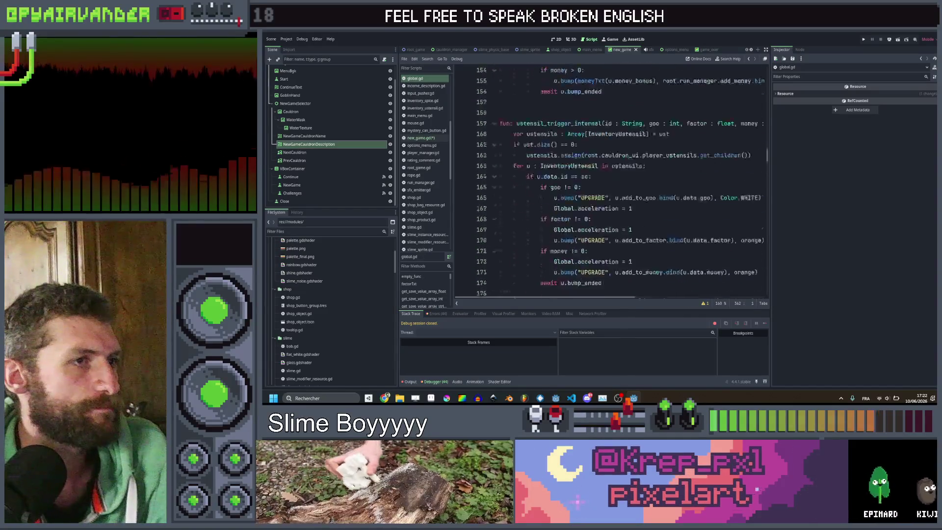
scroll(480, 208, "down", 20)
scroll(564, 185, "down", 16)
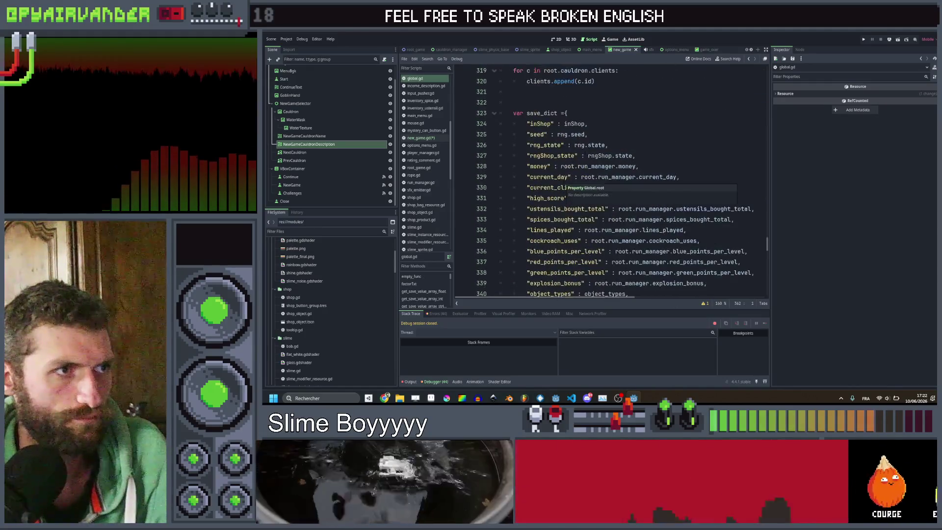
left_click(595, 125)
Duplicate the inShop entry as "cauldron_type" : root.run_manager.cauldron_type.
key("ctrl+shift+d")
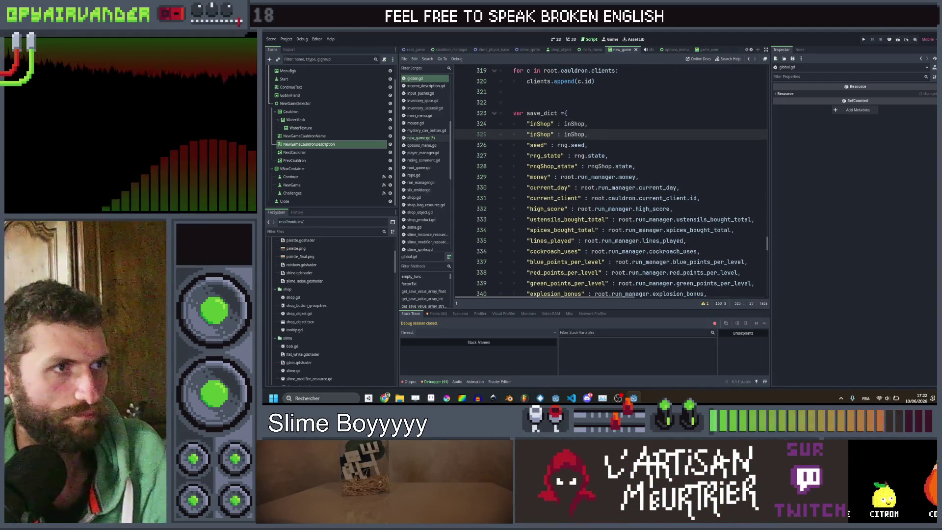
type("ldron_type")
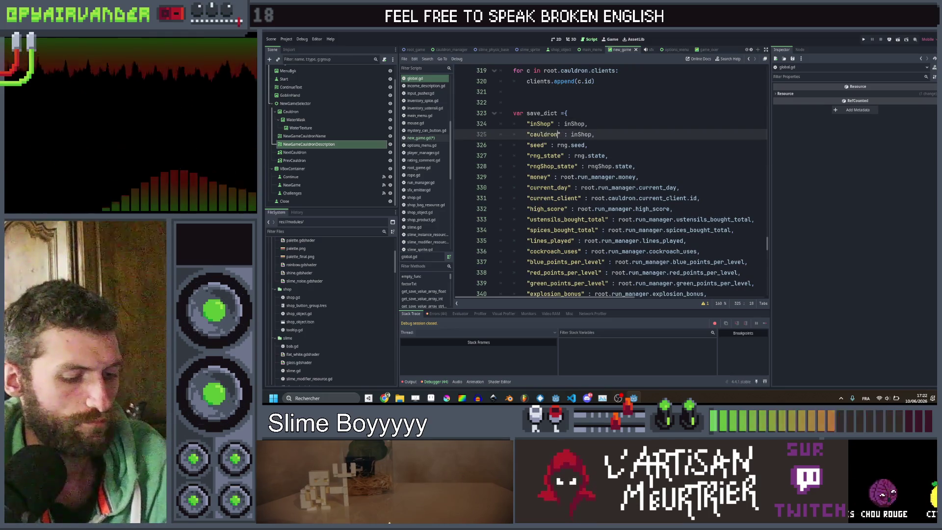
key("End")
key("Left")
key("ctrl+shift+Left")
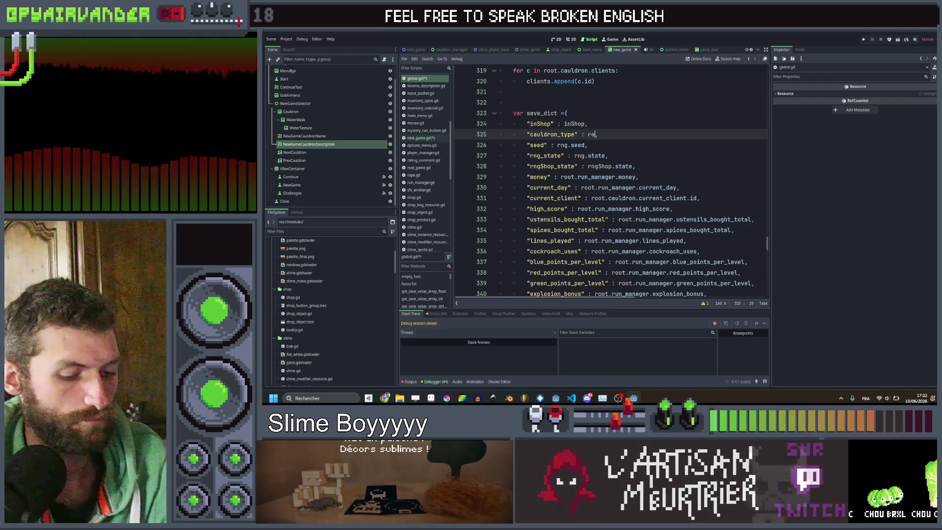
type("root.cau")
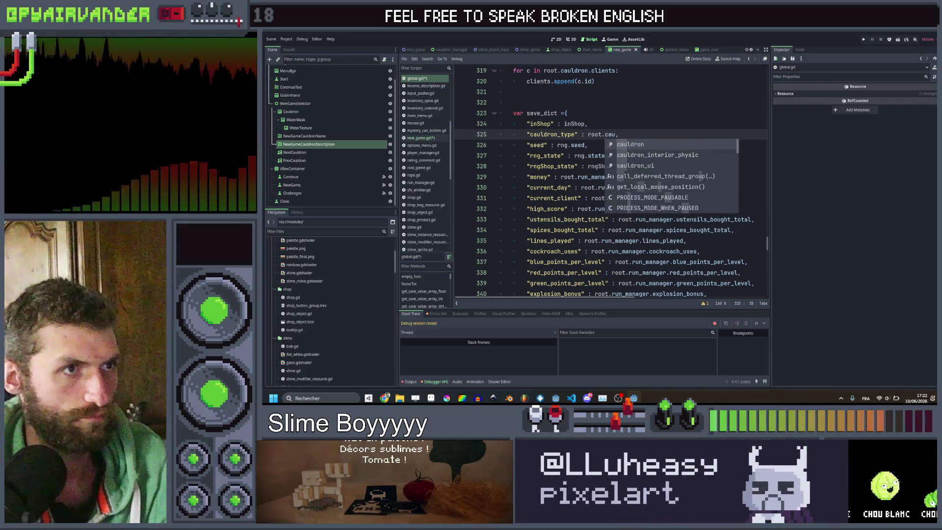
key("BackSpace")
type("run_manager.caul")
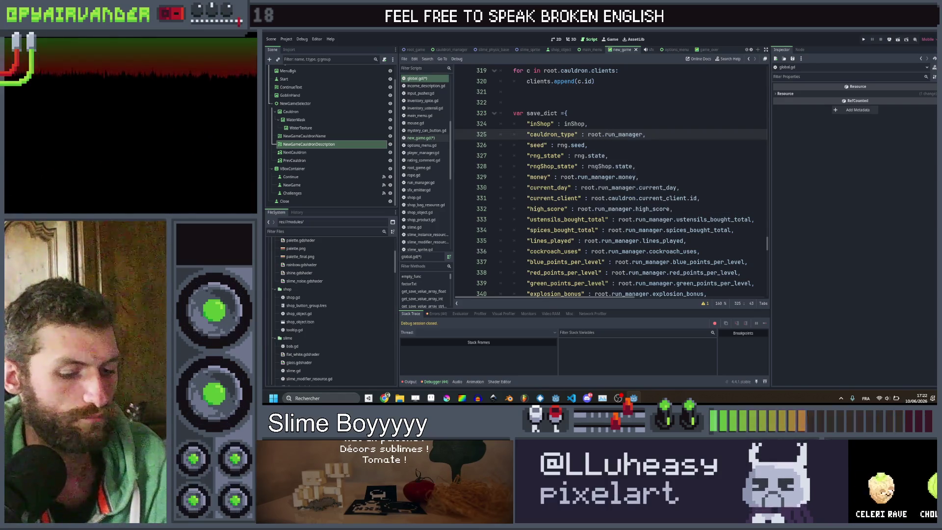
key("Return")
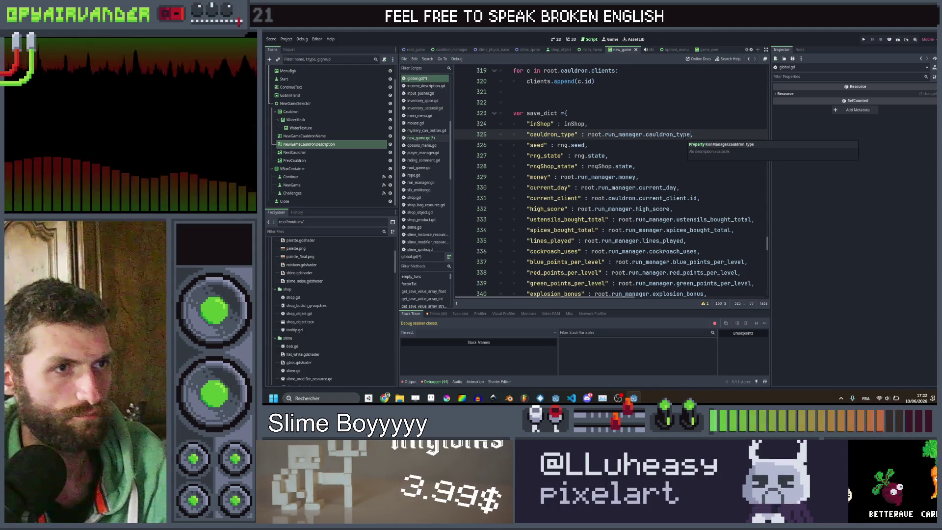
Inspect the cauldron_type declaration in run_manager.gd using the code history arrows.
left_click(680, 134, "ctrl")
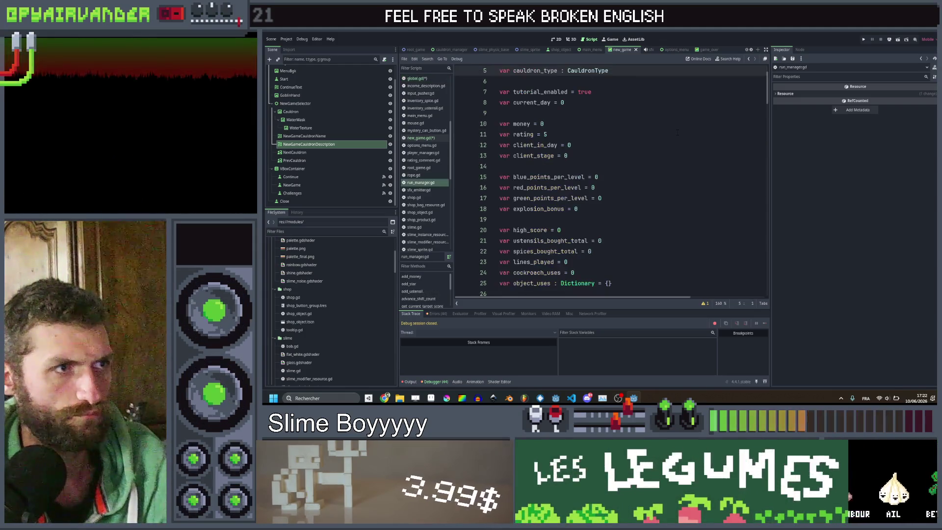
left_click(749, 59)
left_click(749, 59)
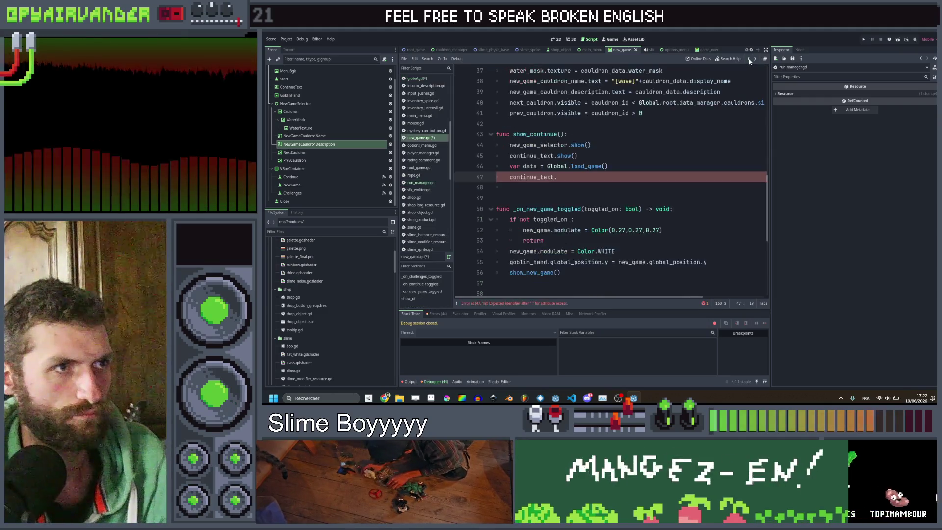
left_click(748, 59)
left_click(749, 59)
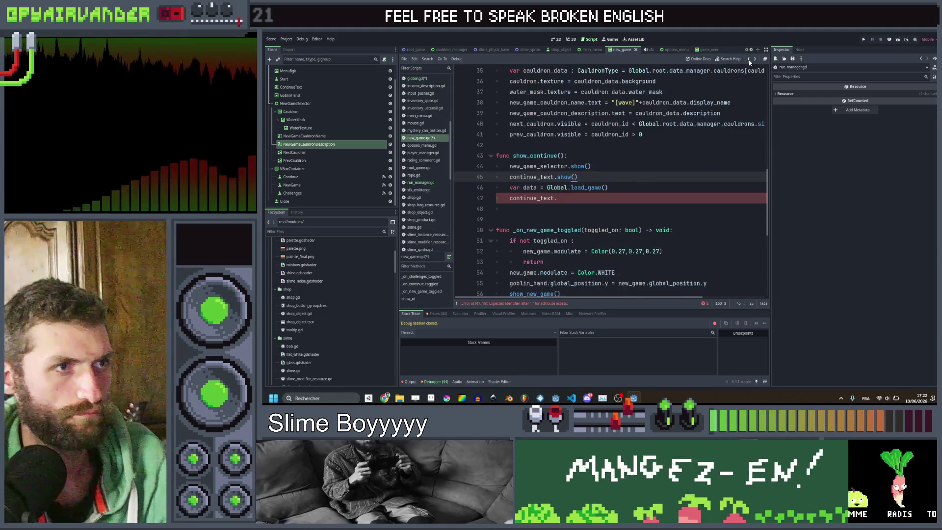
left_click(749, 60)
left_click(754, 59)
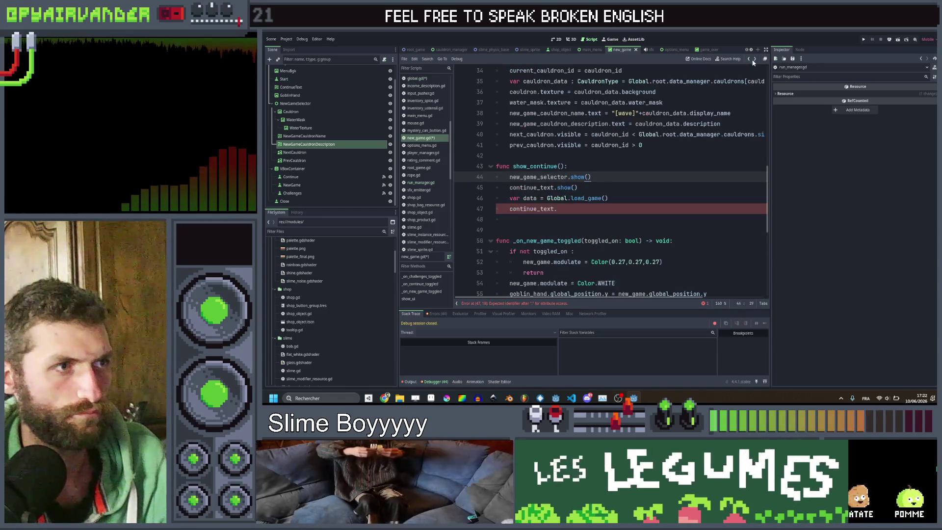
left_click(749, 60)
left_click(754, 60)
left_click(749, 60)
left_click(755, 59)
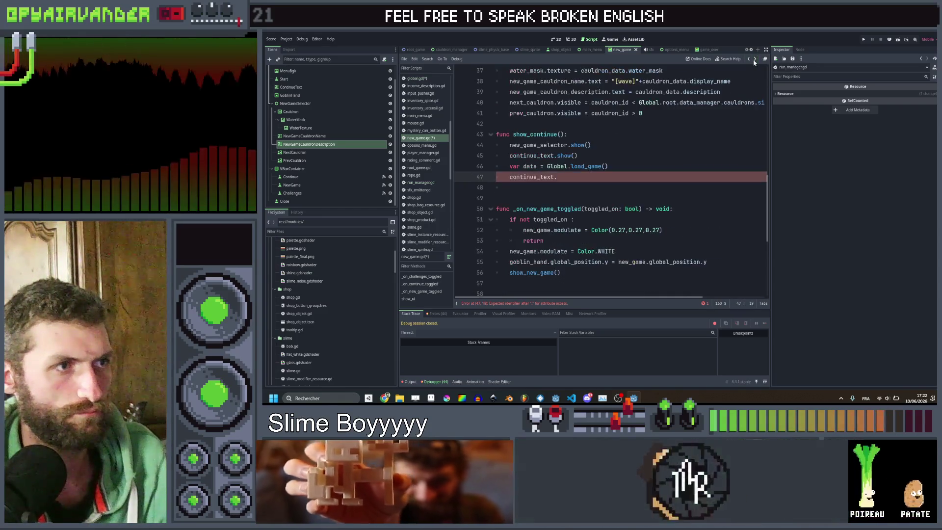
left_click(755, 59)
left_click(754, 60)
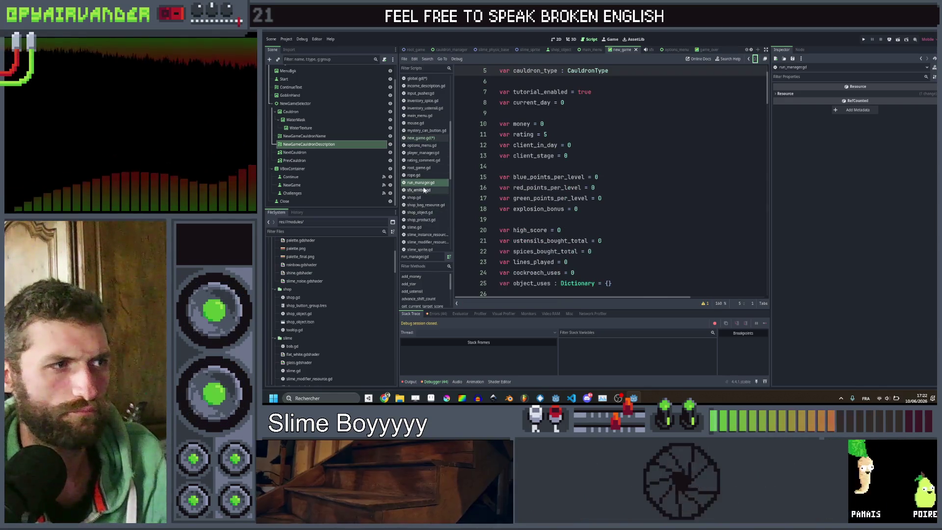
Append .id to the cauldron_type entry in global.gd's save dictionary and save.
left_click(434, 79)
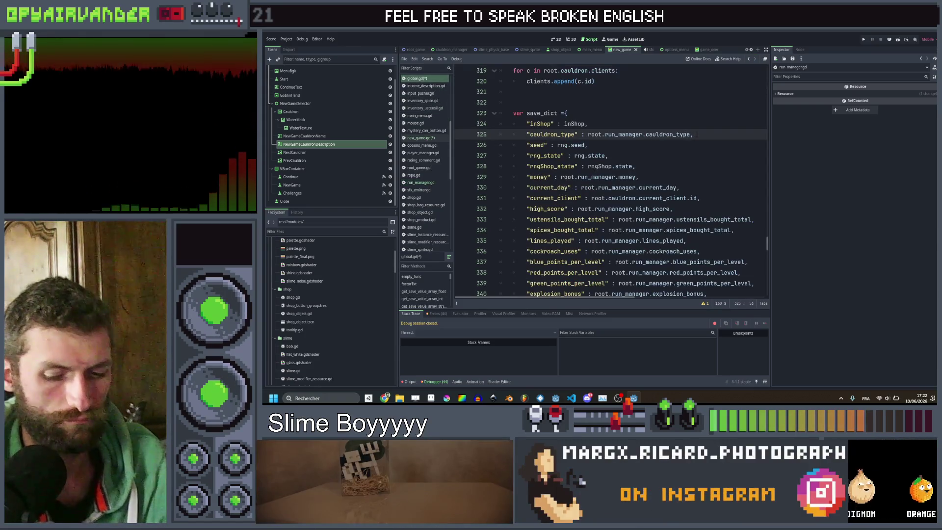
type(".i")
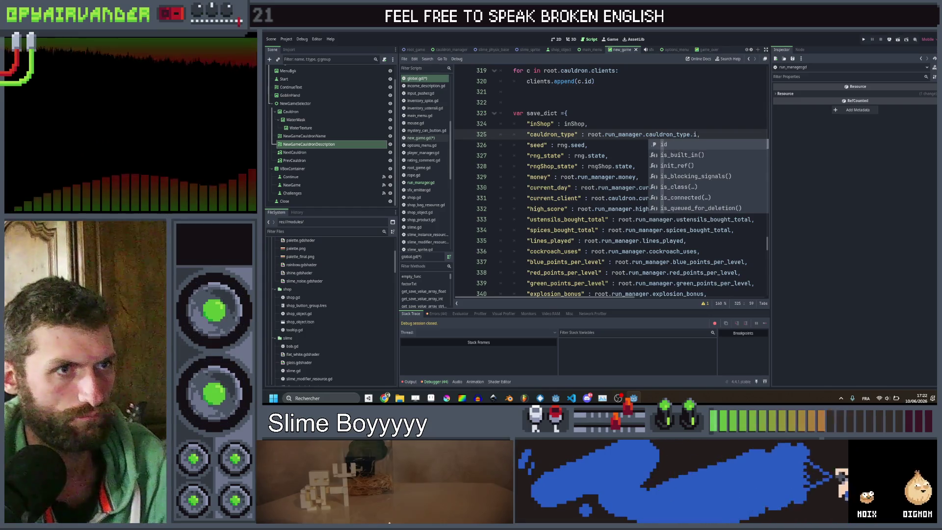
type("d")
left_click(587, 124)
key("ctrl+s")
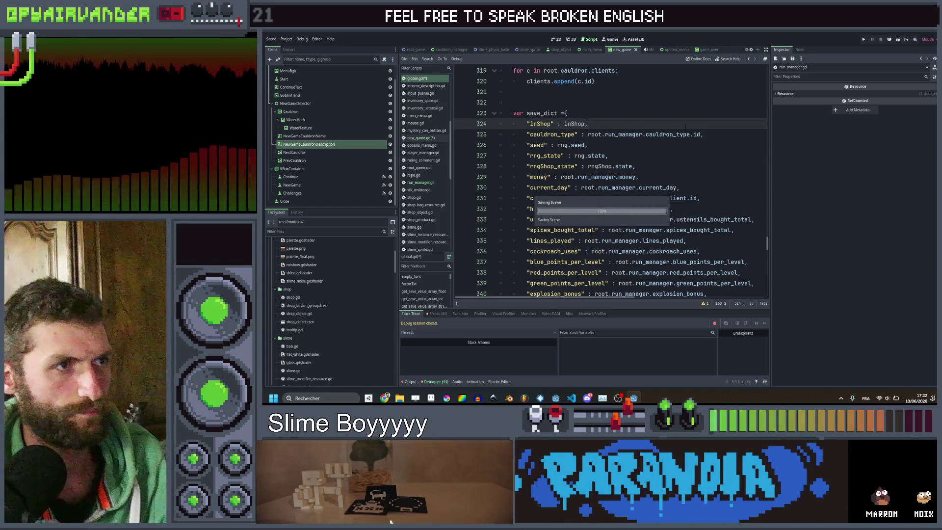
Copy the init_type(cauldron_type) call and insert a blank line above cauldron.show() in load_run.
scroll(611, 182, "down", 15)
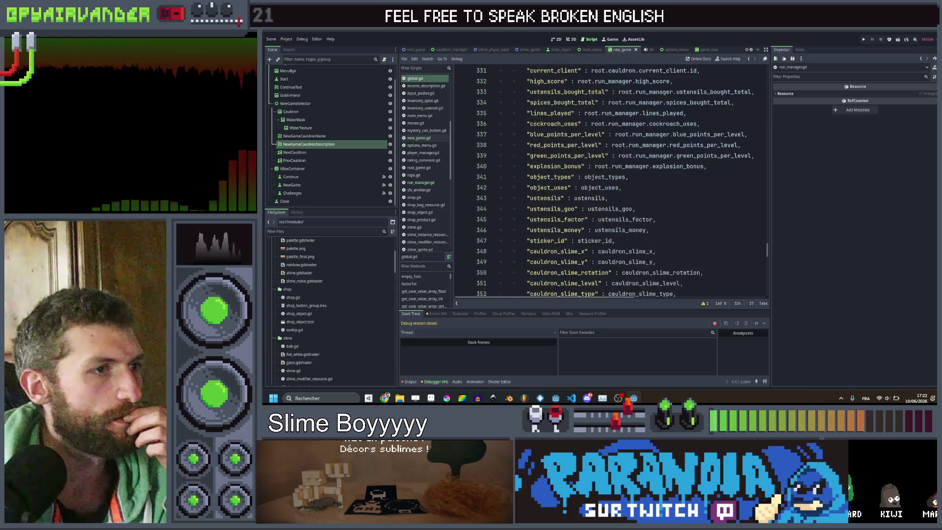
left_click(420, 182)
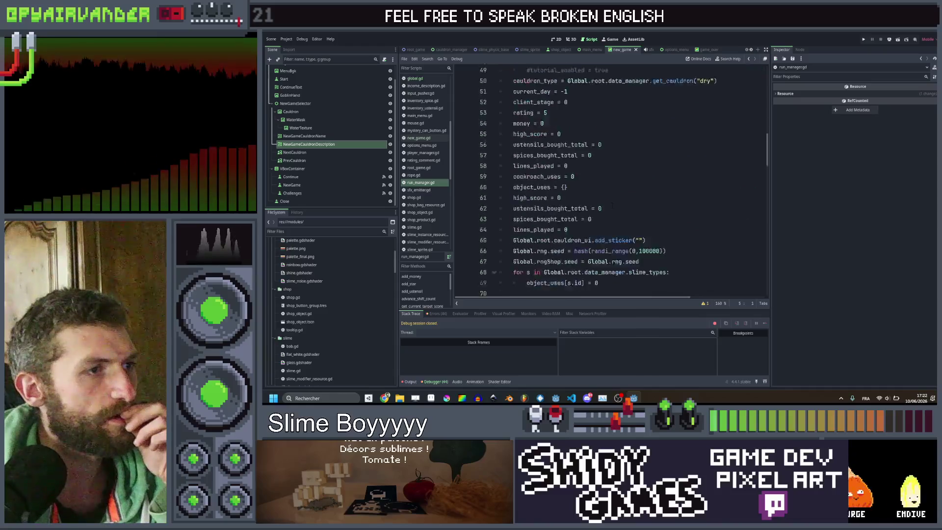
scroll(612, 205, "down", 9)
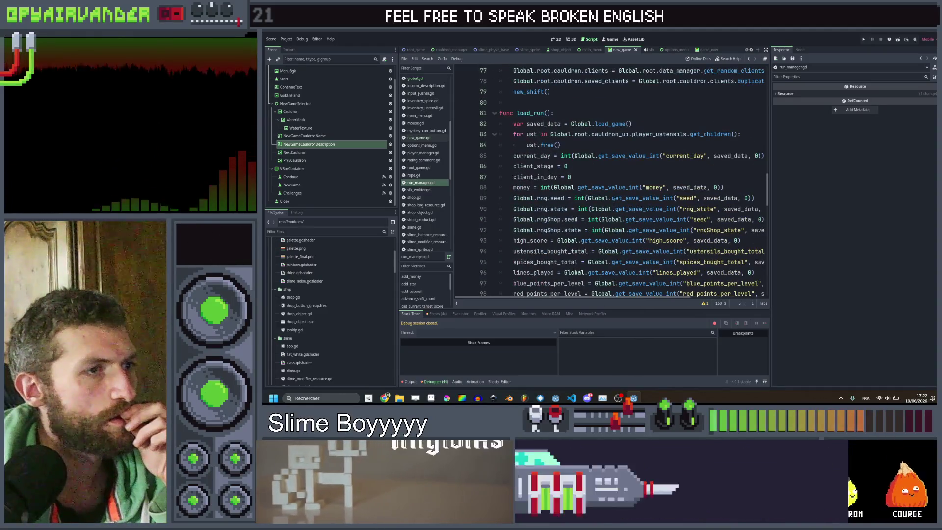
scroll(675, 188, "up", 5)
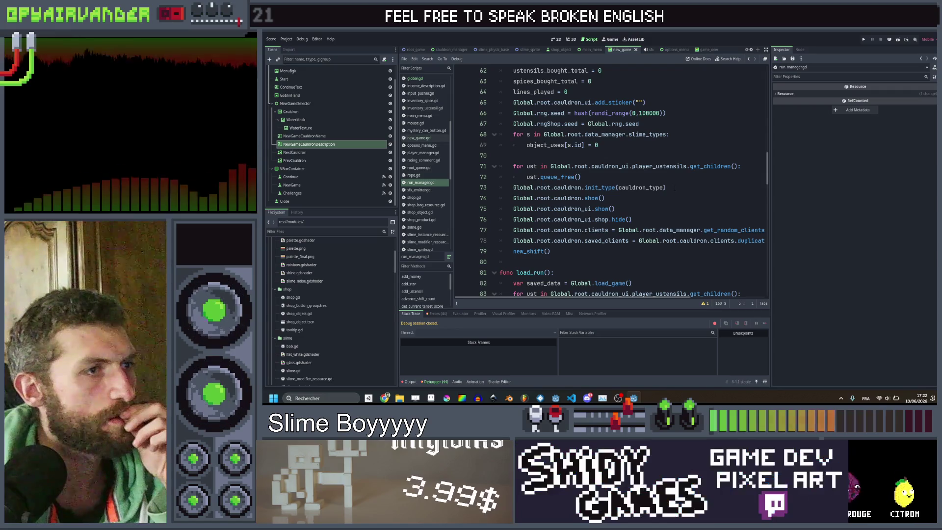
left_click_drag(513, 187, 666, 187)
key("ctrl+c")
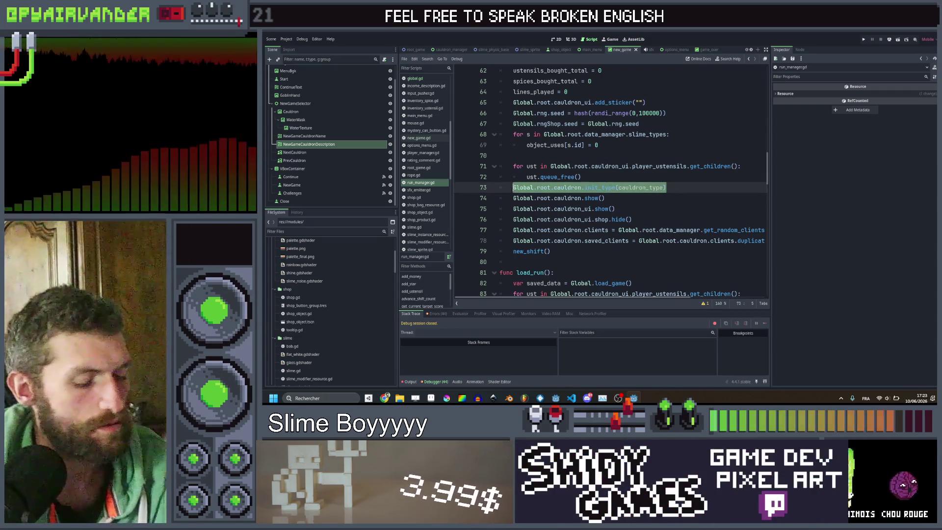
scroll(611, 181, "down", 6)
left_click(625, 166)
scroll(591, 200, "down", 3)
scroll(611, 182, "down", 5)
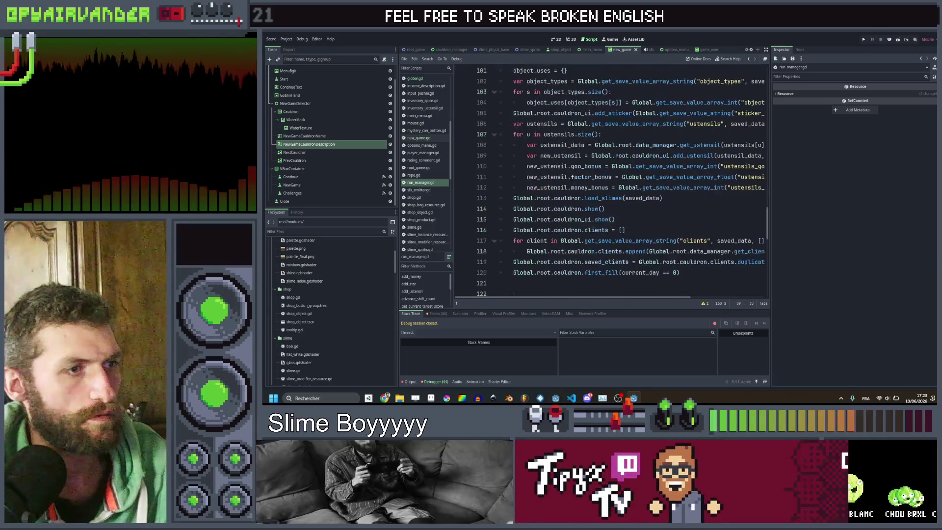
left_click(514, 177)
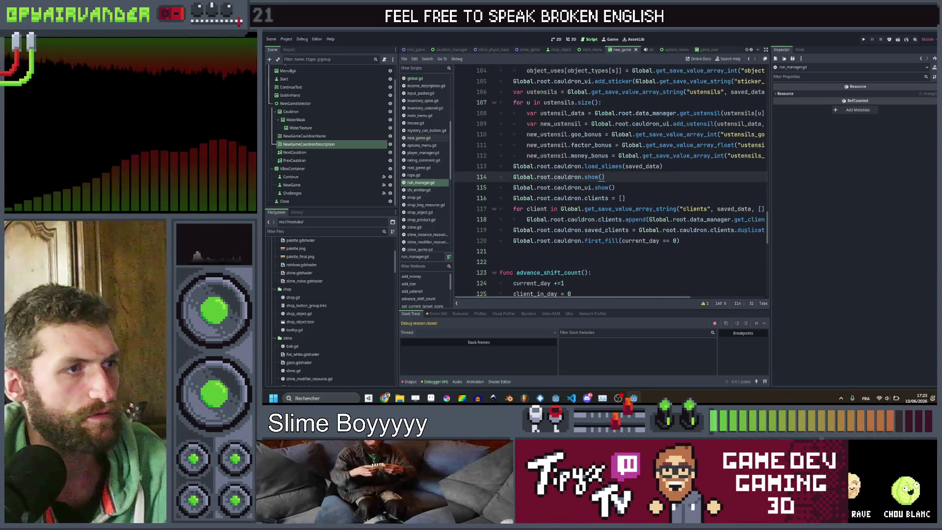
key("Return")
Paste the init_type call into load_run and add a cauldron_type = data_manager.get_cauldron() line above it.
key("Up")
key("ctrl+v")
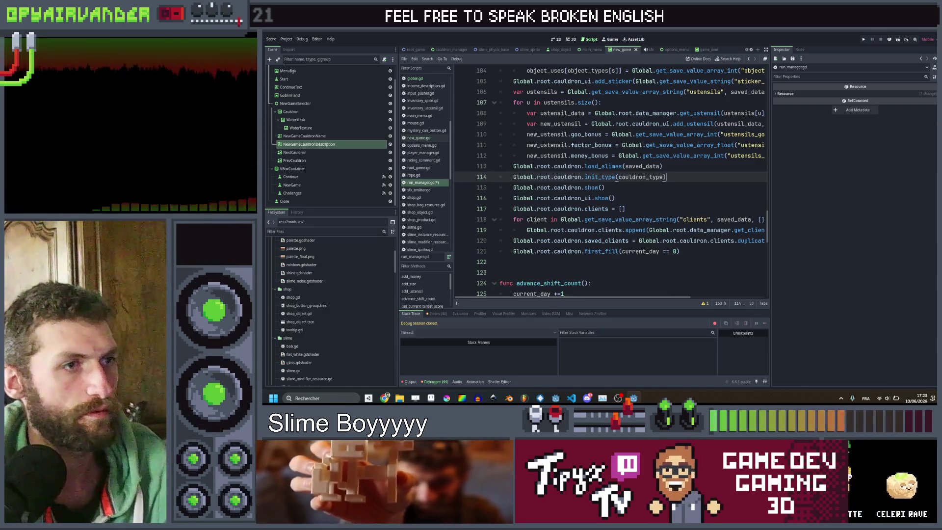
key("ctrl+shift+Return")
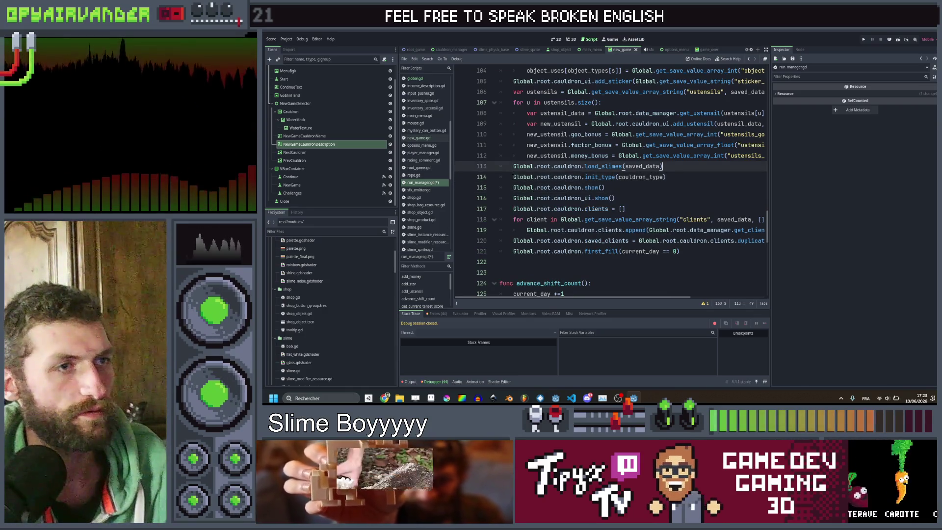
type("cauld")
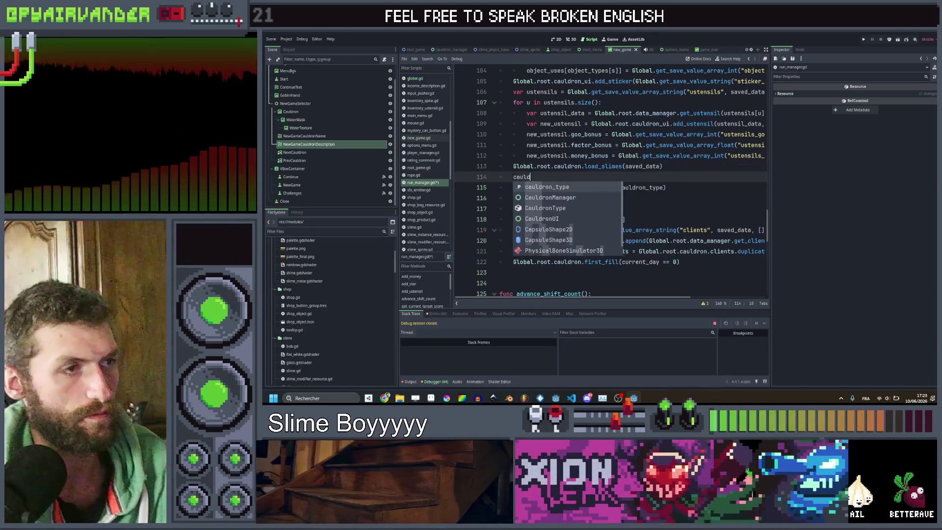
key("Return")
type("Glo")
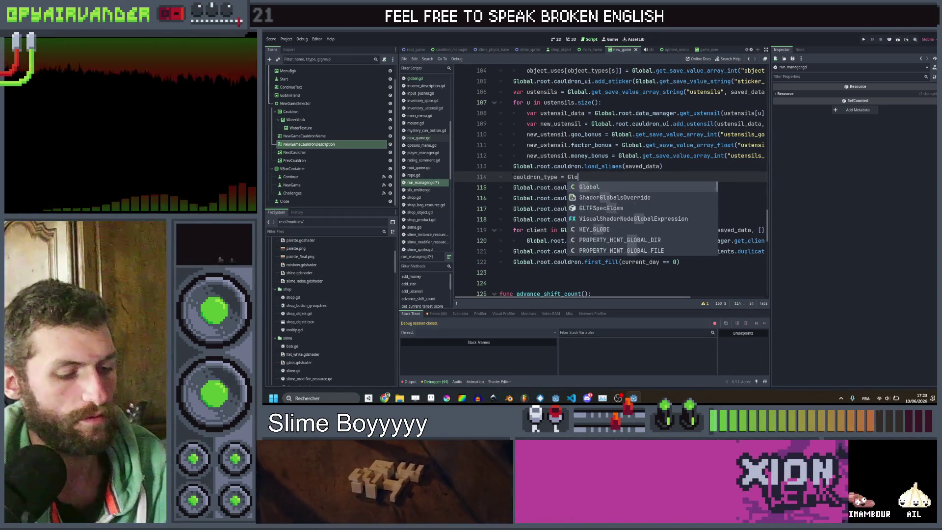
type("bal.get_")
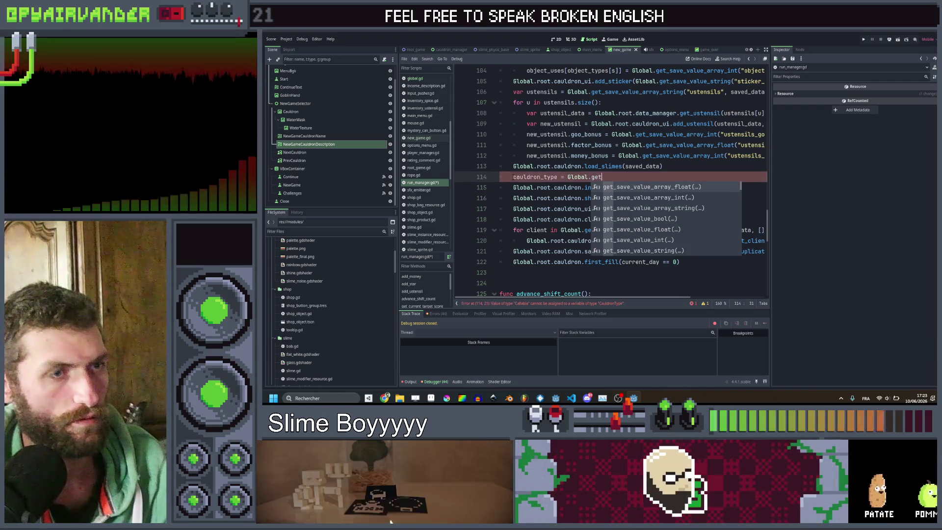
key("BackSpace")
type("roo")
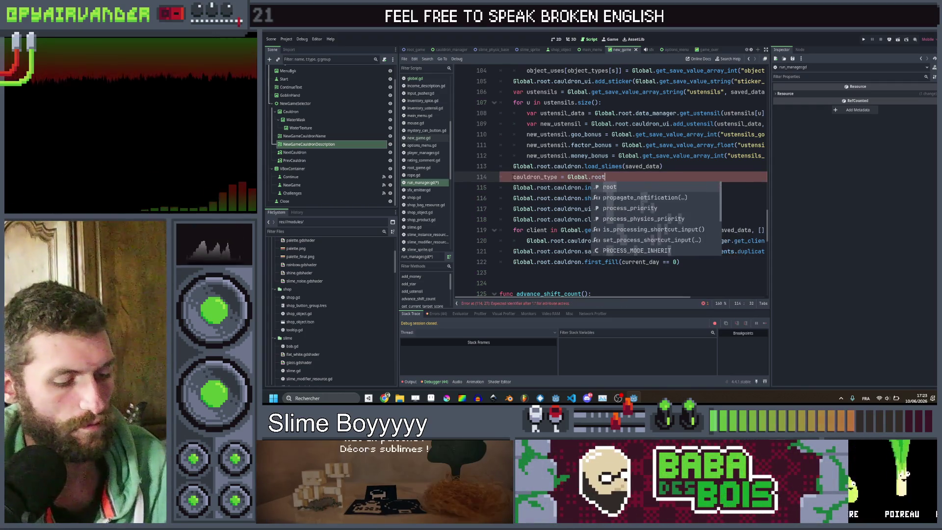
type(".data_manager.")
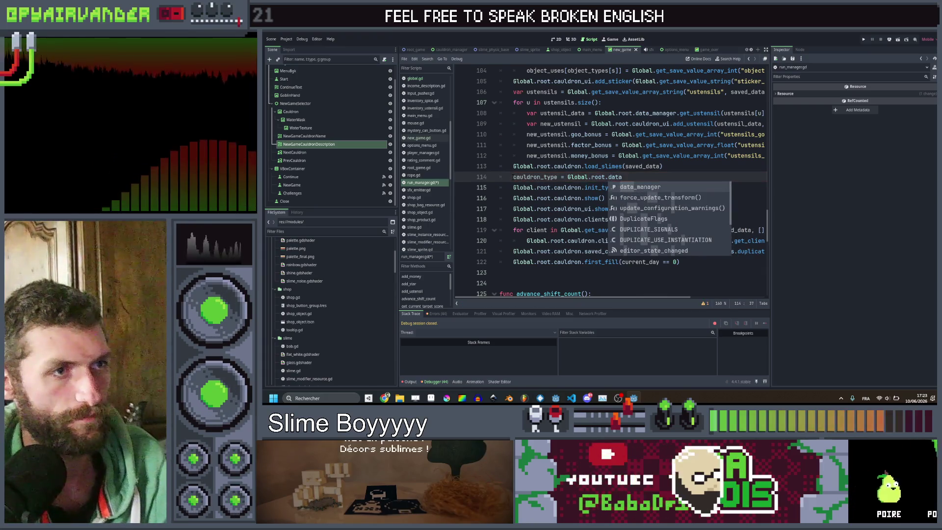
type("get_cauldron(")
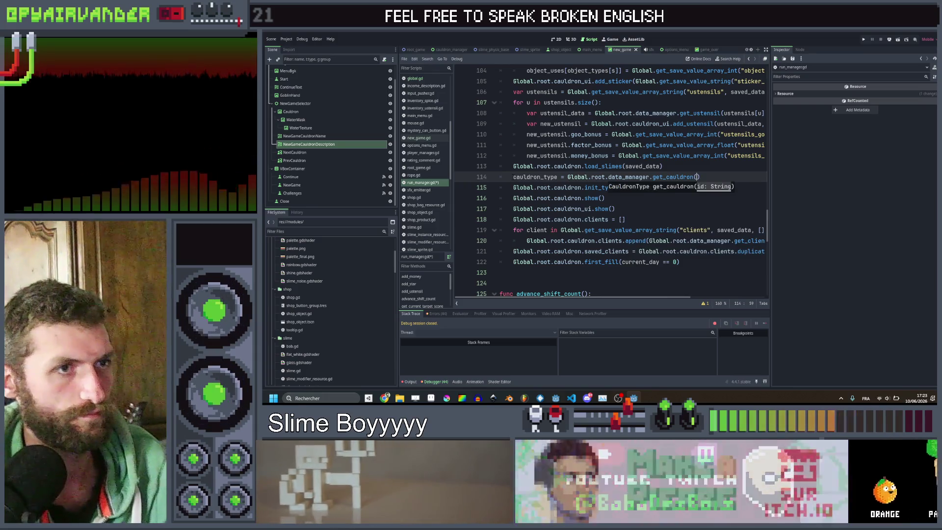
key("Return")
Pass Global.get_save_value_string("cauldron_type", ..., "simple") into get_cauldron() and save.
scroll(609, 182, "up", 2)
scroll(608, 182, "right", 2)
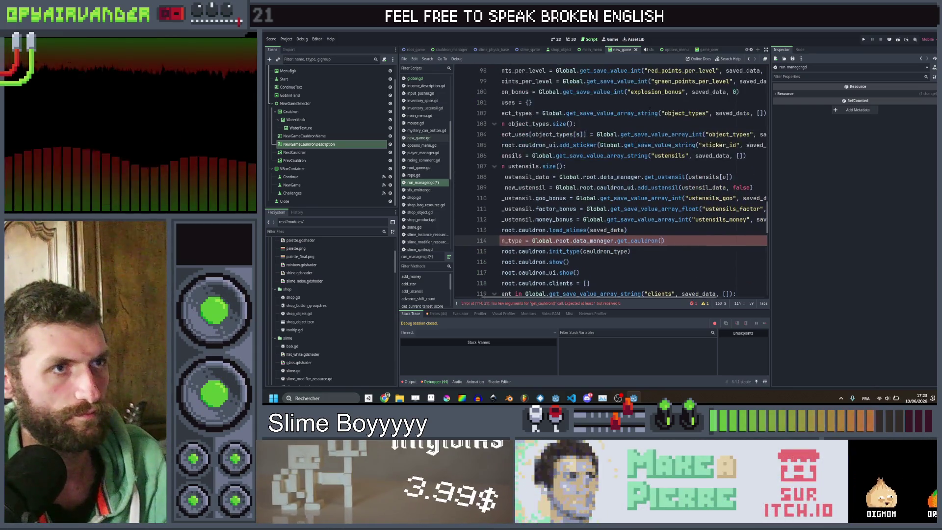
left_click_drag(613, 144, 753, 145)
key("ctrl+c")
scroll(687, 167, "down", 2)
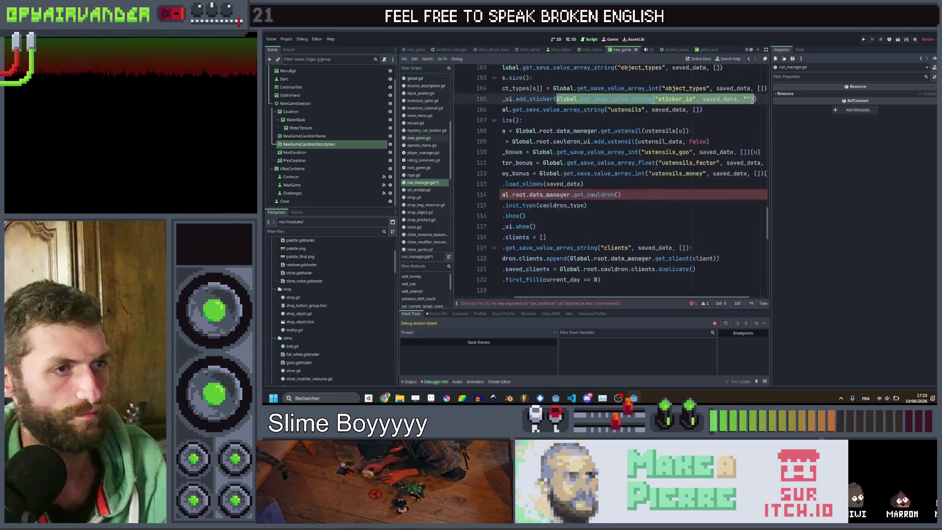
scroll(687, 166, "left", 2)
left_click(688, 177)
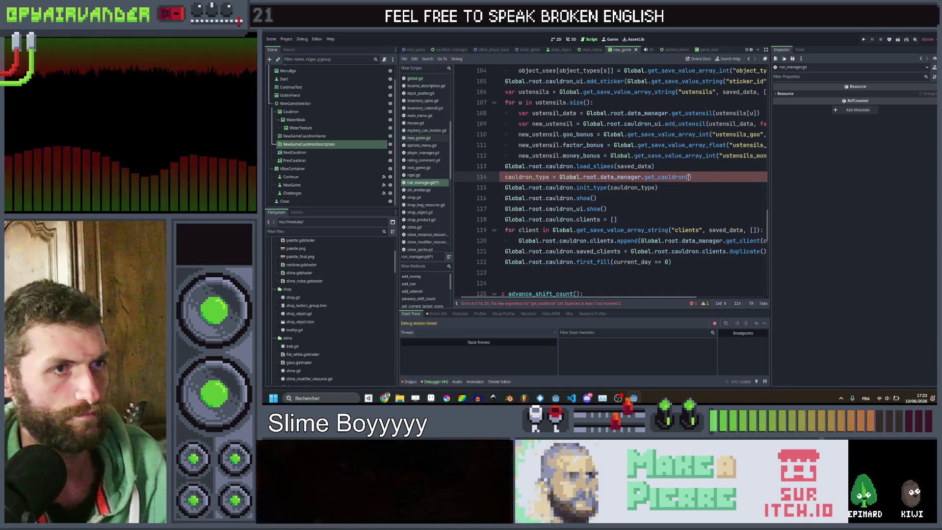
key("ctrl+v")
double_click(684, 178)
type("cau")
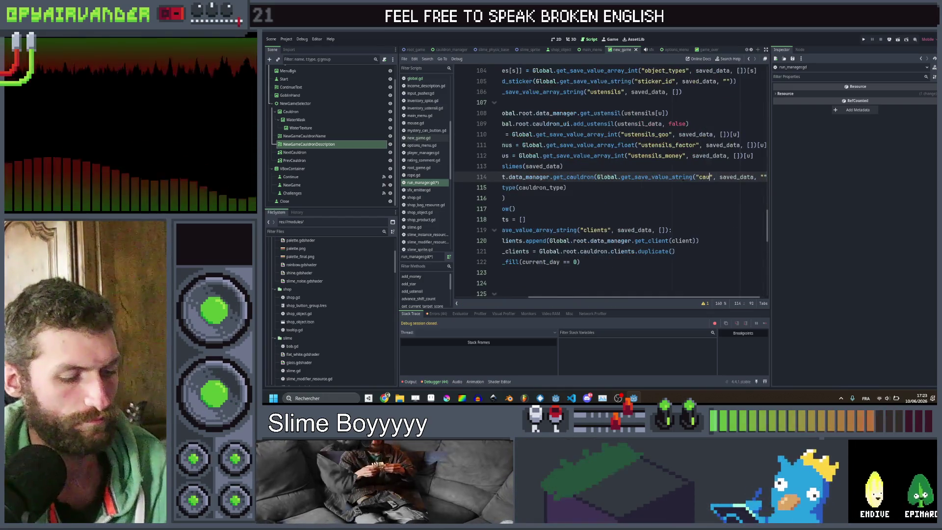
type("type")
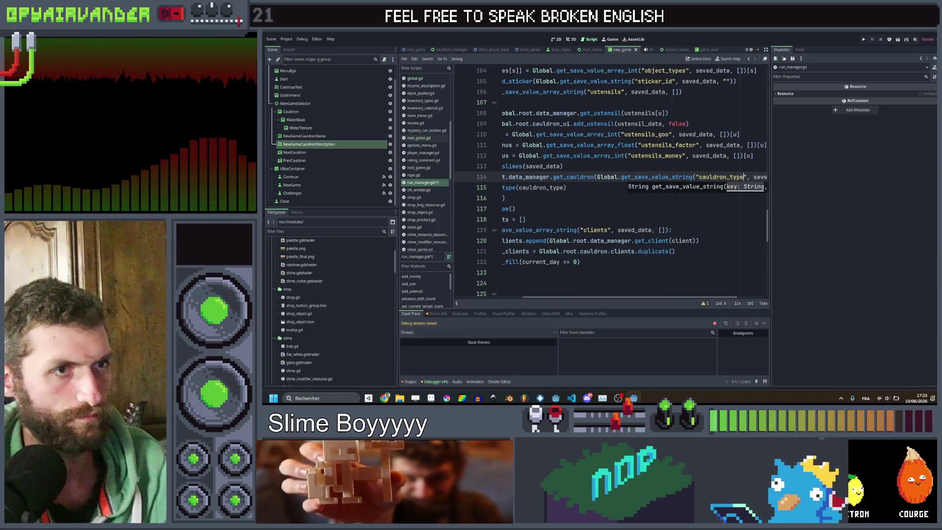
key("End")
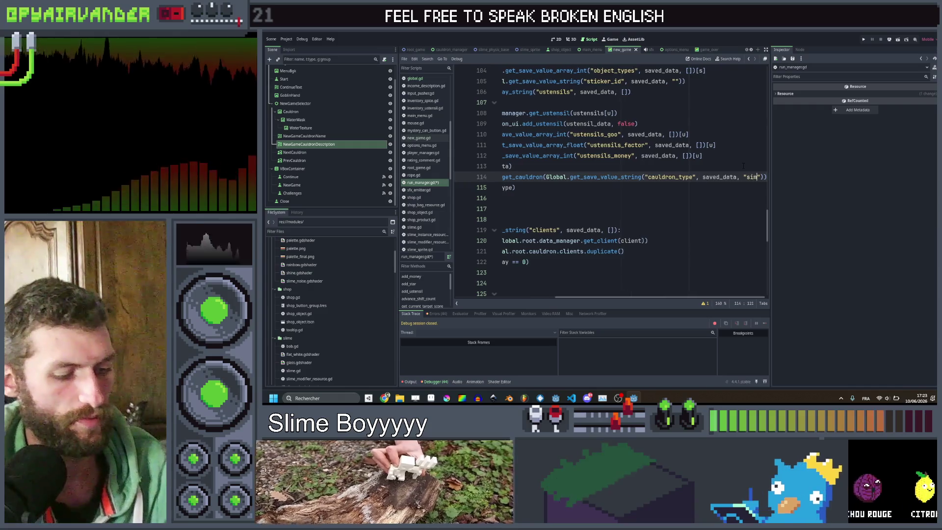
type("simple")
key("ctrl+s")
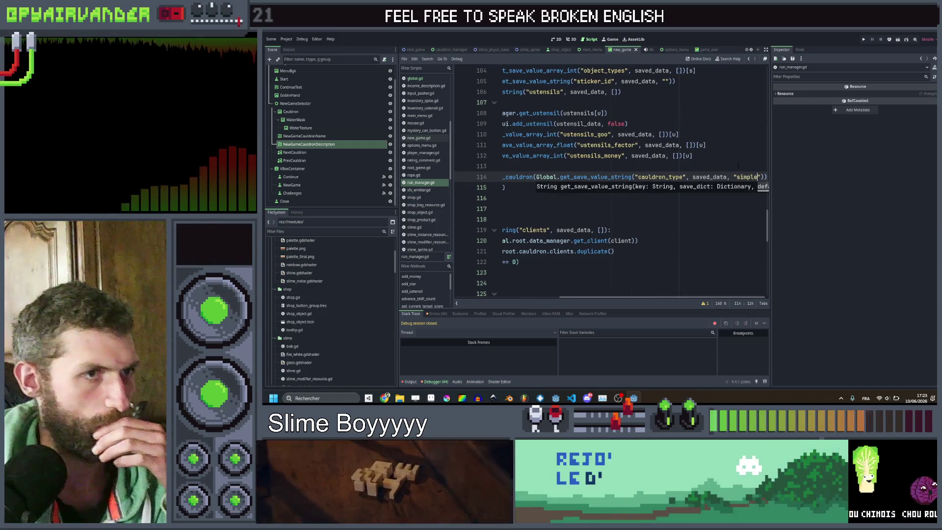
left_click(695, 196)
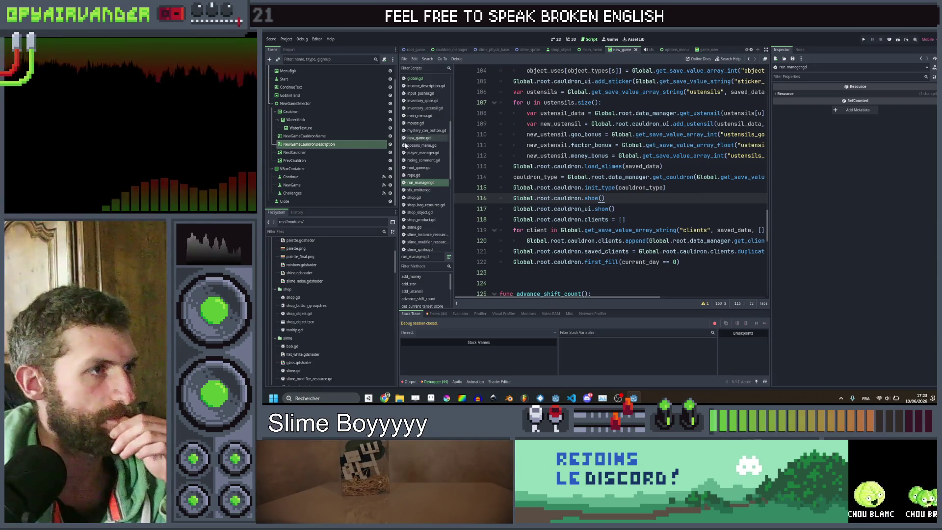
left_click(420, 139)
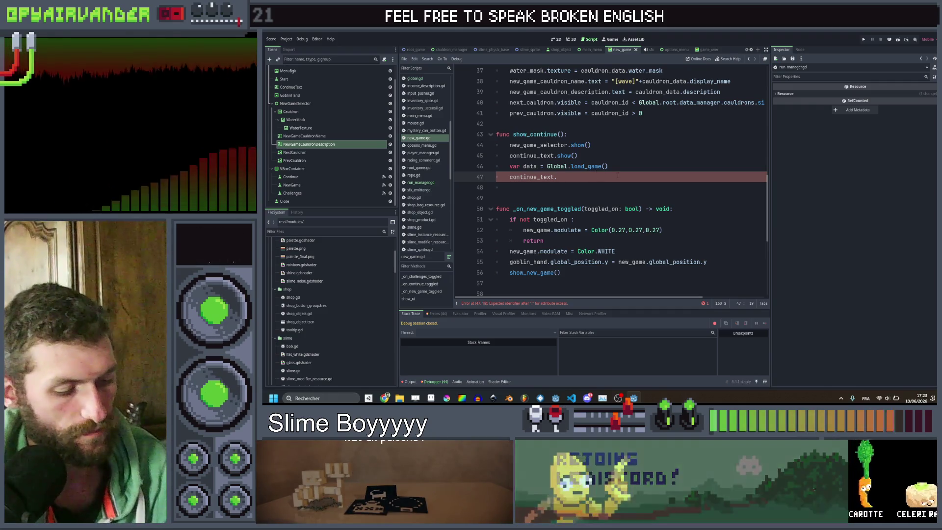
Set continue_text.text = Global.get_save_value_array_string("cauldron_type", data, "simple") and select Global.root.data_manager. for copying.
type("text =")
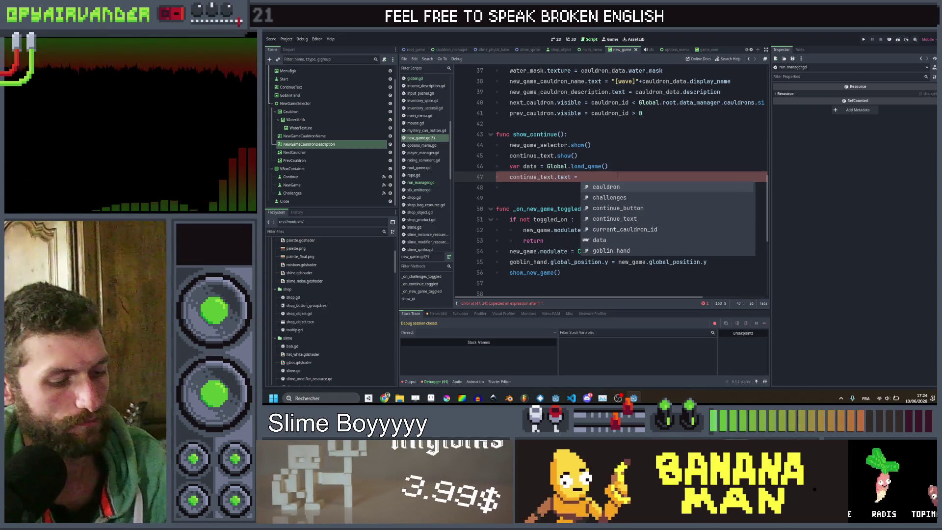
type("data.")
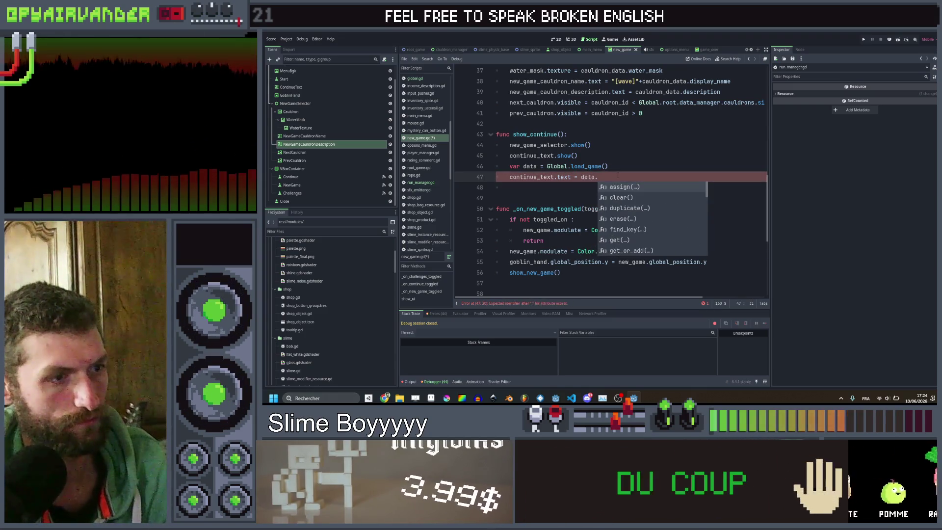
key("BackSpace")
type("Glo")
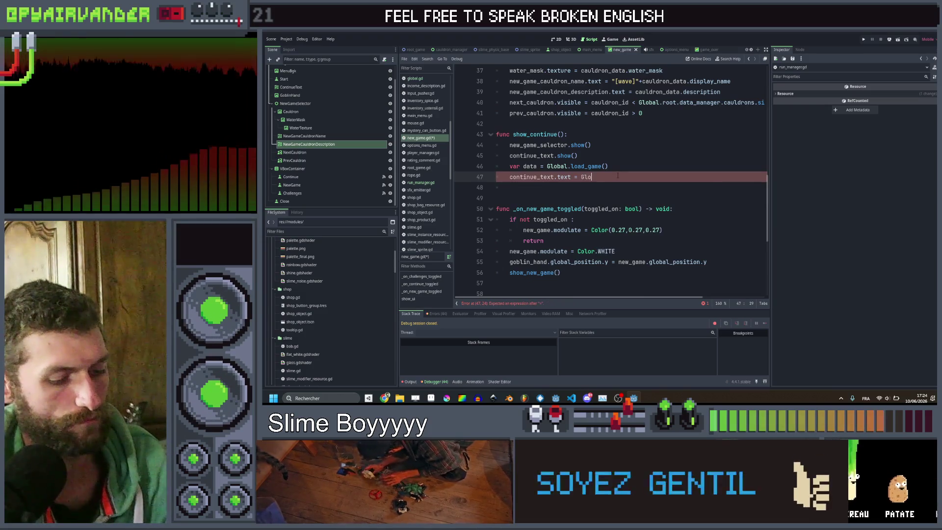
type("bal.get_")
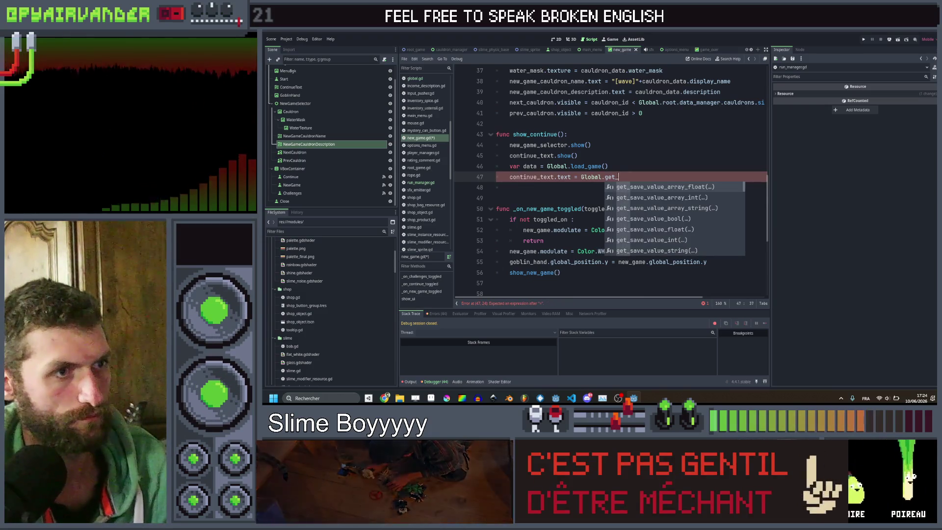
key("Return")
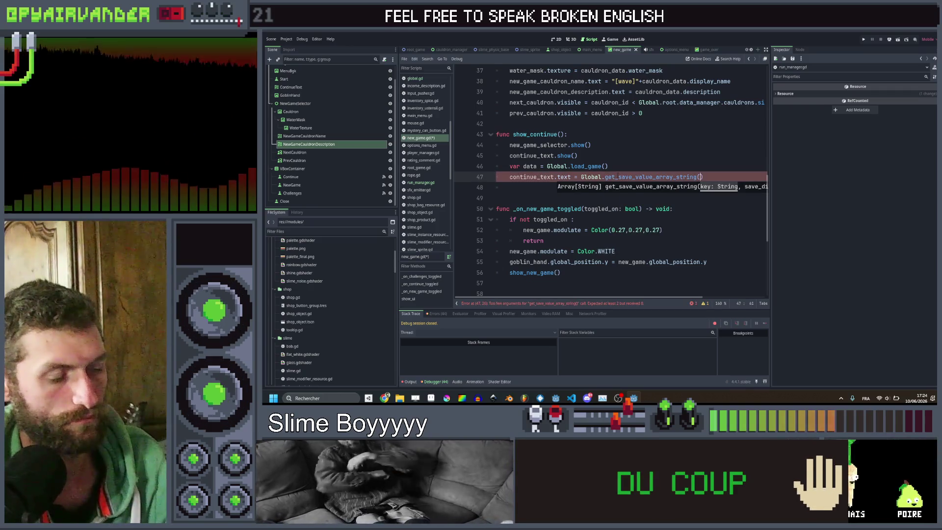
type("\"cauldron_type")
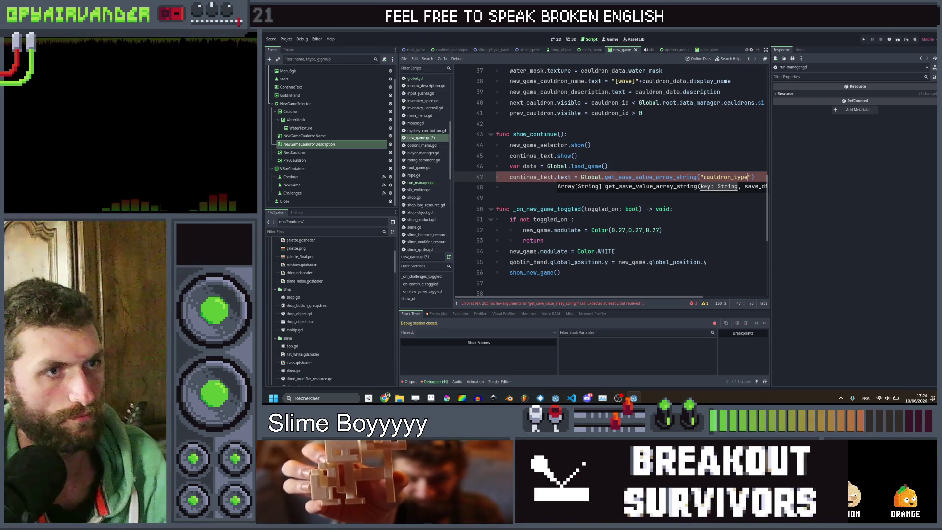
type("\", d")
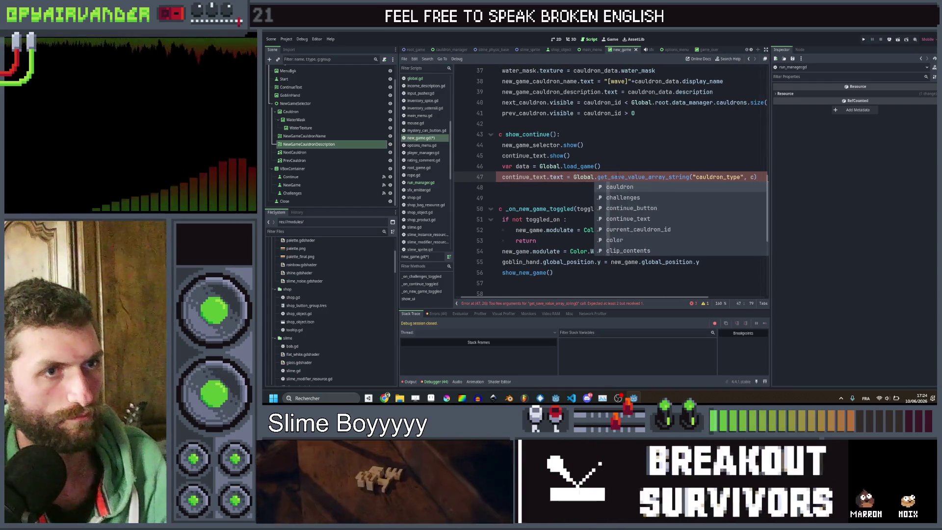
type("data")
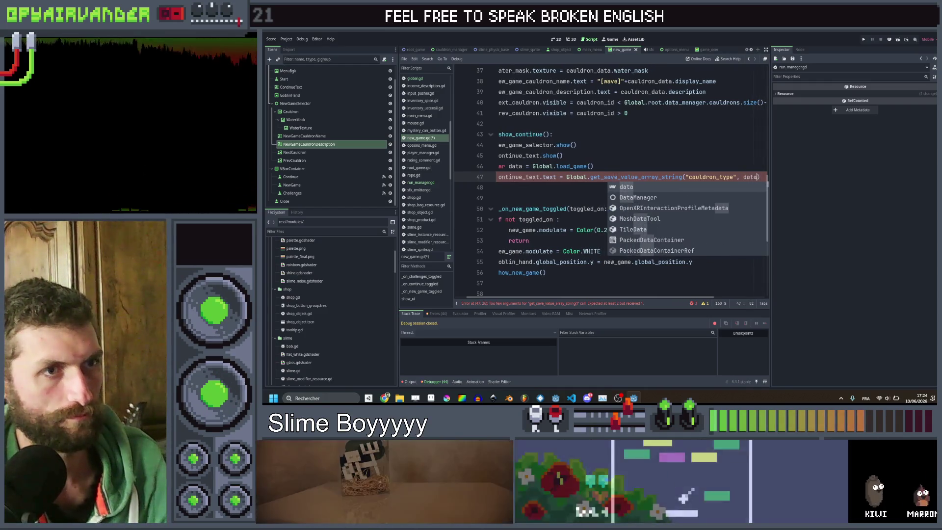
type(", \"simple")
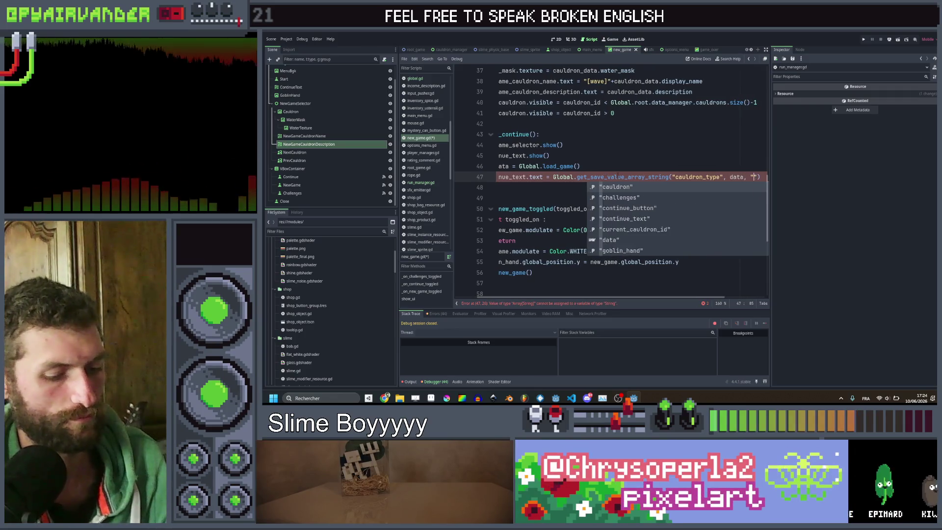
scroll(581, 177, "left", 3)
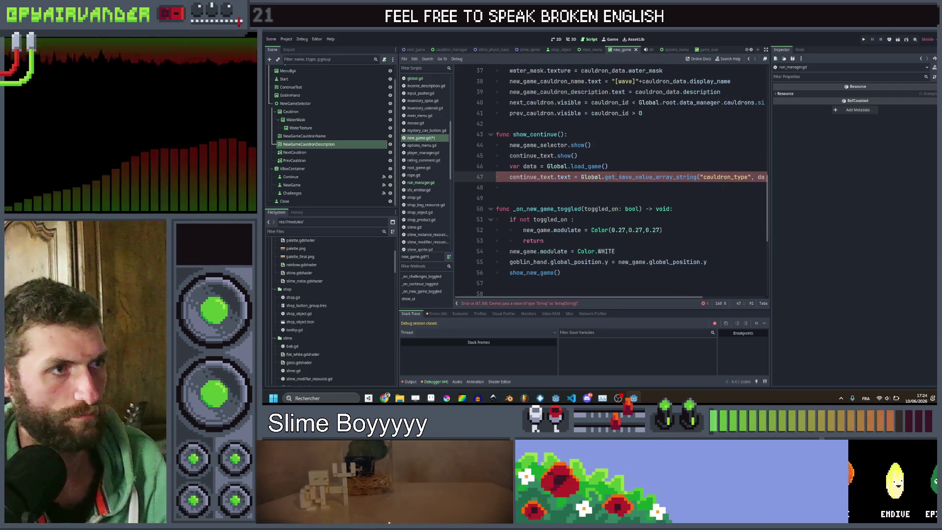
left_click(581, 177)
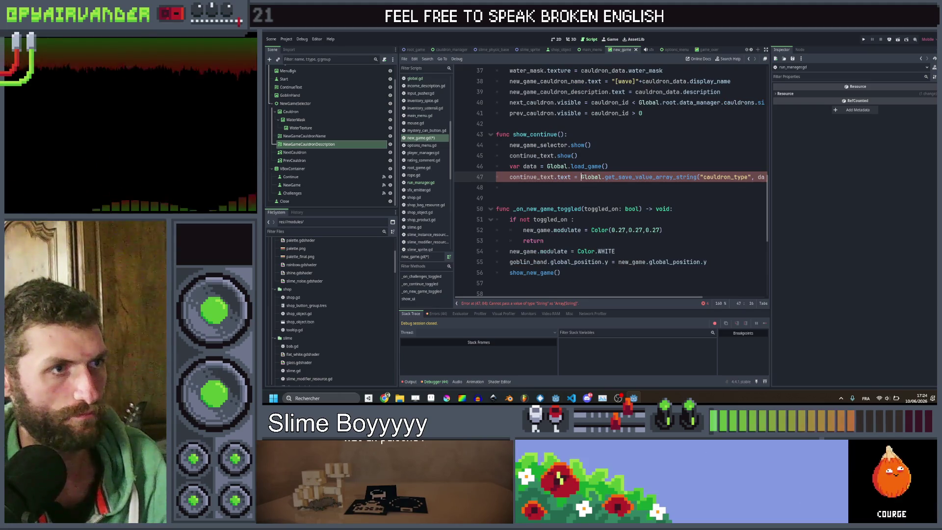
scroll(669, 147, "up", 1)
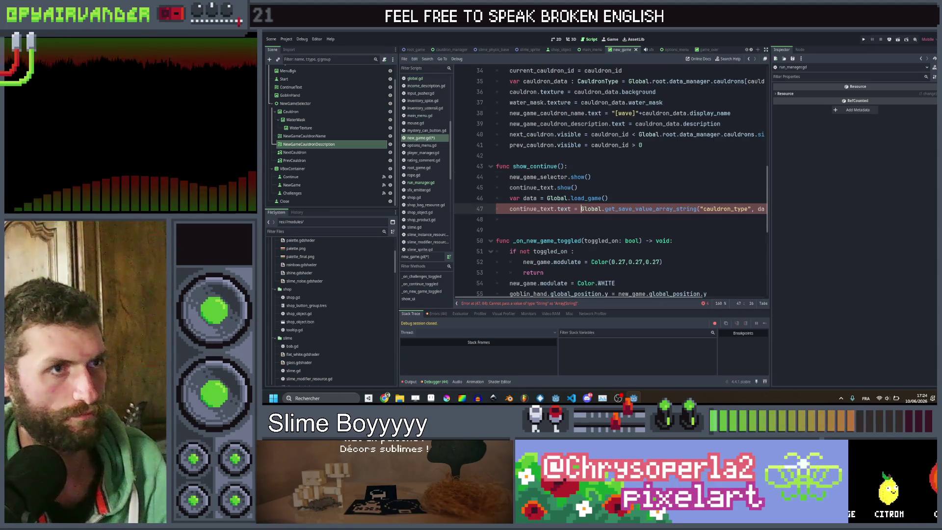
scroll(669, 147, "right", 3)
left_click_drag(653, 134, 568, 134)
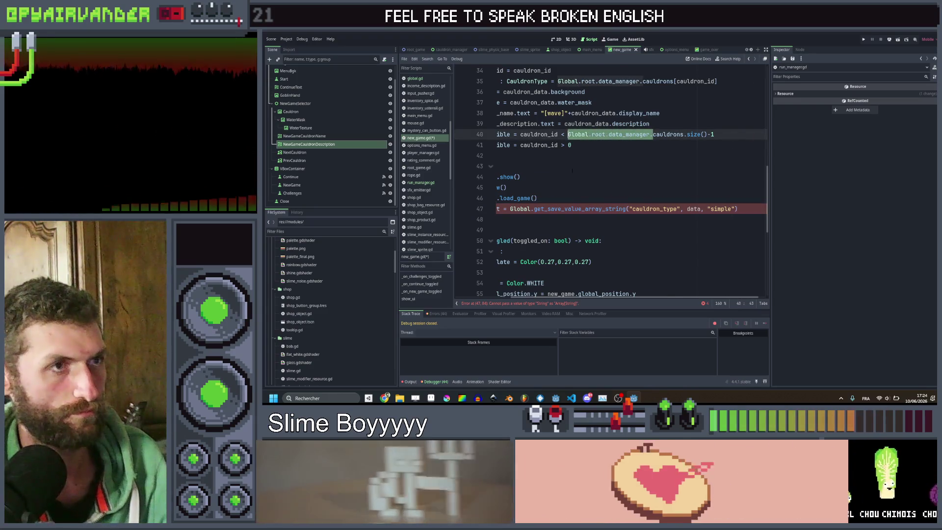
Wrap line 47's saved-value lookup in Global.root.data_manager.get_cauldron(...) using the string getter, and save.
key("ctrl+c")
left_click(510, 209)
key("ctrl+v")
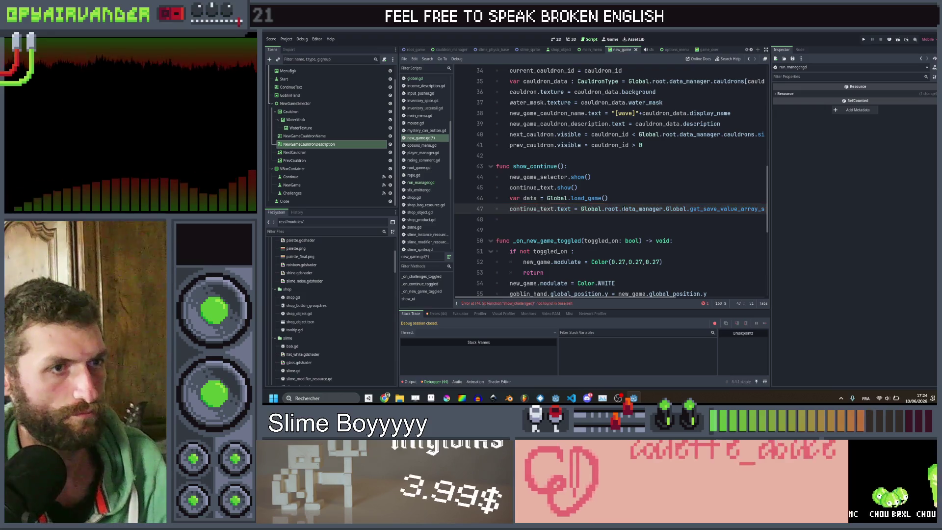
type("t_cauldron(-")
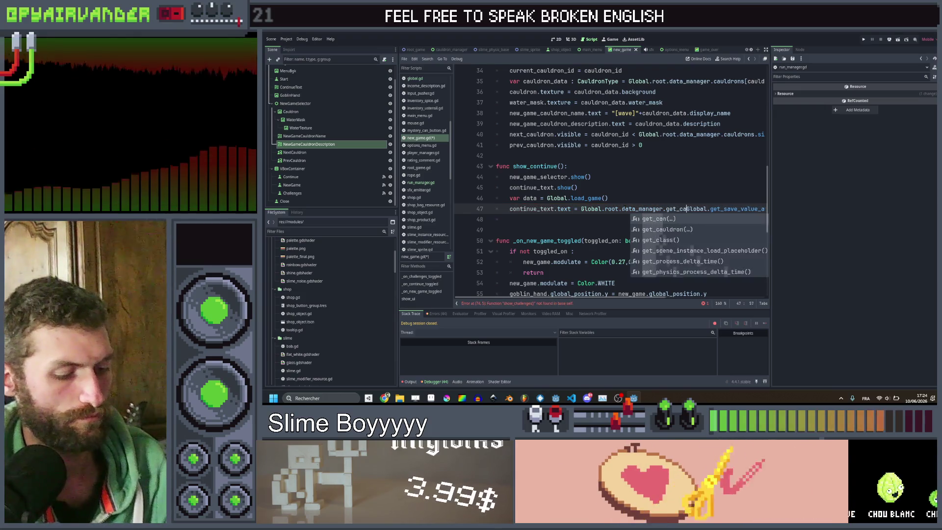
key("BackSpace")
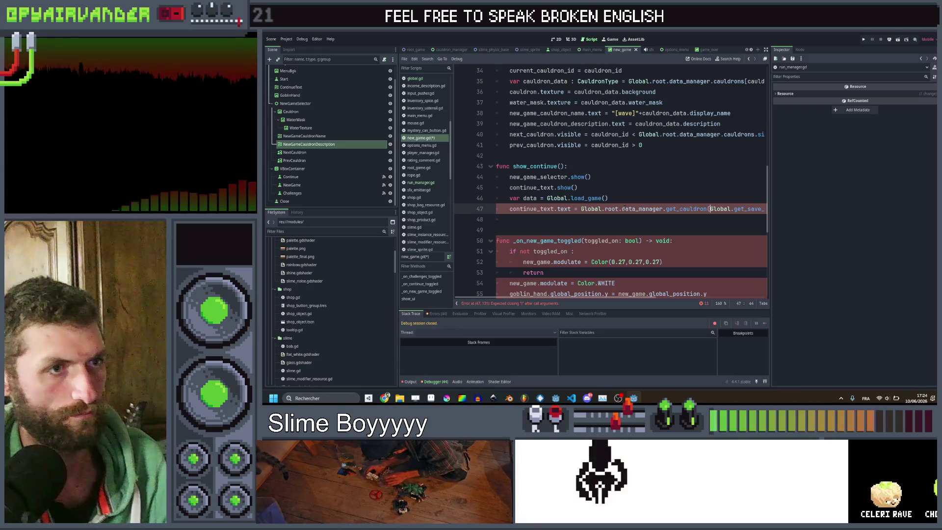
scroll(687, 208, "right", 5)
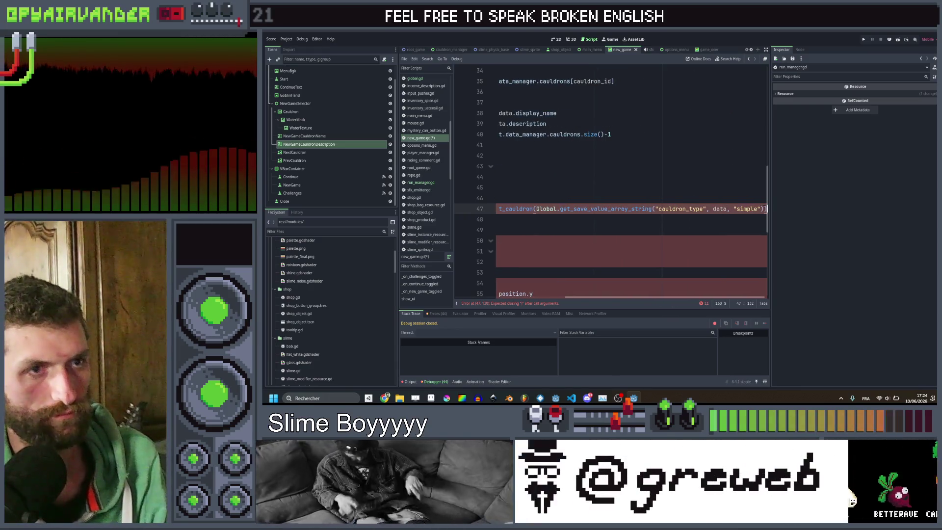
type(".")
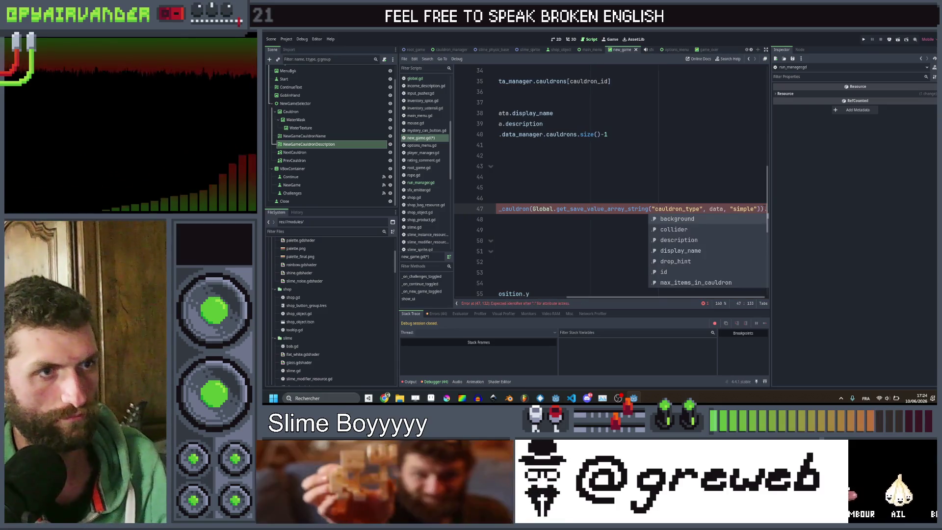
left_click(692, 251)
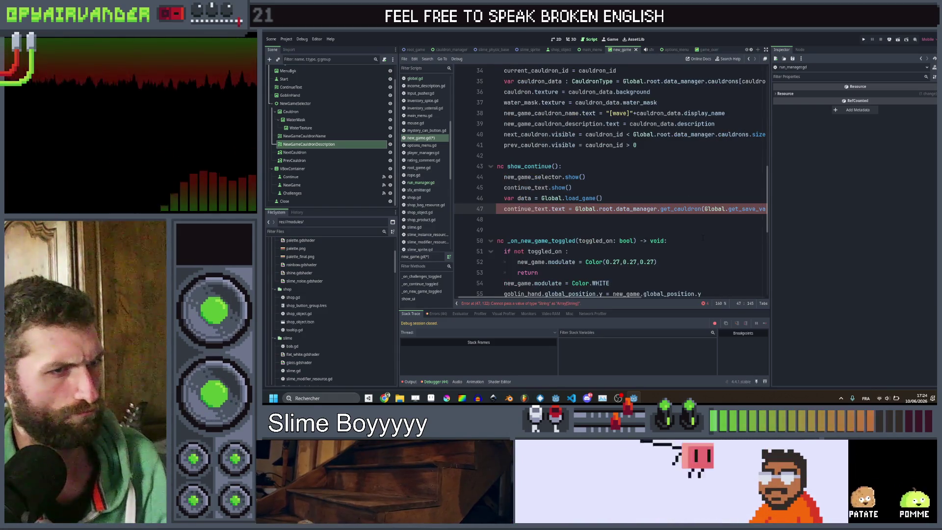
scroll(703, 238, "right", 5)
scroll(702, 238, "right", 2)
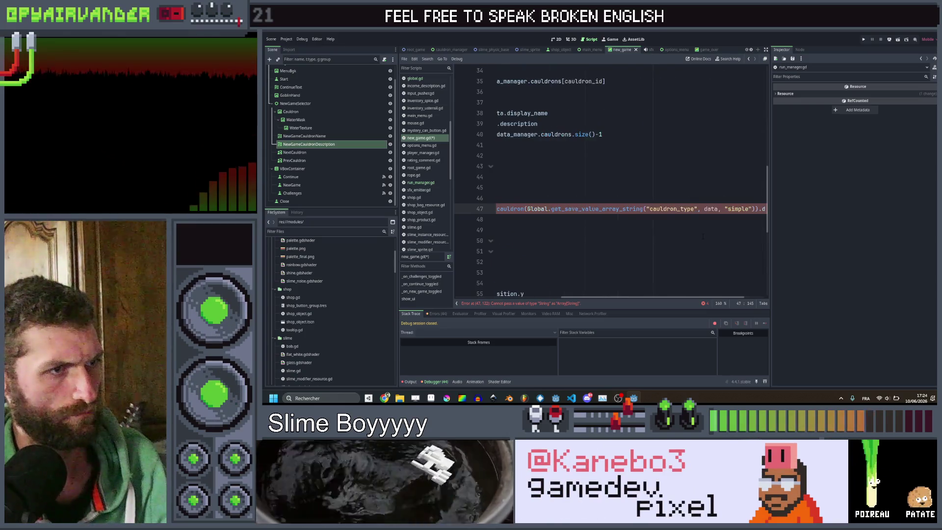
left_click(619, 209)
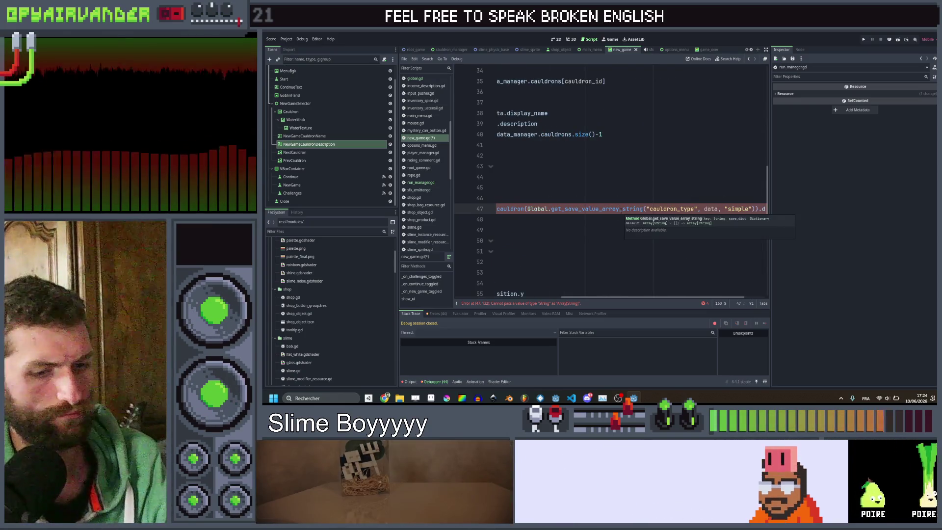
key("BackSpace")
key("BackSpace")
key("BackSpace")
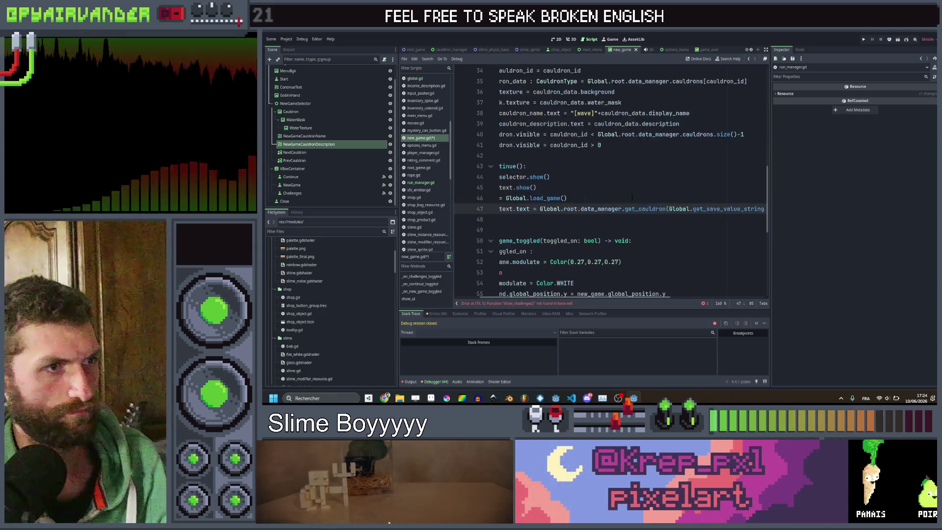
key("ctrl+s")
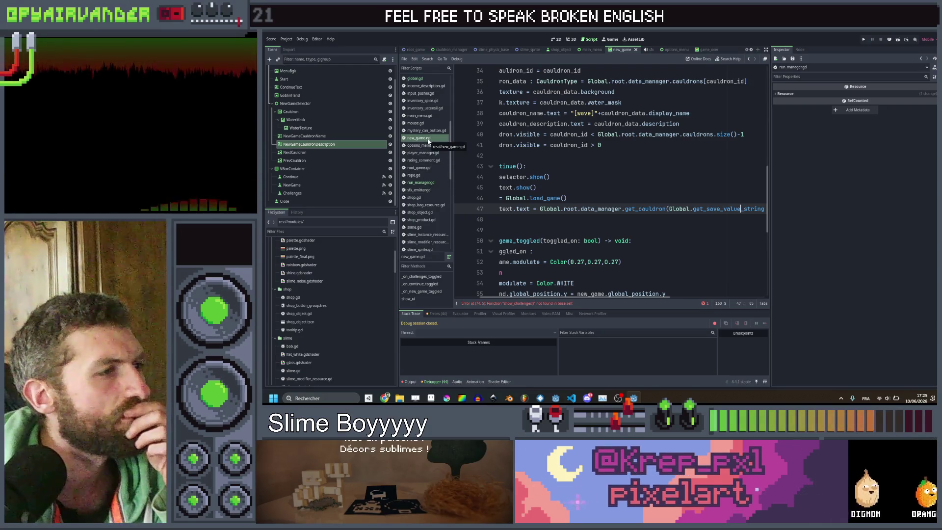
Check get_save_value_string's documentation in run_manager.gd, then return to show_continue's empty line 48.
left_click(421, 182)
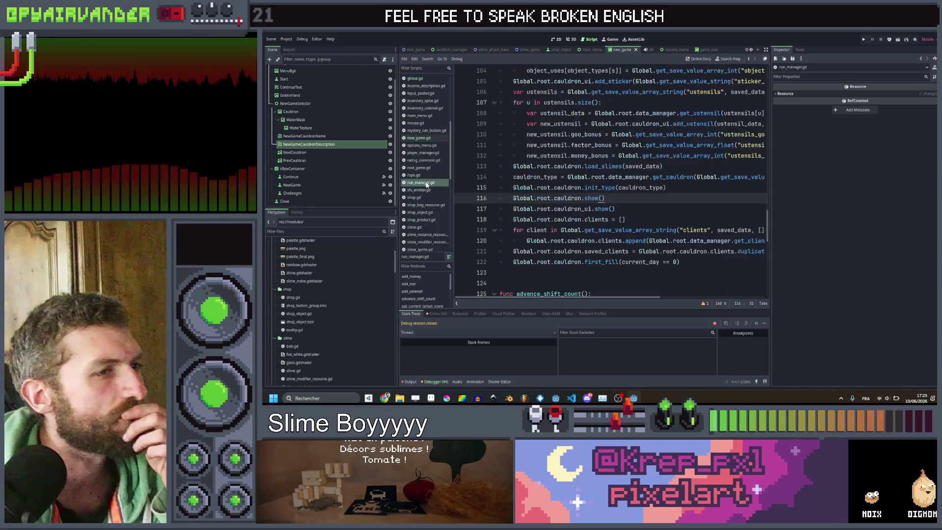
mouse_move(709, 179)
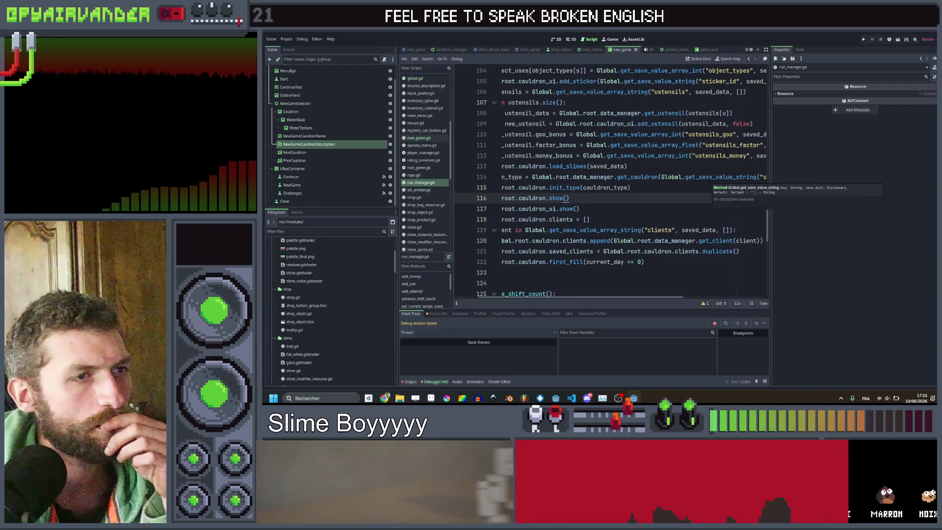
scroll(611, 181, "left", 3)
left_click(750, 58)
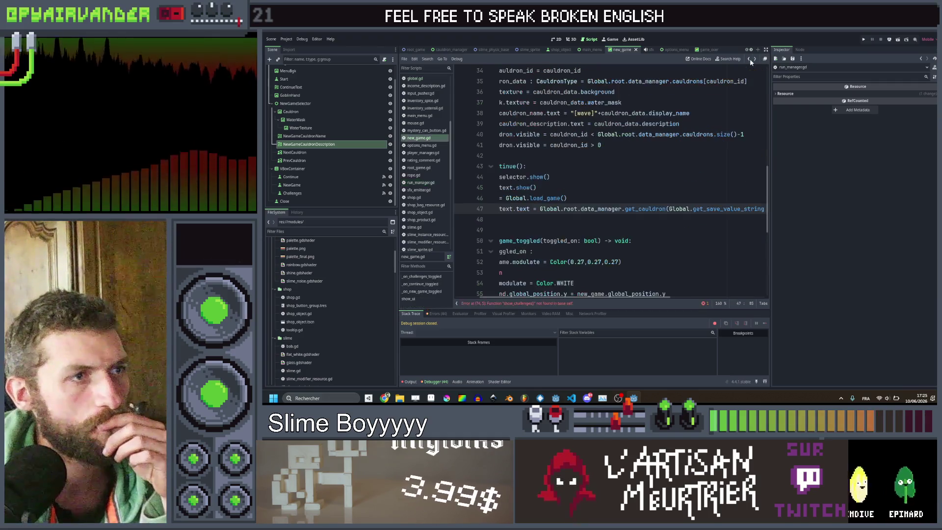
left_click(660, 187)
scroll(659, 189, "right", 3)
scroll(659, 198, "left", 3)
left_click(621, 209)
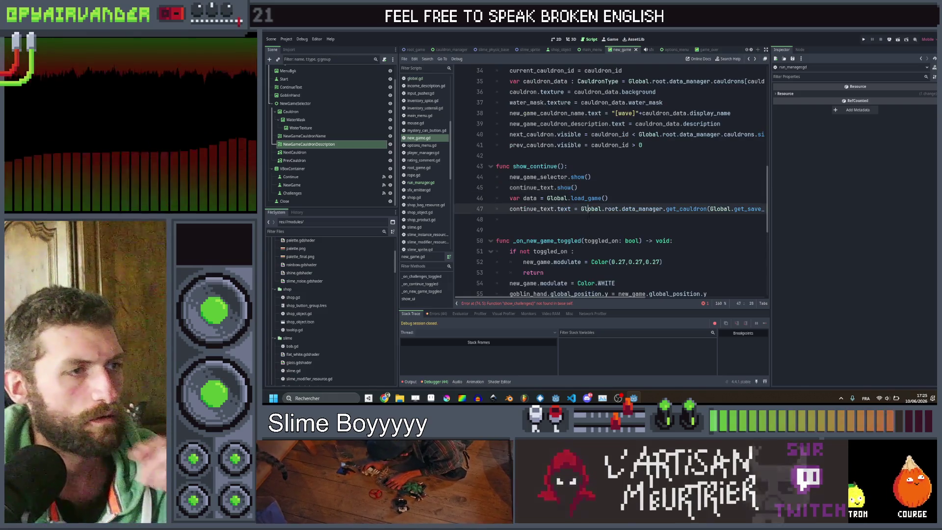
On line 48, begin continue_text += "\nDay "+str( to append the day to the continue text.
left_click(586, 220)
type("n")
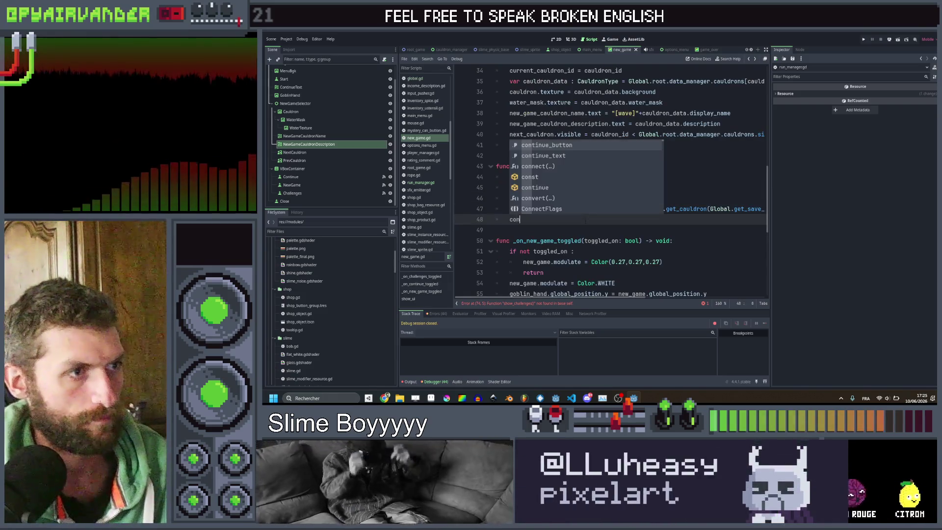
key("Down")
key("Return")
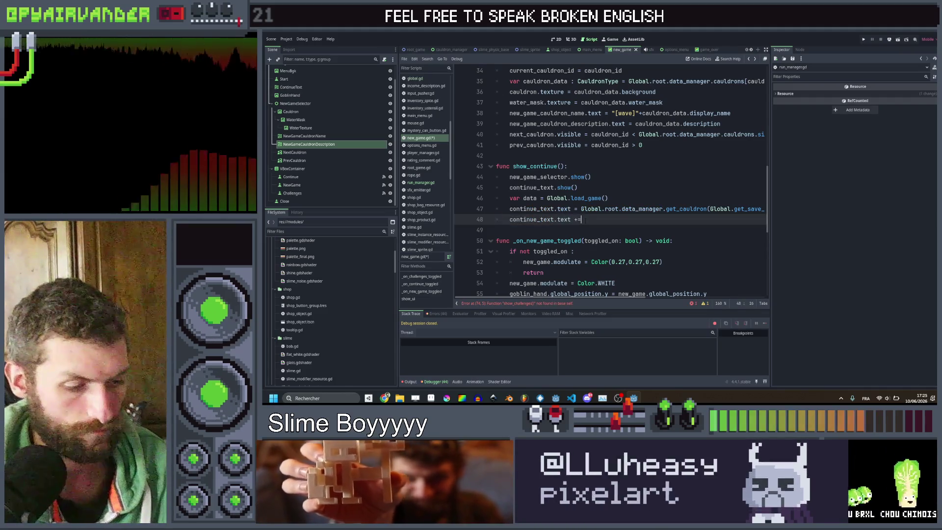
type("+= ")
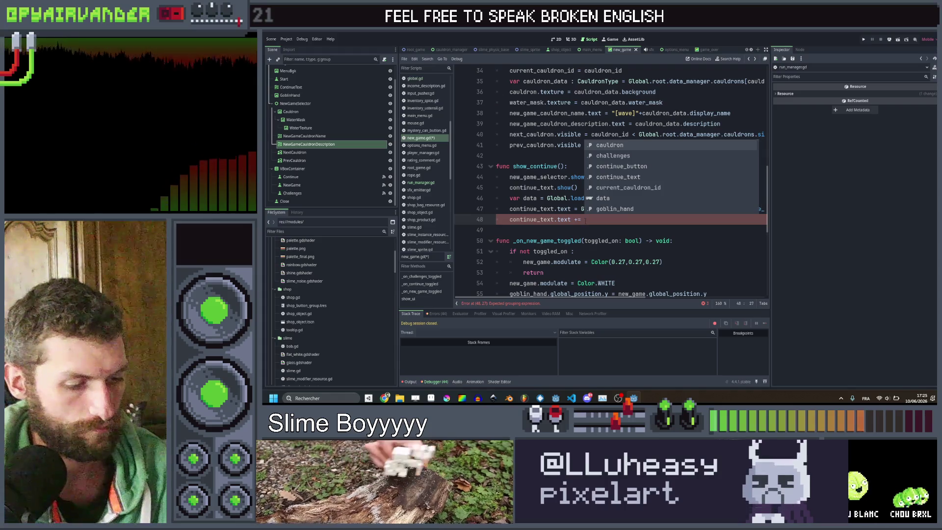
type("\"\\n")
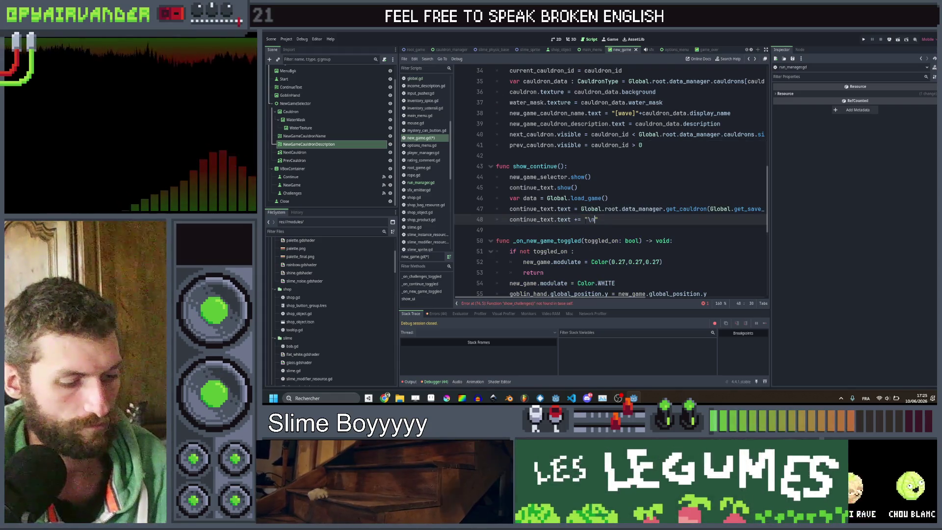
type("Day \"")
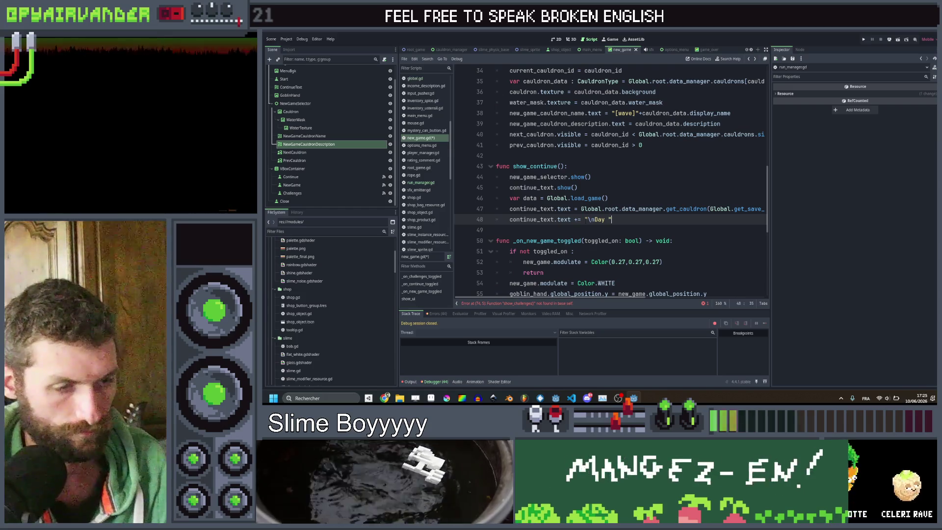
type("+")
scroll(644, 227, "right", 5)
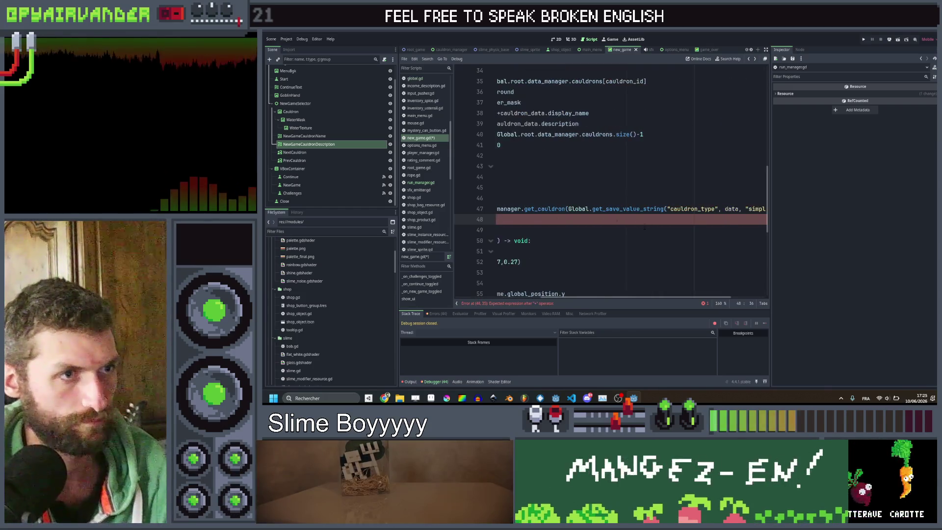
type("str(")
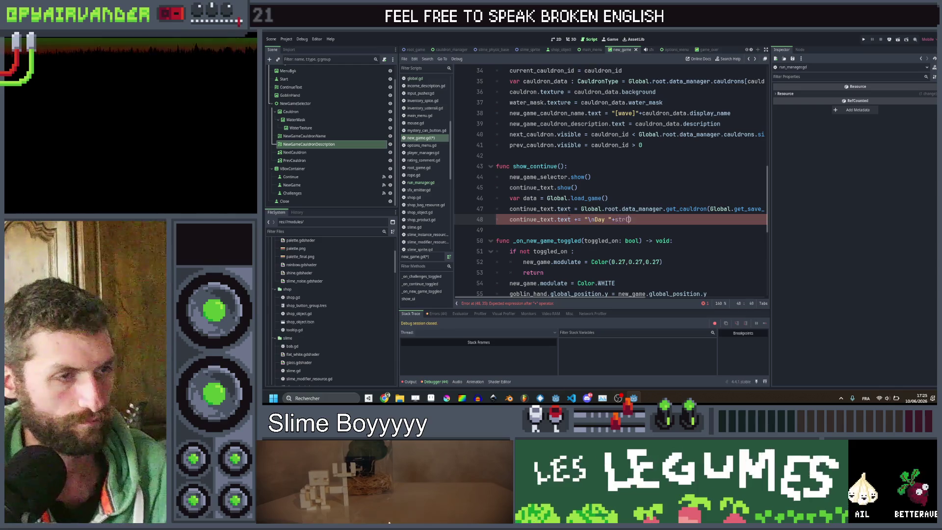
scroll(602, 208, "right", 3)
Fill str() with the copied save-value call for "current_day", default 0, then append "/10".
left_click(602, 208)
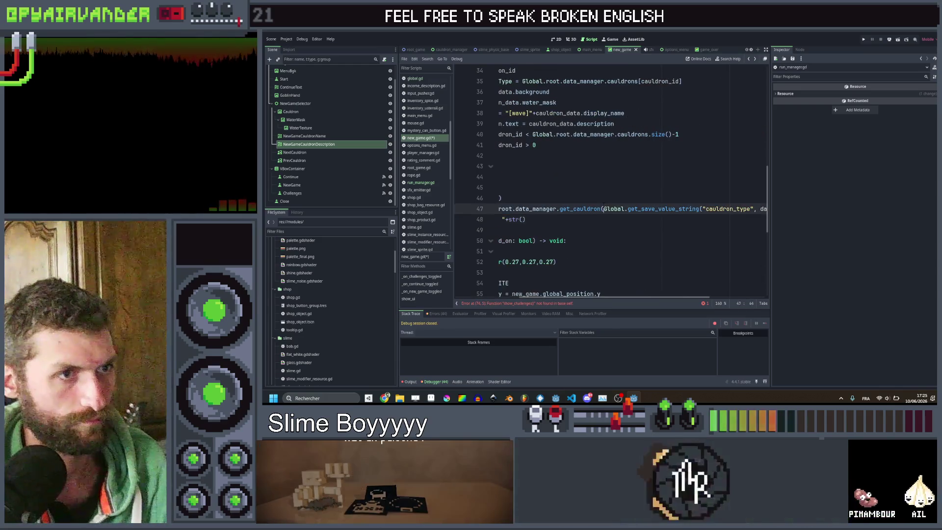
key("shift+End")
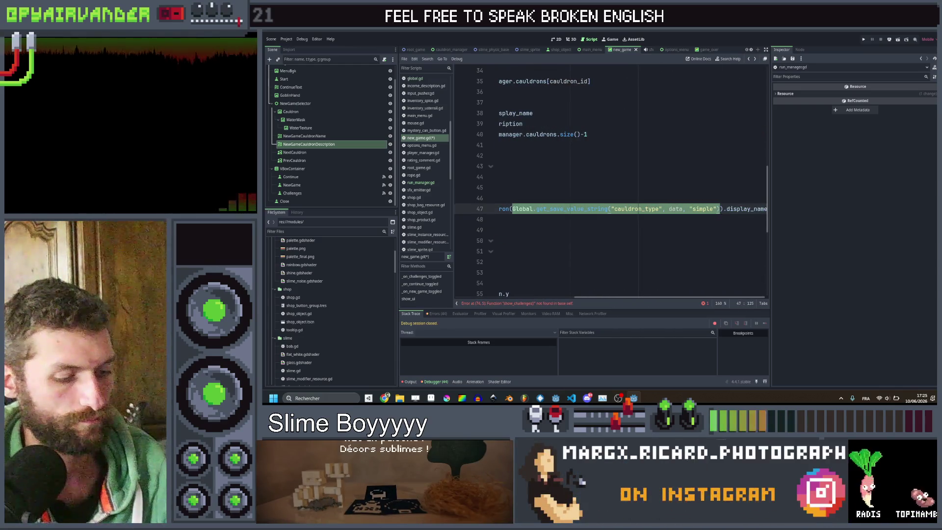
scroll(593, 249, "left", 5)
key("ctrl+c")
left_click(629, 219)
key("ctrl+v")
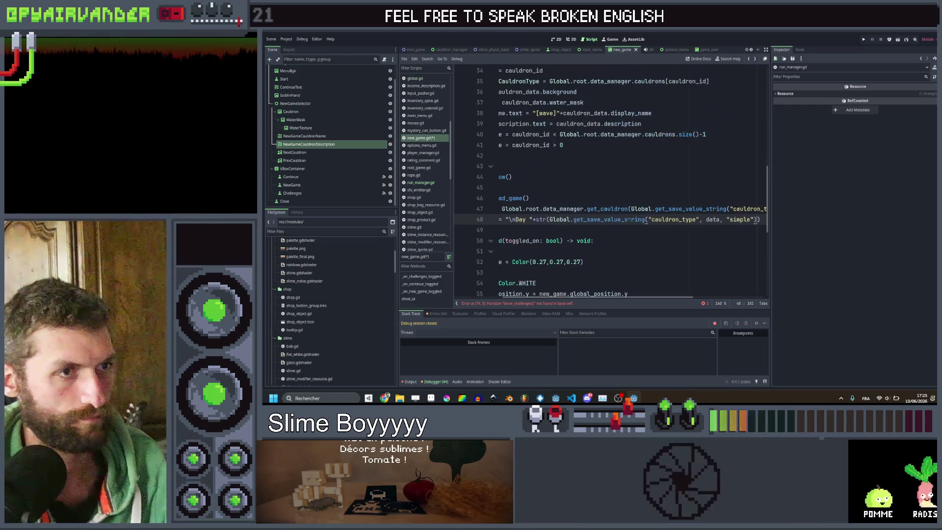
left_click_drag(643, 219, 626, 220)
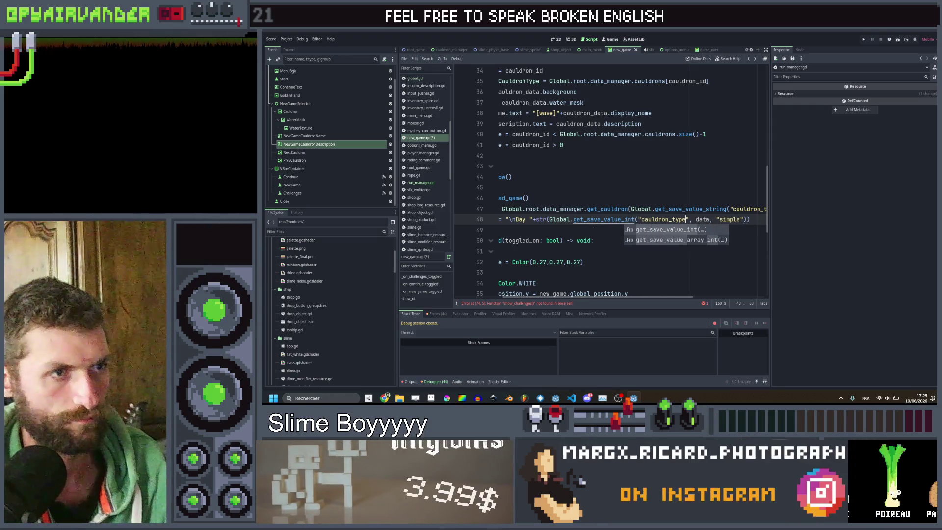
key("BackSpace")
key("BackSpace")
key("BackSpace")
type("current_d")
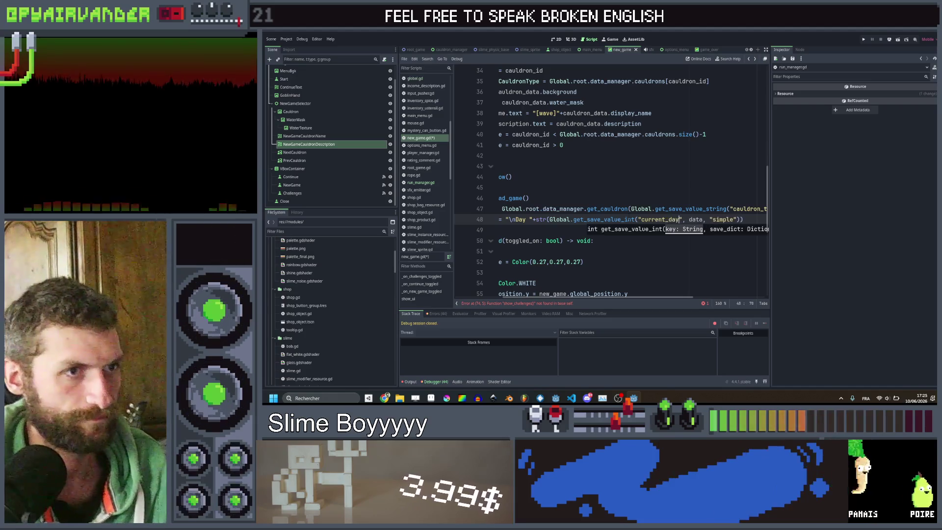
scroll(611, 182, "right", 3)
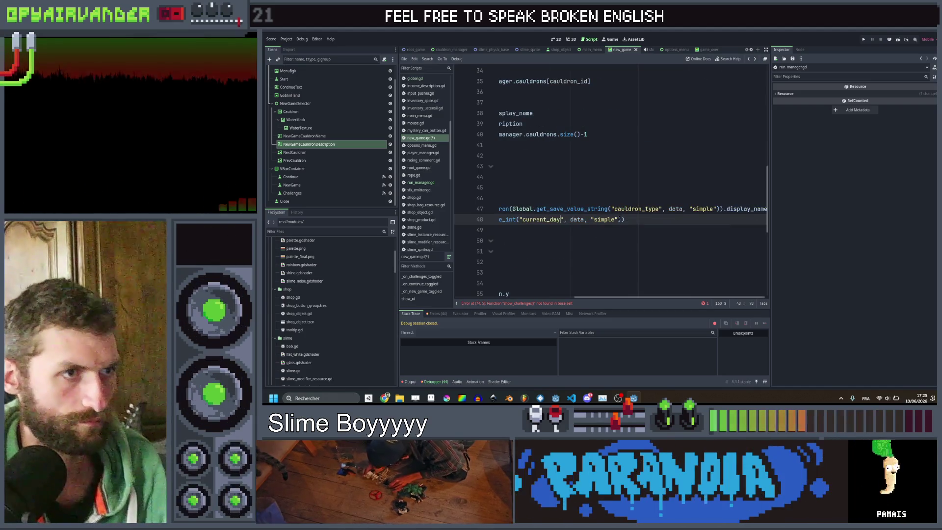
left_click_drag(624, 219, 591, 219)
type("0")
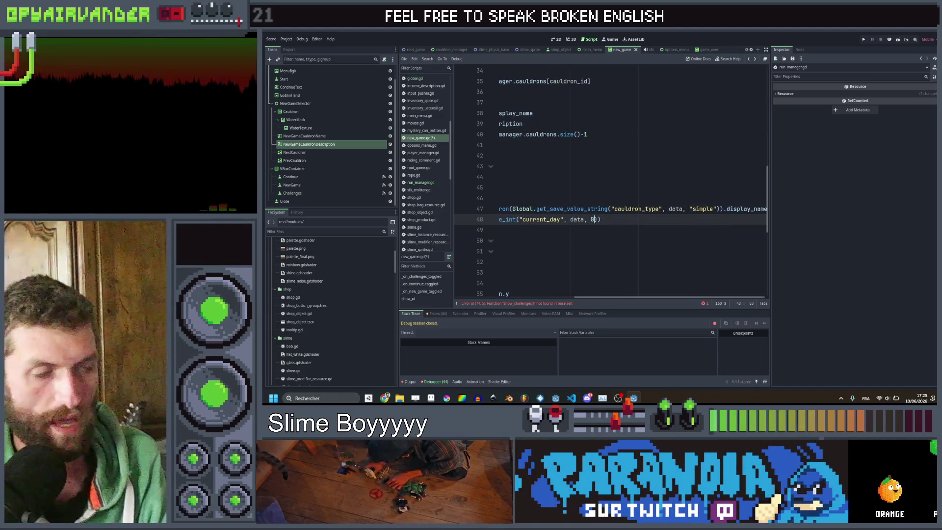
scroll(639, 221, "left", 3)
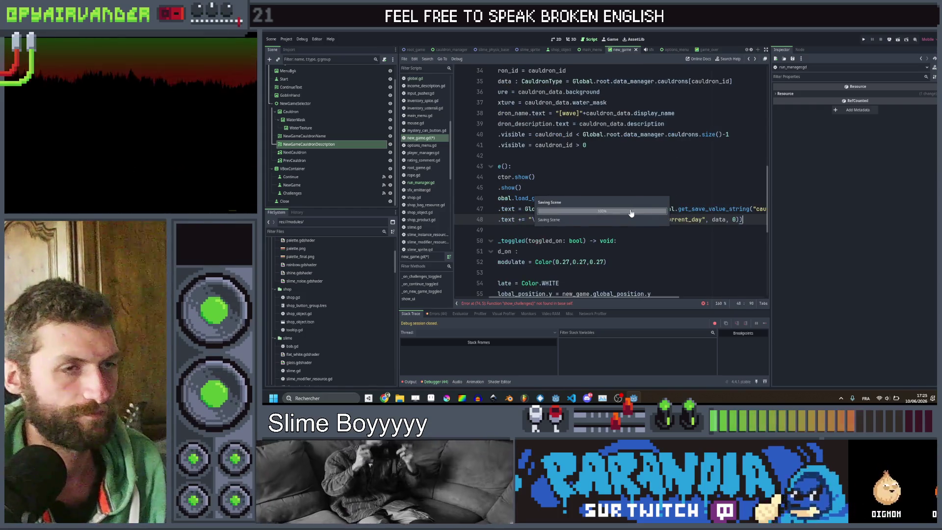
scroll(631, 213, "right", 3)
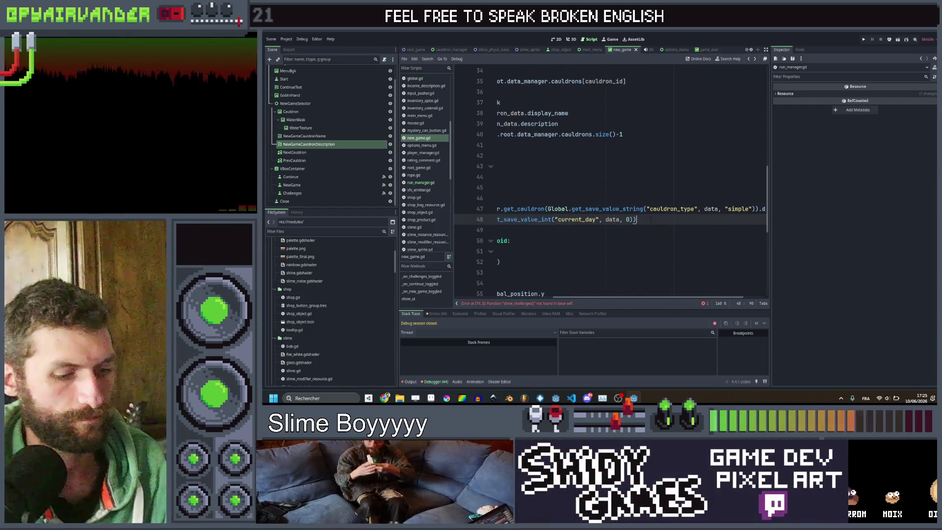
type("+\"/10")
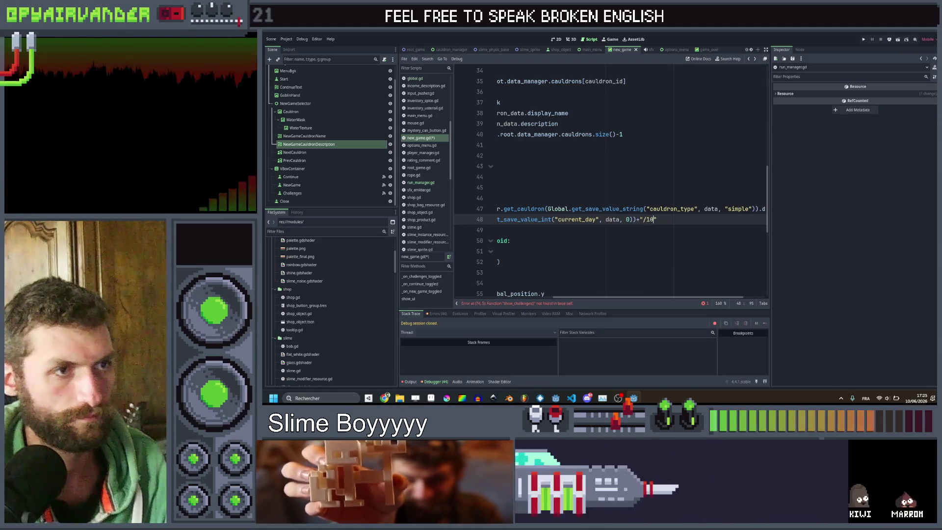
Save new_game.gd and duplicate line 48 into a second line.
left_click(666, 227)
key("ctrl+s")
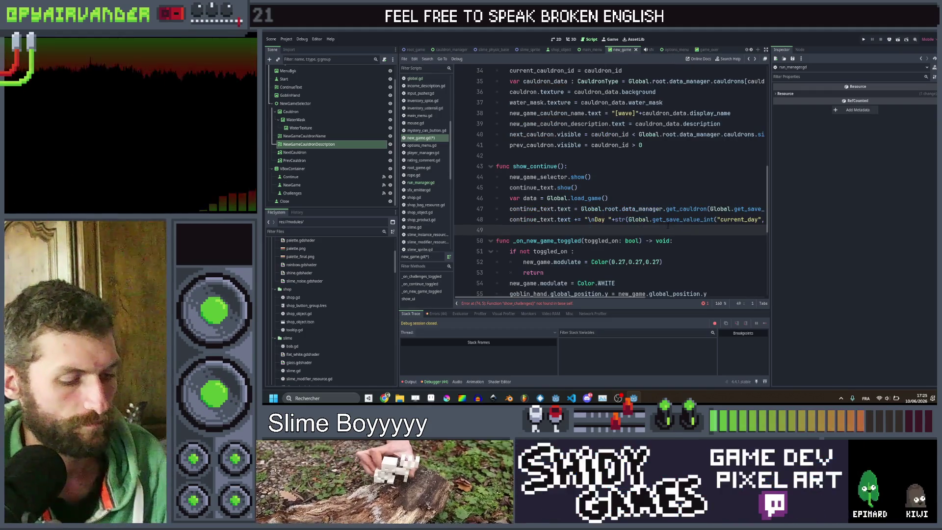
key("Up")
key("End")
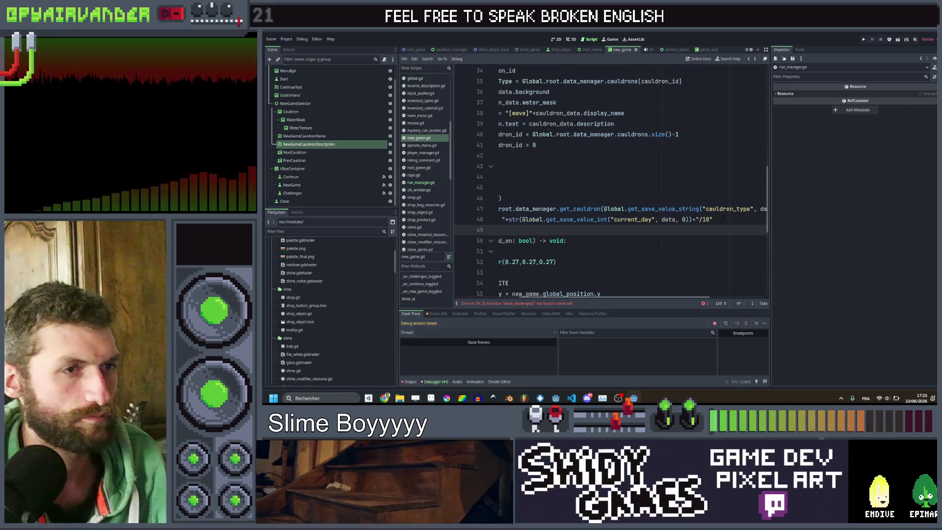
scroll(710, 219, "left", 3)
key("ctrl+shift+d")
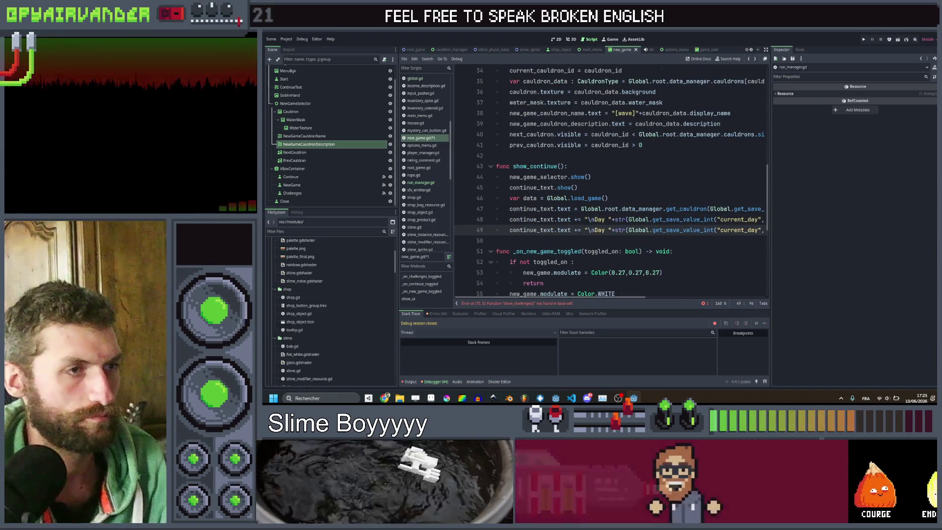
Change the duplicated line to show the saved money value, dropping the /10 suffix, and save.
left_click(599, 230)
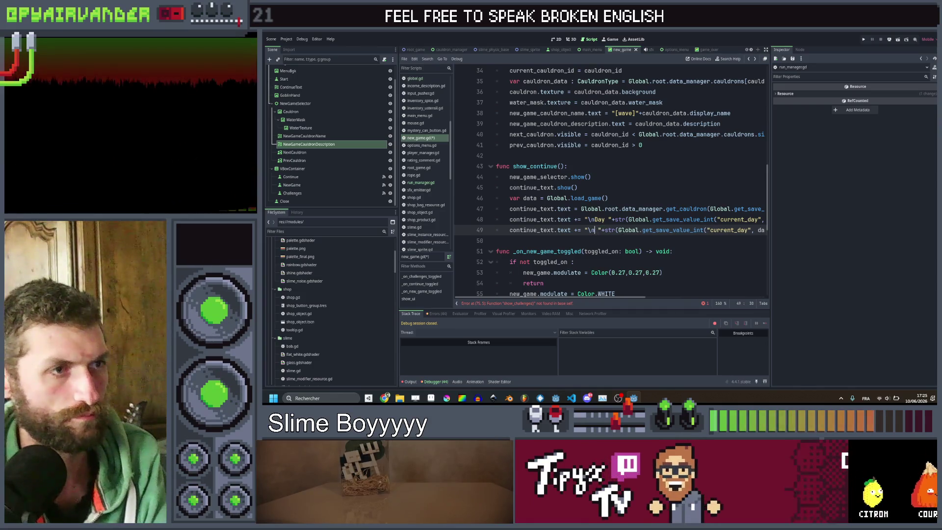
scroll(611, 182, "right", 3)
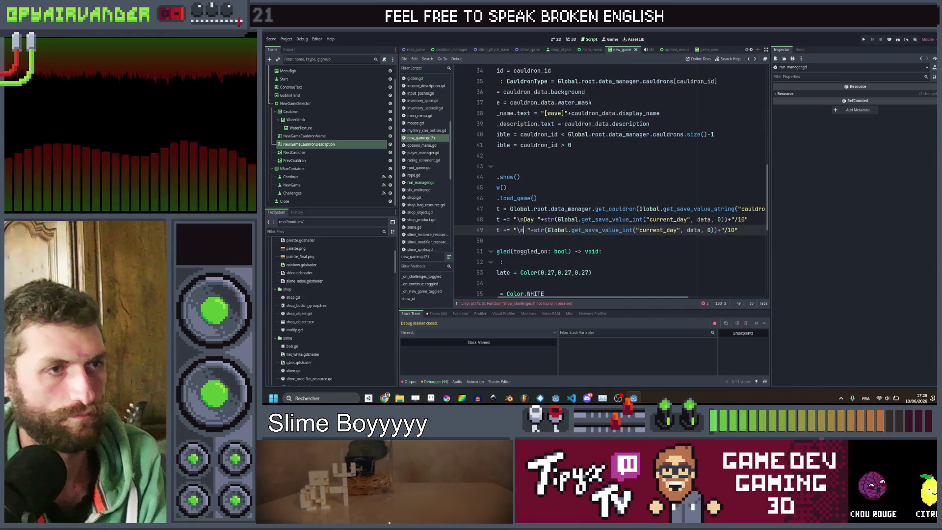
type("money")
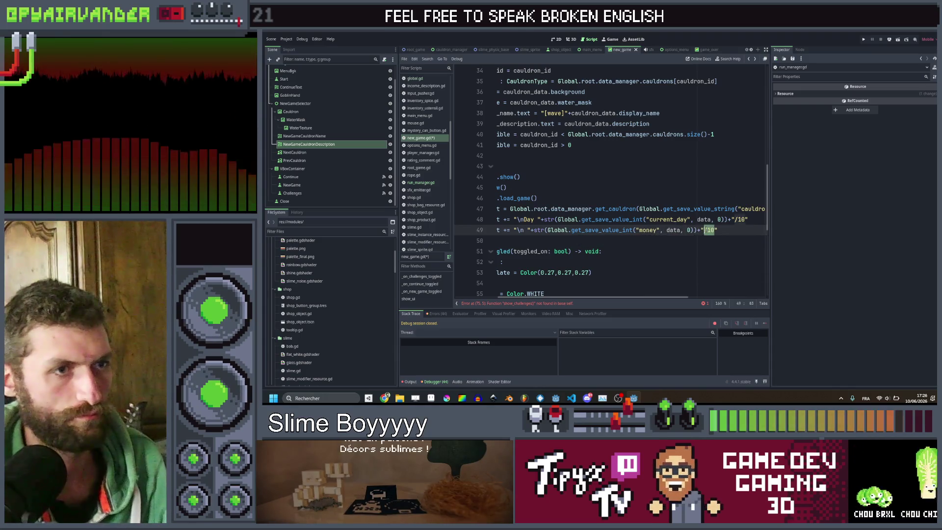
key("BackSpace")
type("$")
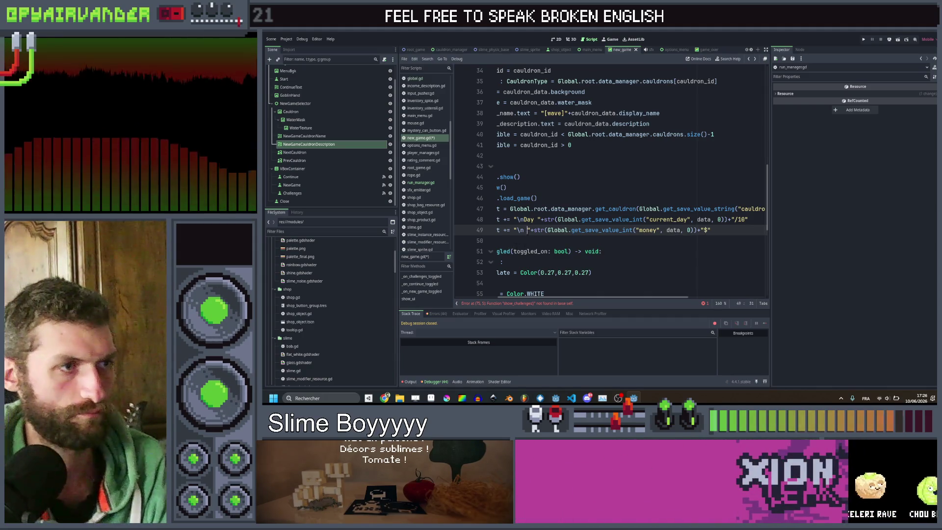
key("BackSpace")
key("ctrl+s")
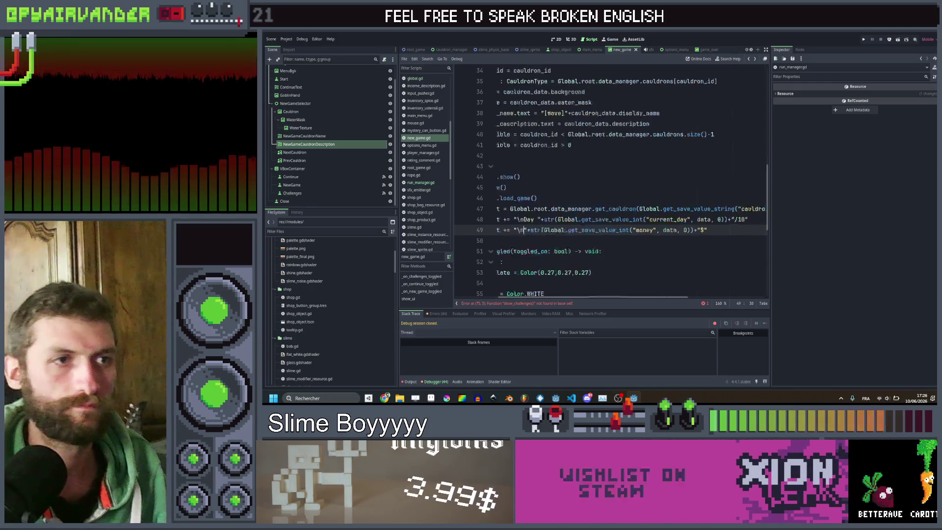
Duplicate the money line, undo that duplicate, and save the script again.
scroll(553, 244, "left", 5)
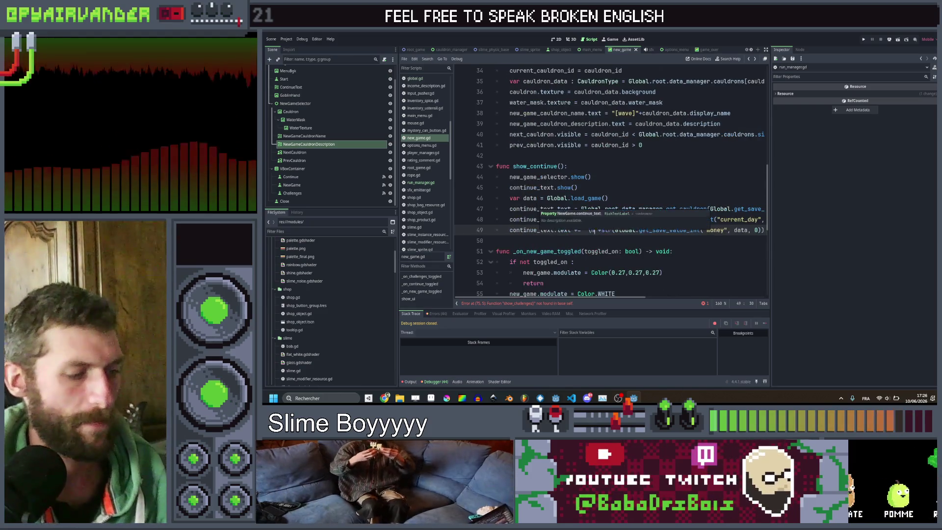
scroll(652, 185, "right", 5)
scroll(653, 185, "left", 5)
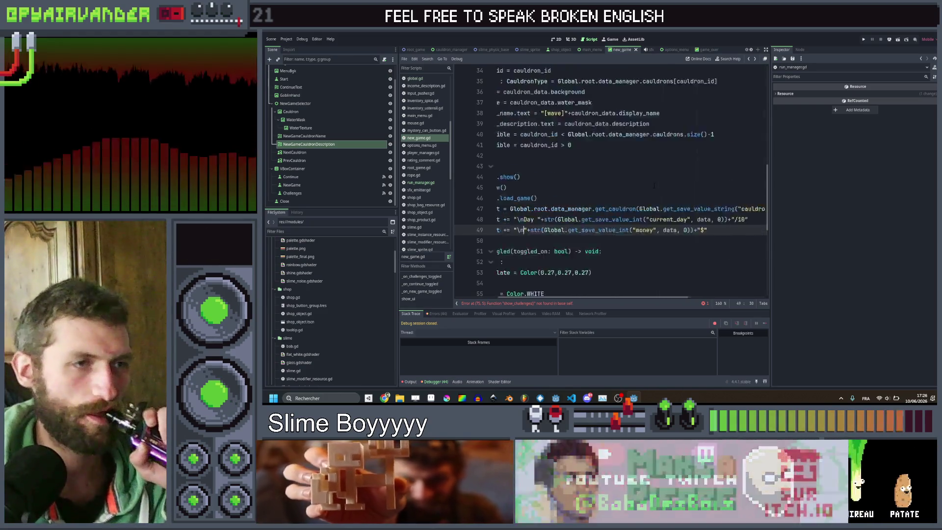
scroll(646, 190, "right", 5)
scroll(638, 186, "left", 5)
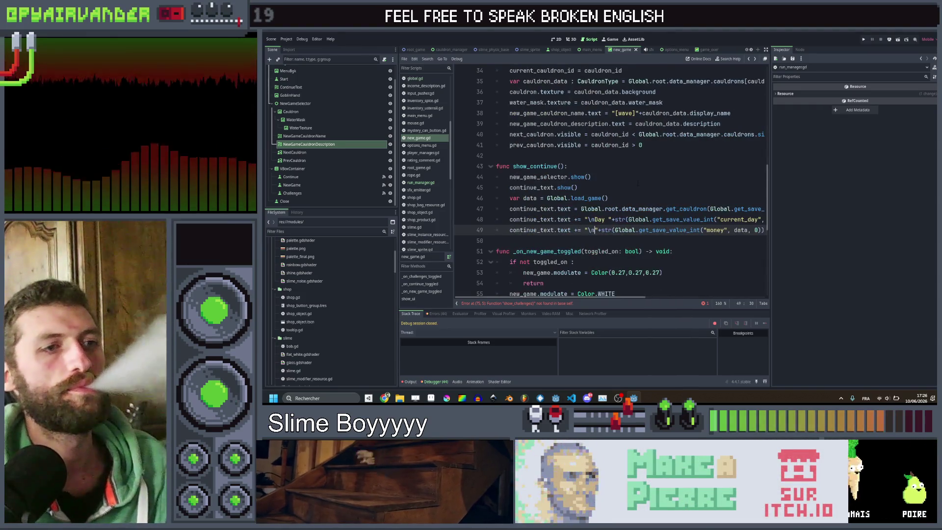
scroll(638, 184, "right", 3)
key("ctrl+shift+d")
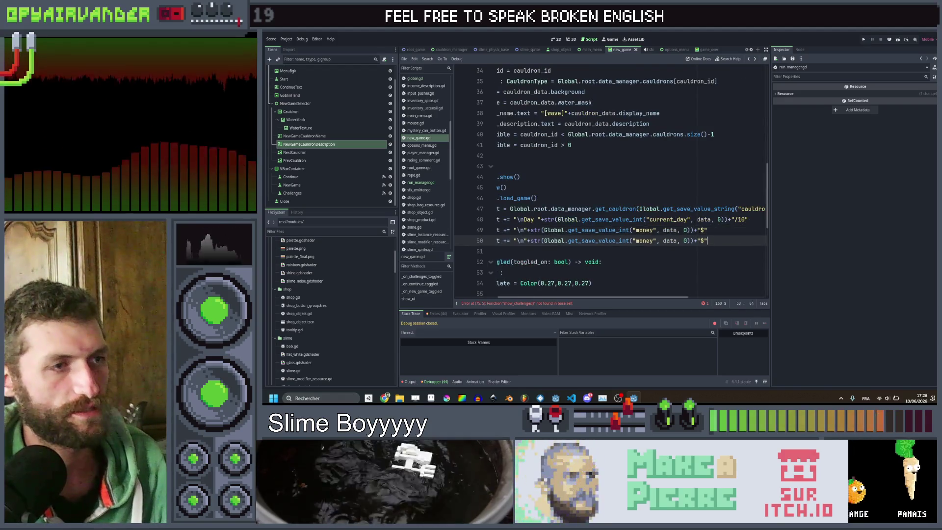
scroll(679, 201, "left", 3)
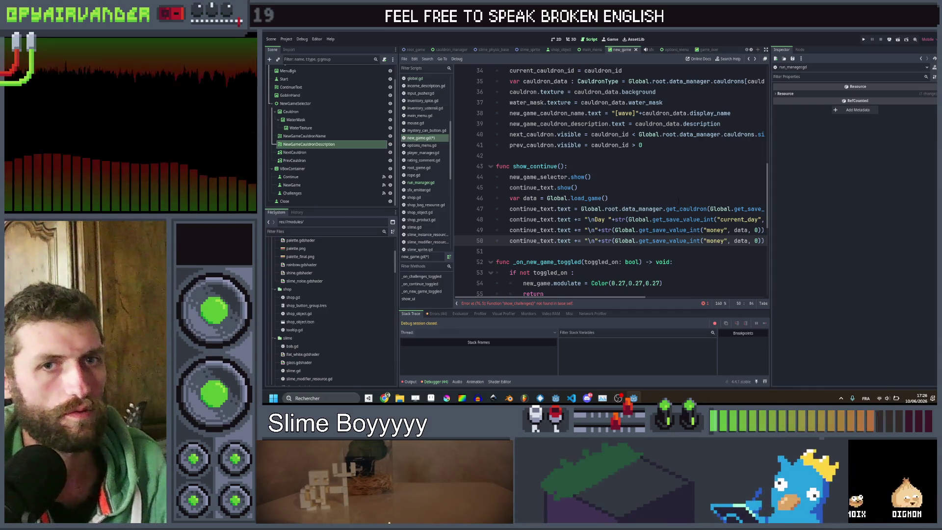
key("ctrl+z")
key("ctrl+s")
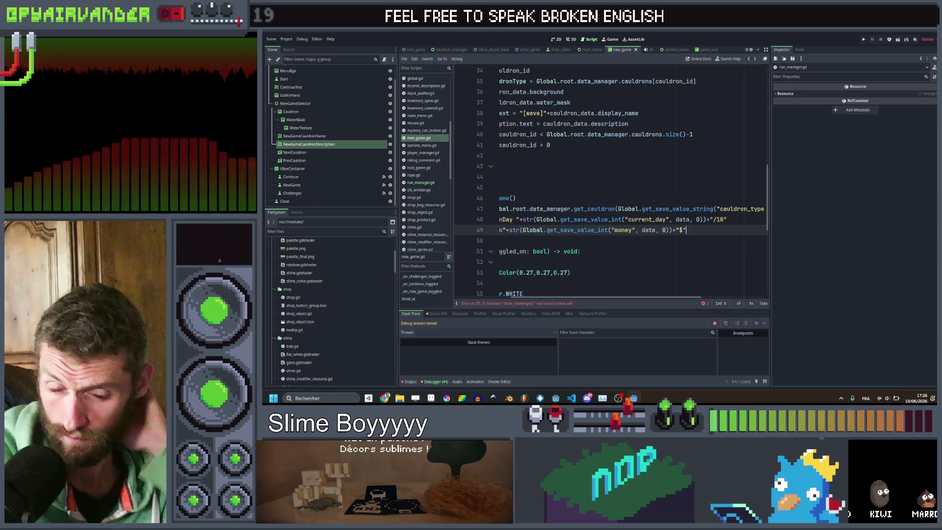
scroll(677, 198, "left", 3)
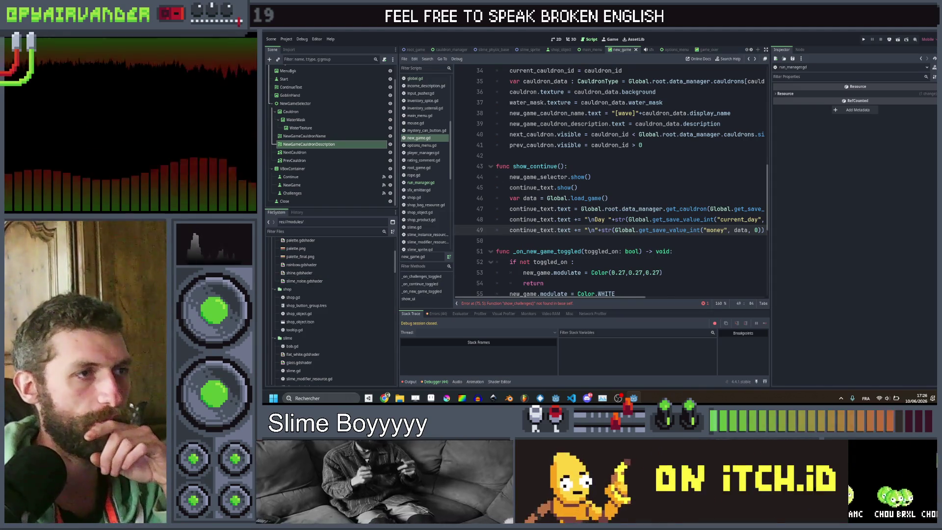
Change show() to hide() on line 44 so show_continue hides the selector, and save.
double_click(578, 177)
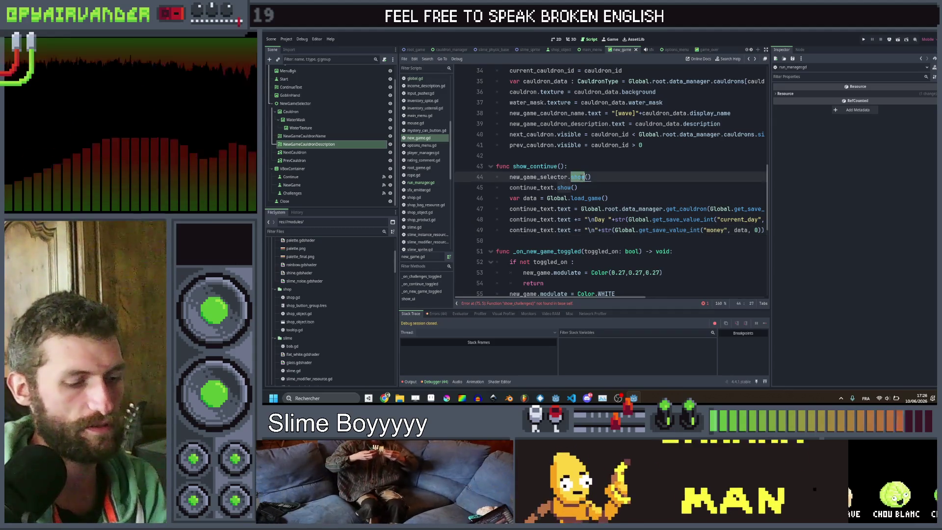
type("hide")
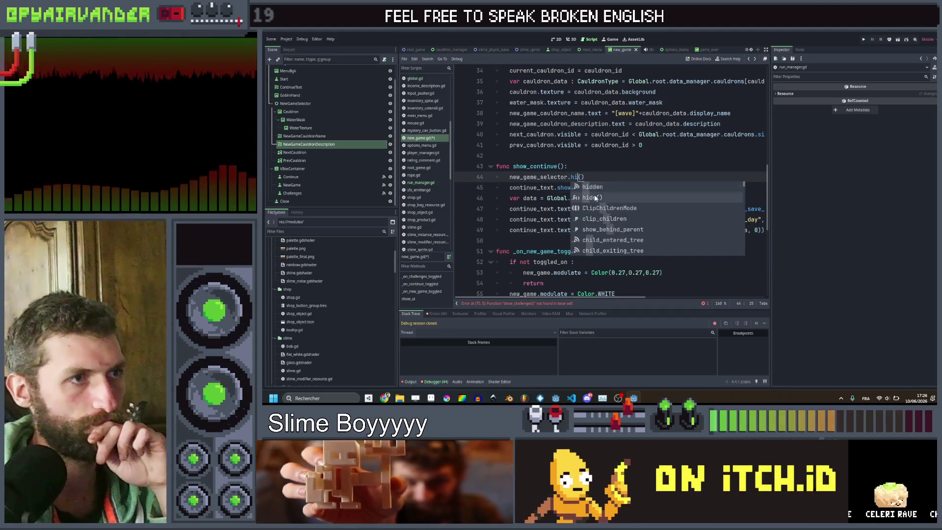
key("Return")
left_click(630, 187)
key("ctrl+s")
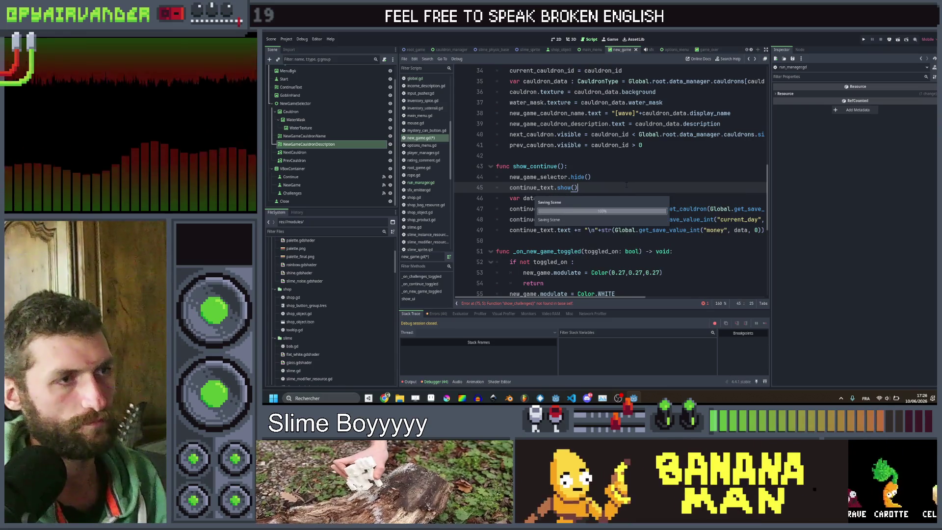
Add start.show() to show_new_game, referencing the Start node dragged into the script.
scroll(607, 235, "up", 4)
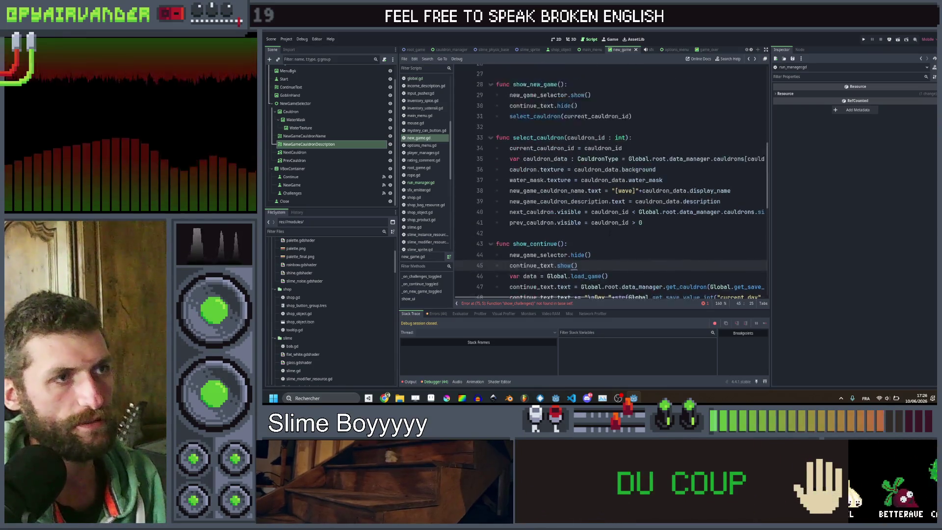
left_click(604, 157)
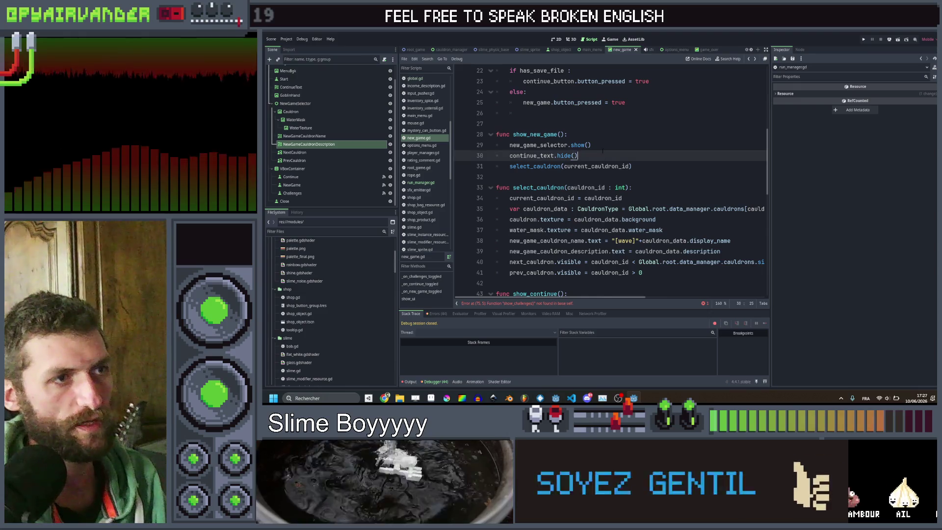
key("Return")
type("sta")
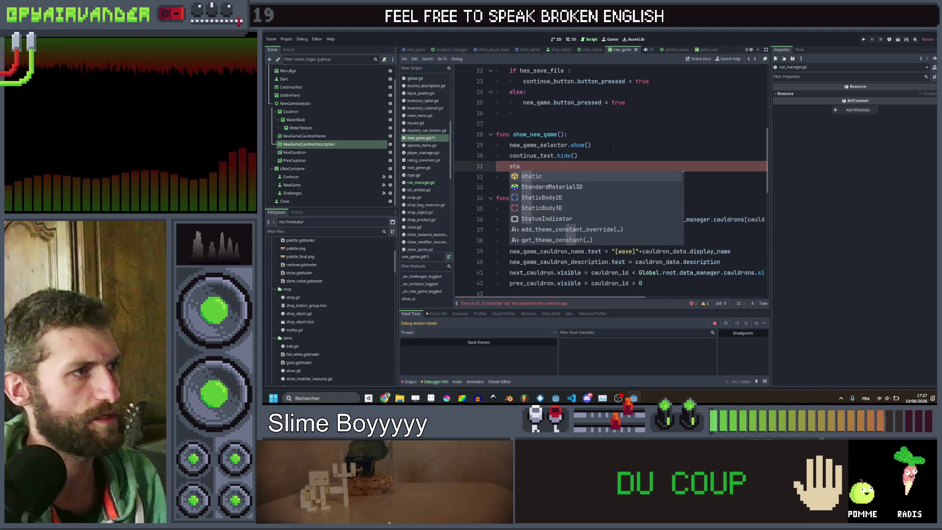
scroll(609, 149, "up", 7)
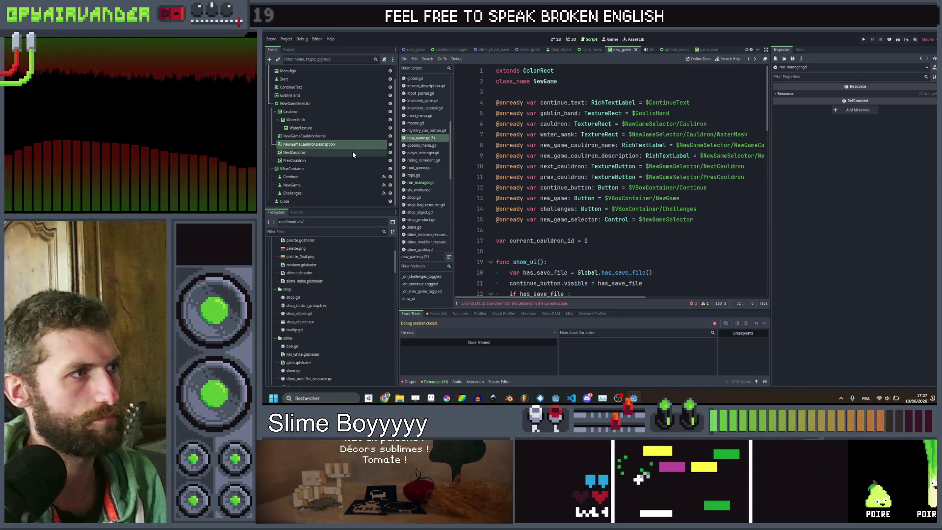
left_click_drag(290, 79, 538, 231)
scroll(540, 206, "down", 7)
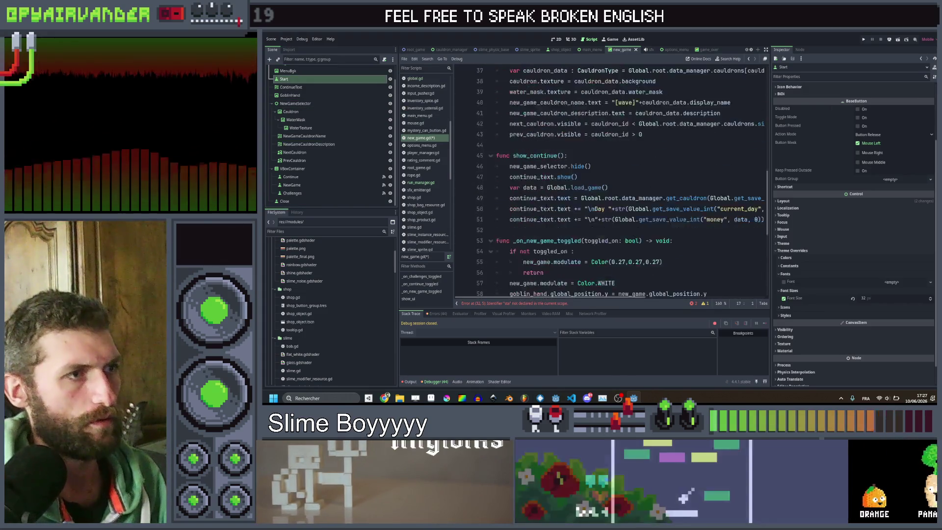
type("start.sho")
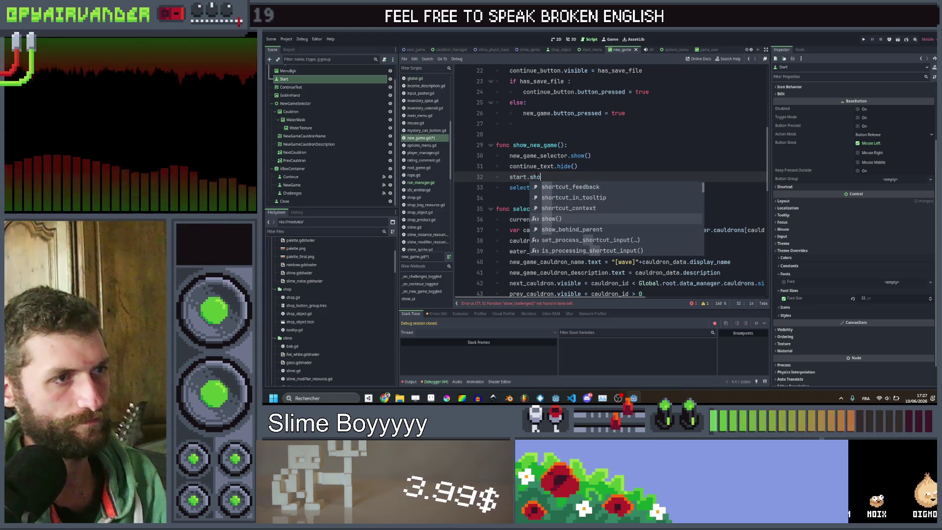
key("Return")
Paste start.show() into show_continue and leave blank lines after that function.
scroll(611, 181, "down", 5)
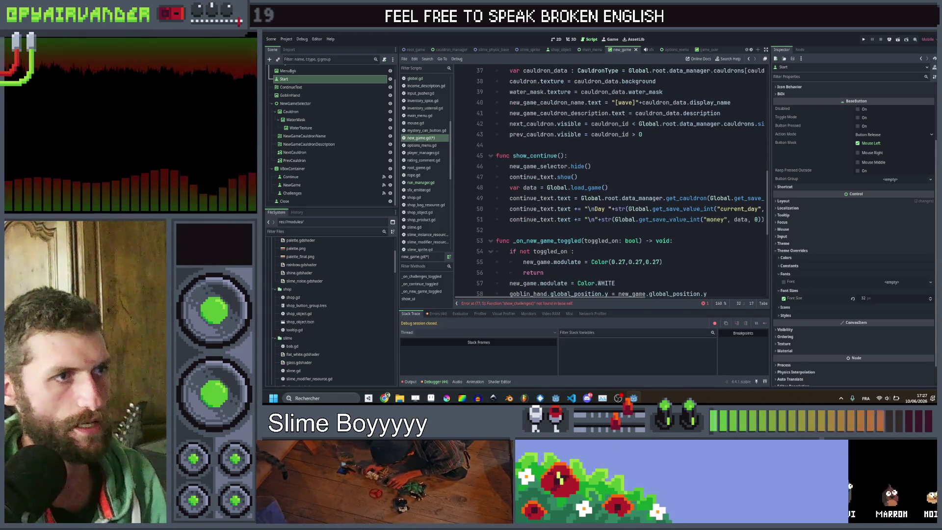
type("start.show()")
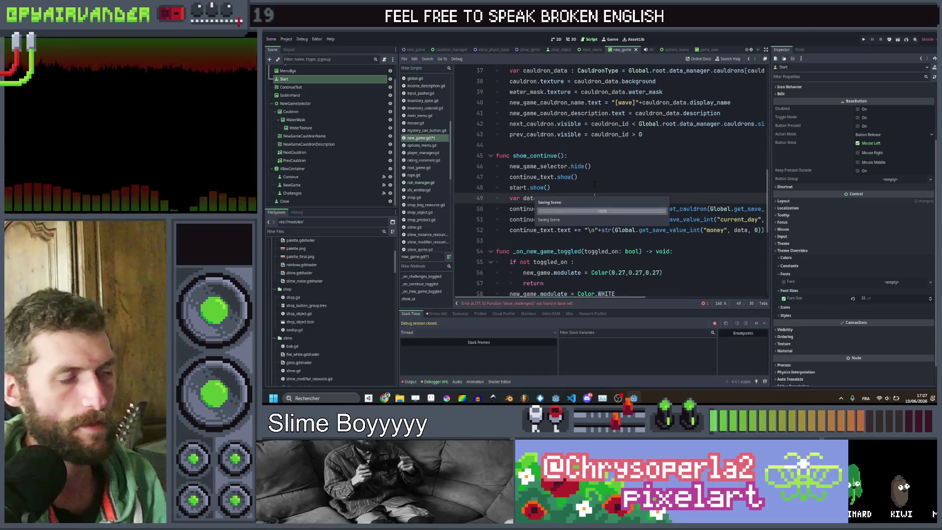
scroll(597, 188, "down", 2)
left_click(597, 177)
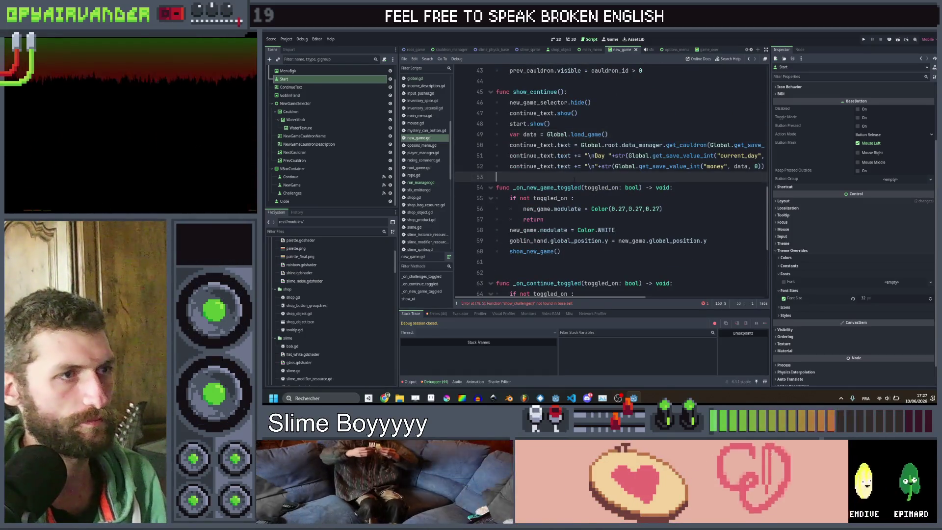
scroll(597, 176, "down", 3)
scroll(596, 177, "up", 4)
key("Return")
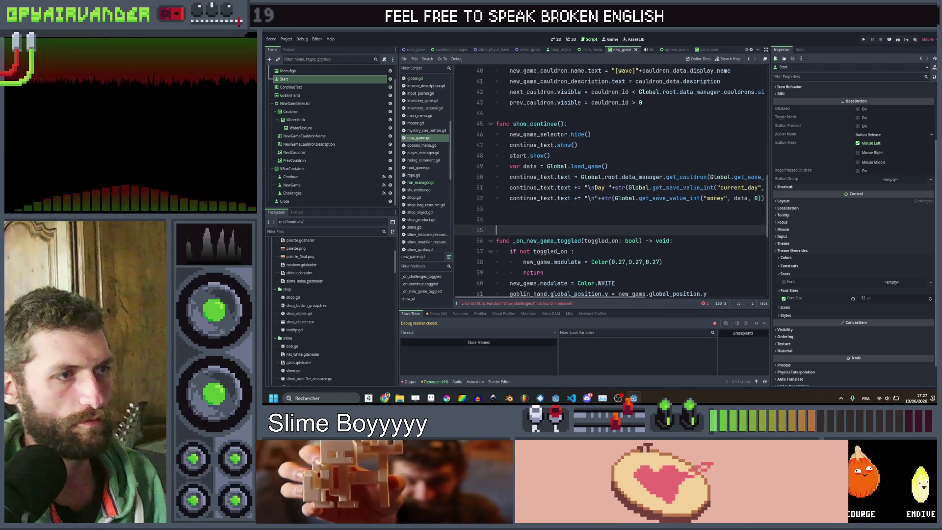
key("Return")
key("Up")
Create func show_challenges(): and paste in the three visibility lines from show_continue.
type("func sh")
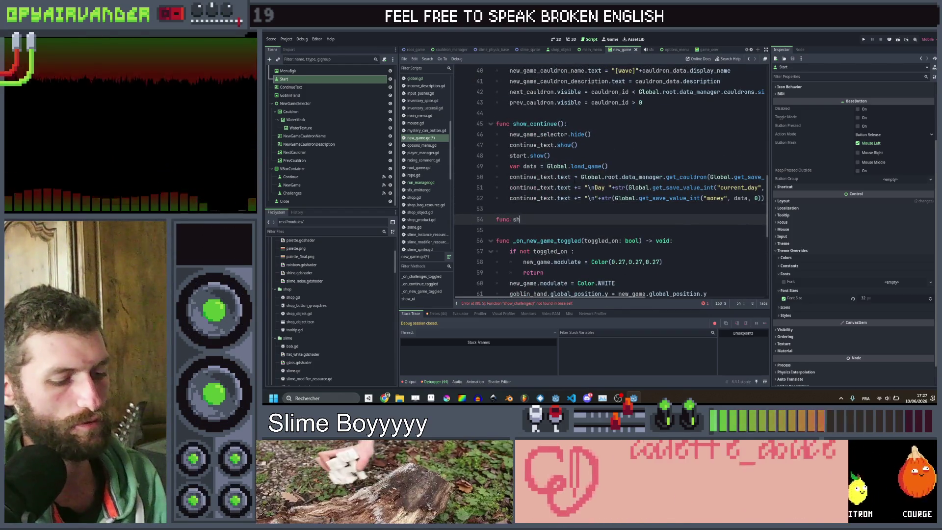
type("ow_")
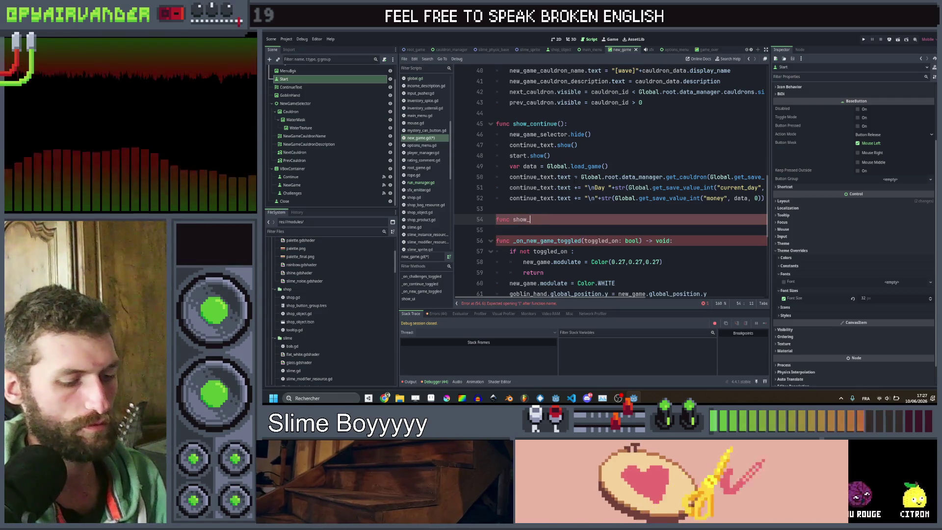
type("challenges()")
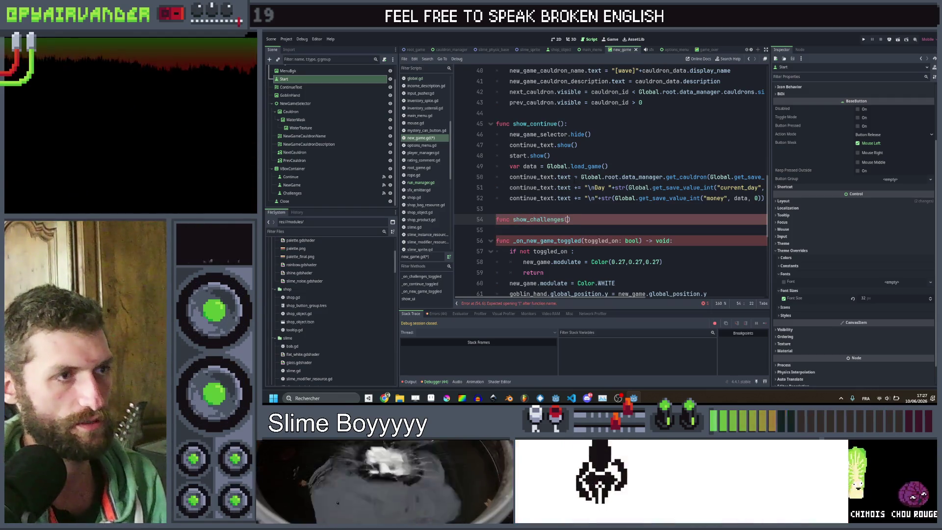
type(":")
key("Return")
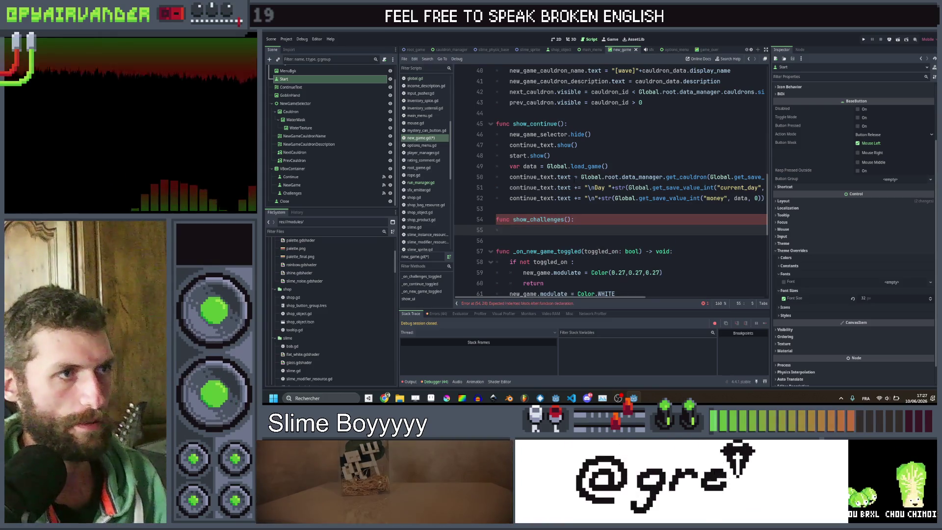
left_click_drag(563, 156, 517, 135)
key("ctrl+c")
left_click(539, 230)
key("ctrl+v")
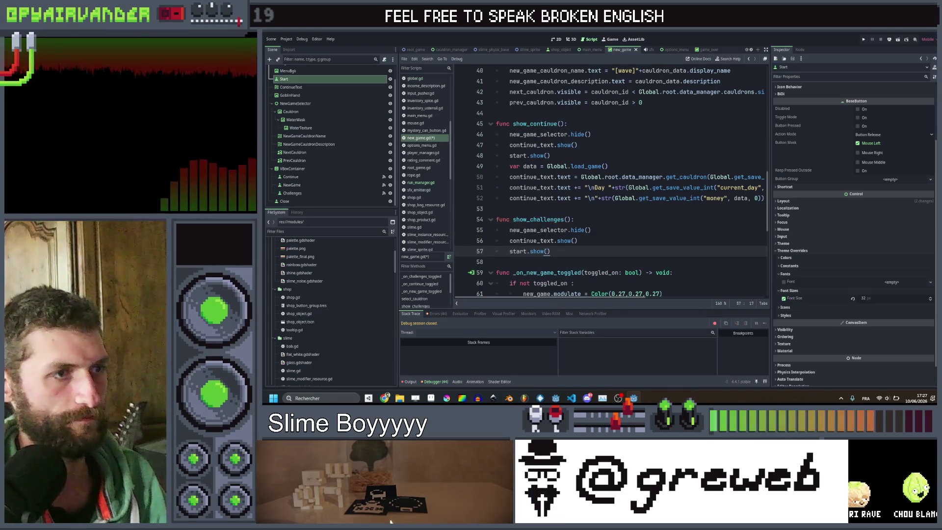
Make show_challenges call start.hide() and set continue_text to "COMING SOON...".
double_click(537, 251)
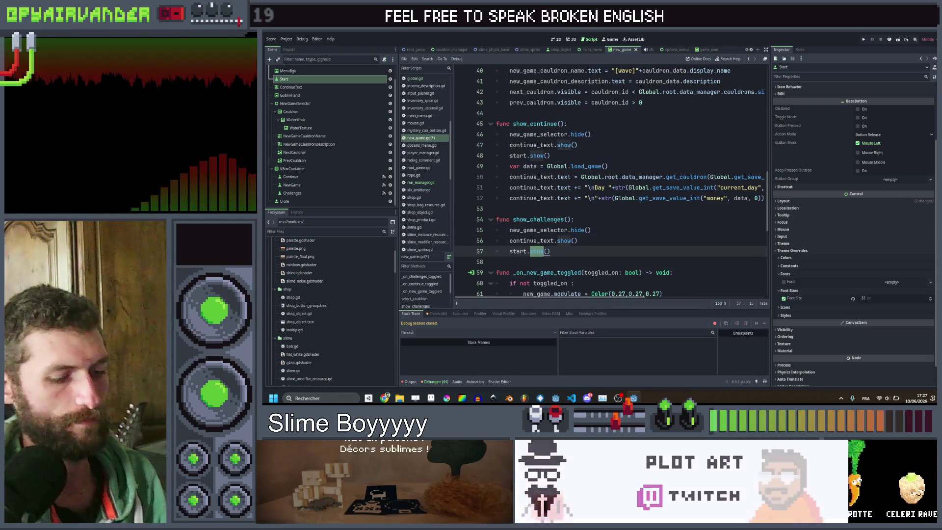
type("hide")
left_click(515, 208)
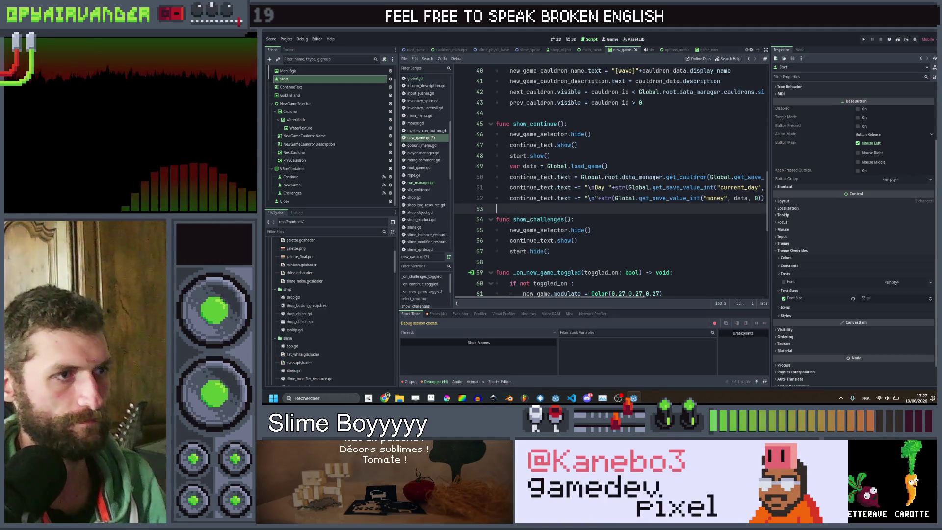
left_click(566, 253)
key("Return")
type("c")
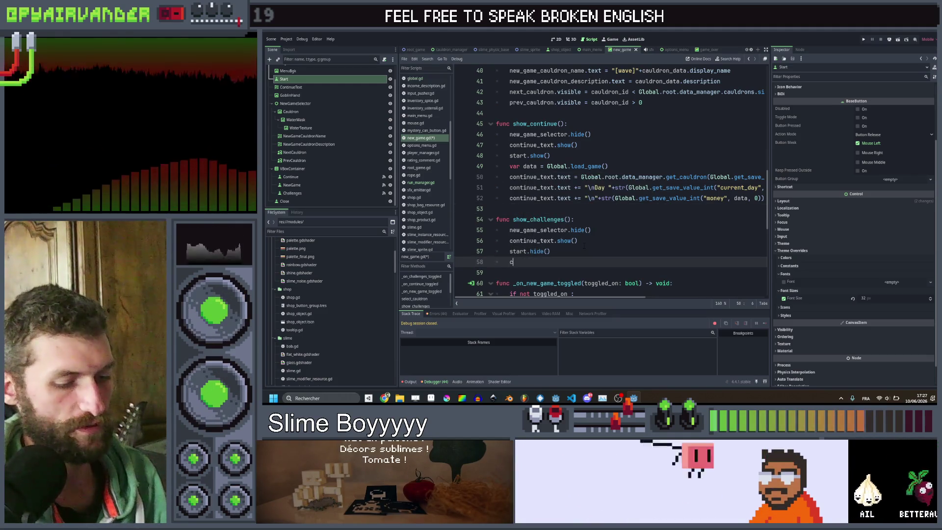
type("ont")
key("Return")
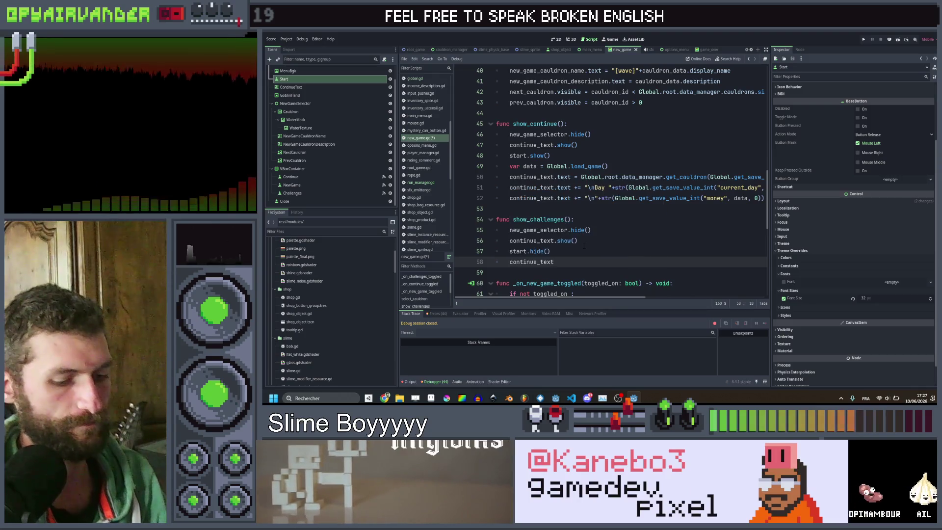
type(".text = \"")
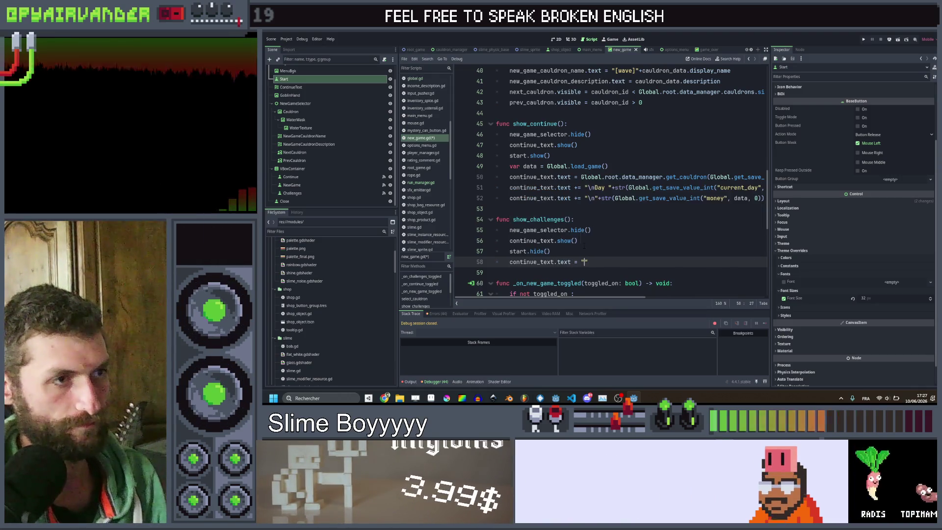
type("COMING SOON !\"")
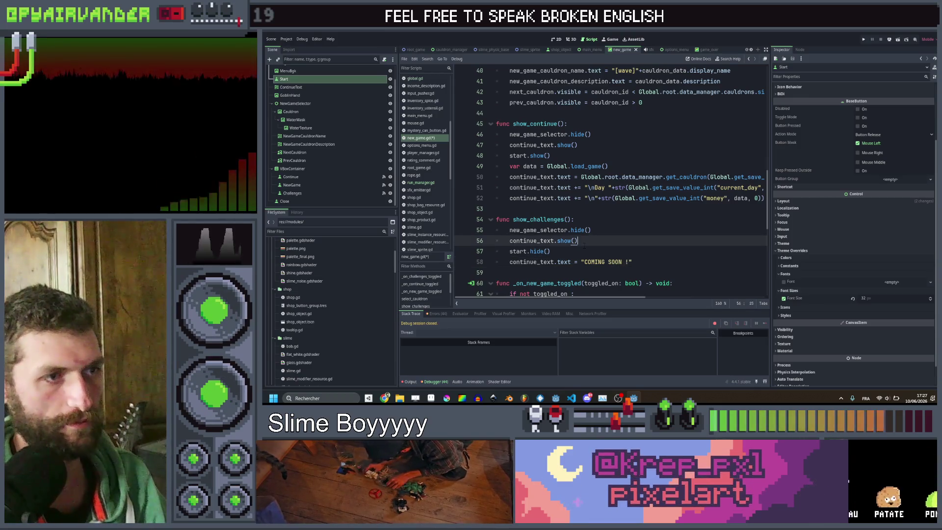
left_click(584, 243)
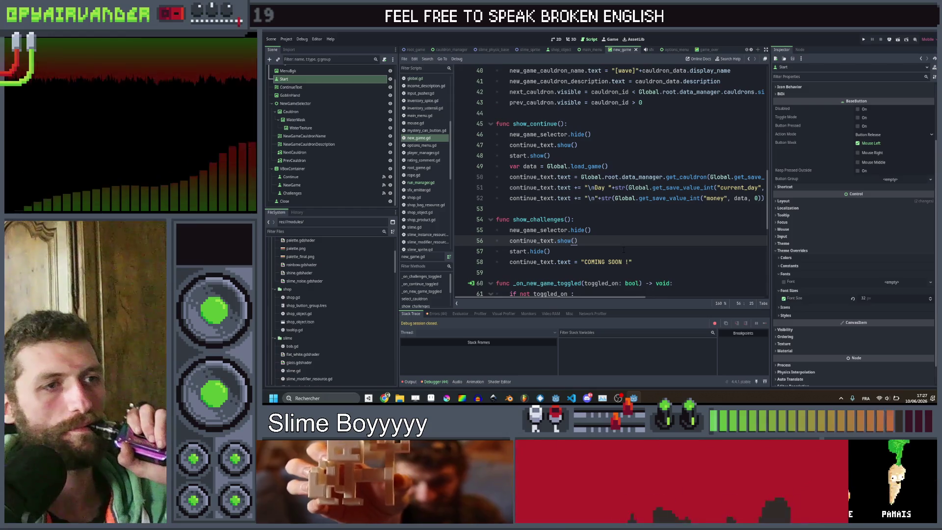
Extend the message with " IN THE FULL GAME" and correct the misspelling to SOON.
left_click(633, 262)
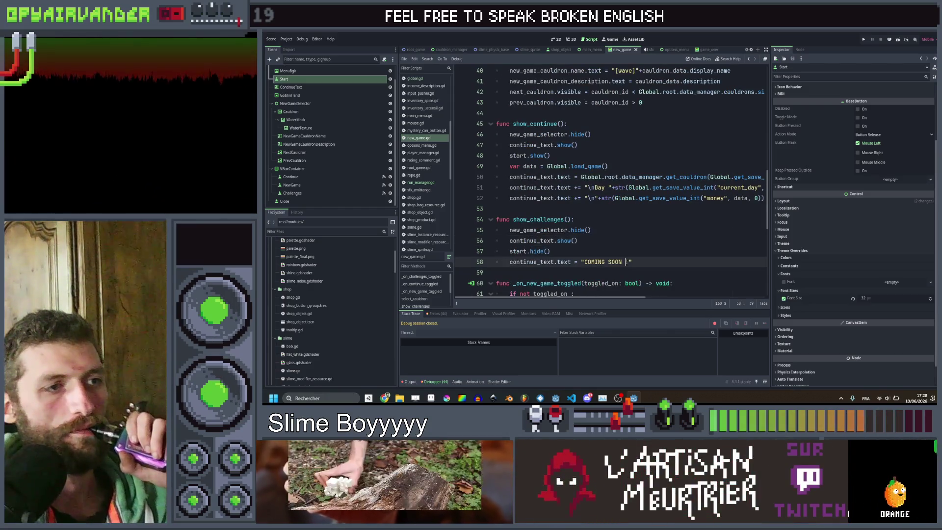
type("IN THE FULL GAME")
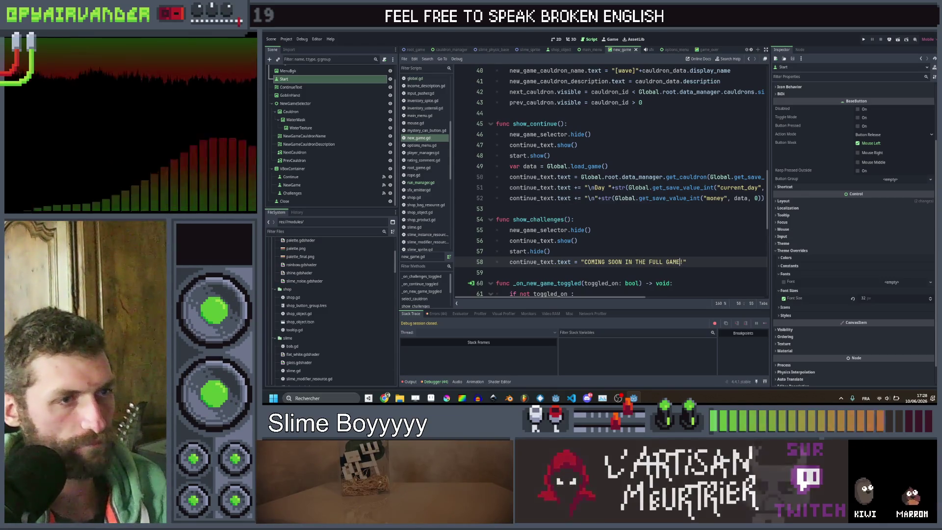
double_click(594, 262)
type("SOON")
left_click(657, 251)
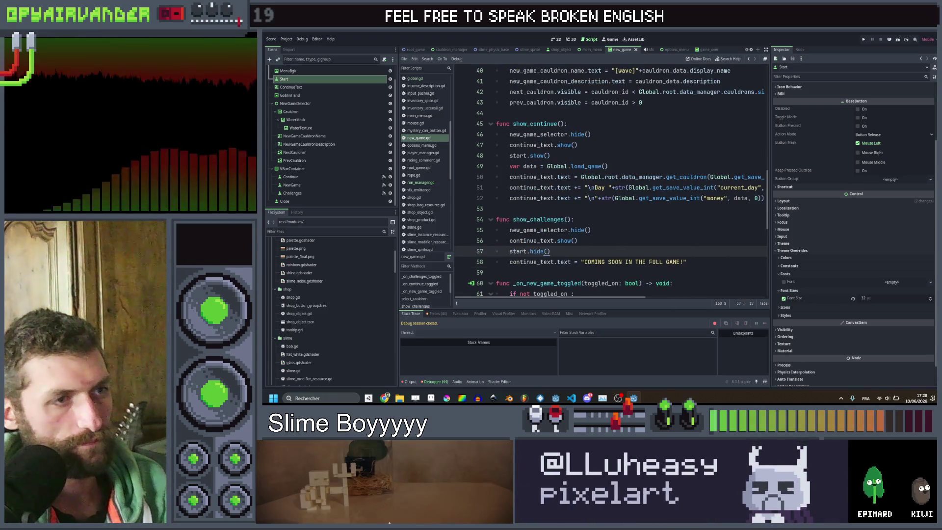
scroll(677, 268, "down", 3)
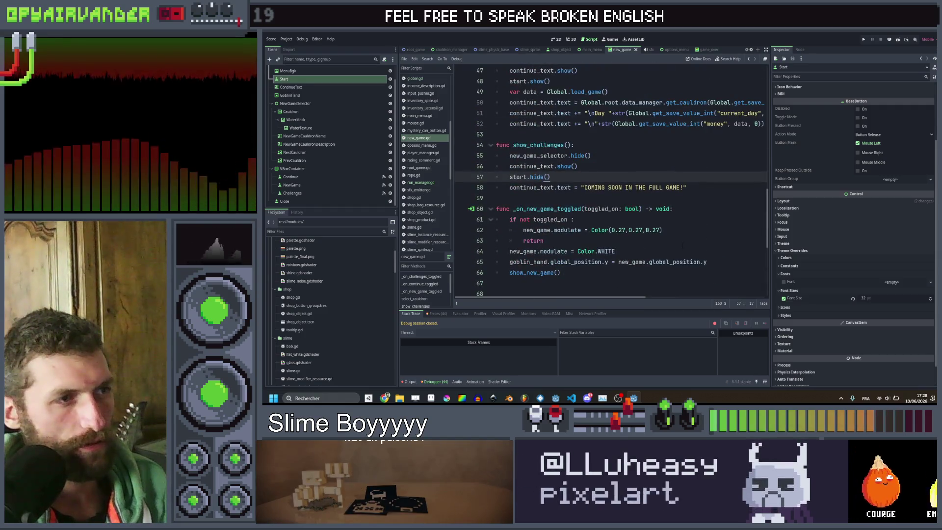
scroll(682, 246, "down", 6)
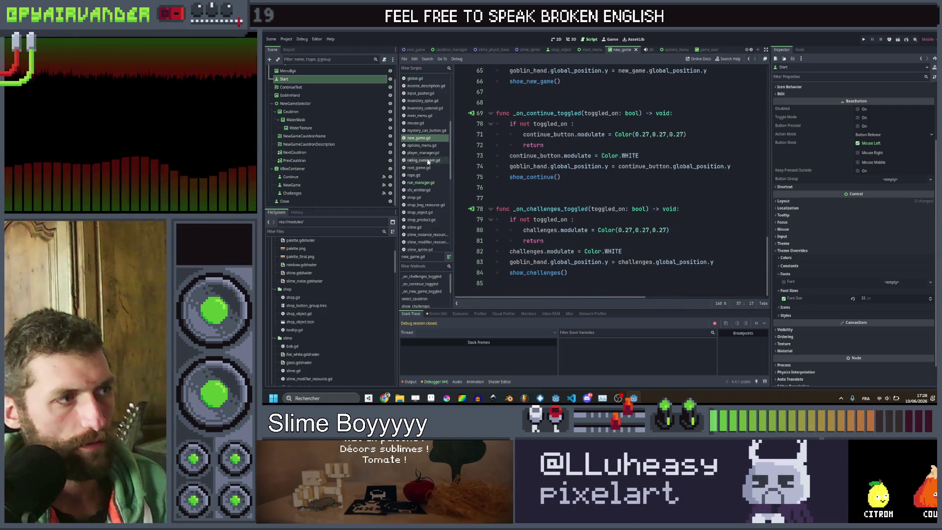
Connect the pressed signals of Start and NextCauldron to _on_start_pressed and _on_next_cauldron_pressed.
left_click(309, 82)
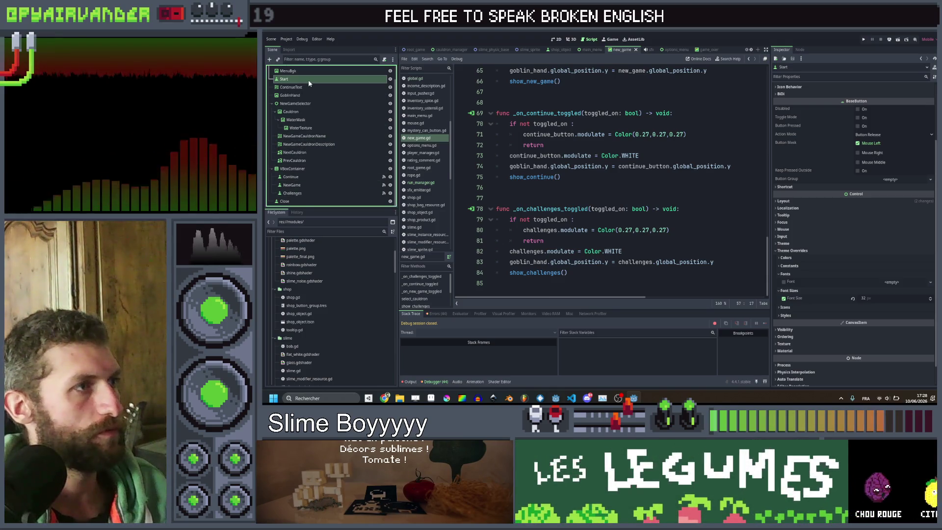
scroll(834, 114, "up", 3)
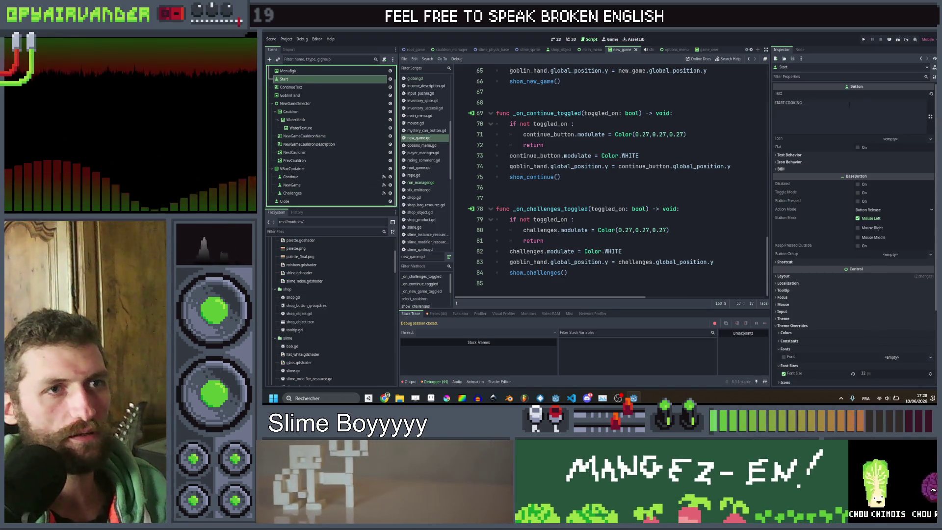
left_click(800, 50)
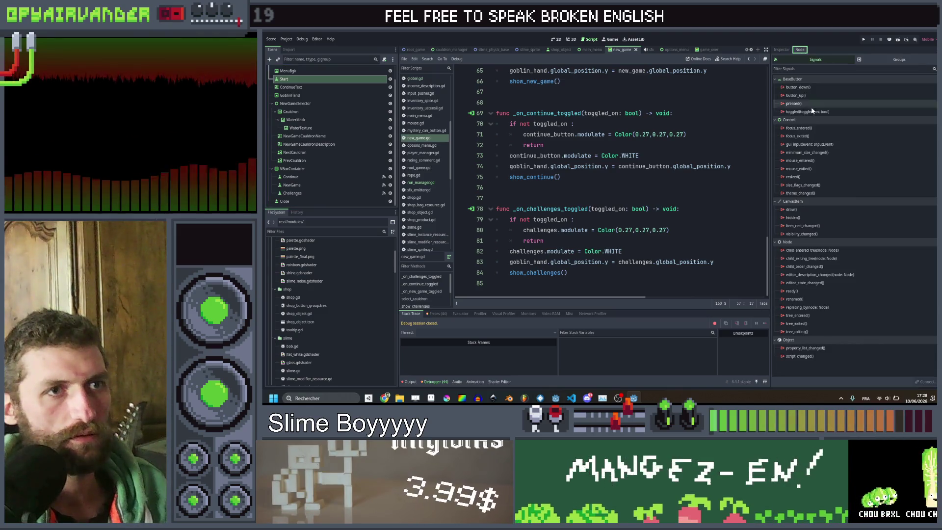
double_click(811, 102)
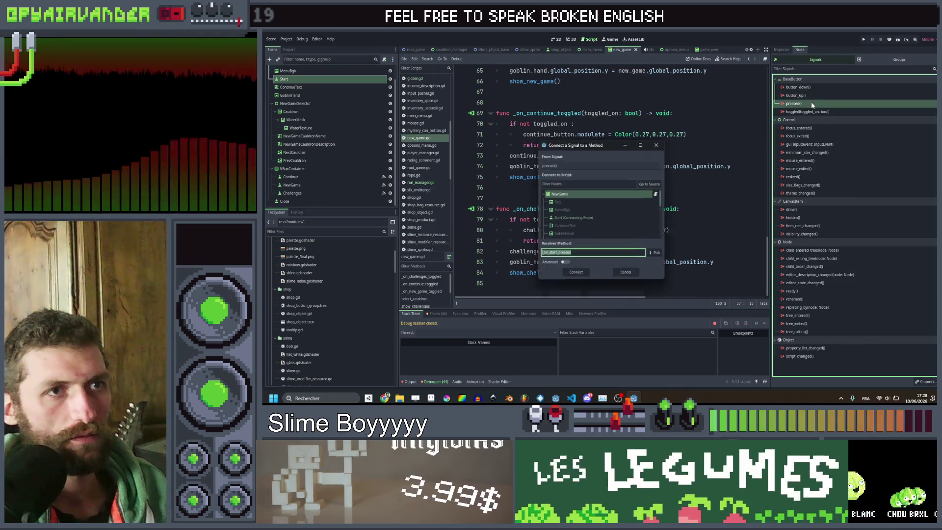
left_click(575, 275)
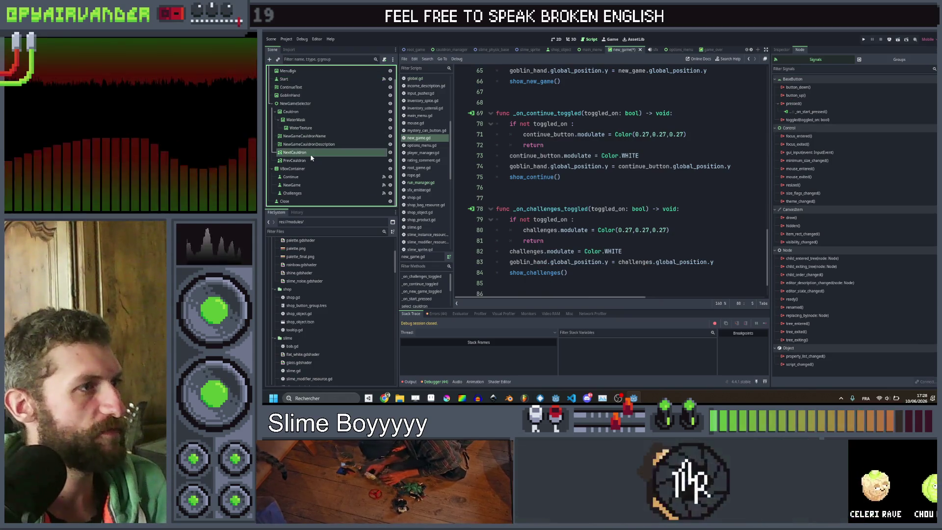
double_click(821, 104)
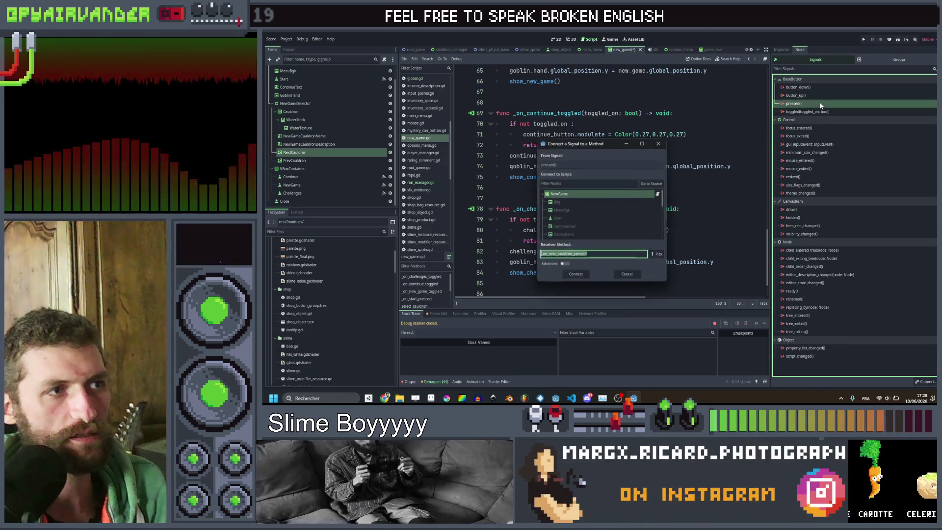
left_click(576, 275)
Connect the pressed signals of PrevCauldron and Close to _on_prev_cauldron_pressed and _on_close_pressed.
left_click(294, 160)
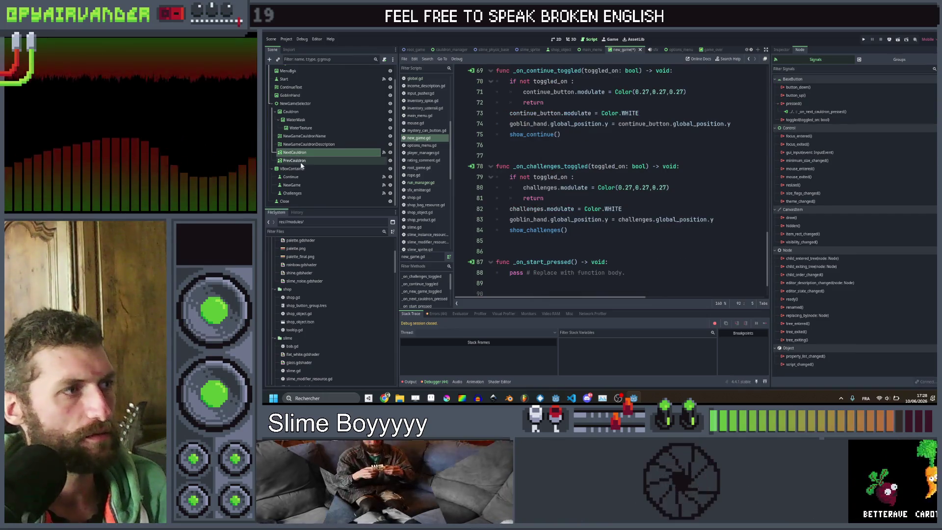
left_click(295, 160)
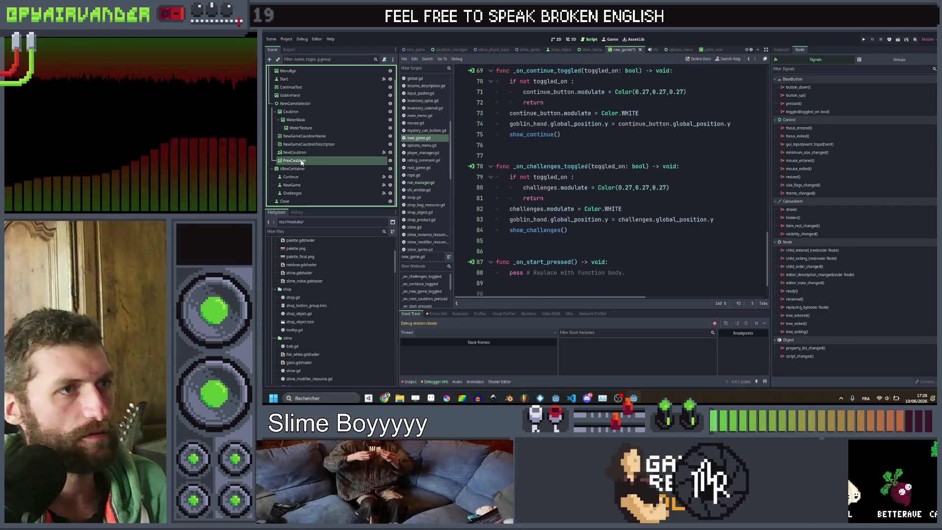
double_click(812, 105)
left_click(586, 276)
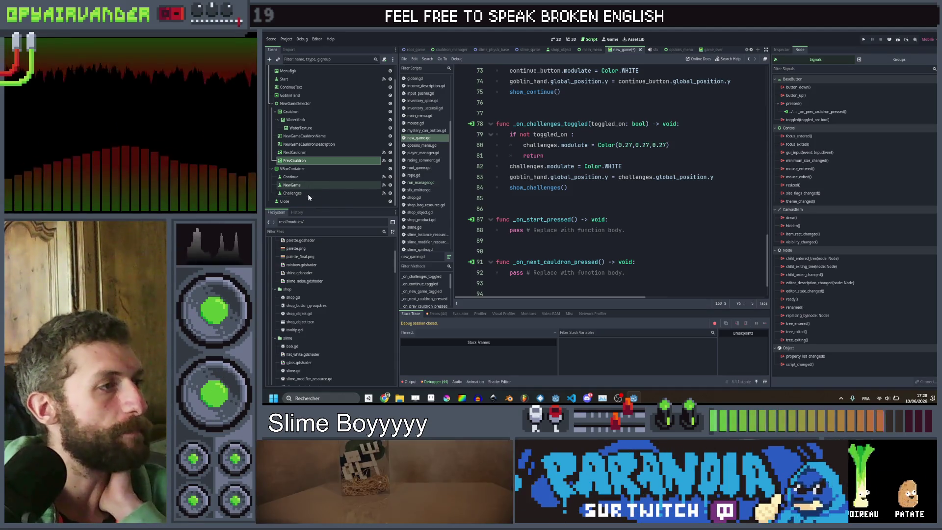
left_click(385, 201)
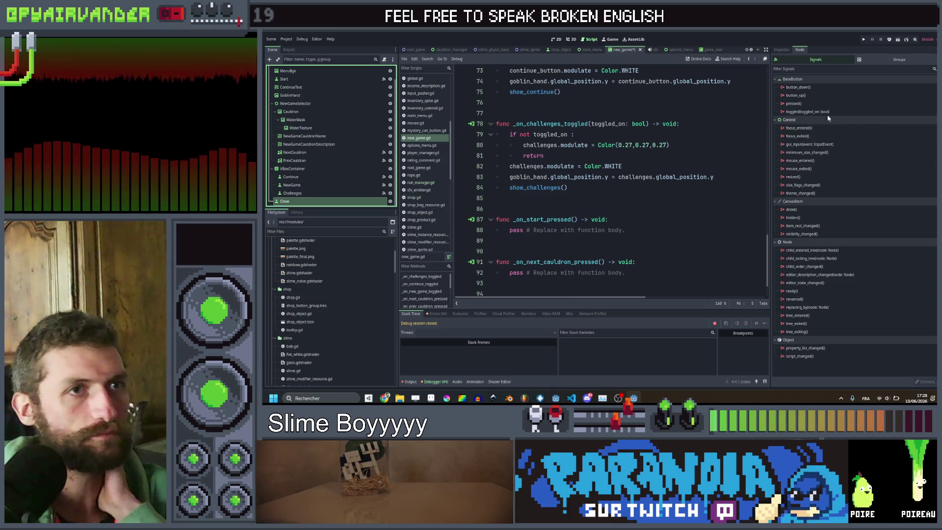
double_click(794, 104)
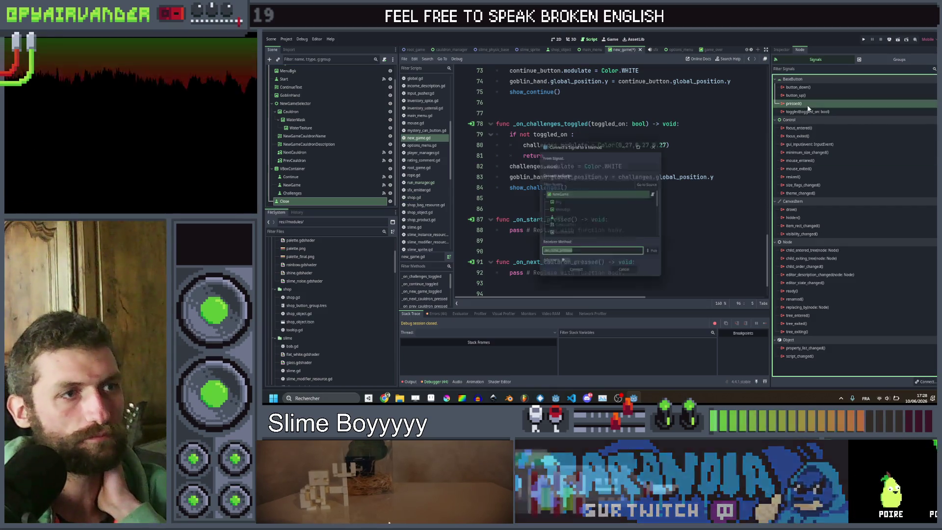
left_click(576, 275)
left_click_drag(629, 273, 513, 273)
Replace pass with hide() in _on_close_pressed and save new_game.gd.
type("hide(")
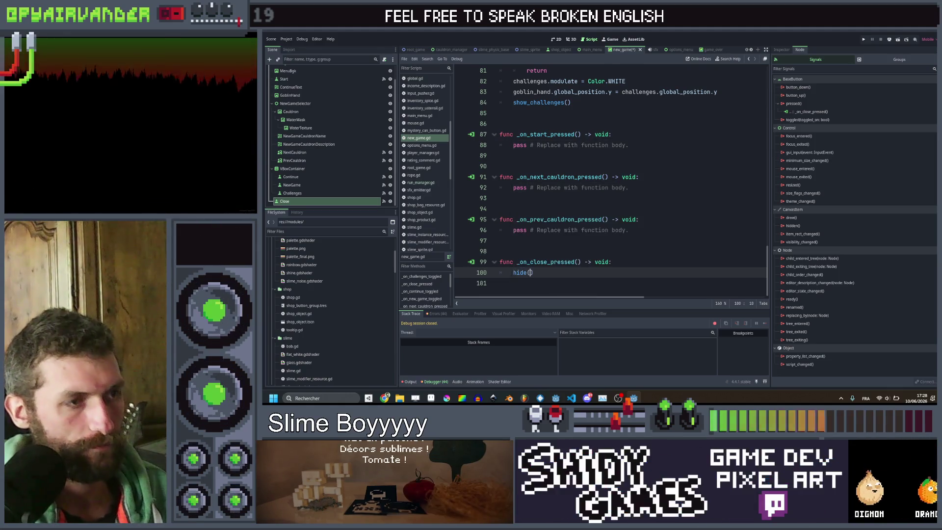
key("ctrl+s")
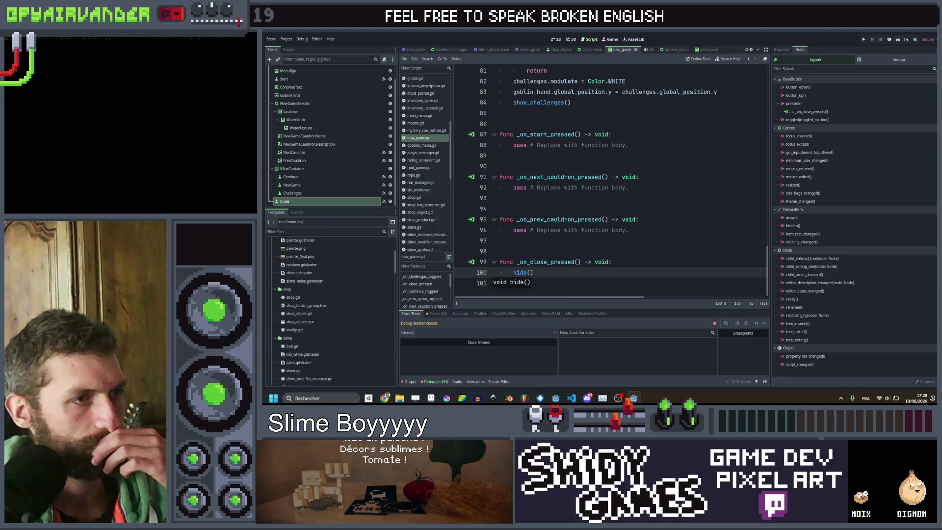
key("Up")
key("Up")
scroll(639, 189, "up", 1)
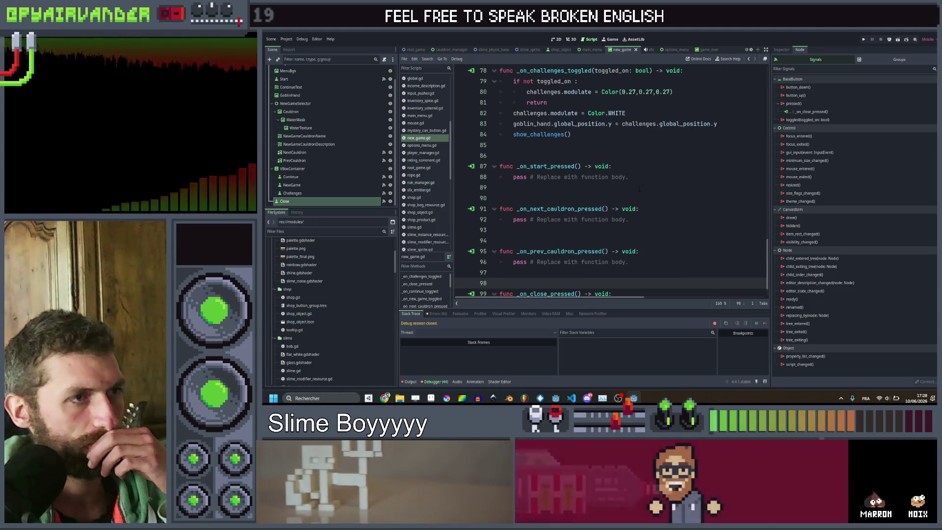
left_click_drag(633, 177, 514, 177)
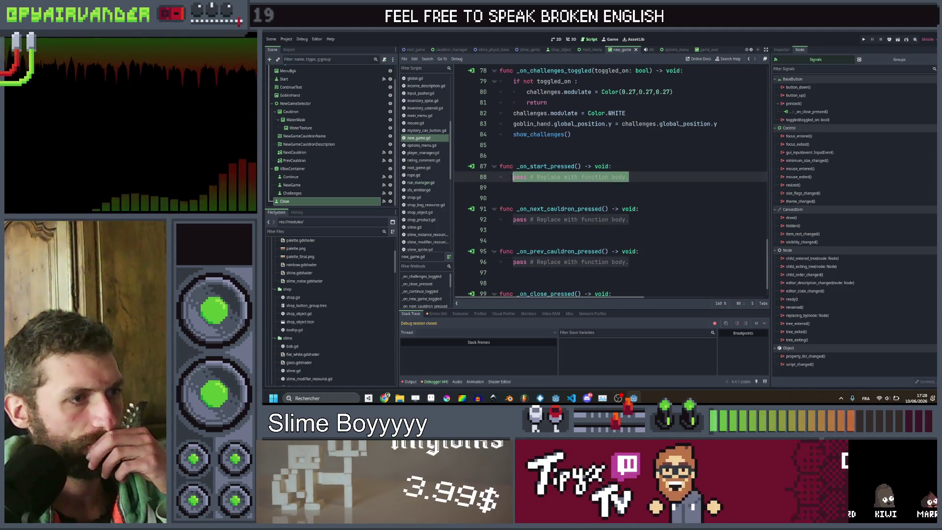
scroll(515, 181, "down", 1)
scroll(520, 189, "up", 1)
left_click(526, 195)
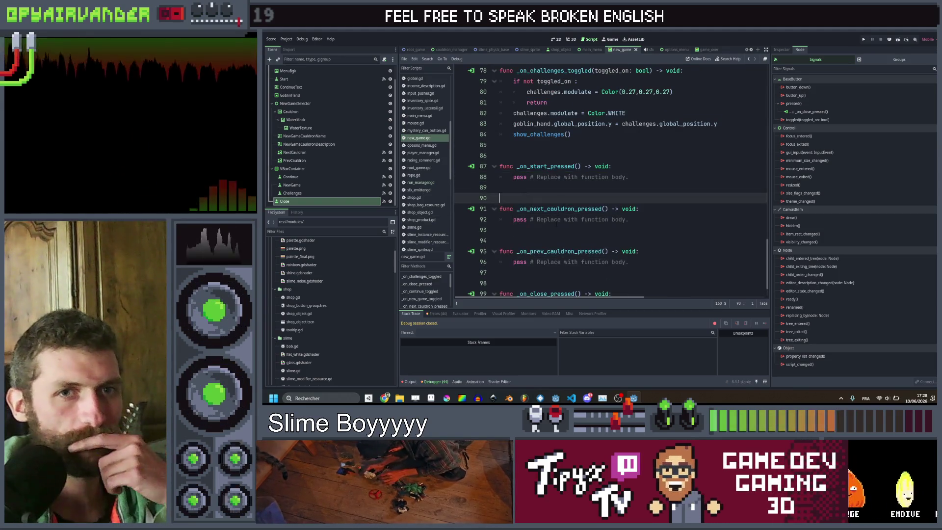
scroll(569, 221, "up", 20)
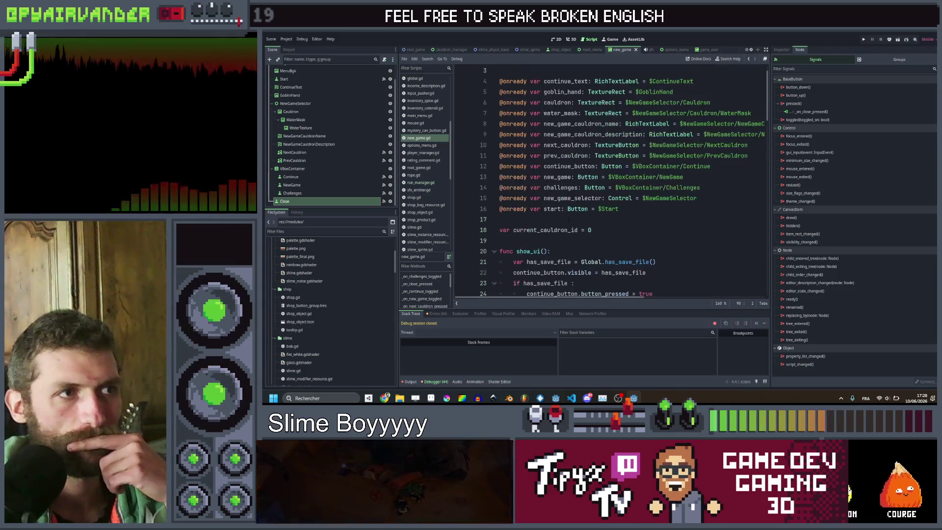
scroll(569, 221, "down", 20)
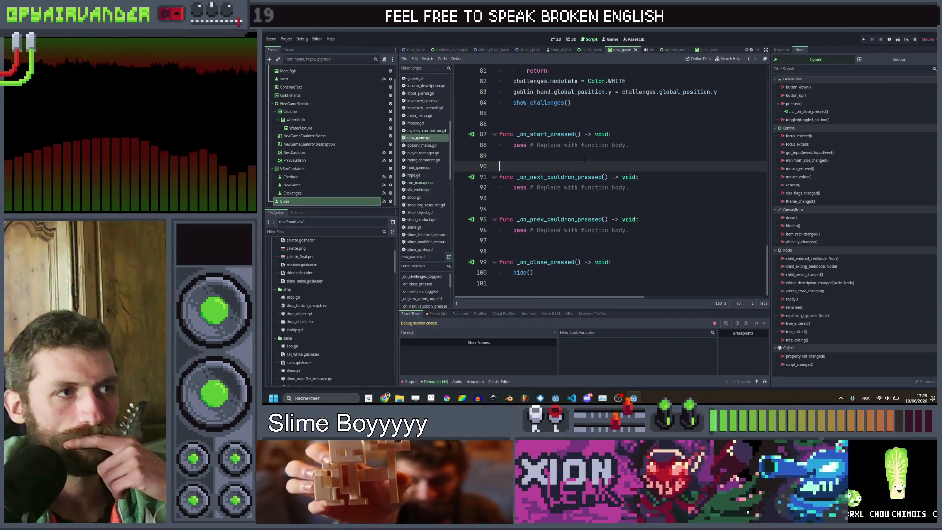
left_click(513, 187)
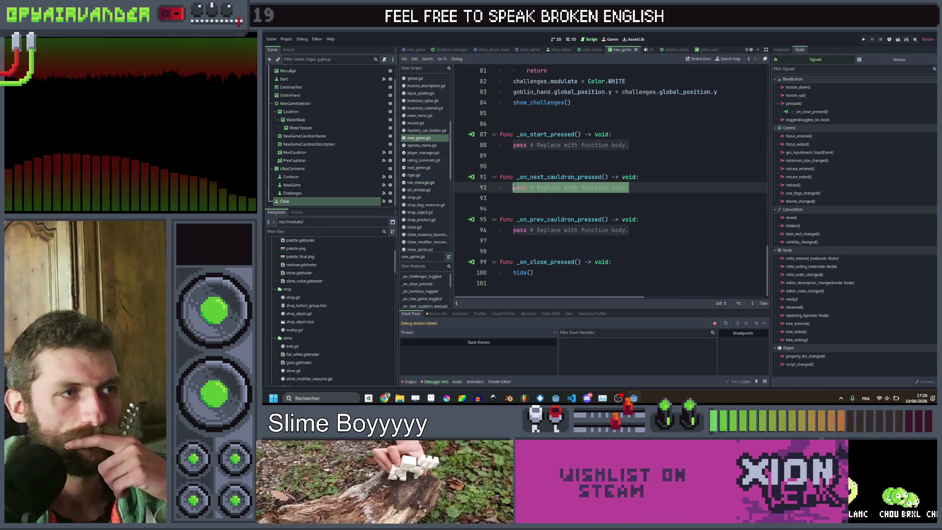
scroll(560, 182, "up", 8)
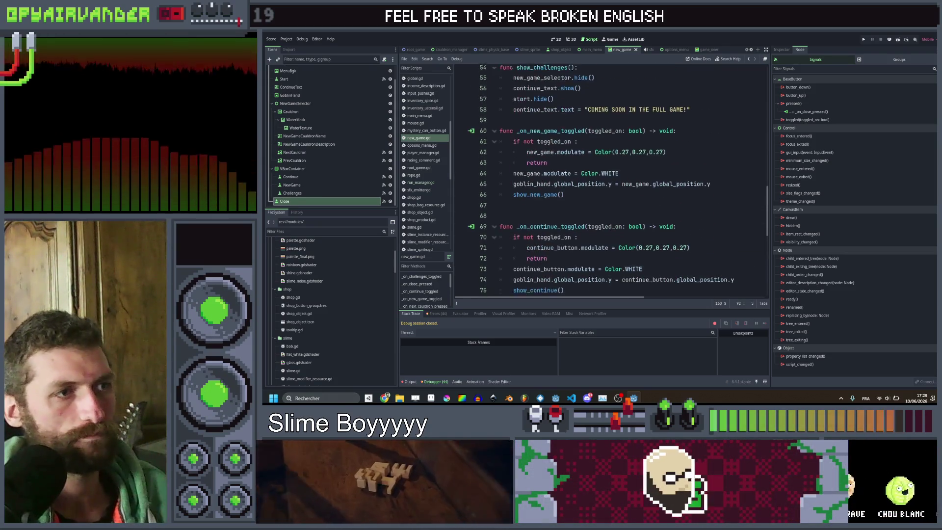
scroll(628, 142, "down", 4)
scroll(628, 142, "up", 4)
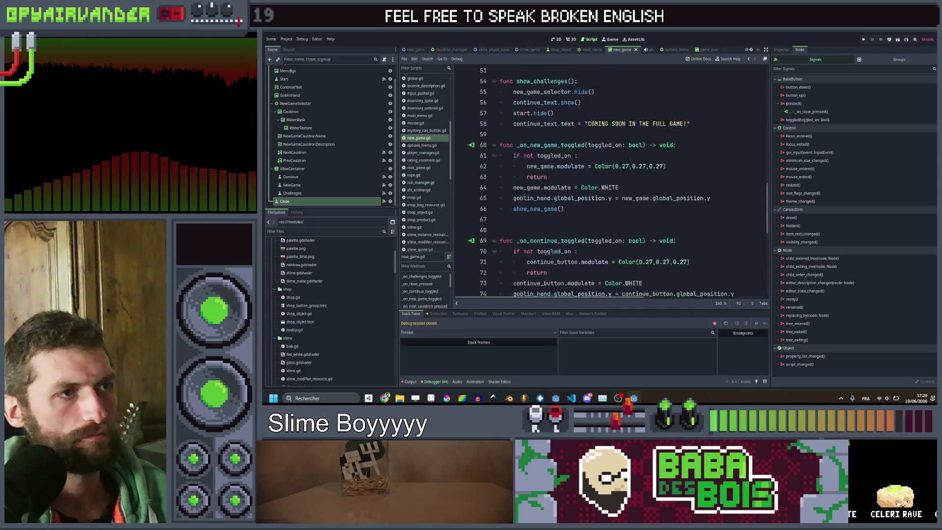
scroll(627, 142, "down", 8)
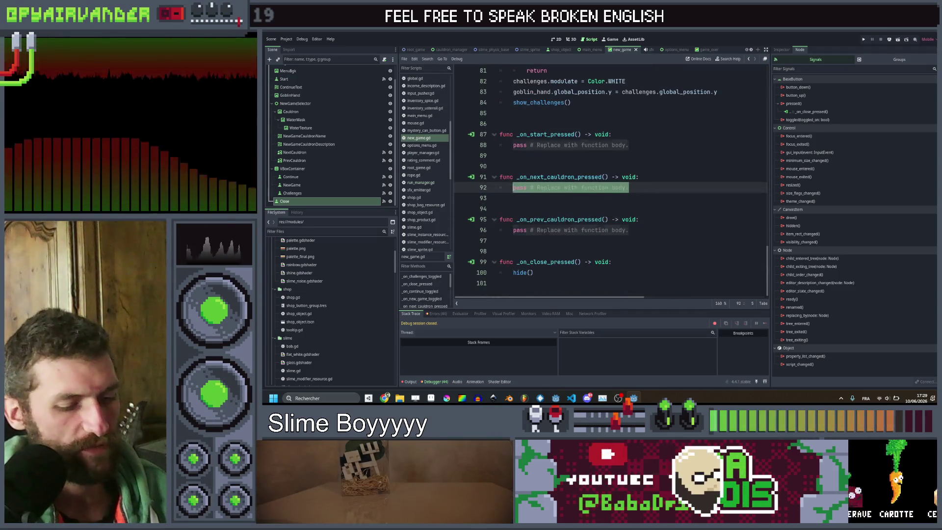
In _on_next_cauldron_pressed, write select_cauldron(current_cauldron_id + 1).
type("show_ca")
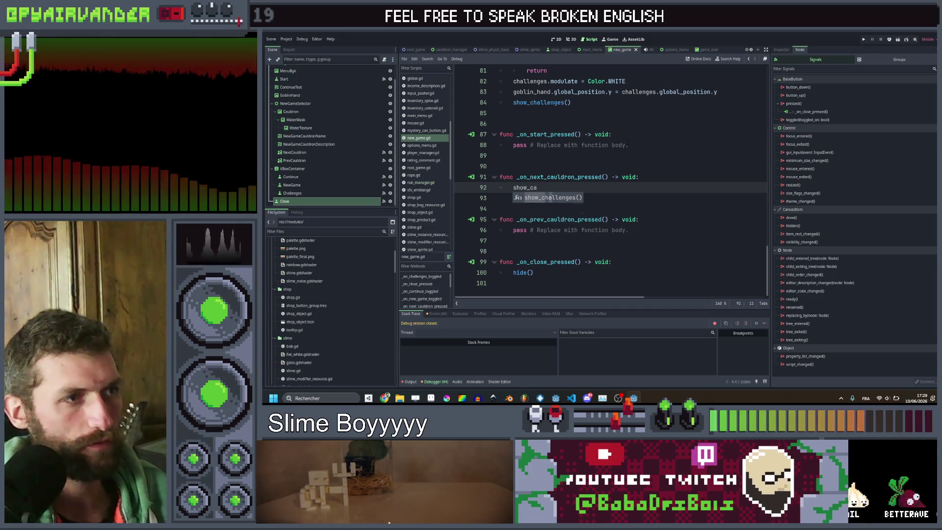
key("BackSpace")
key("BackSpace")
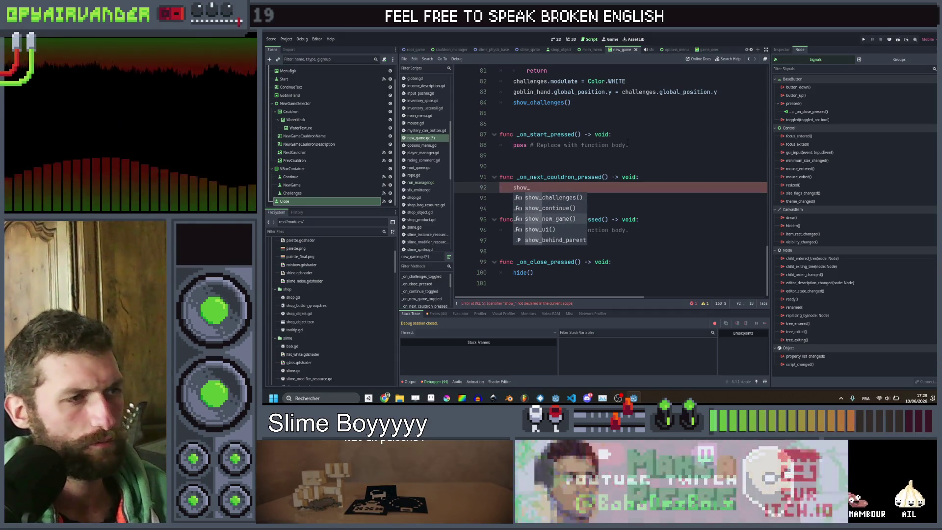
scroll(633, 142, "up", 9)
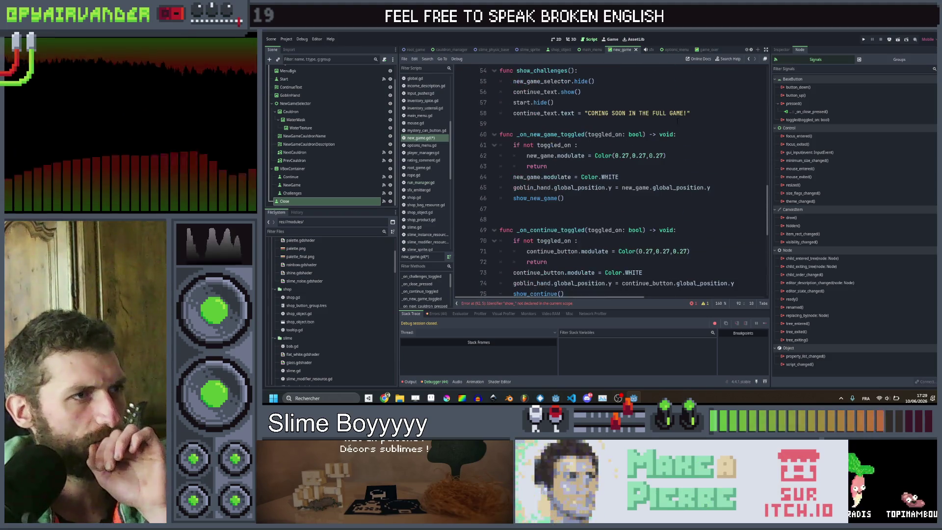
scroll(677, 120, "up", 7)
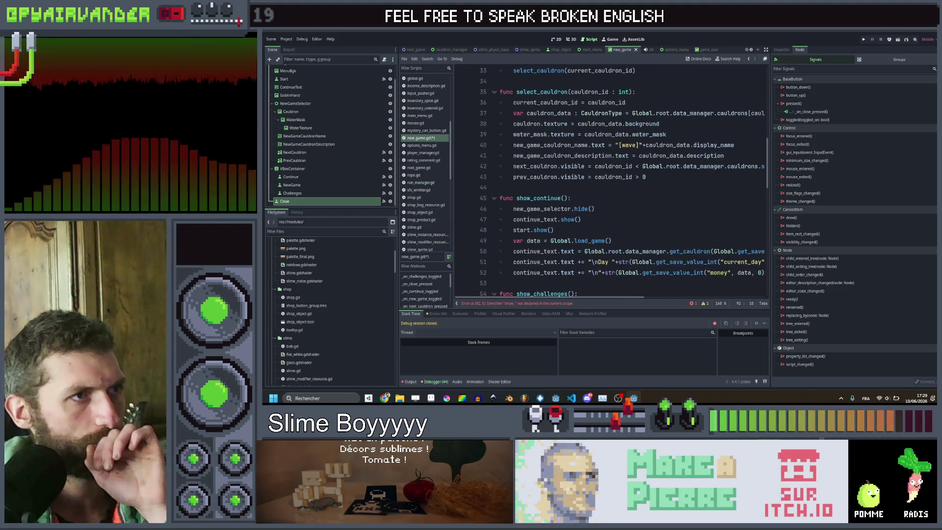
scroll(611, 182, "down", 16)
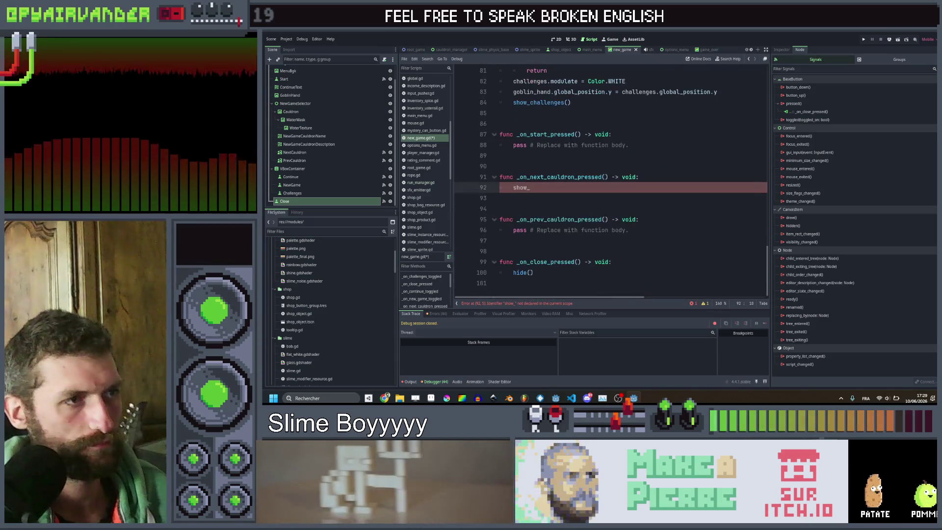
type("elect")
key("Return")
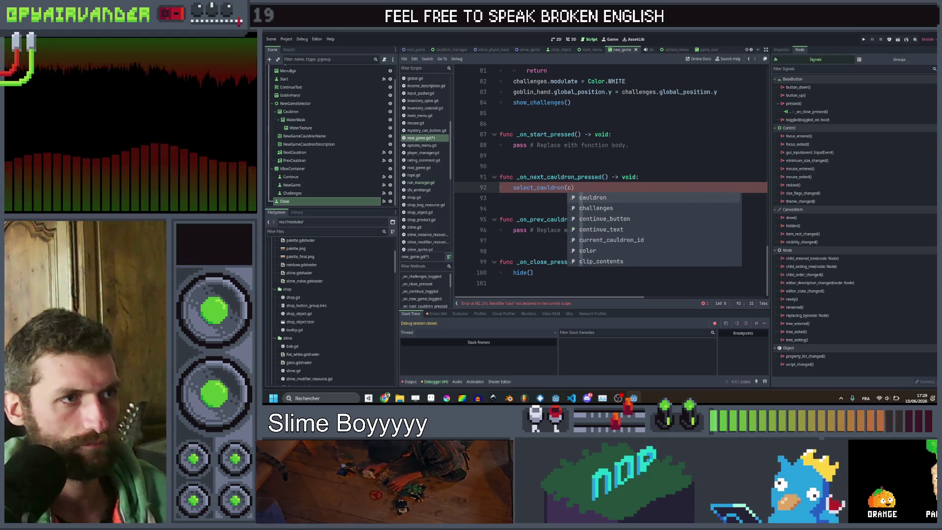
key("BackSpace")
key("BackSpace")
type("urr")
key("Return")
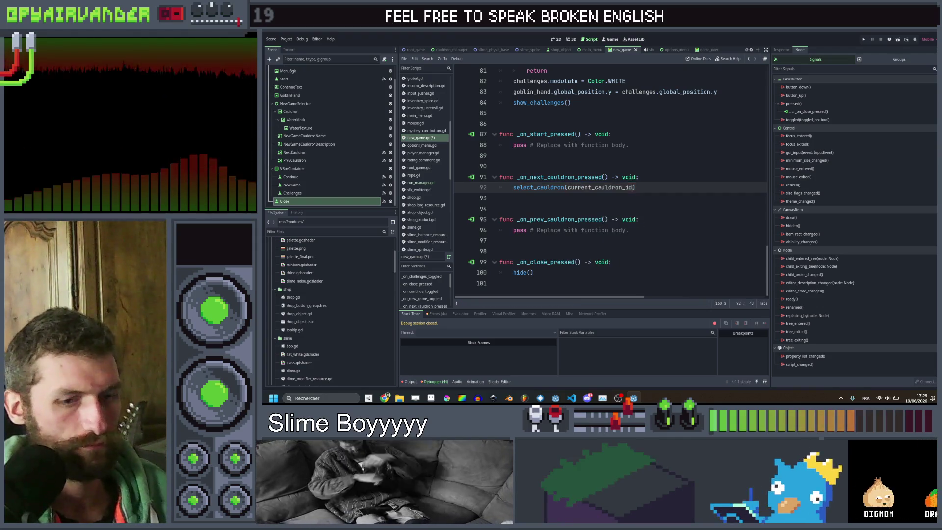
type(" + 1")
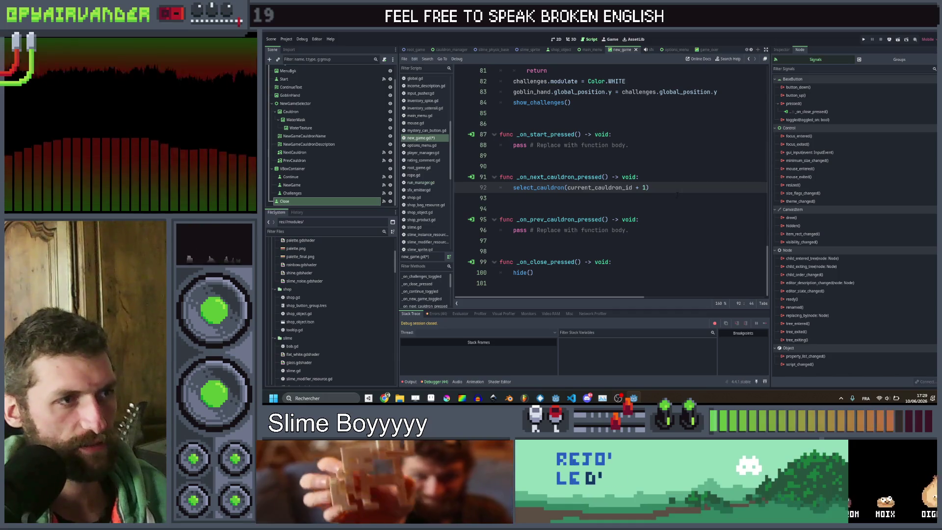
Copy the call into _on_prev_cauldron_pressed using - 1 instead, and save.
key("ctrl+c")
left_click(626, 238)
key("ctrl+v")
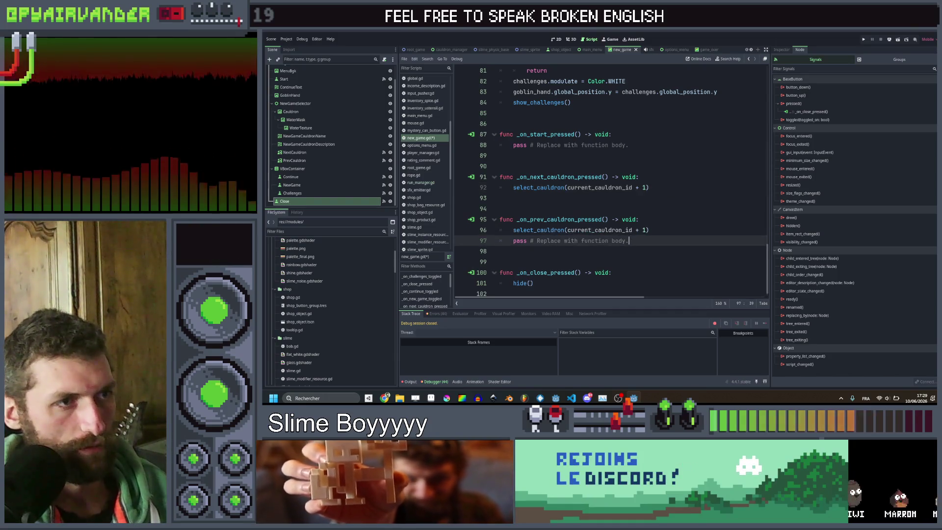
left_click(643, 230)
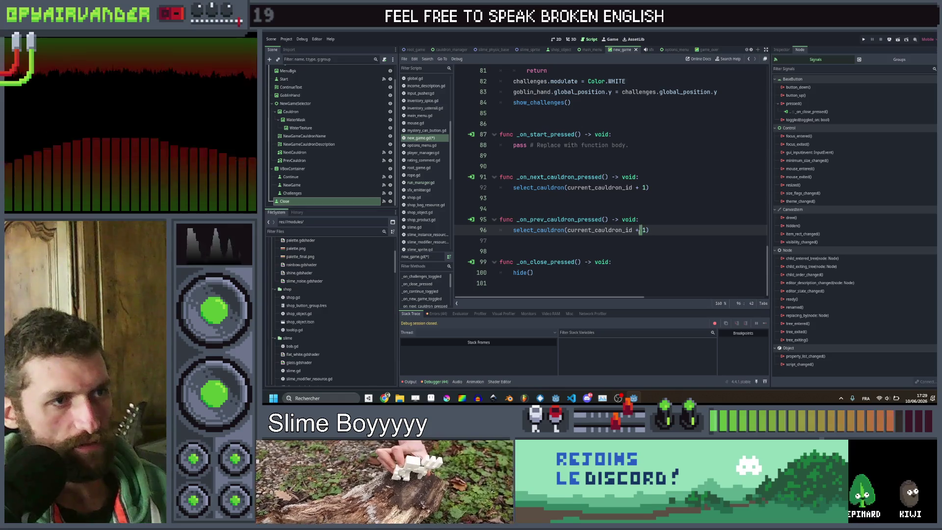
type("-")
key("ctrl+s")
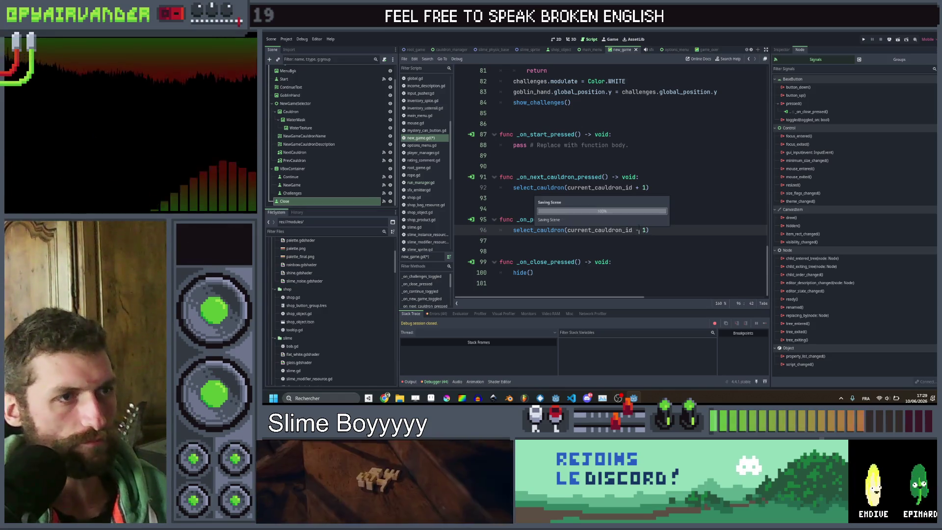
left_click(660, 165)
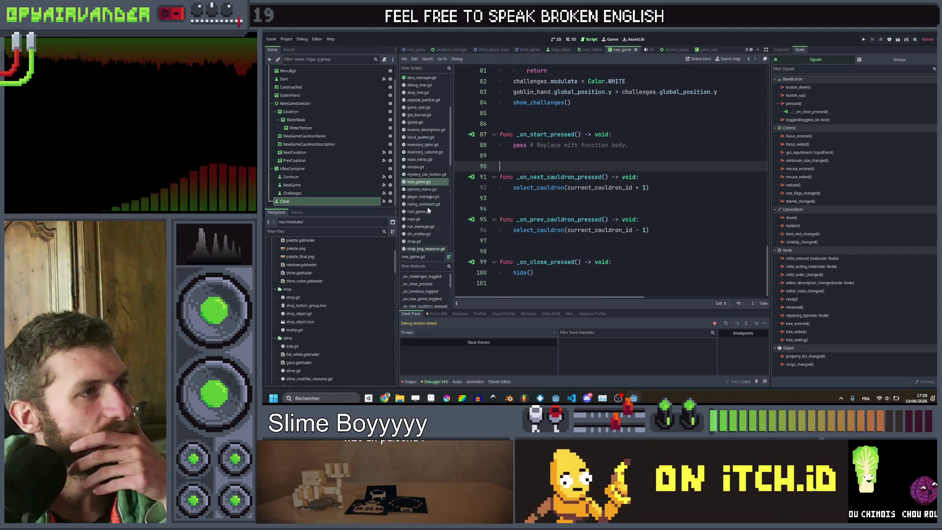
Open main_menu.gd and select the body of its start handler.
scroll(432, 171, "down", 3)
scroll(432, 170, "down", 2)
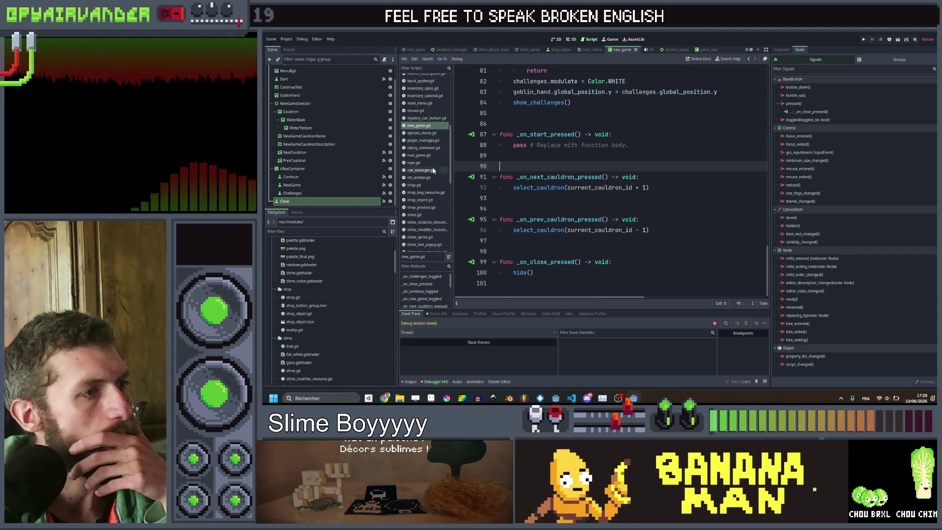
scroll(430, 182, "down", 4)
scroll(430, 184, "up", 1)
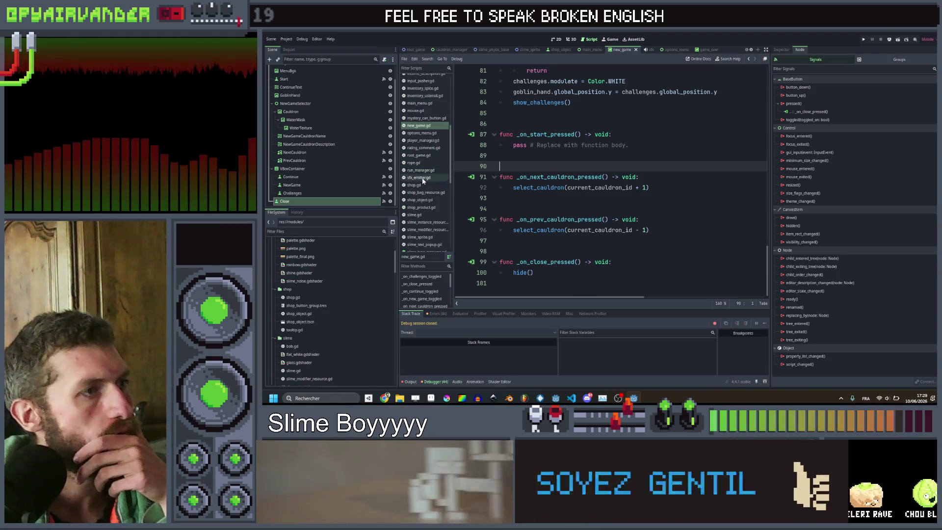
scroll(429, 167, "up", 2)
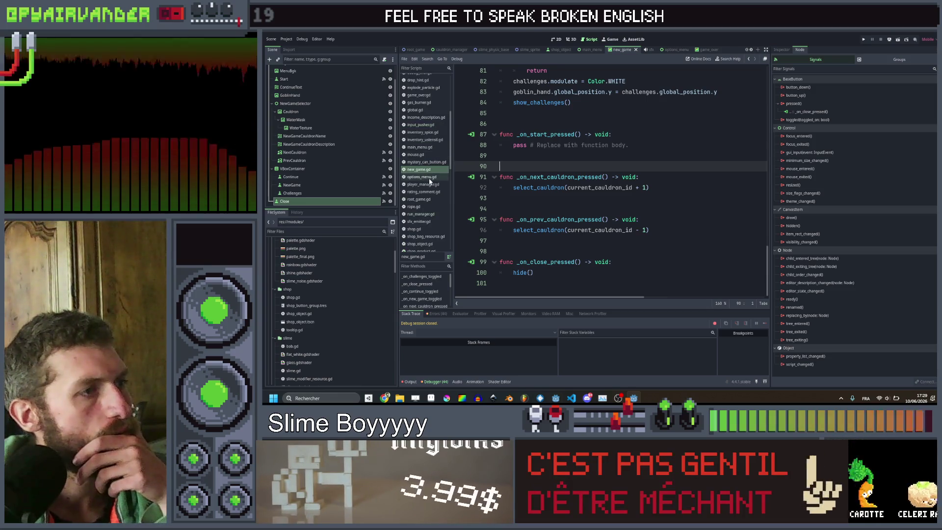
left_click(419, 147)
scroll(614, 212, "up", 5)
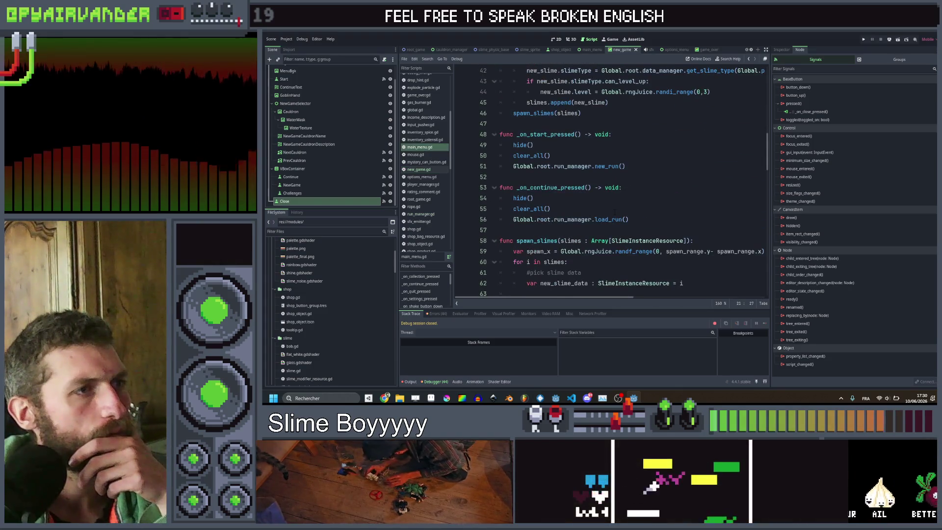
mouse_move(633, 166)
left_mouse_down()
mouse_move(564, 167)
mouse_move(513, 145)
left_mouse_up()
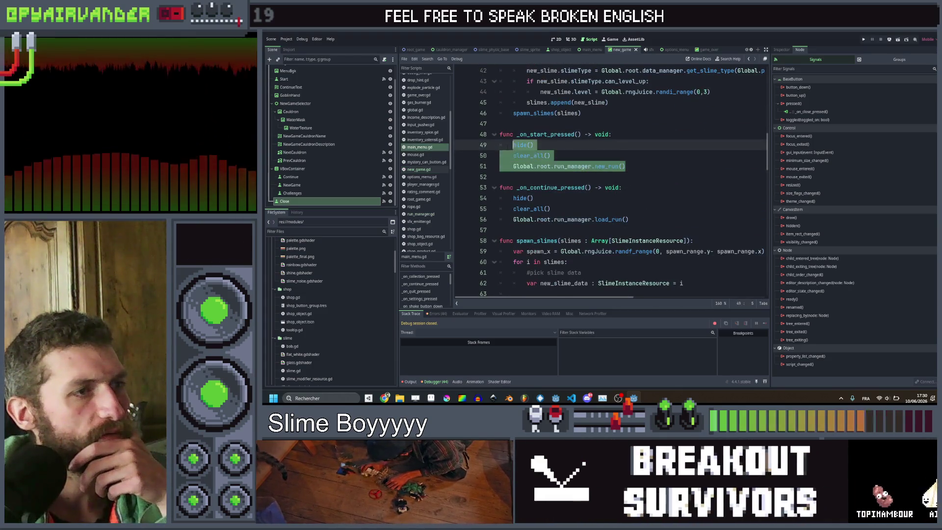
left_click(507, 146)
mouse_move(633, 166)
left_mouse_down()
mouse_move(549, 167)
mouse_move(513, 144)
left_mouse_up()
mouse_move(632, 165)
left_mouse_down()
mouse_move(593, 167)
mouse_move(513, 145)
left_mouse_up()
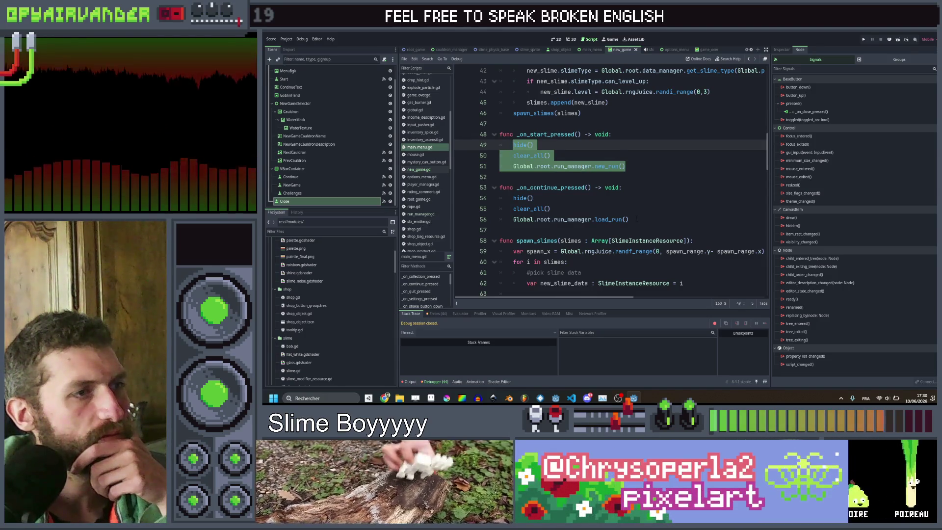
Delete the whole _on_continue_pressed function, then return to new_game.gd's placeholder pass line.
left_click_drag(629, 220, 514, 198)
mouse_move(629, 219)
left_mouse_down()
mouse_move(589, 211)
mouse_move(483, 138)
left_mouse_up()
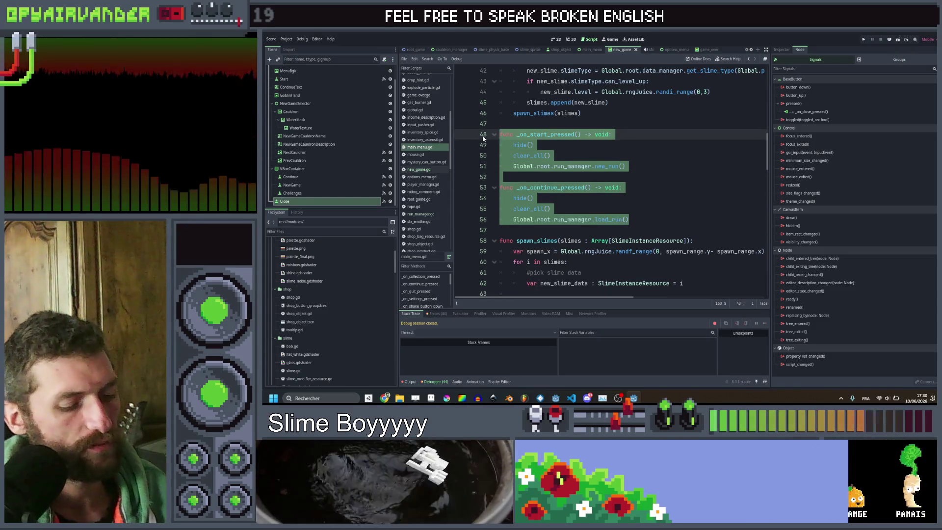
left_click(659, 170)
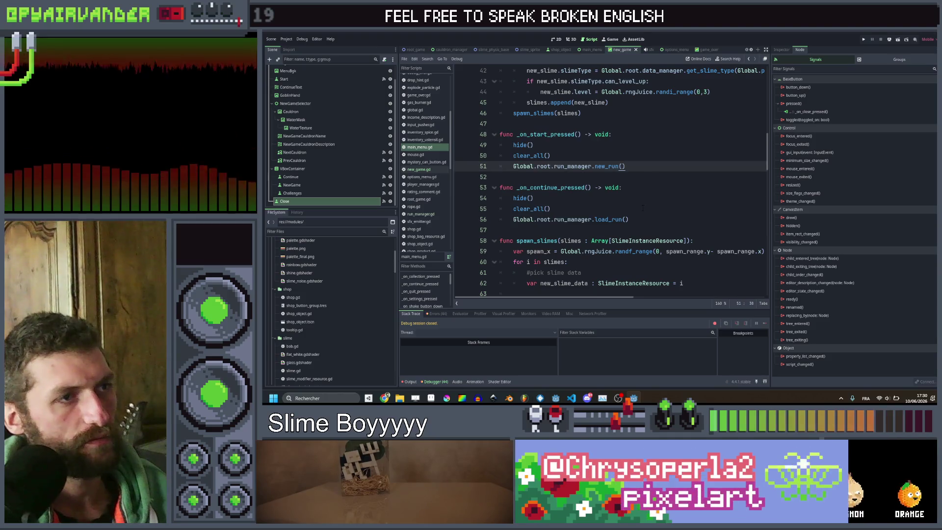
left_click_drag(633, 220, 474, 186)
key("Delete")
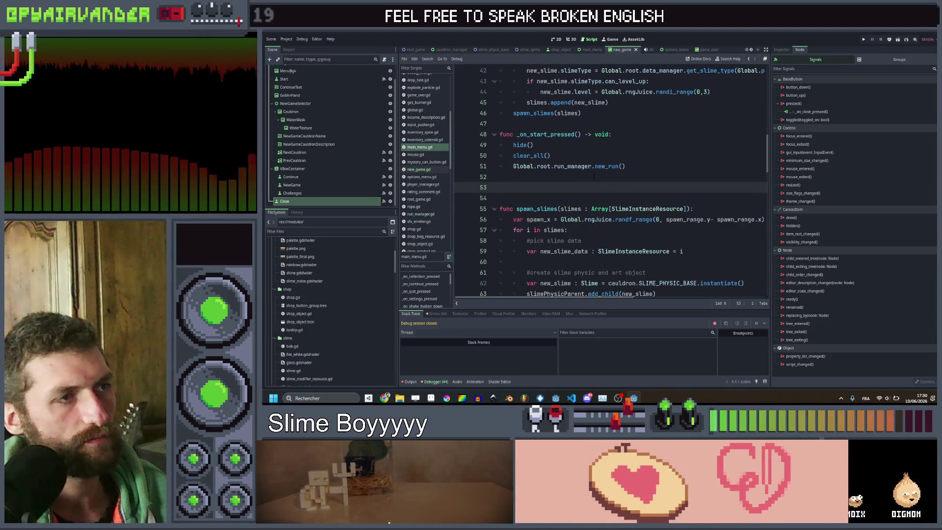
key("BackSpace")
key("BackSpace")
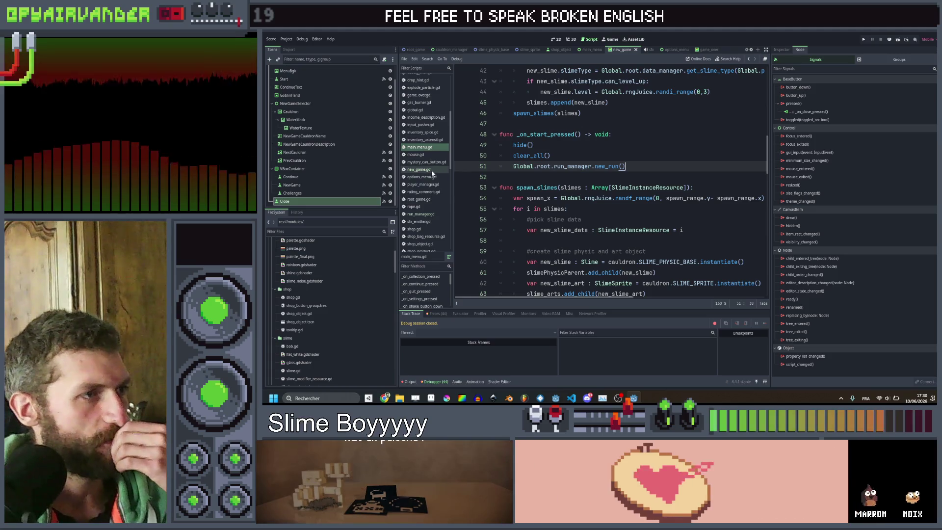
left_click(419, 170)
left_click_drag(632, 145, 514, 145)
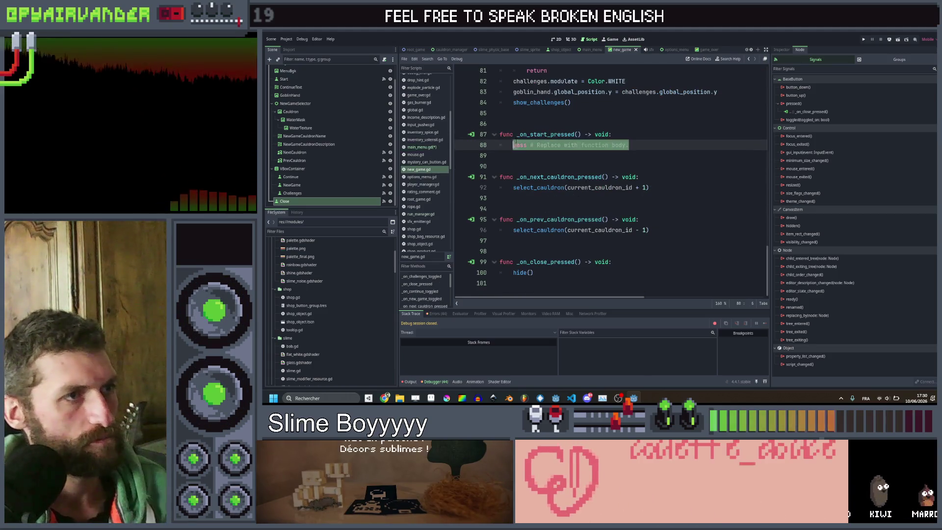
Replace the pass line with the pasted handler body, dropping the duplicate header and clear_all().
key("ctrl+v")
left_click(635, 145)
key("ctrl+x")
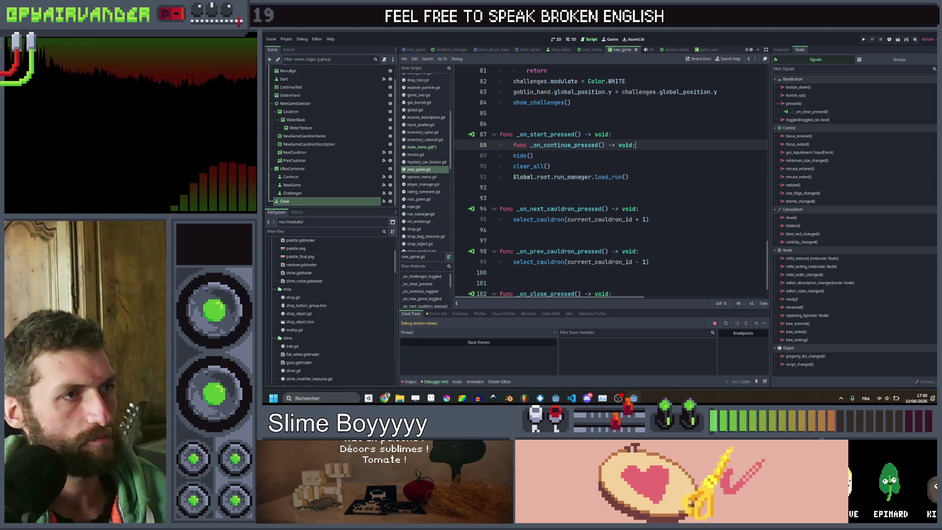
left_click(565, 155)
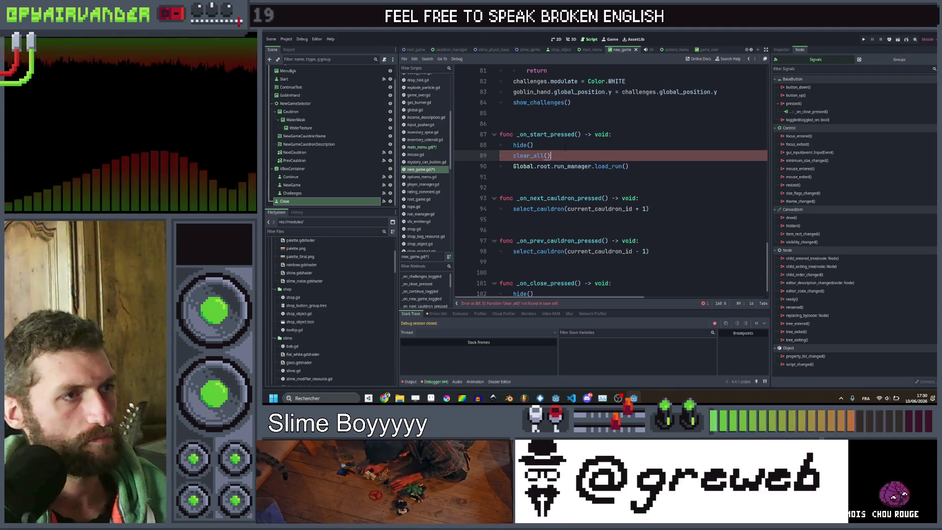
key("ctrl+shift+k")
Add a Global.root.main_menu.hide() call above the load_run() line.
key("ctrl+shift+Return")
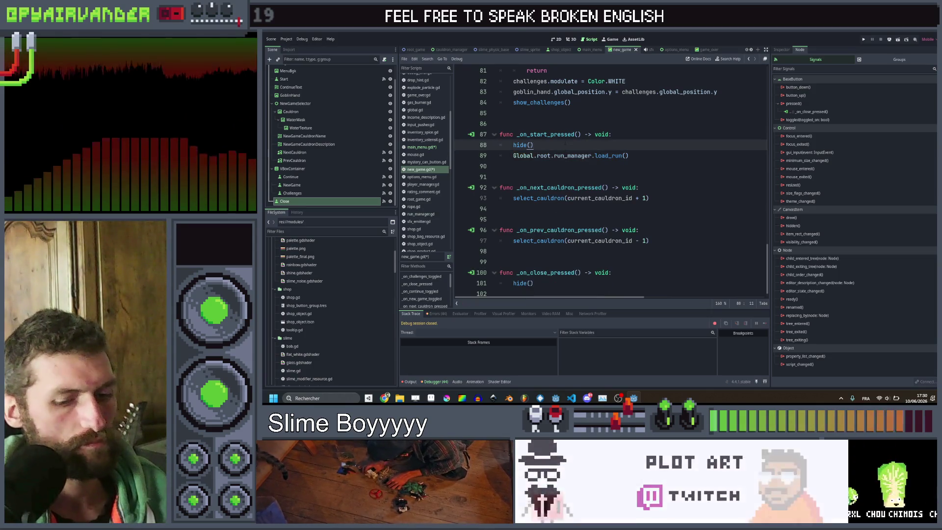
type("Global.root.")
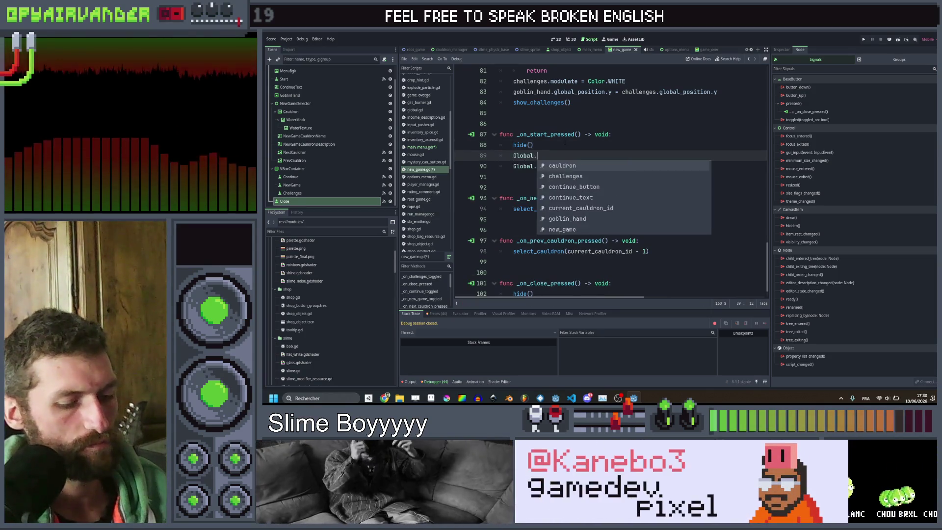
type("main_menu")
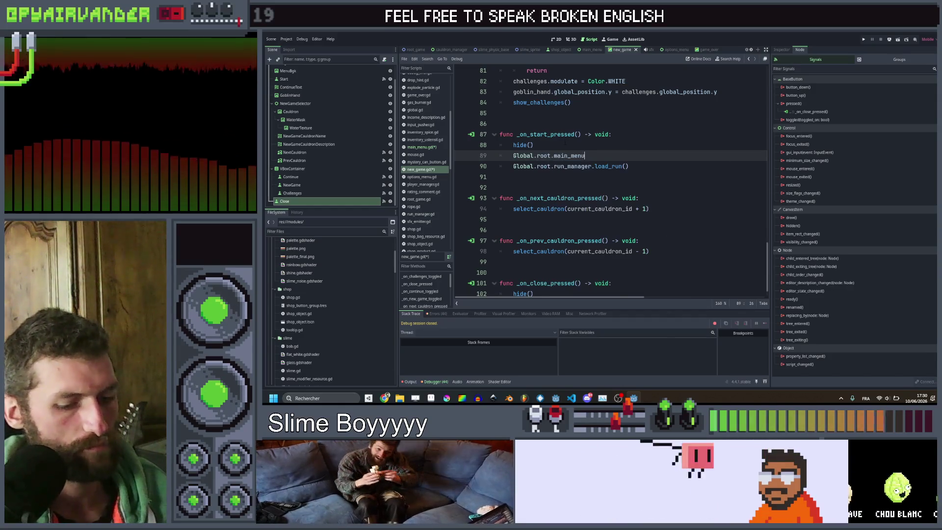
type(".hide")
key("Return")
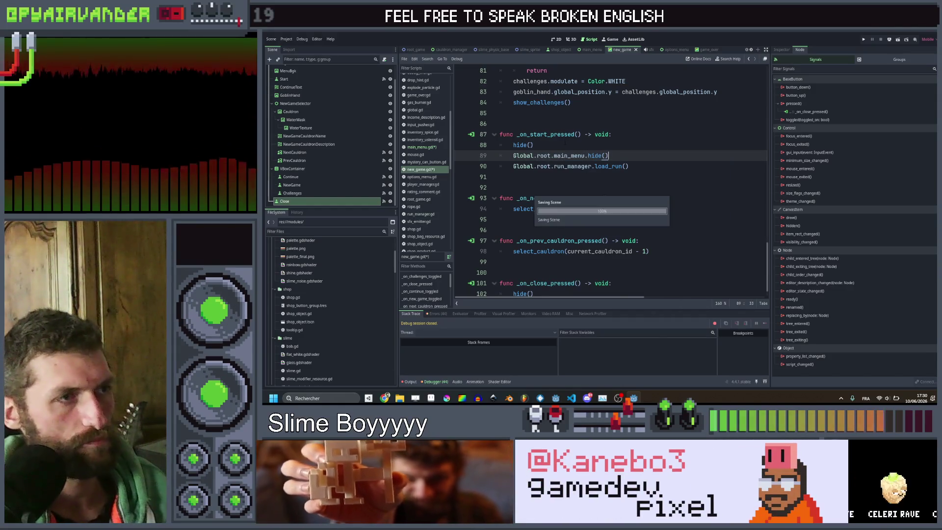
key("Down")
key("End")
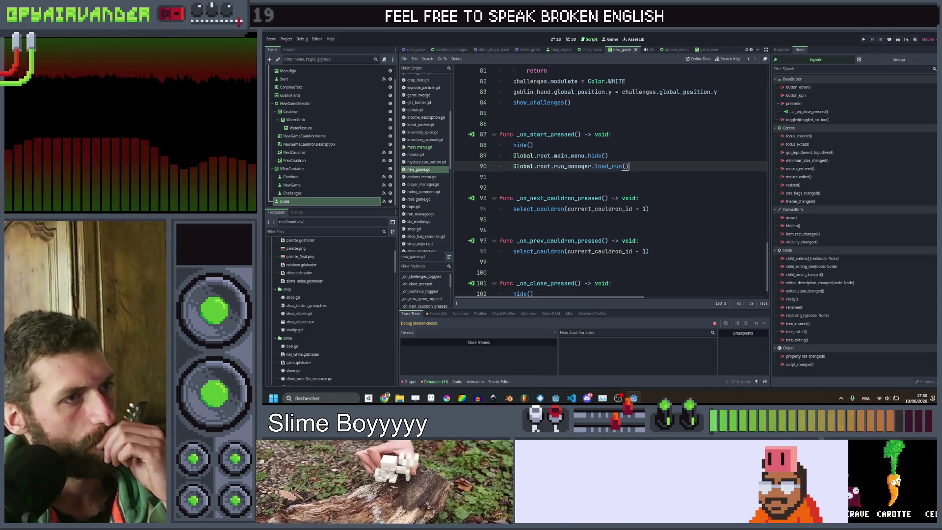
key("Up")
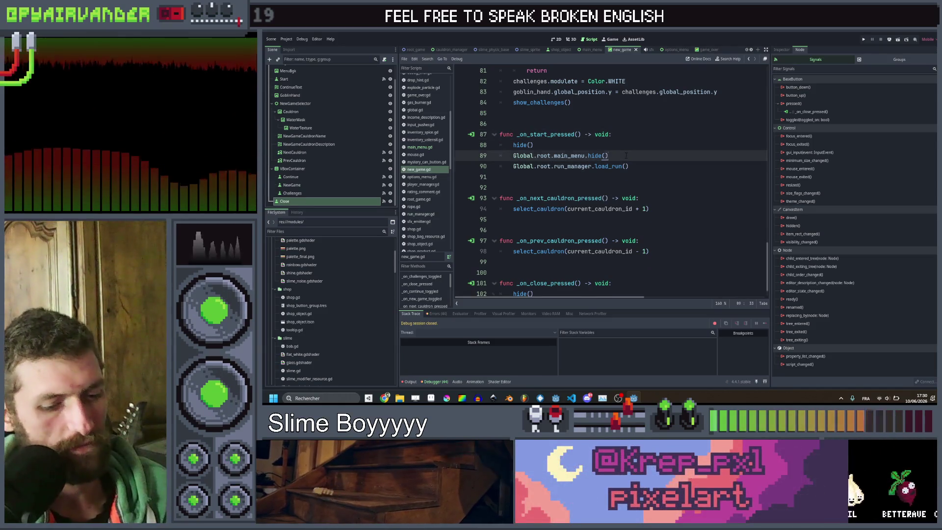
Add an 'if new_game_selector.visible:' condition in _on_start_pressed.
key("Return")
type("if")
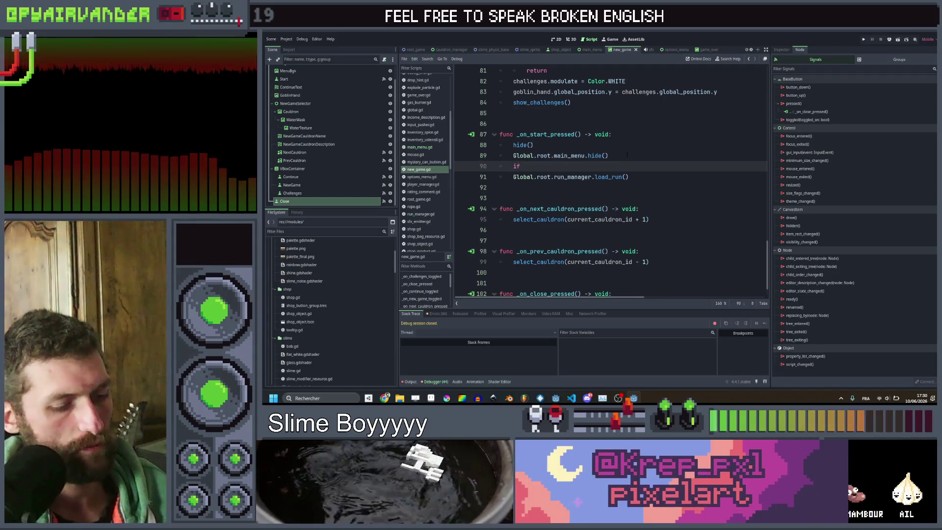
type("ne")
key("Down")
key("Down")
key("Down")
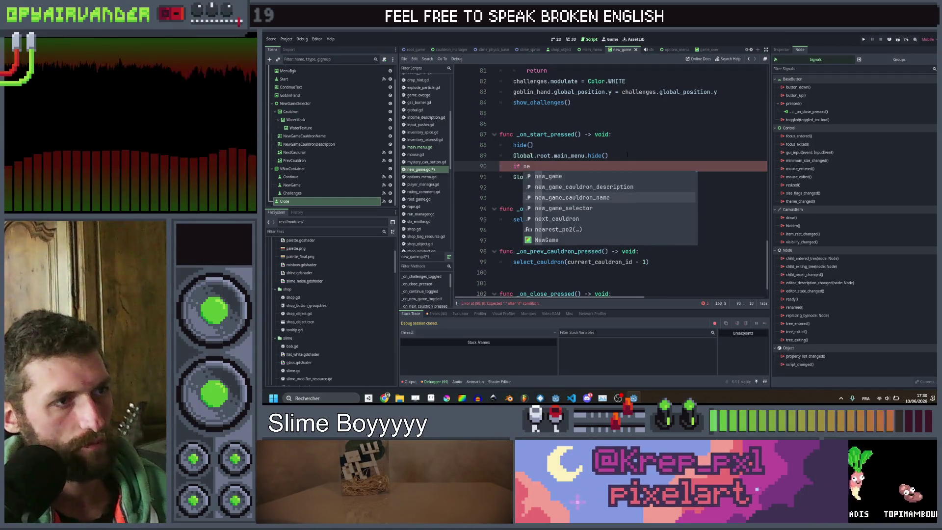
key("Return")
type(".vis")
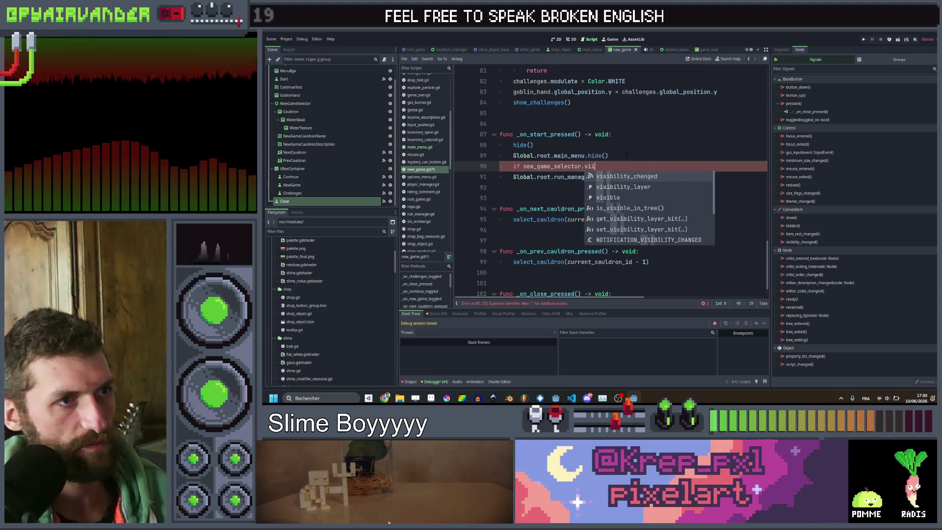
key("Return")
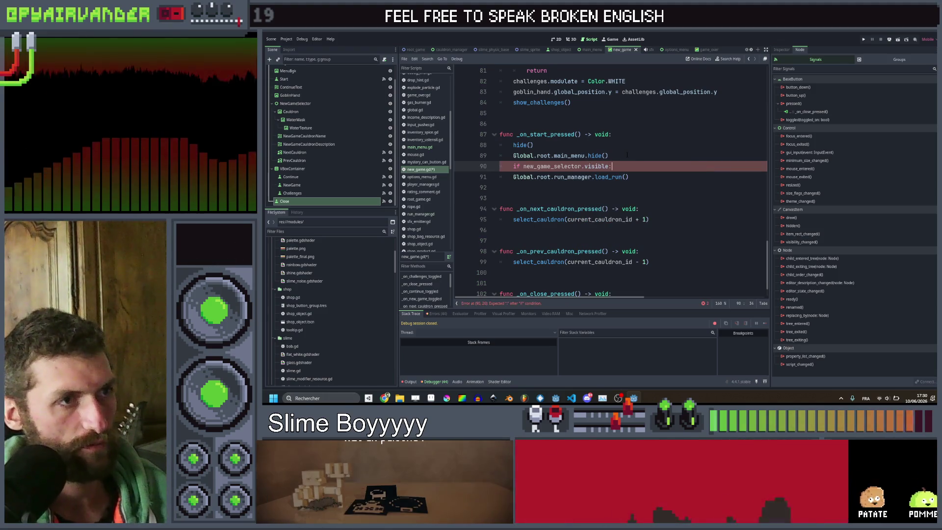
type(":")
key("Return")
key("Return")
type("else:")
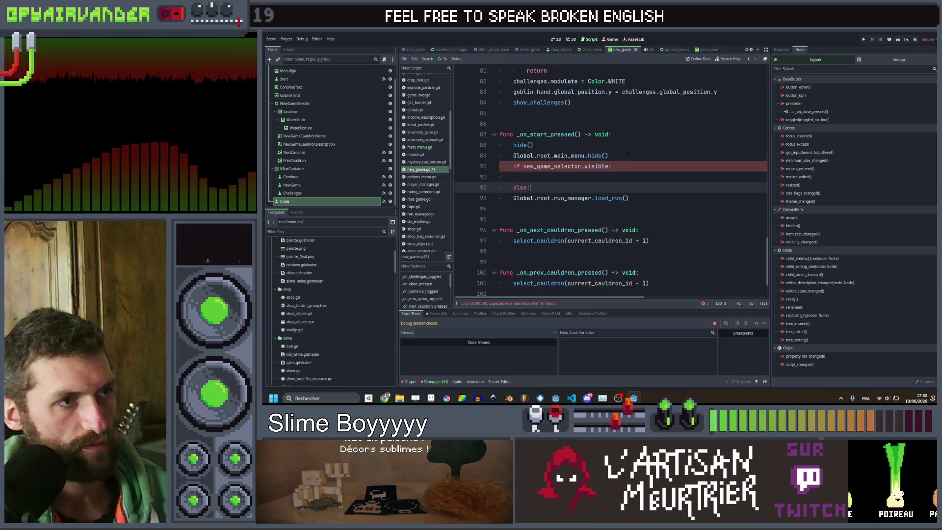
Under the condition, call run_manager.new_run() instead of load_run(), and save the script.
key("Down")
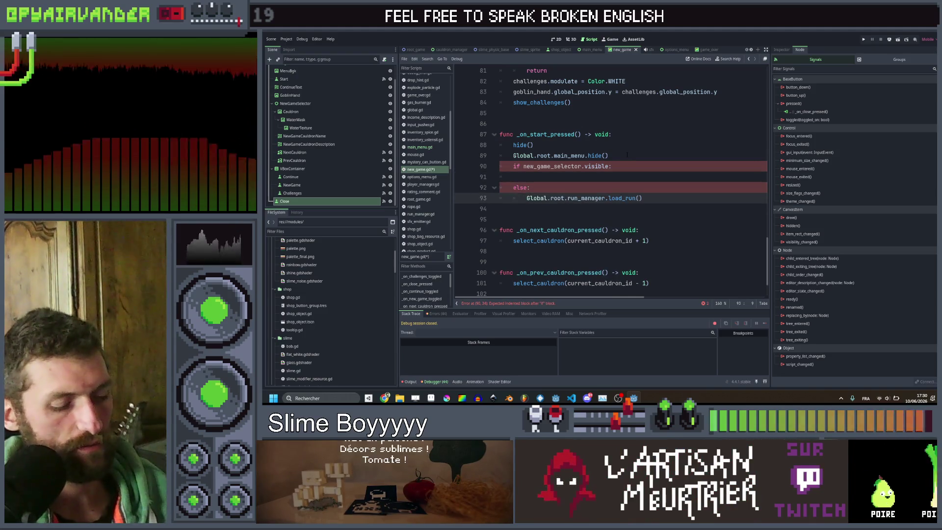
key("ctrl+c")
key("Up")
key("Up")
key("ctrl+v")
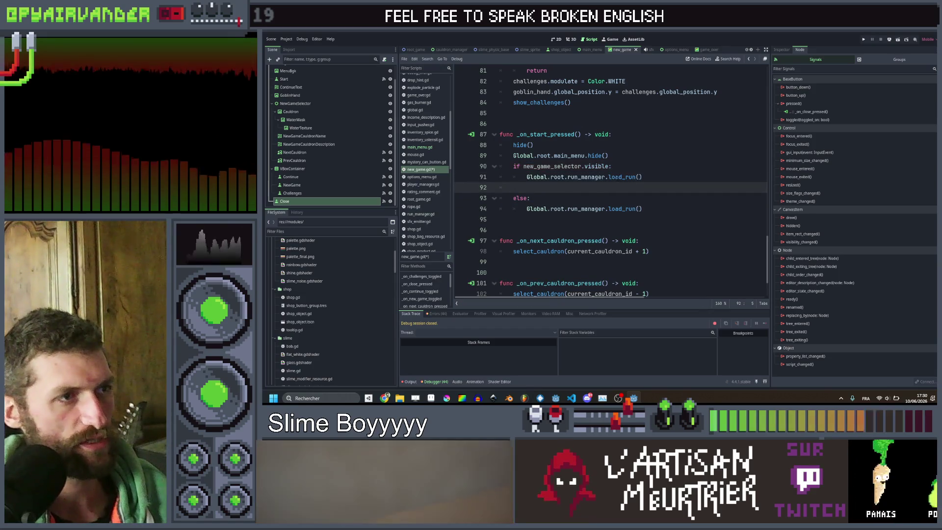
key("BackSpace")
key("BackSpace")
double_click(613, 177)
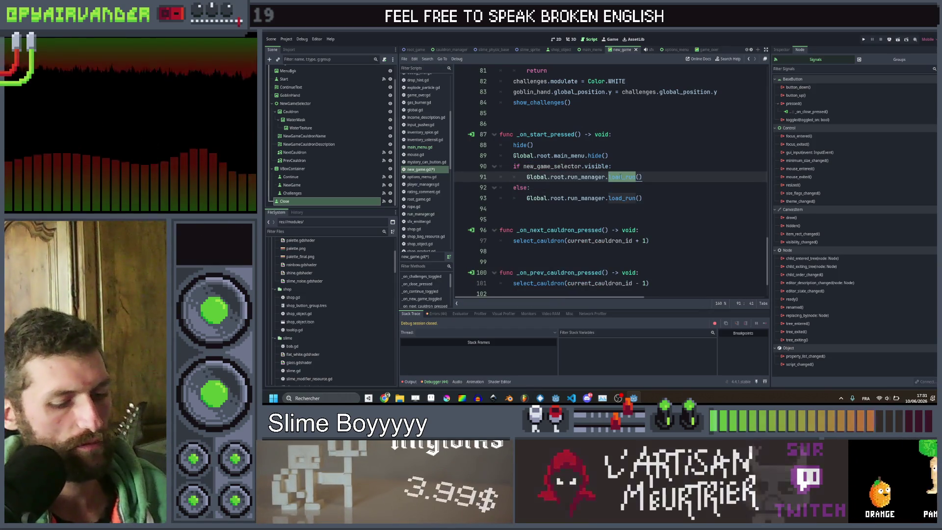
type("new")
key("Return")
key("ctrl+s")
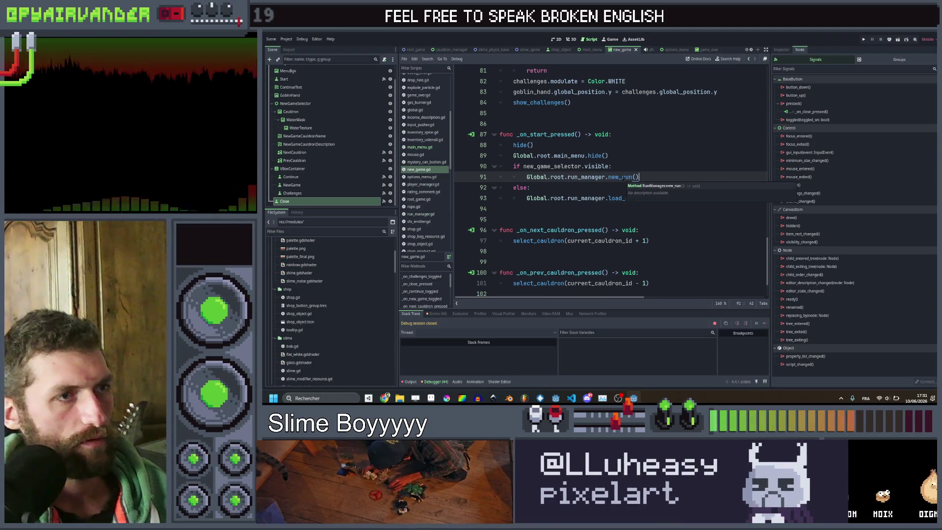
left_click(619, 178, "ctrl")
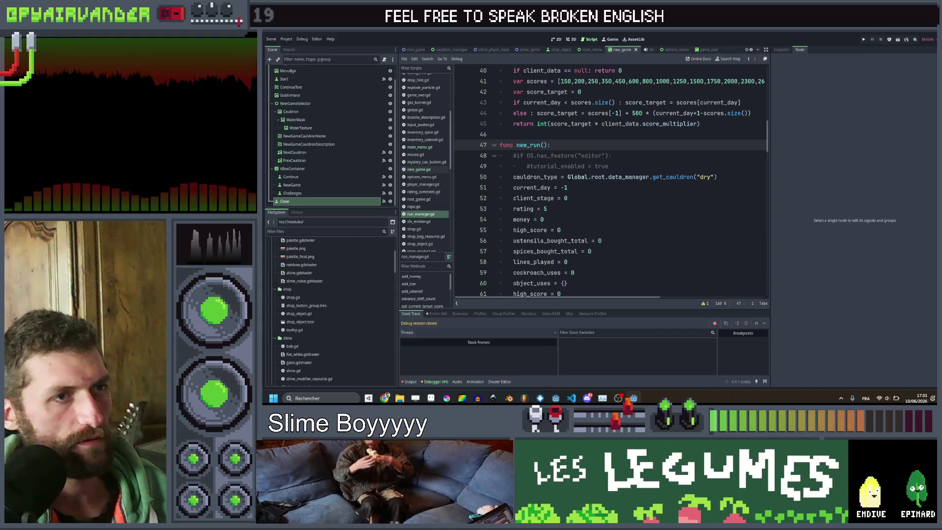
In run_manager.gd, add a cauldron_id parameter to new_run, pass it to get_cauldron() instead of "dry", and save.
double_click(705, 177)
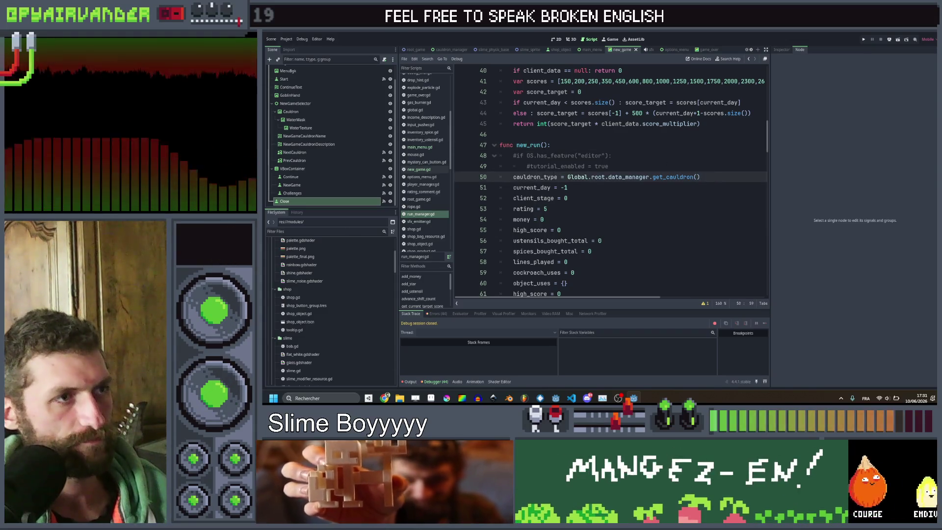
key("Delete")
left_click(544, 145)
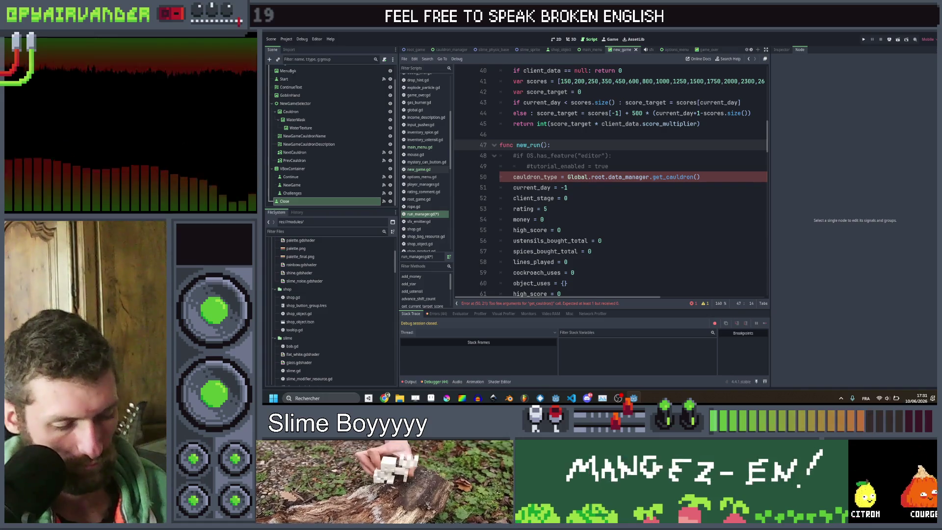
type("cualdr")
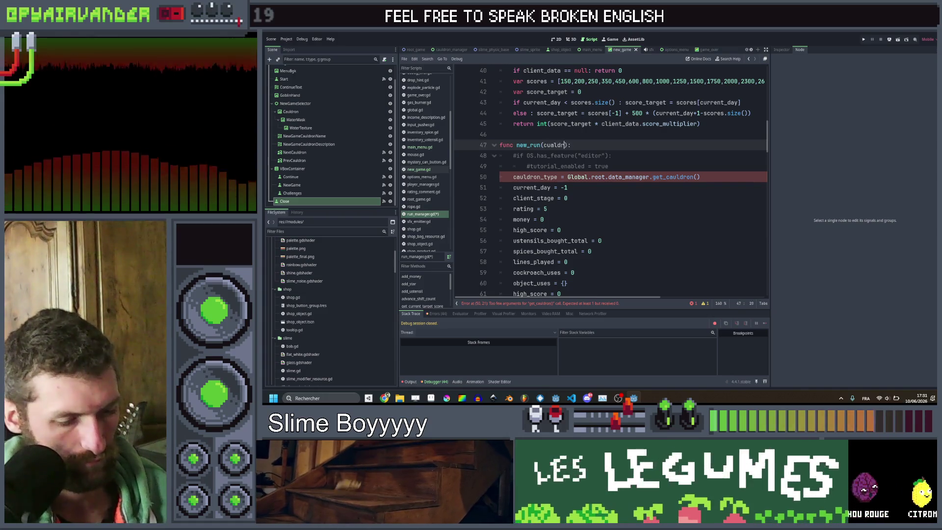
type("on_id : String")
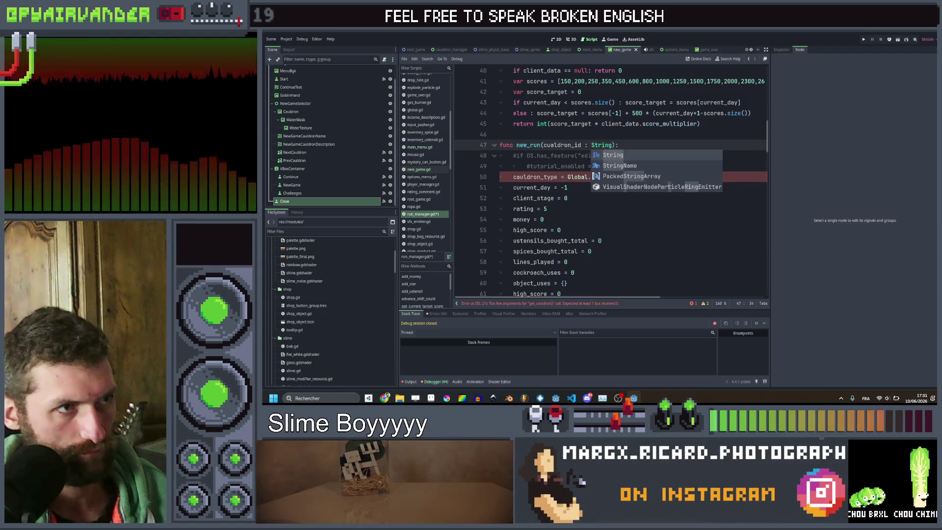
double_click(562, 145)
type("cauldron")
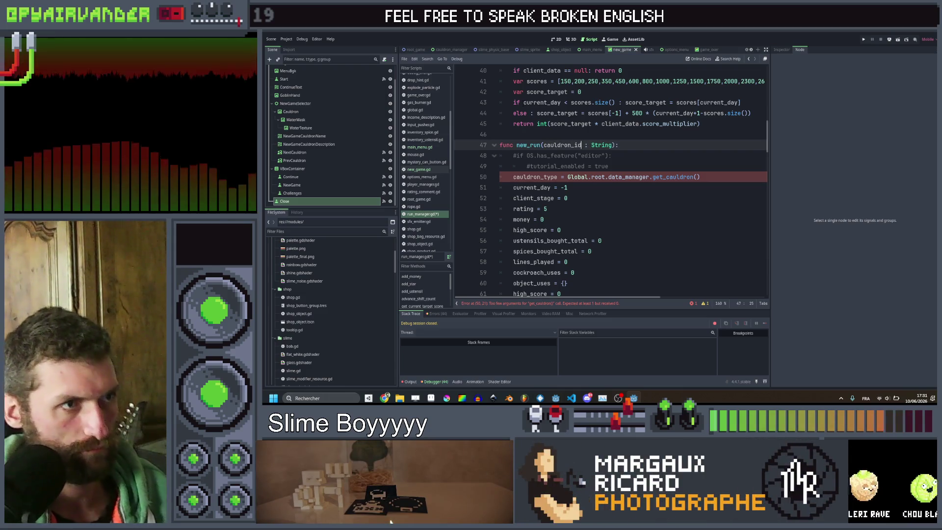
left_click(697, 177)
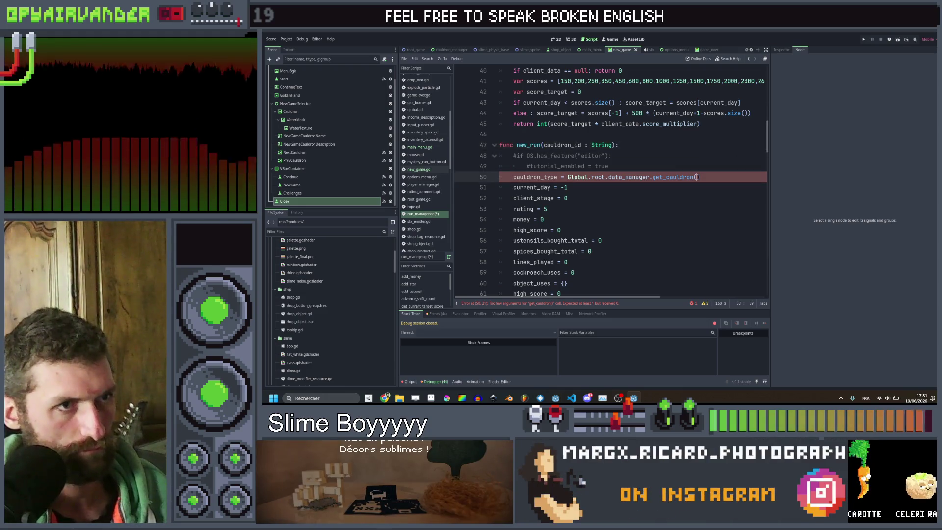
type("cauldron_id")
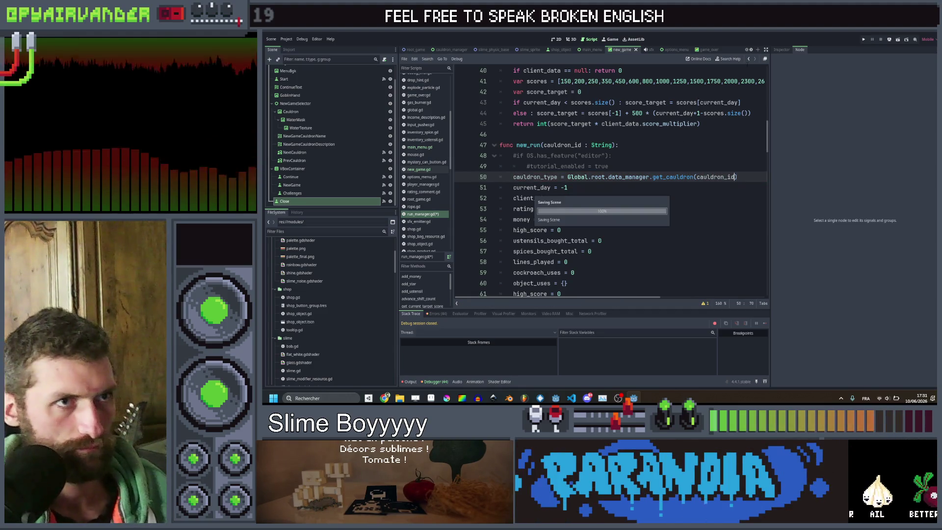
key("ctrl+s")
left_click(748, 59)
left_click(749, 59)
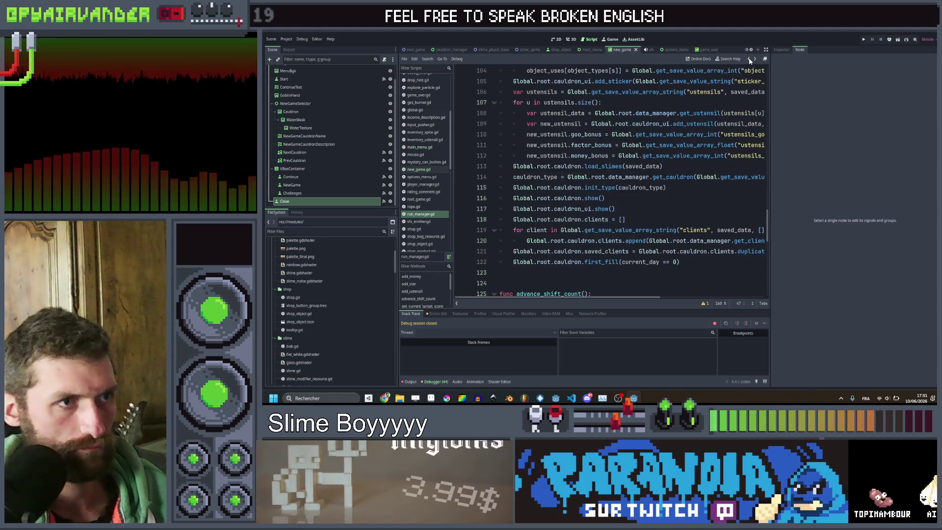
Declare new_run's parameter as cauldron_selected : CauldronType and assign it directly to cauldron_type on line 50.
left_click(749, 59)
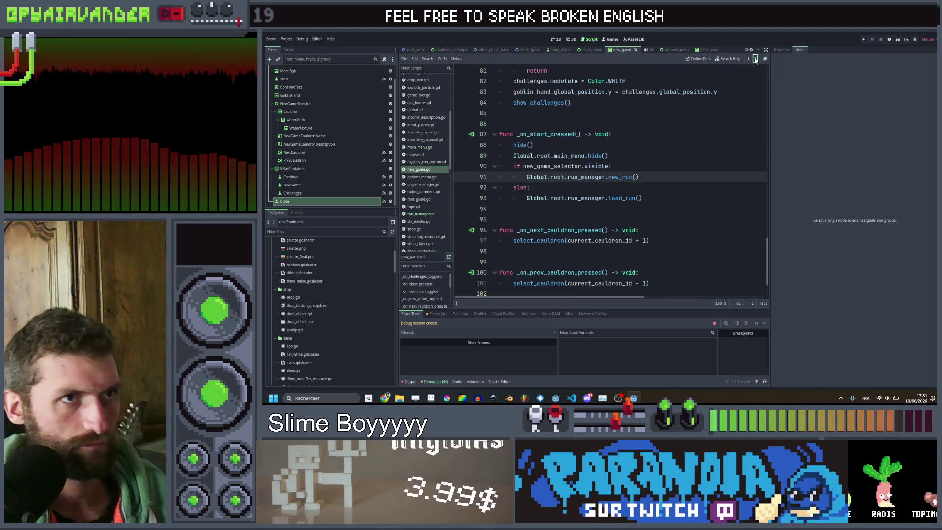
left_click(755, 59)
left_click(755, 59)
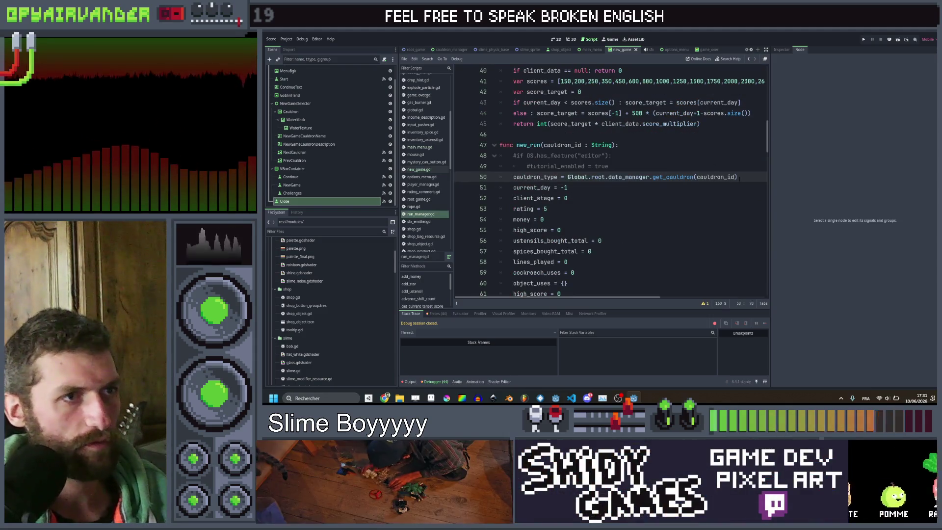
left_click(748, 177)
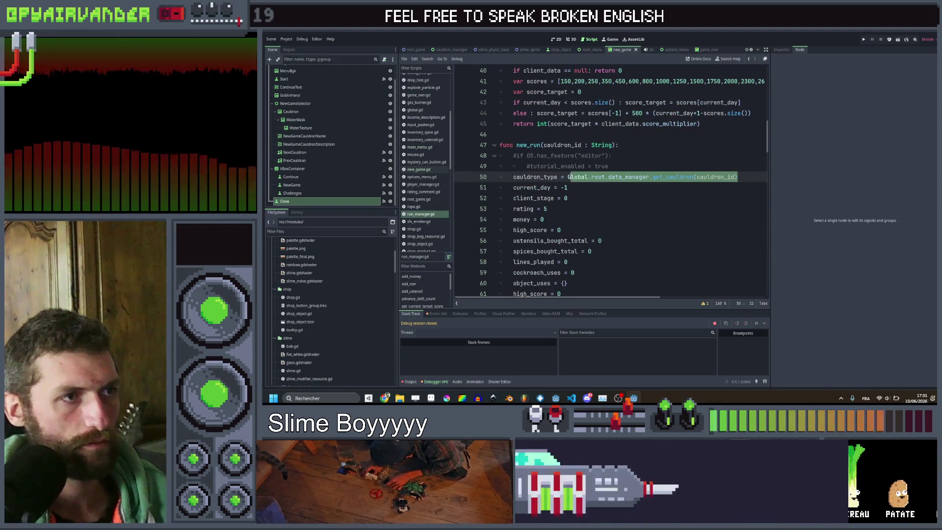
left_click(585, 145)
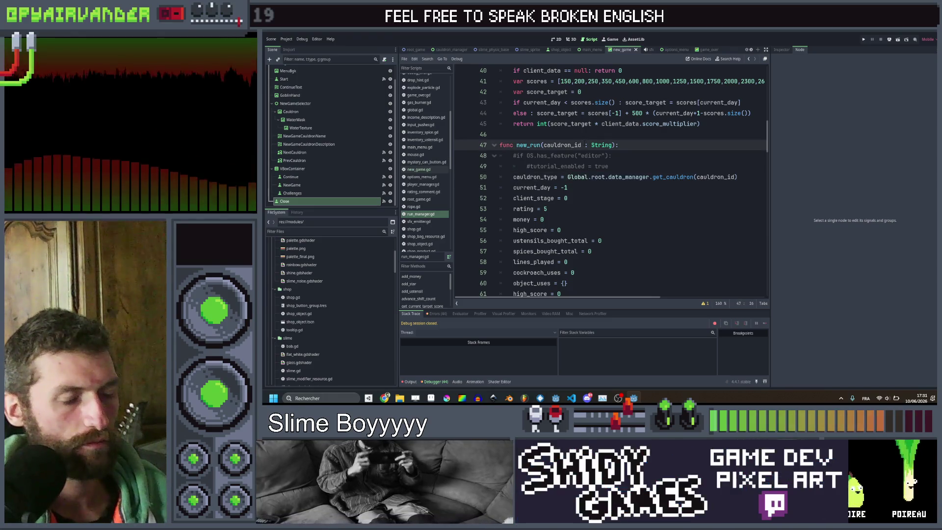
double_click(609, 145)
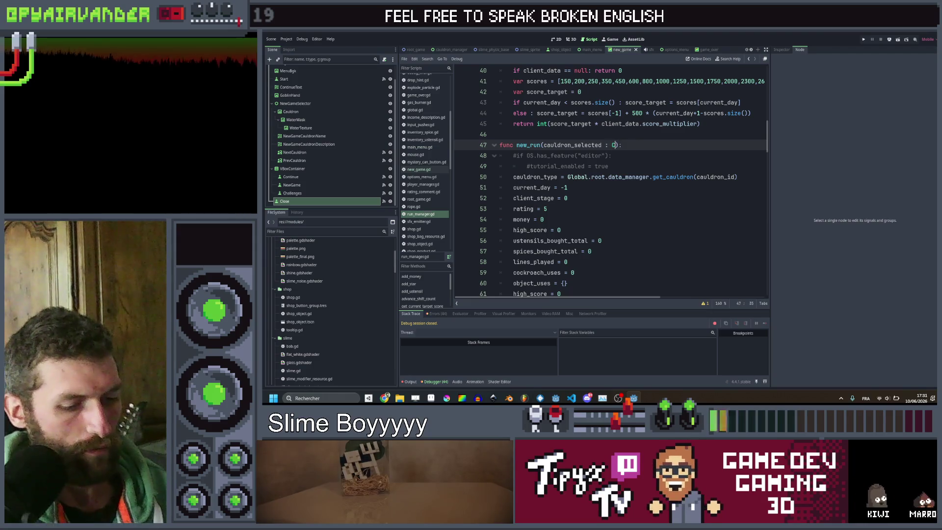
type("auldronType")
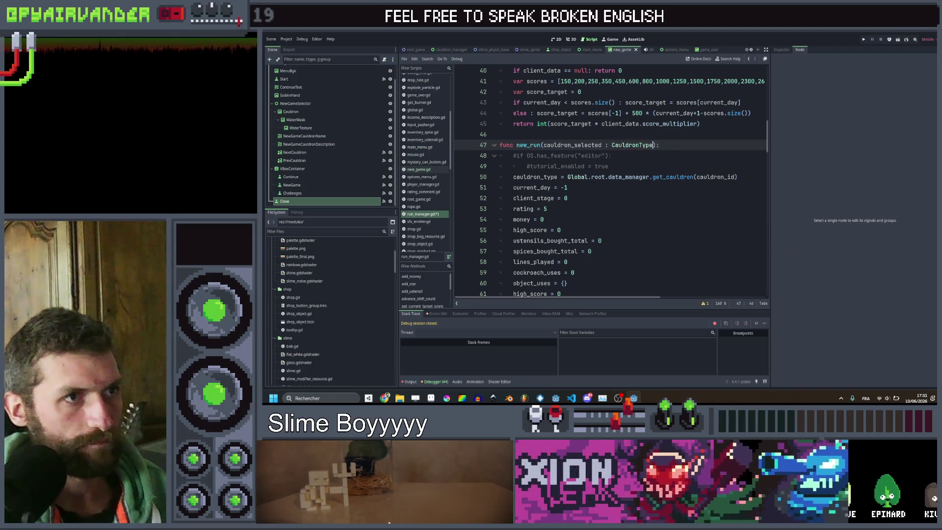
key("Down")
key("Down")
key("Down")
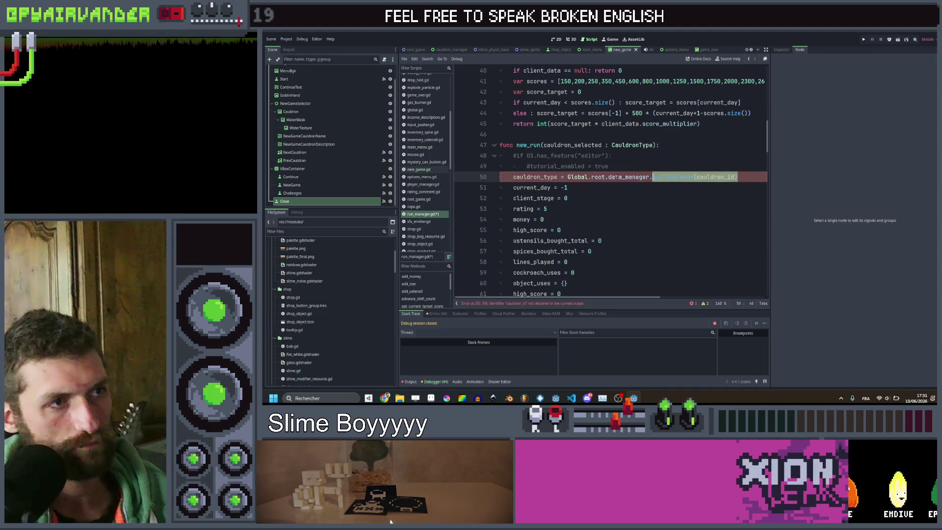
double_click(572, 145)
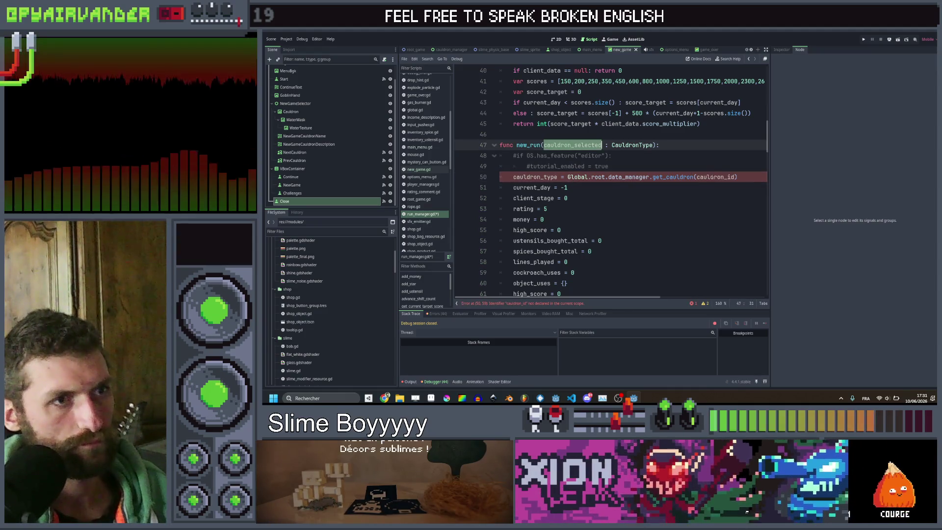
left_click_drag(737, 177, 568, 177)
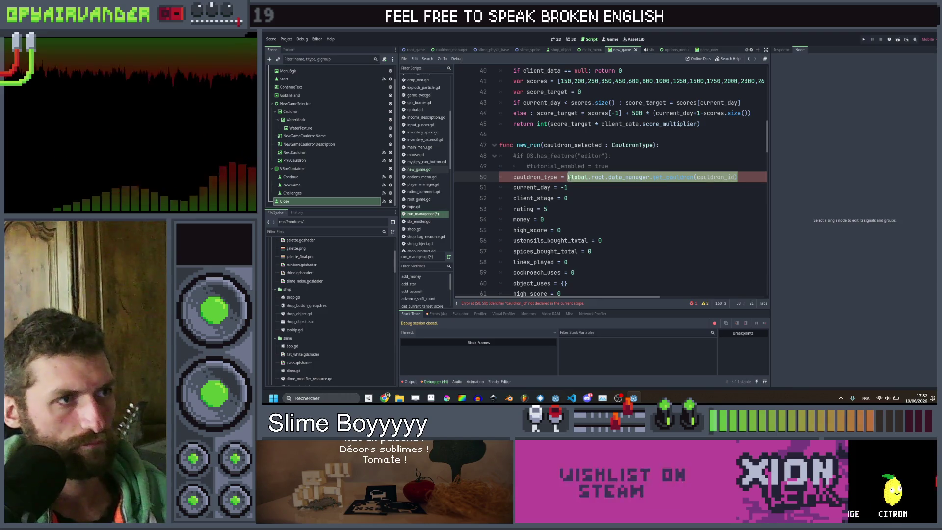
type("cauldron_selected")
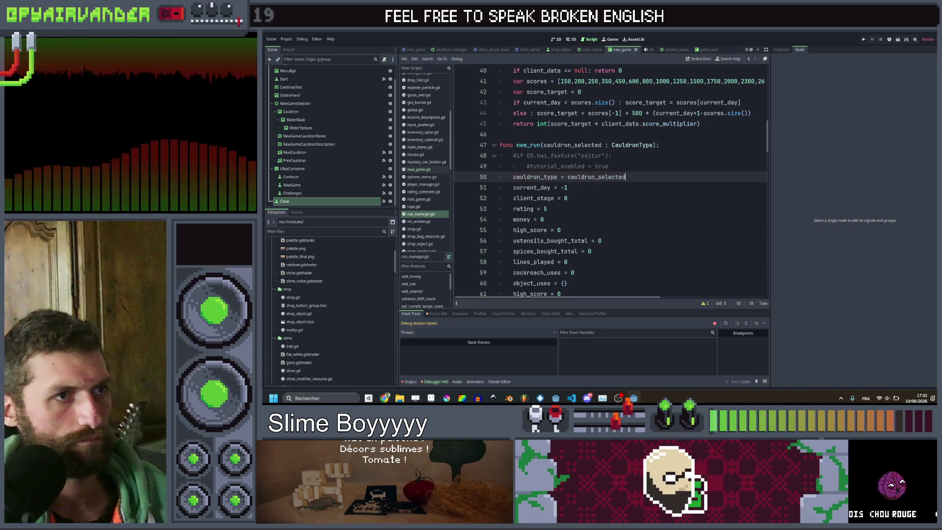
left_click(750, 60)
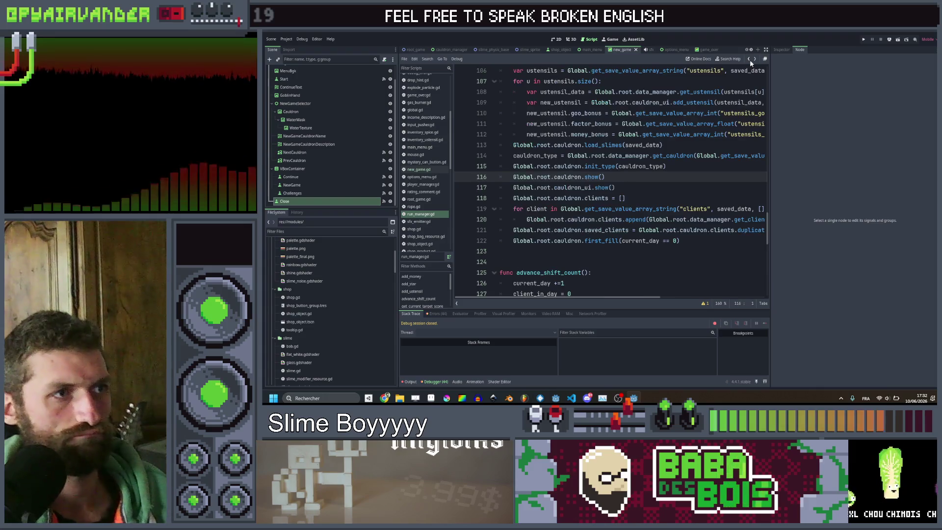
Search all scripts for new_run and open its call in game_over.gd.
left_click(750, 59)
left_click(750, 60)
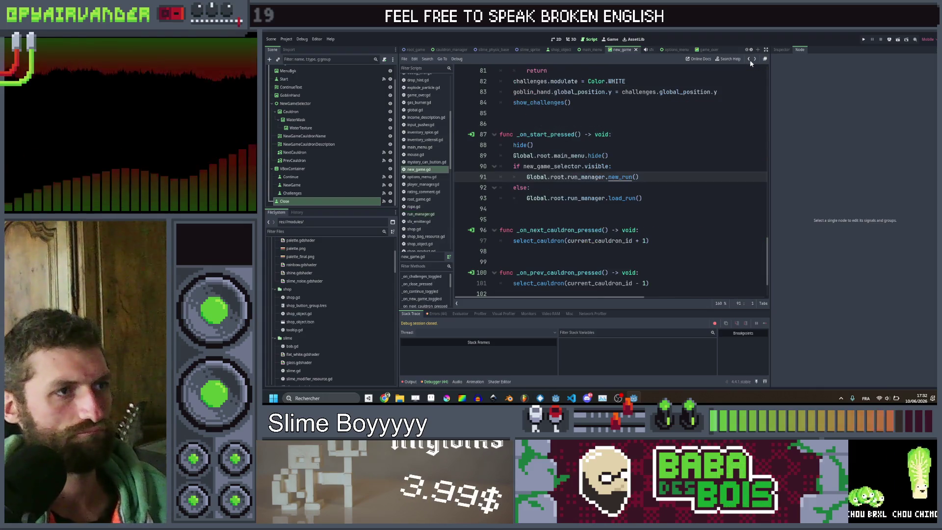
left_click(652, 177)
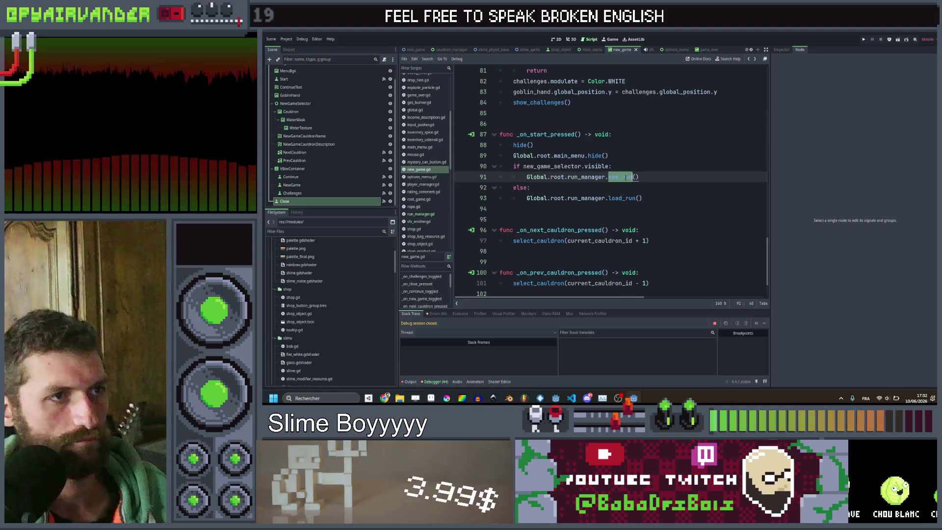
key("ctrl+shift+f")
key("Return")
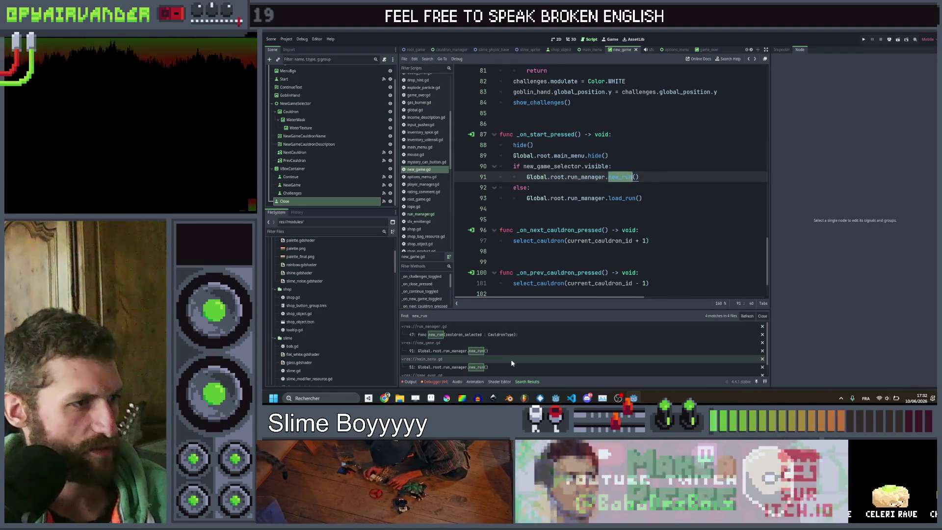
scroll(500, 355, "down", 1)
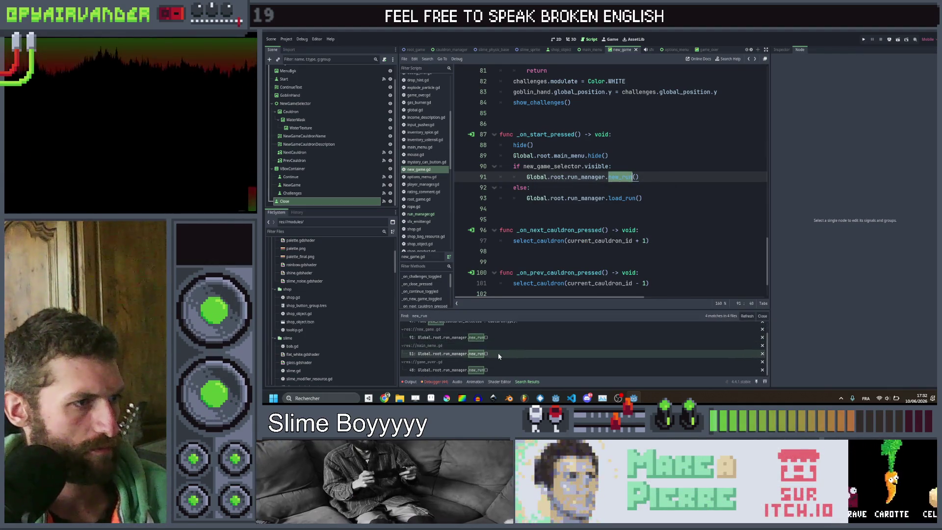
left_click(494, 369)
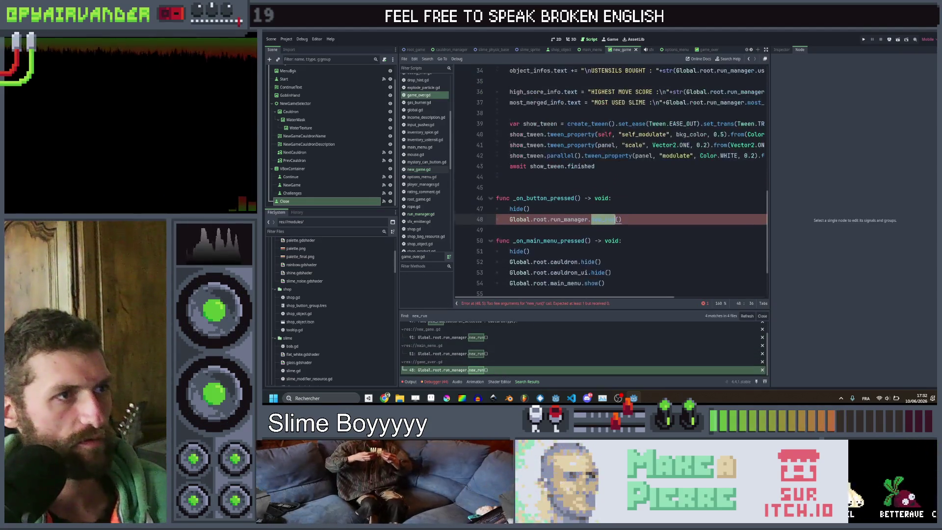
Pass Global.root.run_manager.cauldron_type into game_over.gd's new_run() call.
left_click(619, 219)
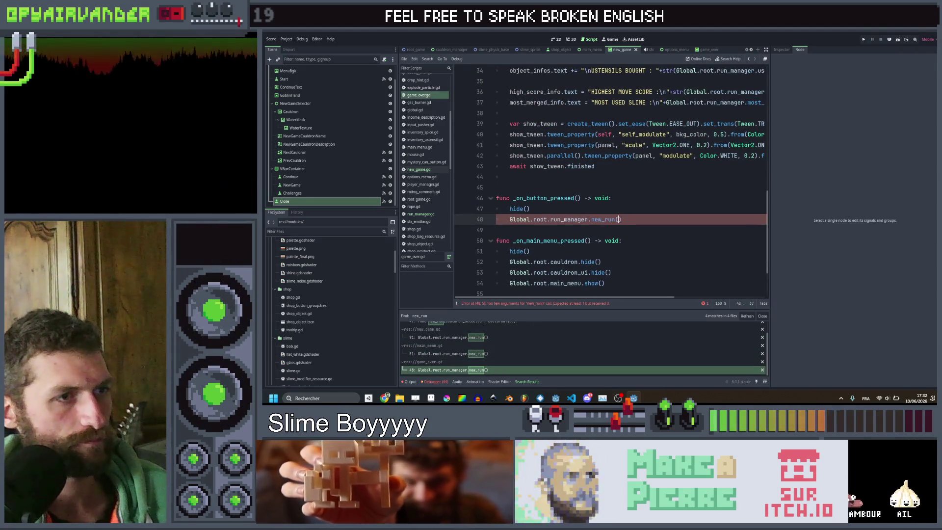
type("c")
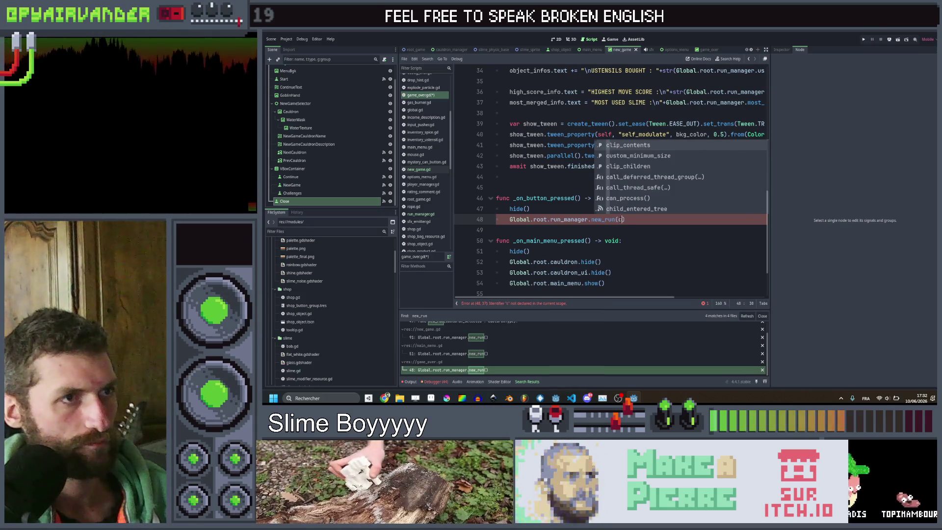
key("BackSpace")
type("GLoba")
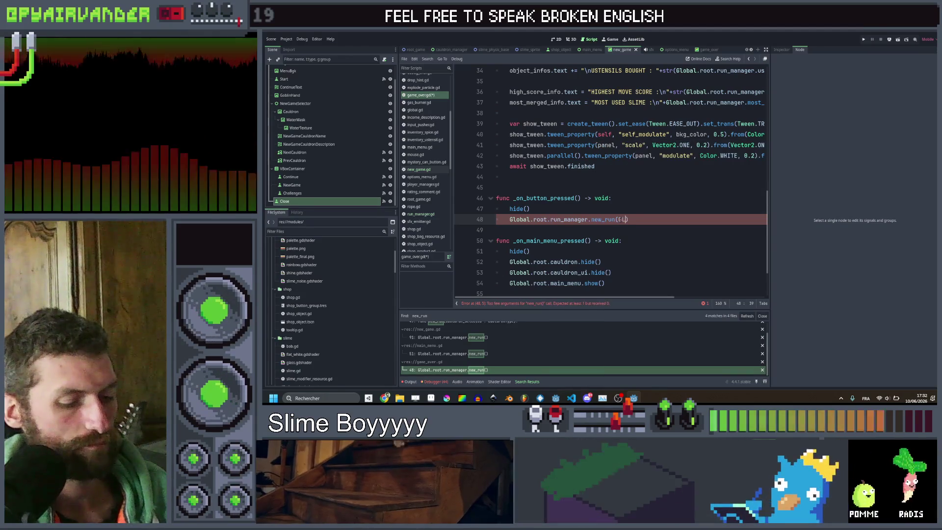
type("l.root.caulm")
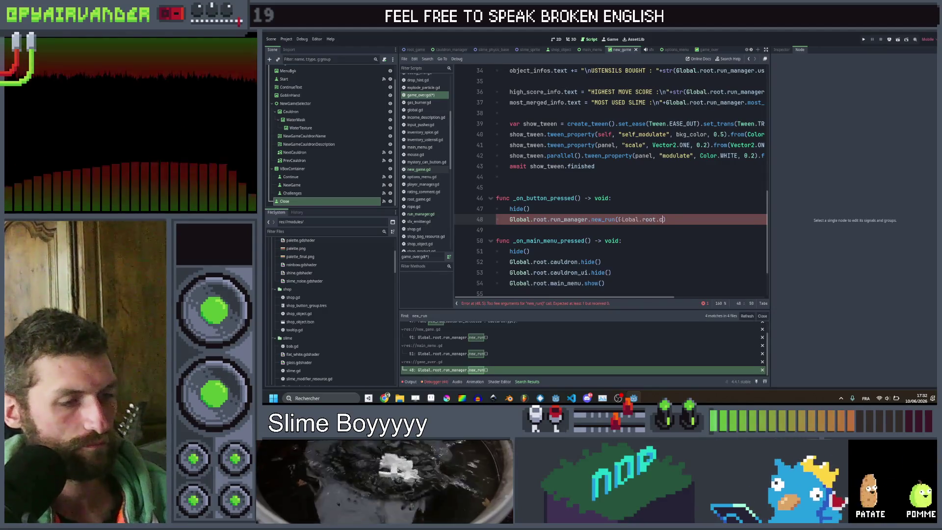
key("BackSpace")
key("BackSpace")
key("BackSpace")
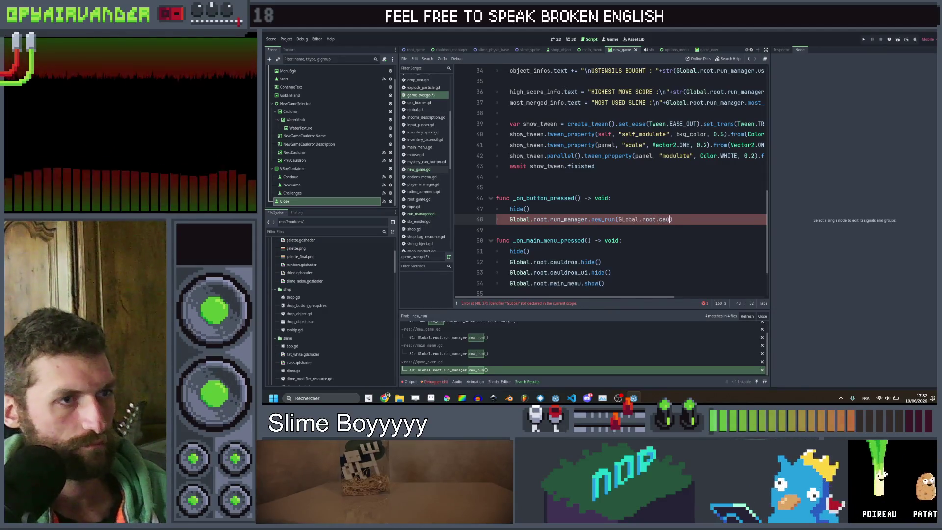
key("Left")
key("Left")
key("Left")
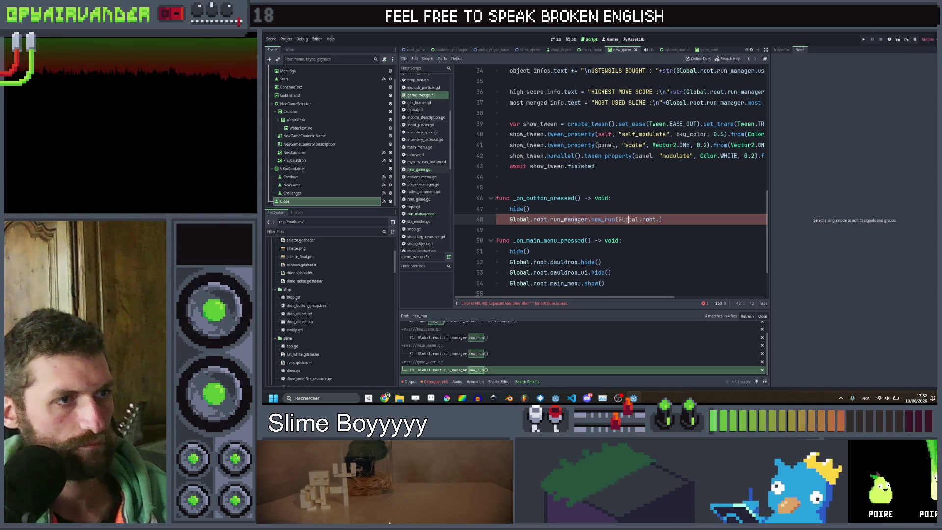
key("BackSpace")
key("BackSpace")
key("BackSpace")
type("lobal.root.run_manager.")
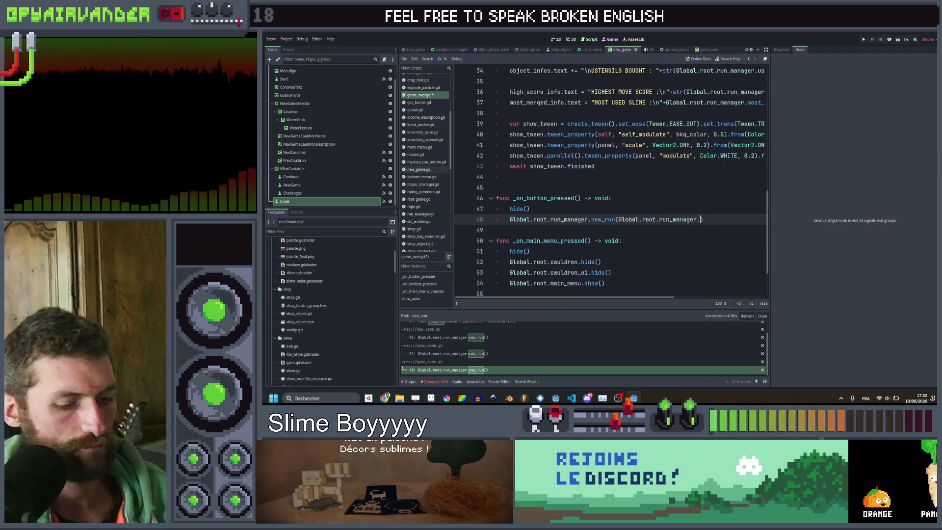
type("cauldron_type")
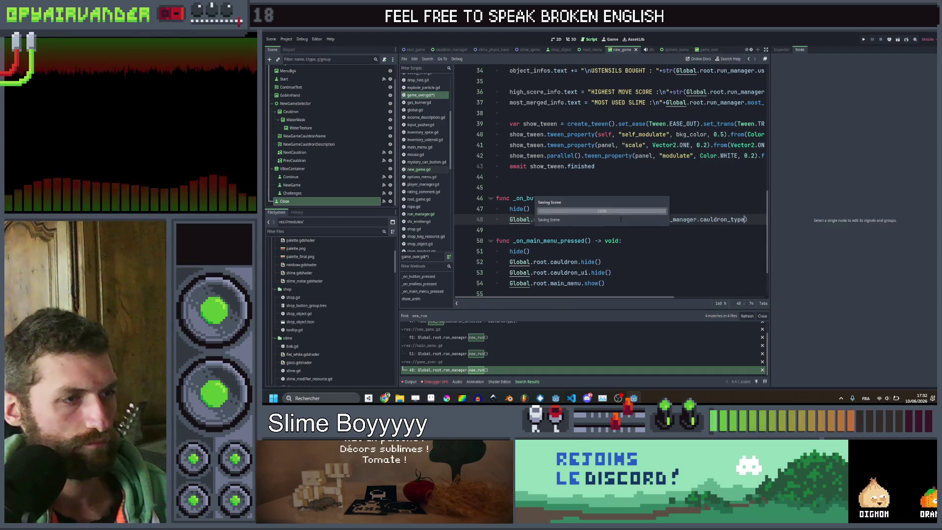
left_click(490, 354)
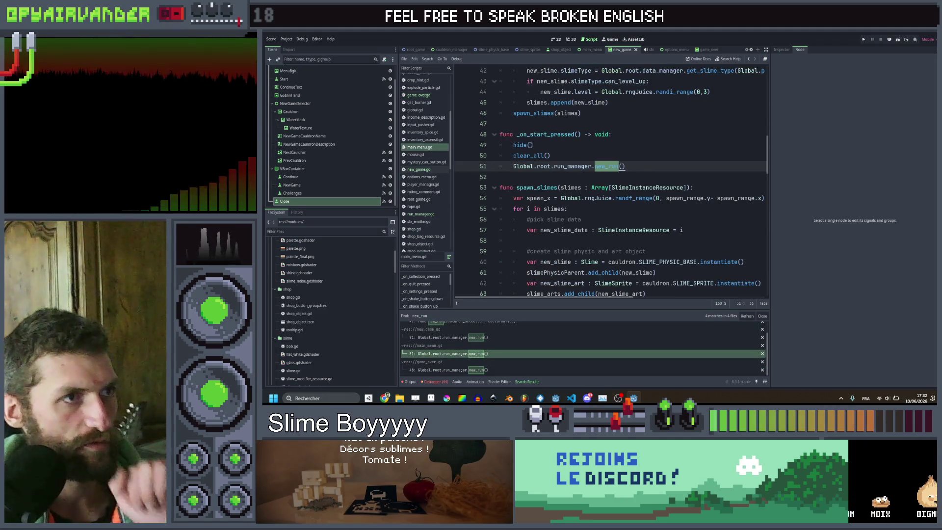
Delete the new_run line and add an onready new_game reference to the NewGame node.
key("Home")
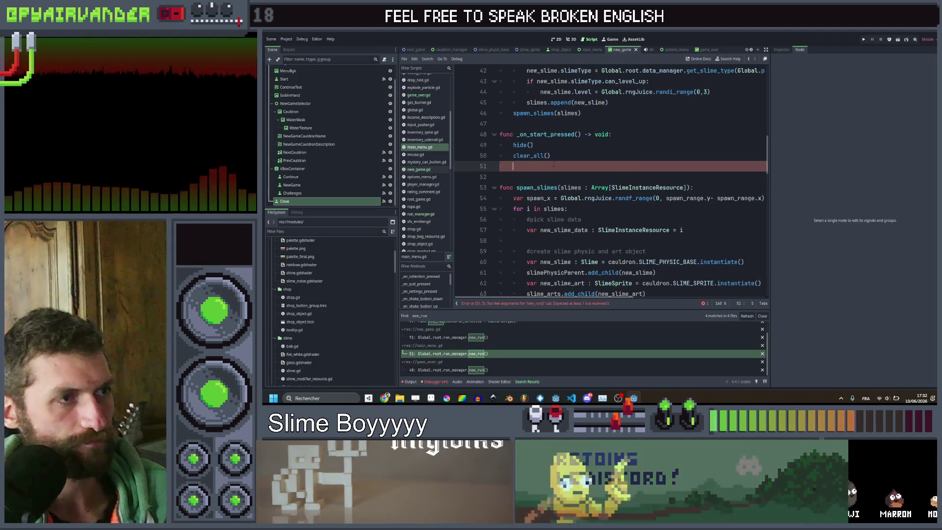
key("Delete")
scroll(606, 175, "up", 5)
scroll(607, 176, "up", 8)
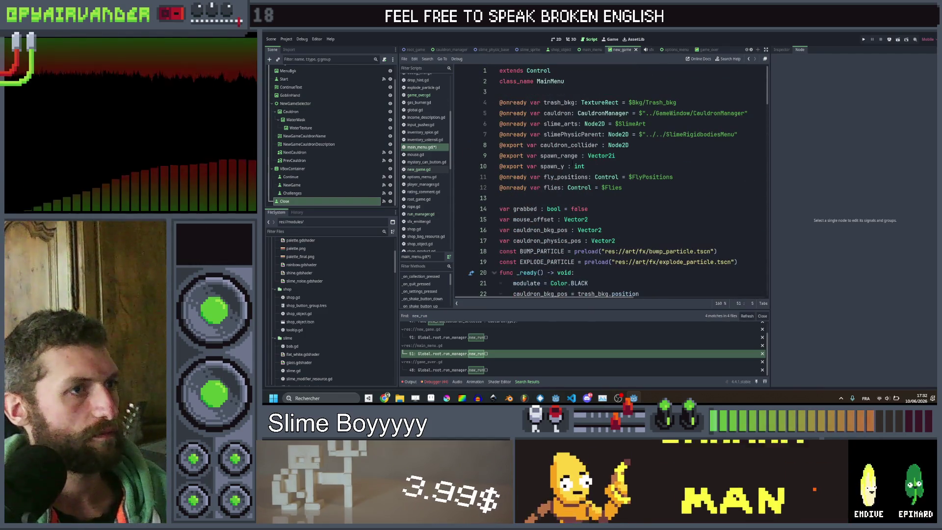
left_click(582, 51)
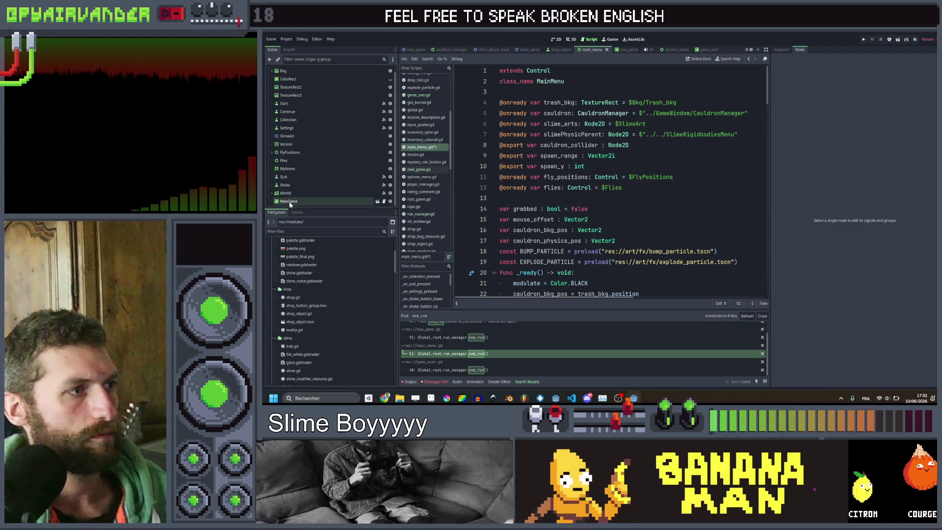
left_click_drag(289, 201, 565, 198)
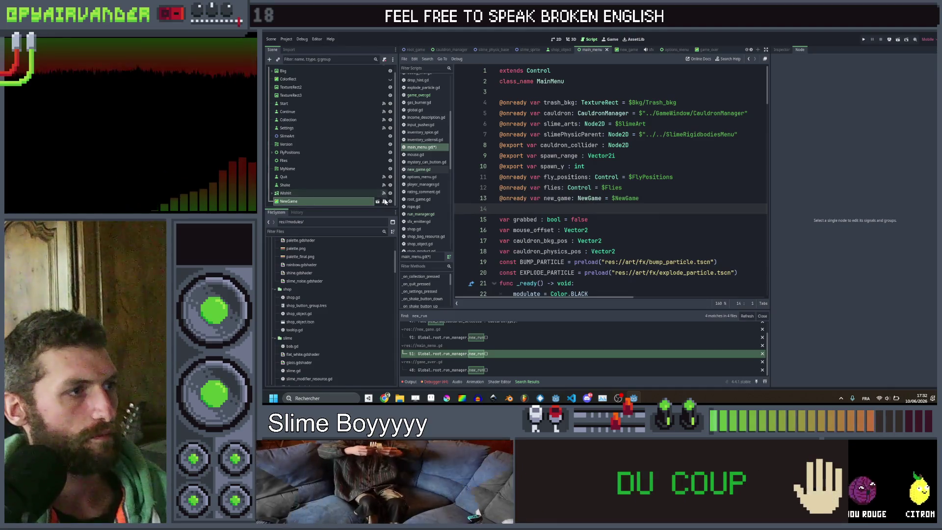
Call new_game.show_ui() in the start handler, remove the hide() and clear_all() lines, and save.
scroll(575, 163, "down", 14)
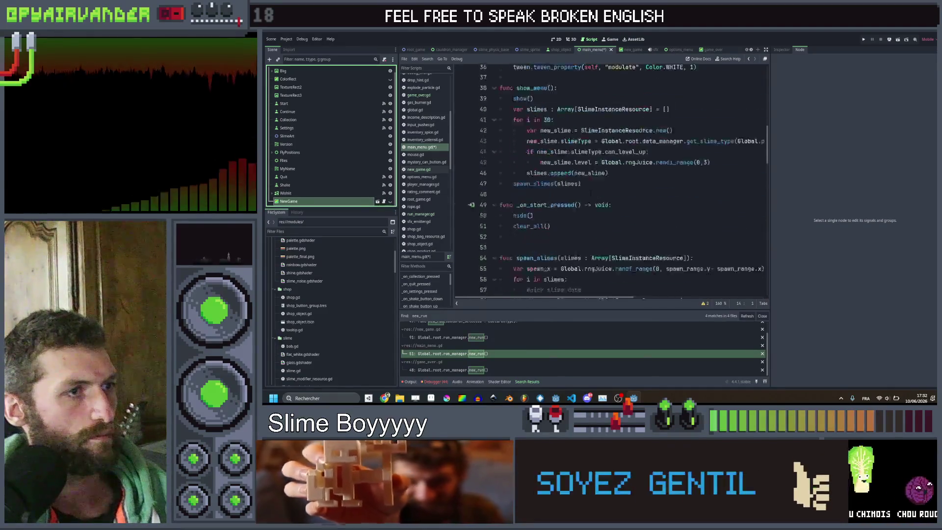
left_click(574, 166)
type("n")
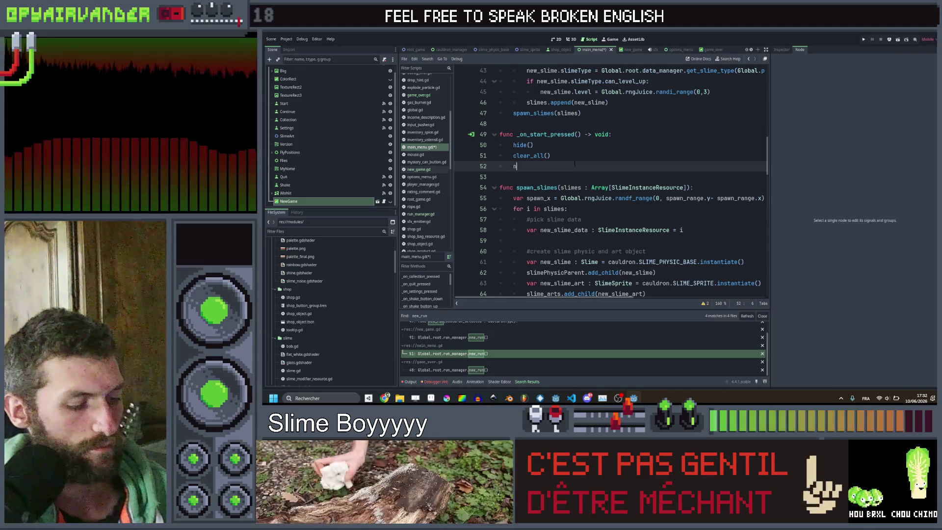
type("ew_game.")
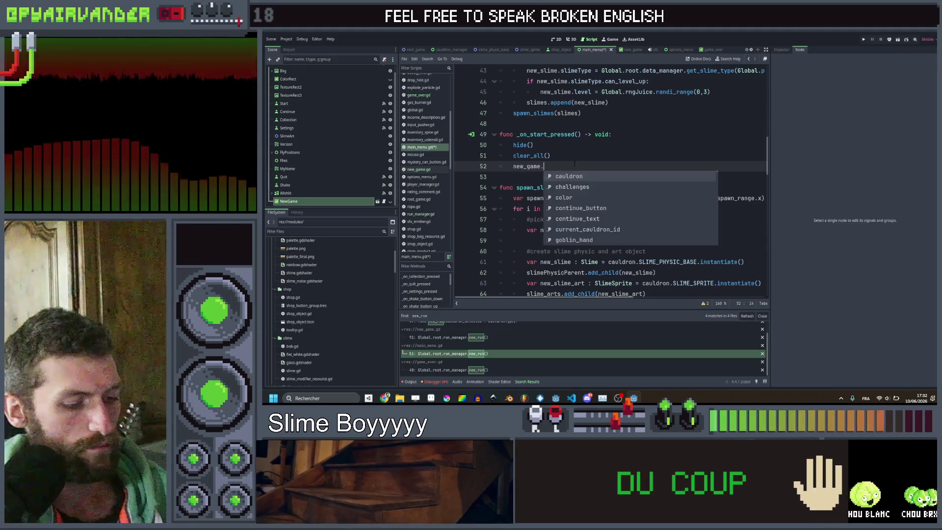
type("sho")
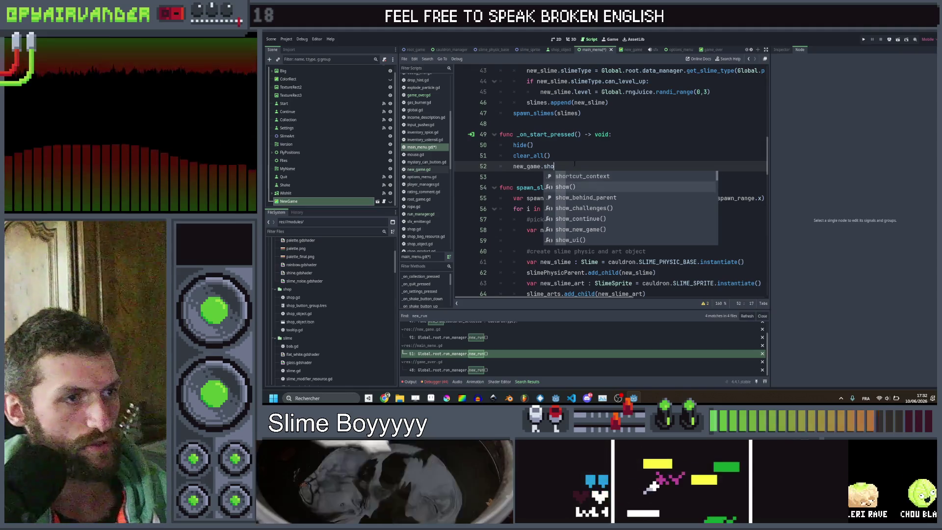
type("w_u")
key("Return")
key("ctrl+s")
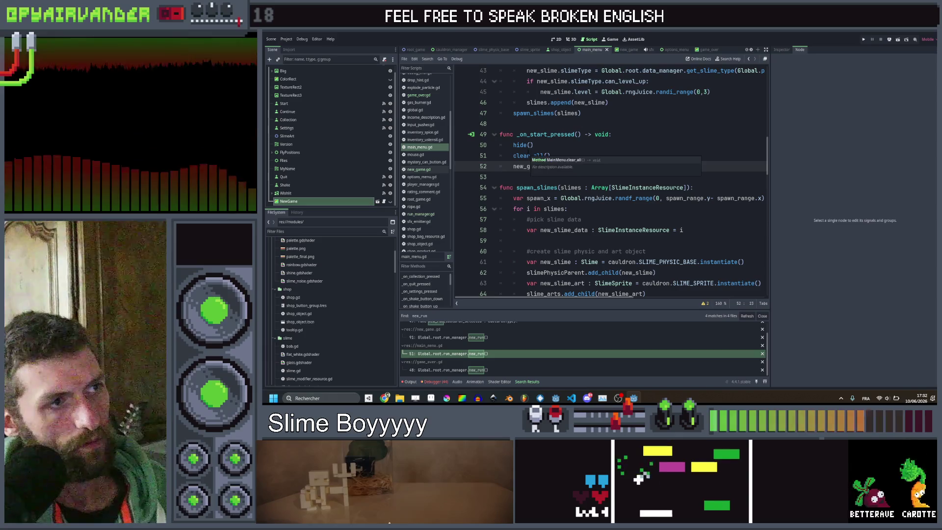
left_click_drag(566, 154, 486, 147)
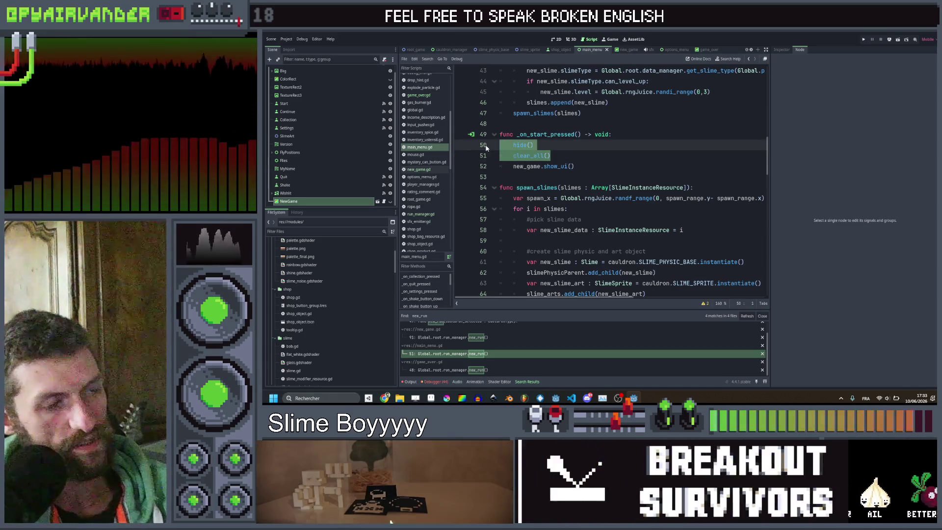
key("BackSpace")
key("BackSpace")
key("ctrl+s")
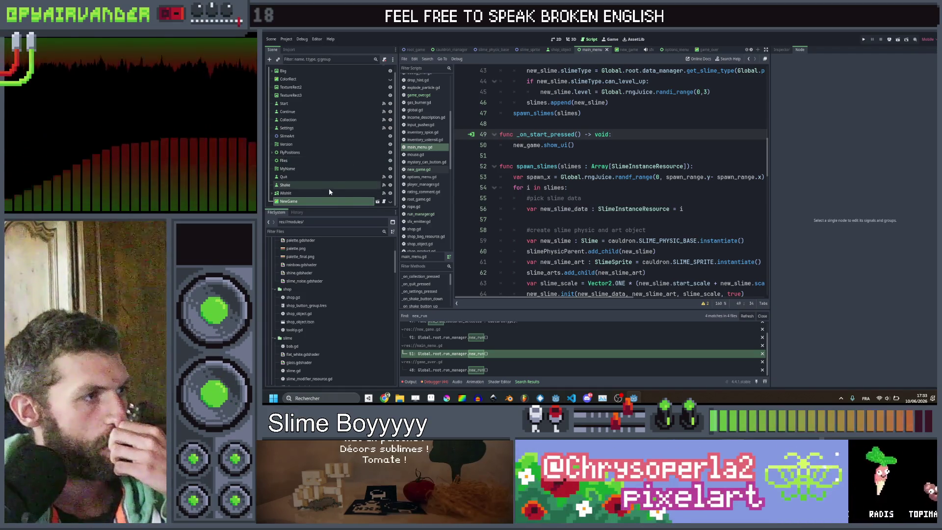
In new_game.gd, copy the Global data_manager cauldrons lookup expression from line 37.
left_click(418, 170)
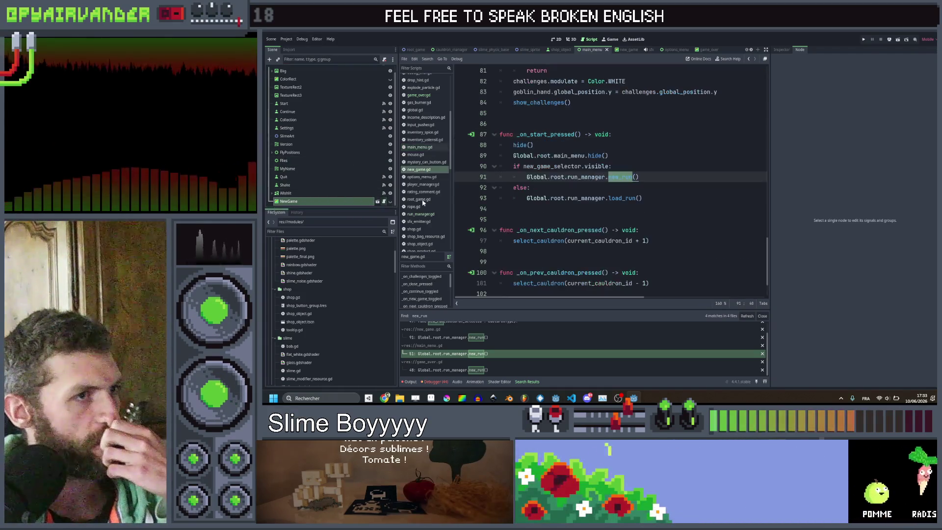
left_click(608, 188)
left_click(637, 177)
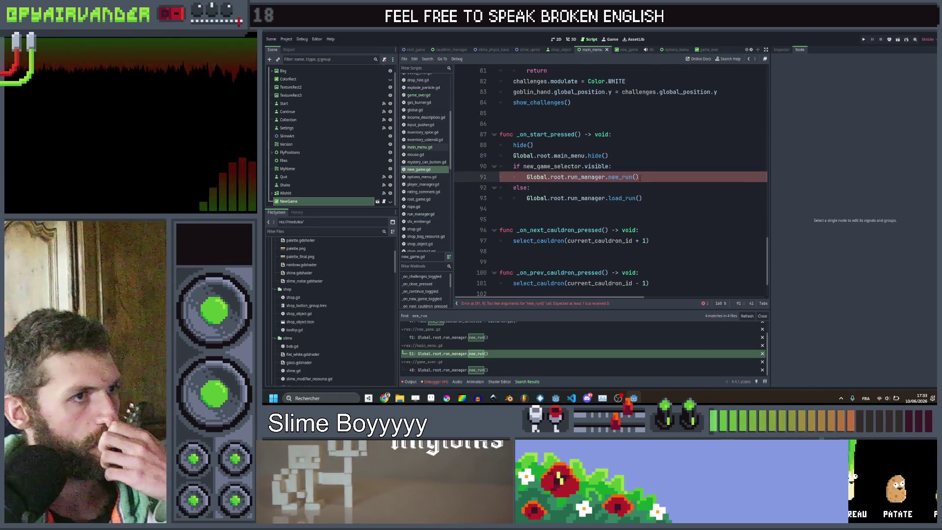
scroll(639, 178, "up", 1)
scroll(639, 178, "up", 1)
scroll(673, 129, "down", 3)
scroll(673, 129, "up", 15)
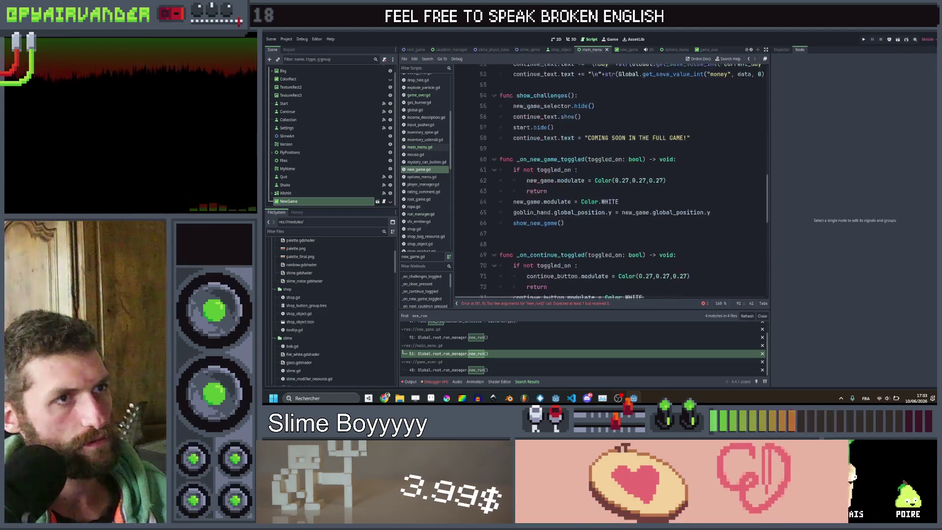
scroll(636, 189, "right", 5)
scroll(636, 190, "left", 5)
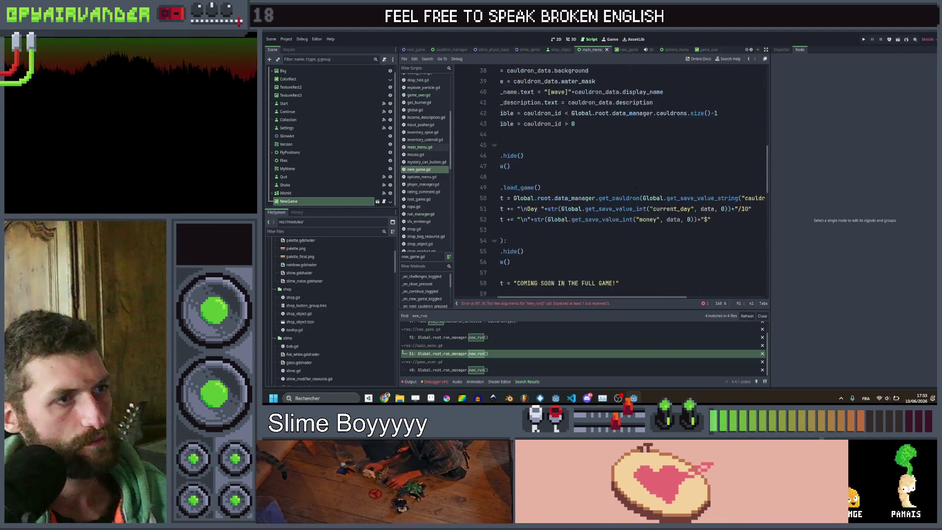
scroll(637, 189, "up", 3)
scroll(636, 189, "right", 5)
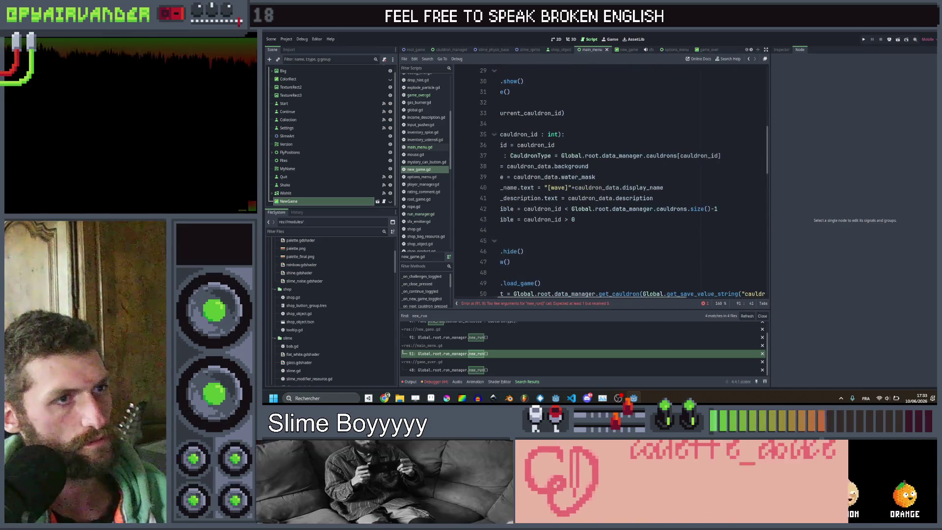
scroll(636, 189, "left", 5)
scroll(636, 190, "right", 5)
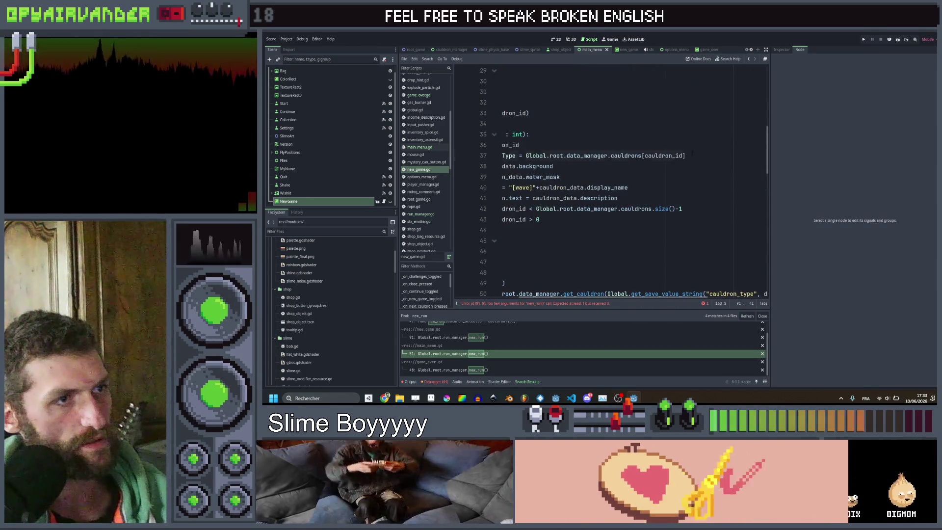
left_click_drag(546, 156, 686, 156)
key("ctrl+shift+Left")
key("ctrl+c")
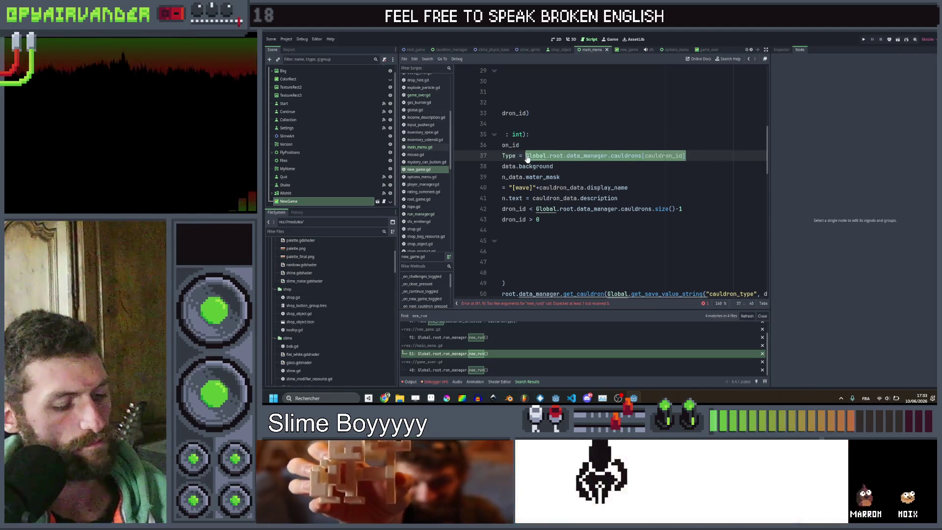
Paste the cauldron lookup into new_run(), index it with current_cauldron_id, and save.
scroll(611, 182, "down", 16)
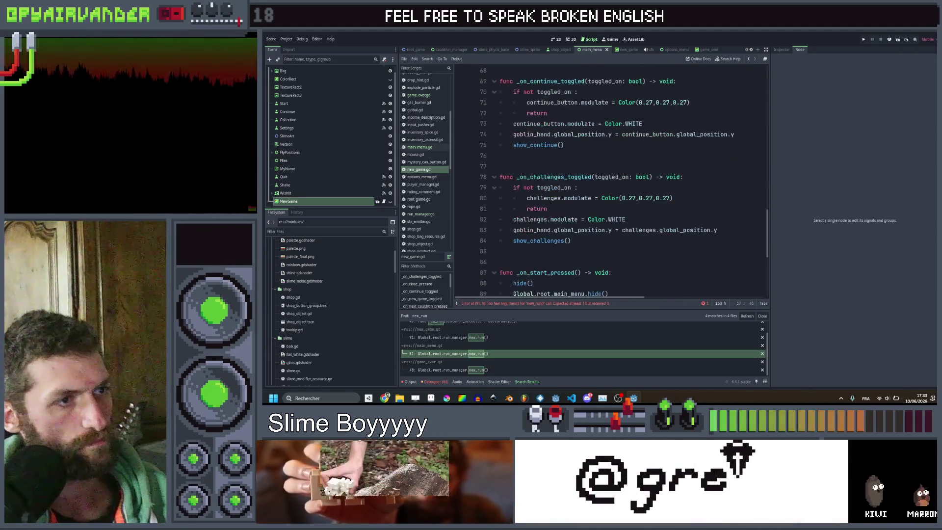
left_click(636, 220)
key("ctrl+v")
key("ctrl+s")
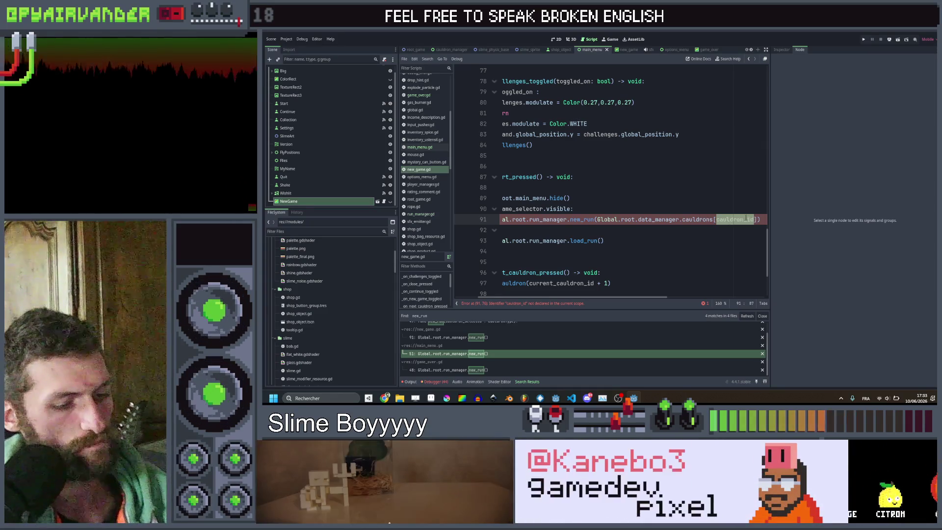
type("curren")
type("t")
key("Return")
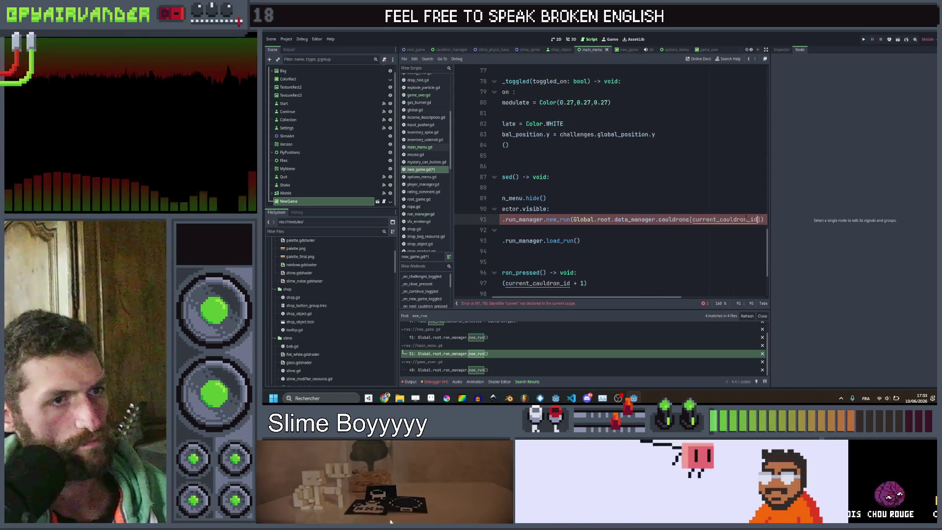
Duplicate the main menu hide line as main_menu.clear_all() and save.
scroll(724, 210, "left", 3)
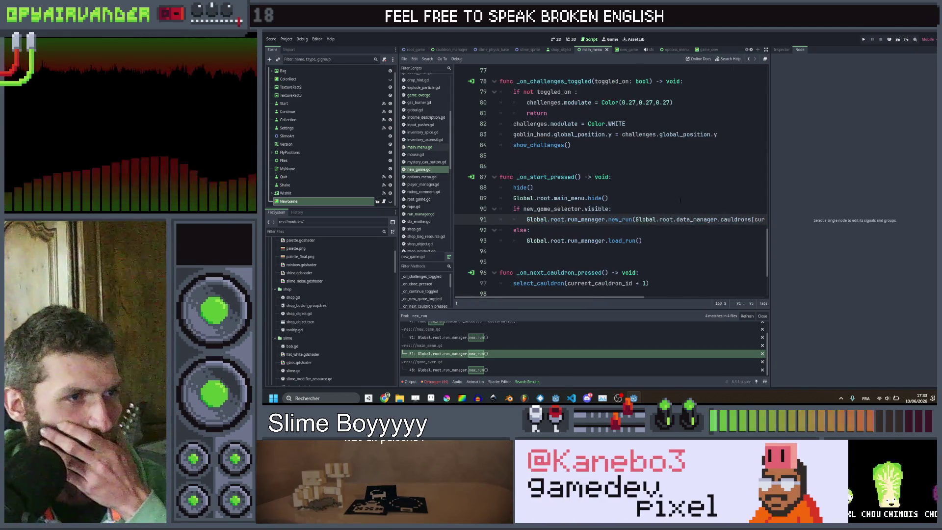
left_click(648, 199)
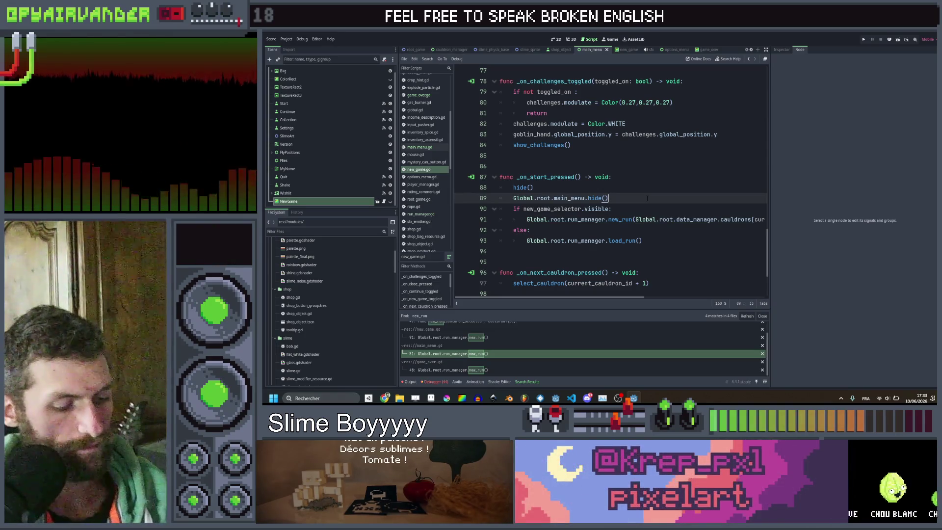
key("ctrl+shift+d")
key("BackSpace")
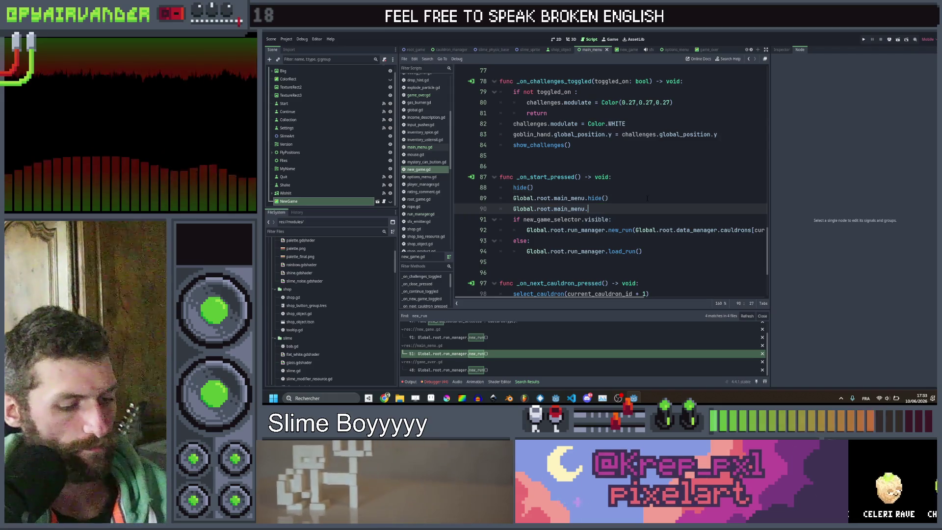
key("Return")
key("ctrl+s")
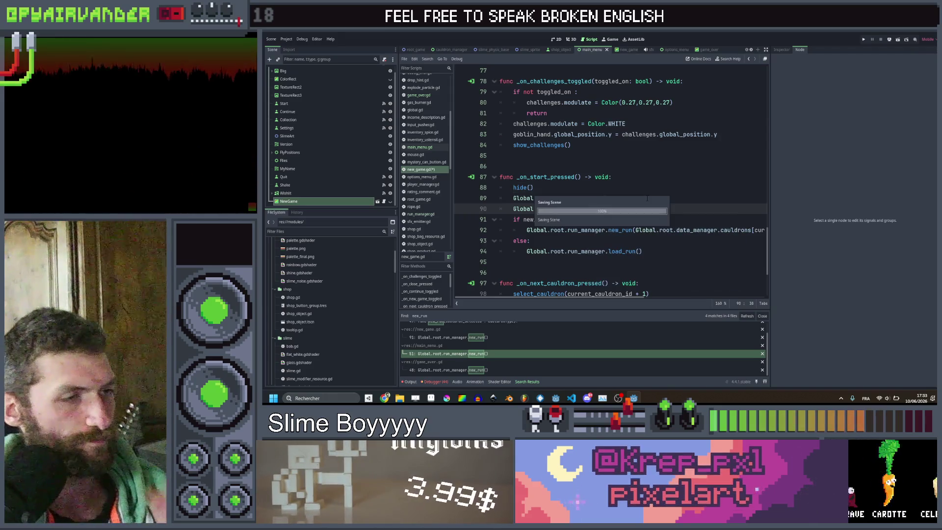
left_click(681, 186)
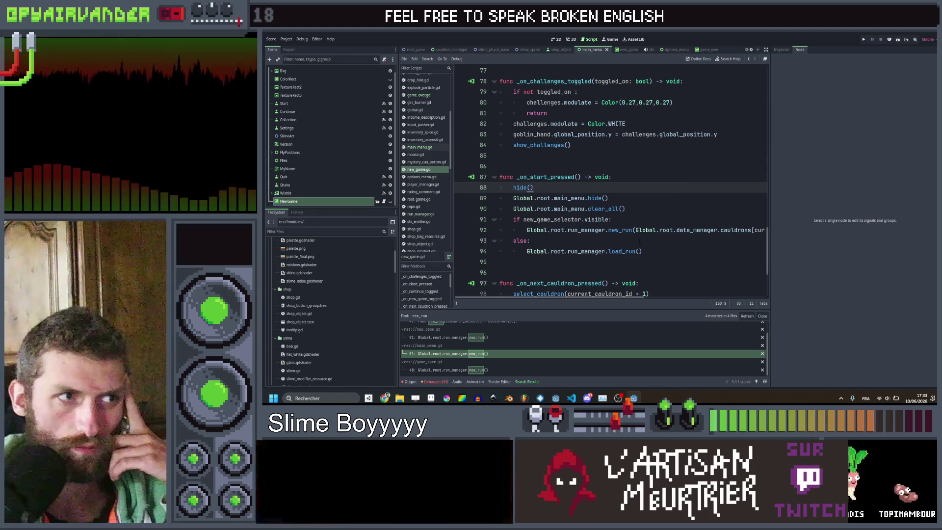
left_click(590, 208)
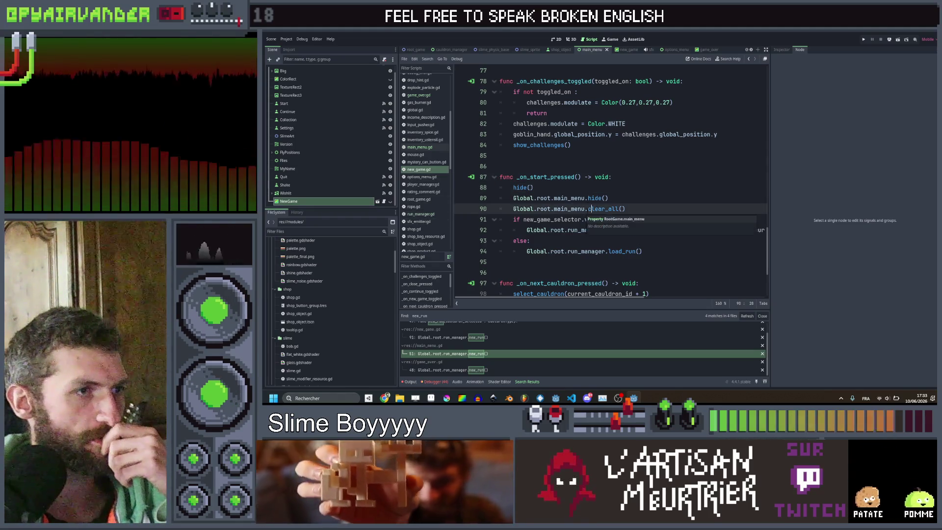
left_click(571, 209, "ctrl")
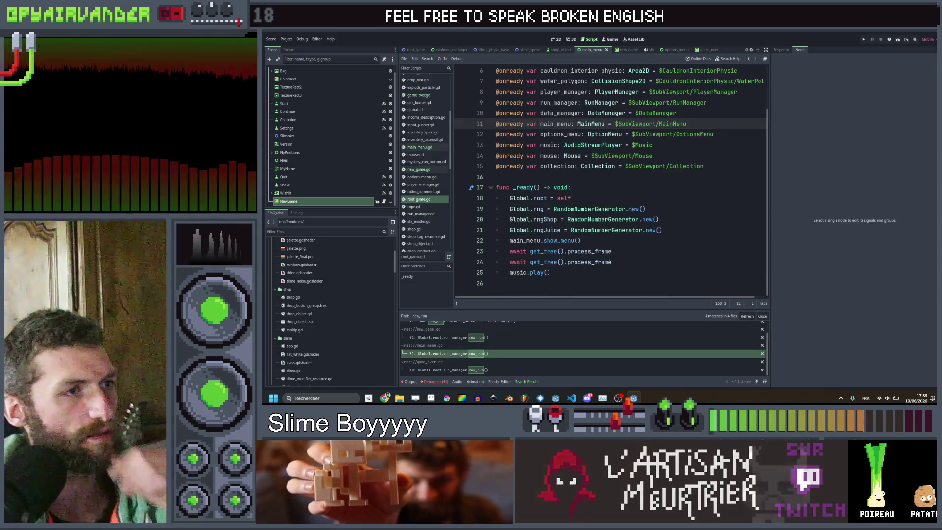
Search all project scripts for show_menu, starting from main_menu.gd.
key("alt+Left")
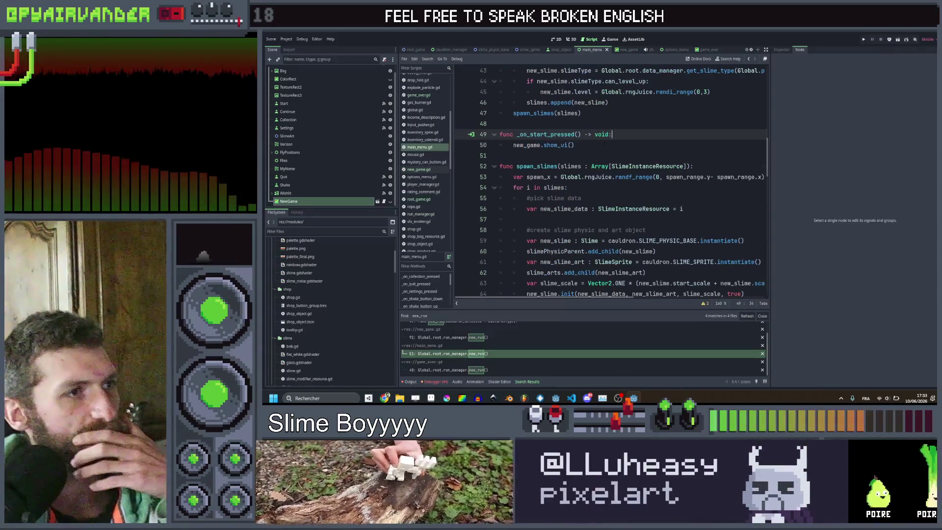
double_click(537, 198)
scroll(563, 179, "up", 3)
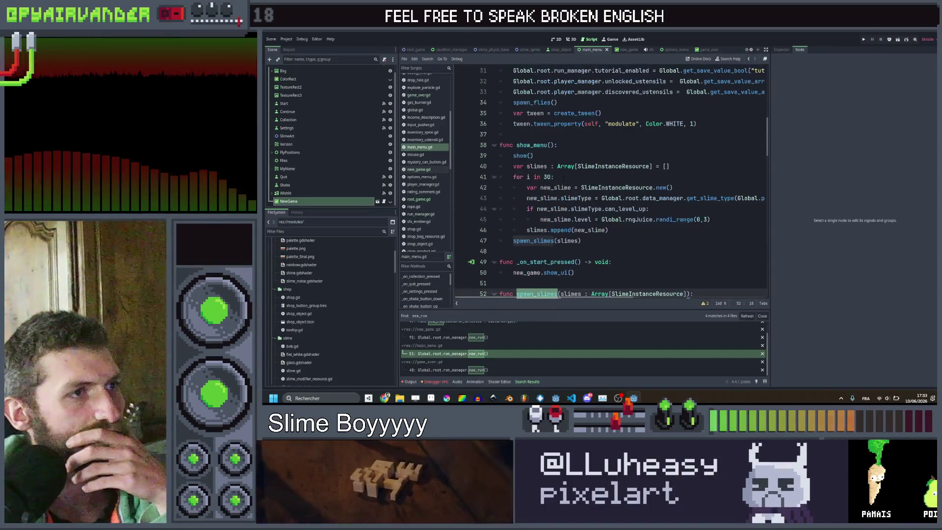
double_click(531, 145)
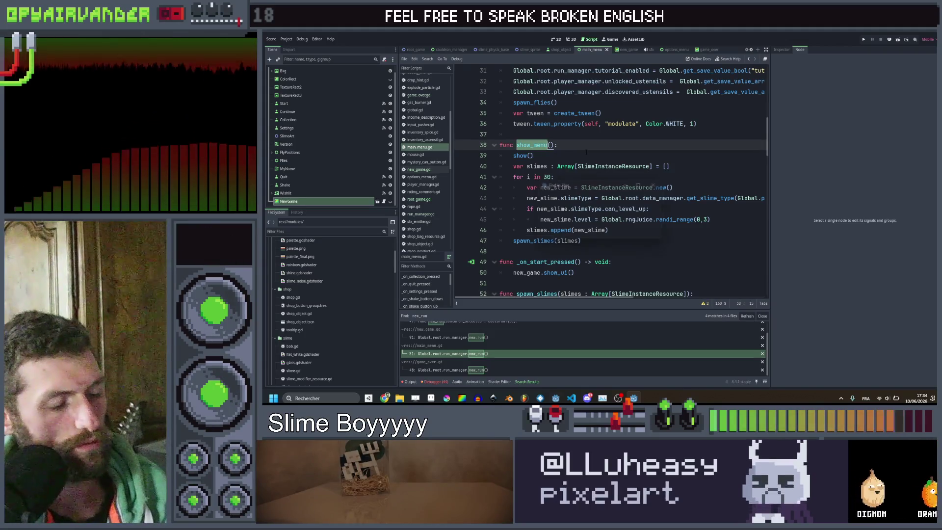
key("Return")
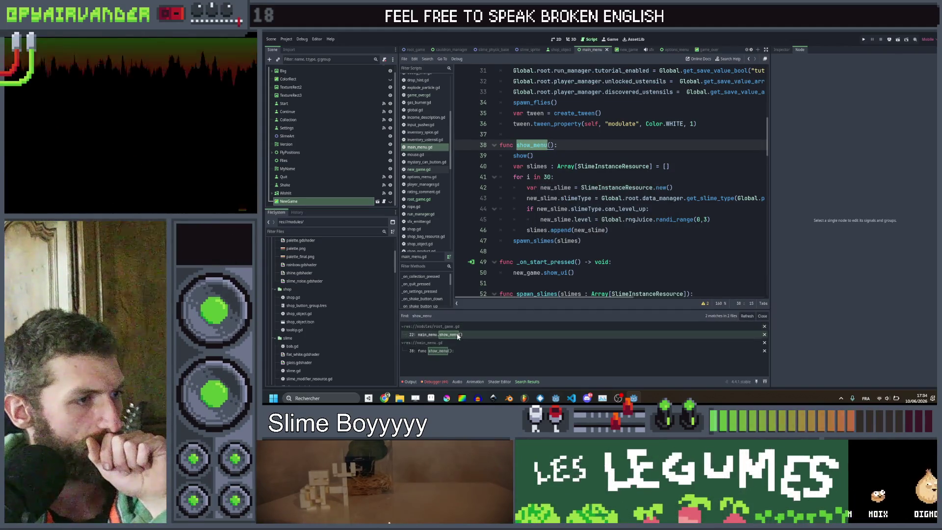
Review the show_menu matches in root_game.gd and main_menu.gd, then open options_menu.gd.
left_click(457, 335)
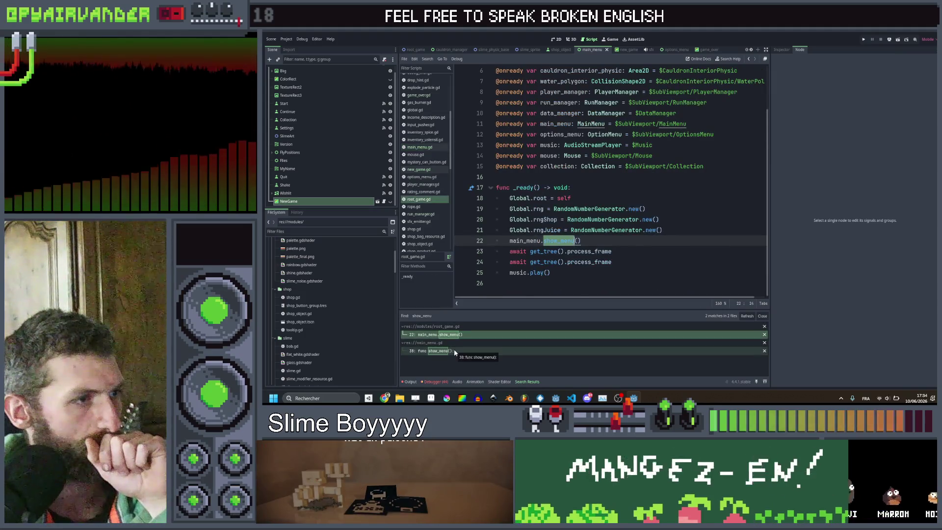
left_click(454, 350)
left_click(441, 334)
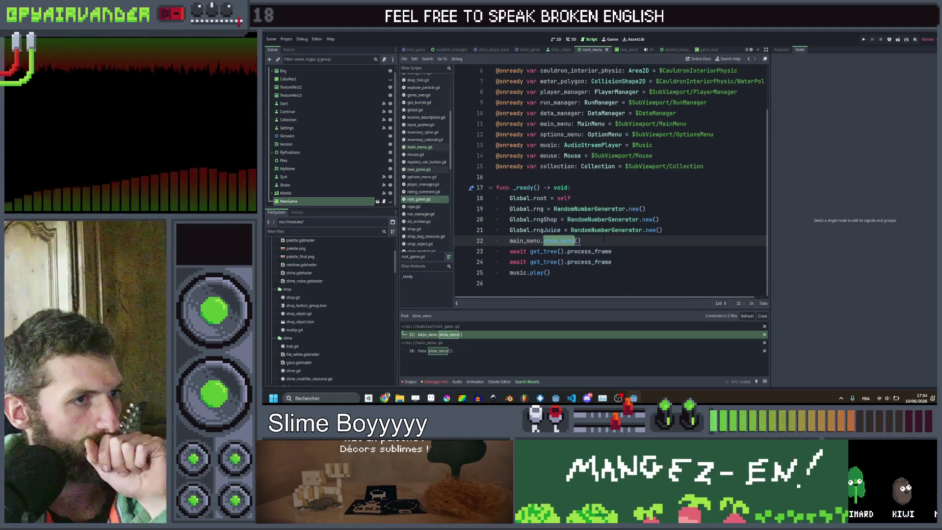
left_click_drag(581, 240, 509, 240)
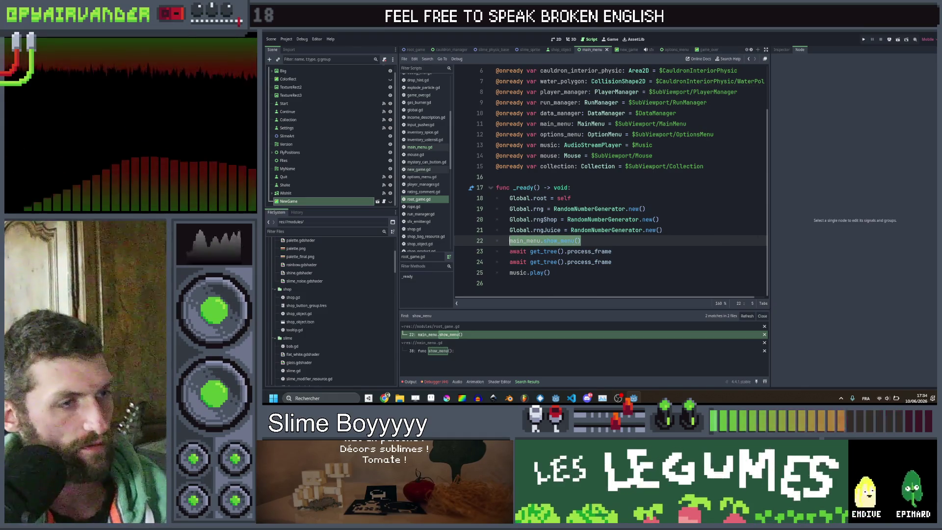
left_click(653, 208)
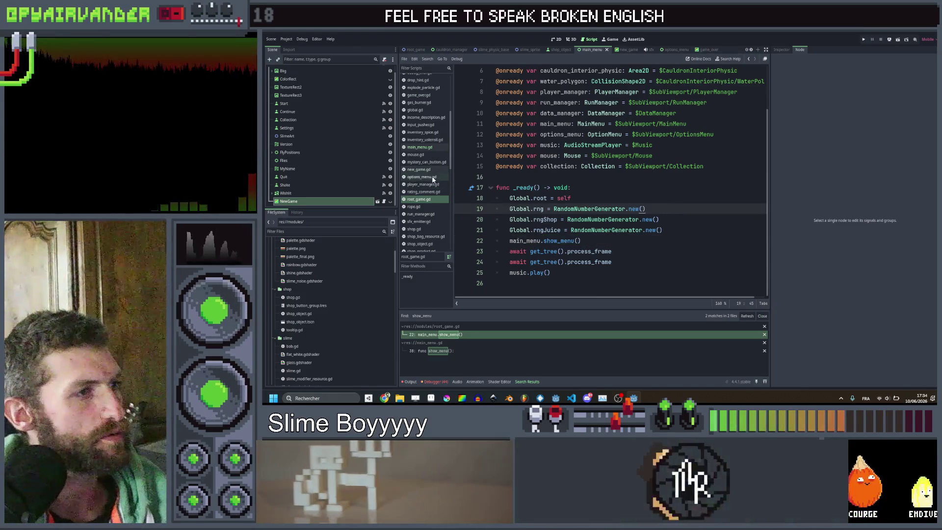
left_click(432, 178)
Replace main_menu.show() with main_menu.show_menu() on line 69 of options_menu.gd.
left_click(641, 207)
scroll(641, 207, "up", 2)
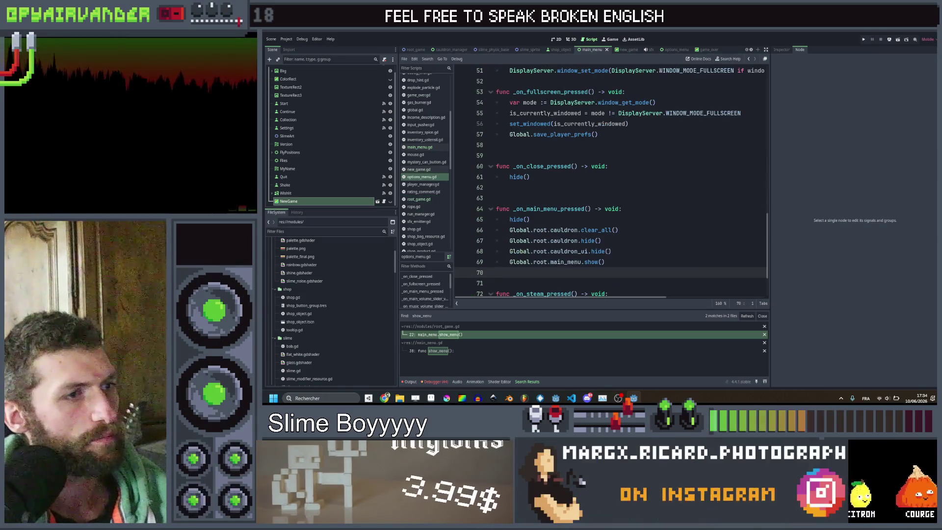
left_click(613, 241)
mouse_move(605, 261)
left_mouse_down()
mouse_move(534, 262)
mouse_move(585, 262)
left_mouse_up()
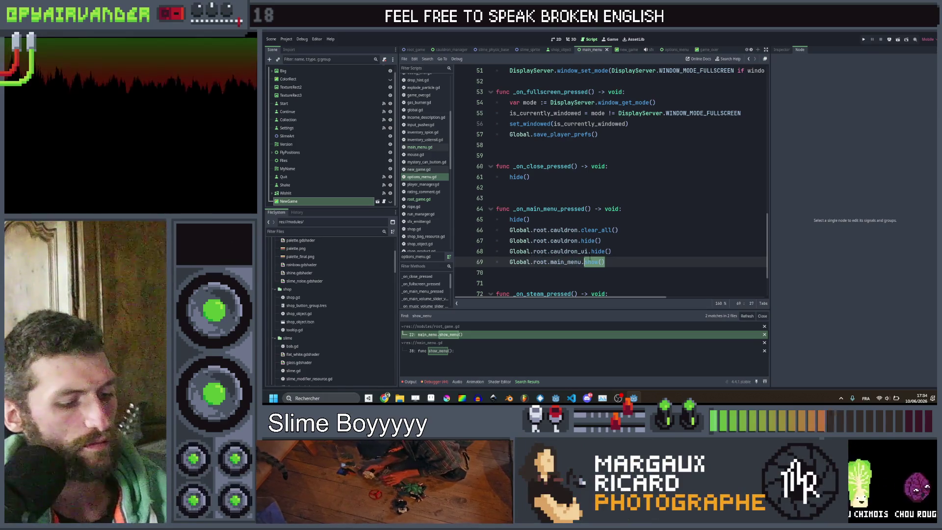
type("sho")
key("Return")
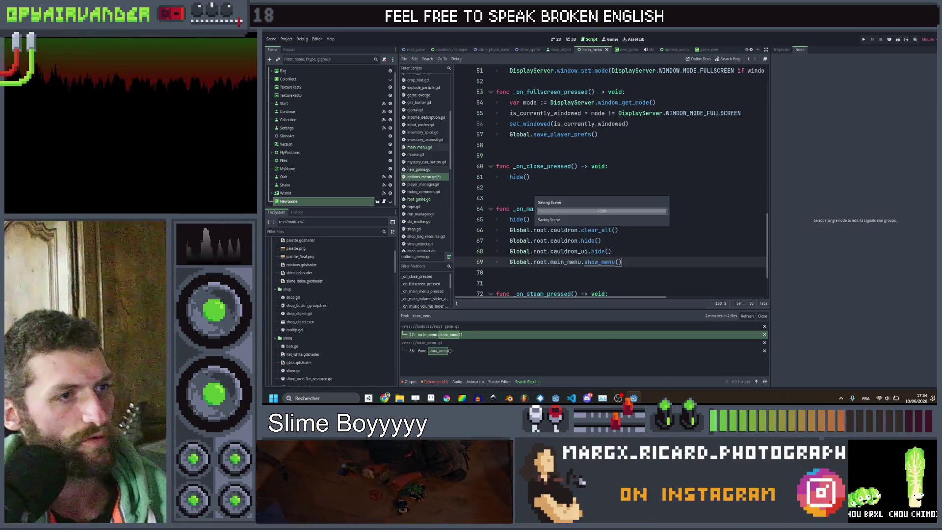
Check the _on_main_menu_pressed handler and save options_menu.gd.
left_click(674, 222)
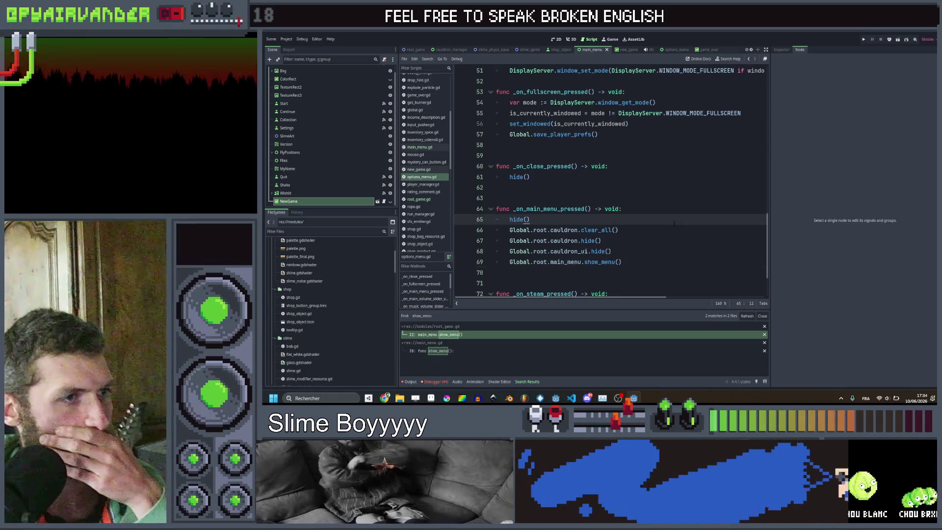
scroll(675, 224, "up", 4)
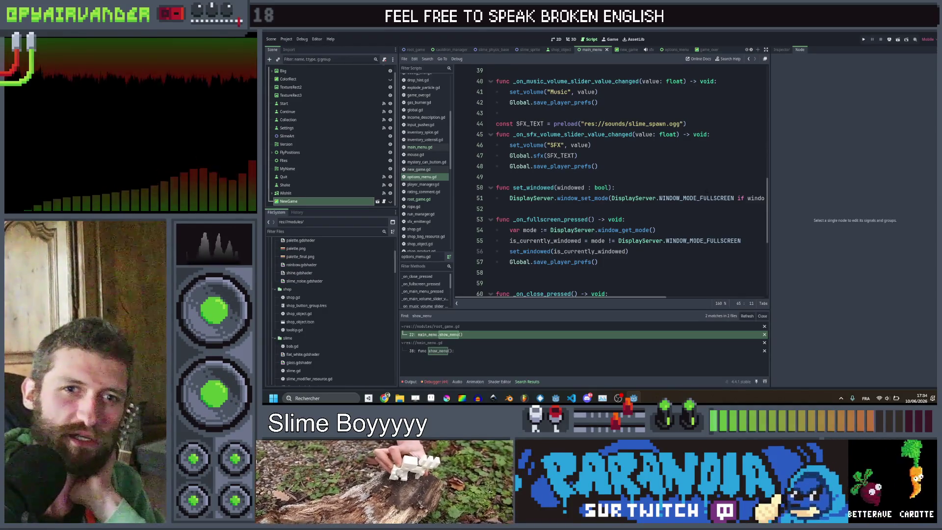
scroll(707, 189, "down", 6)
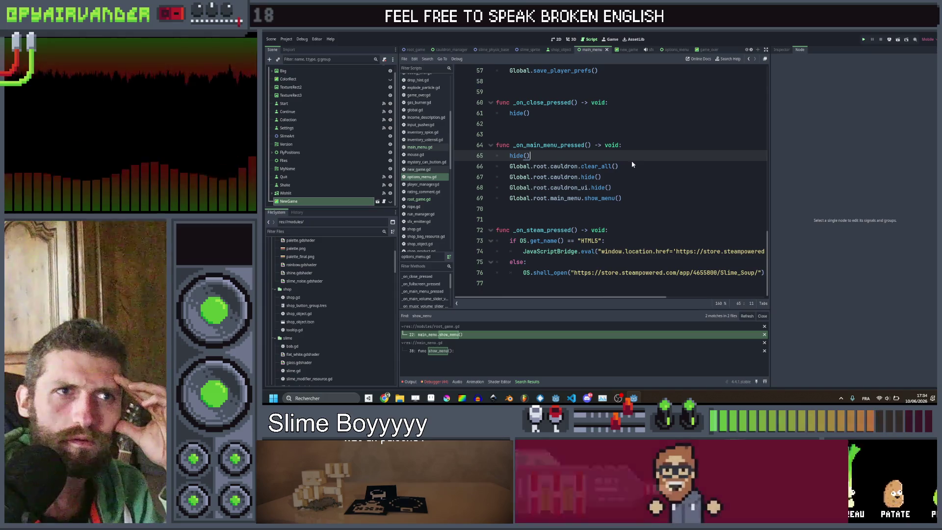
key("ctrl+s")
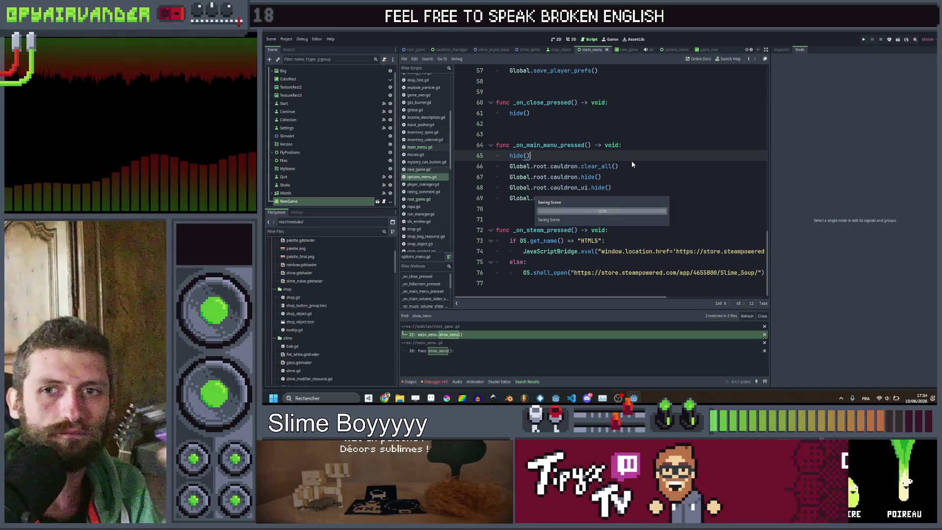
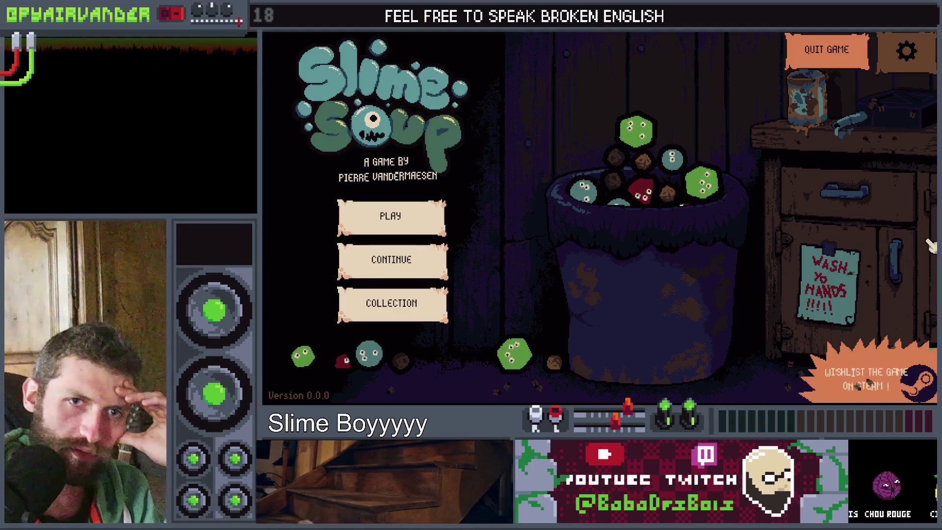
Stop the game and delete the Continue node from the main menu, then view it in 2D.
key("alt+F4")
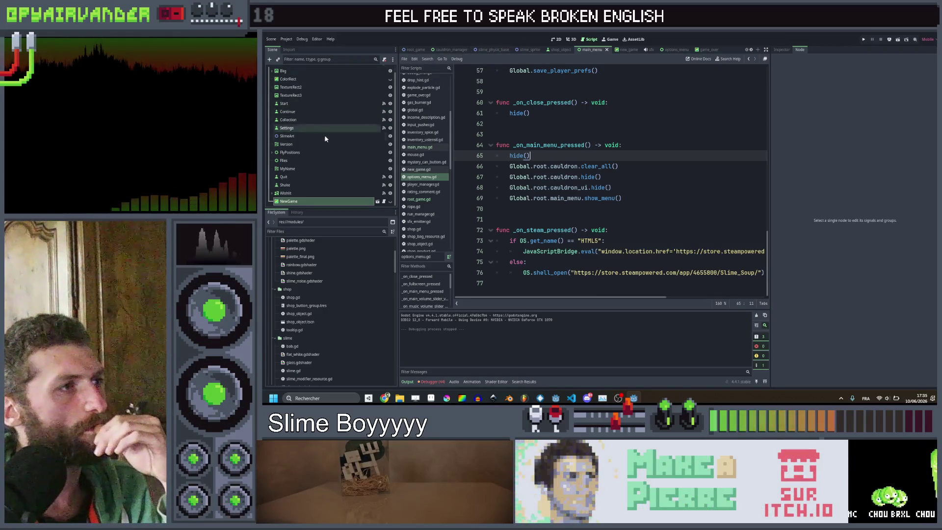
left_click(310, 118)
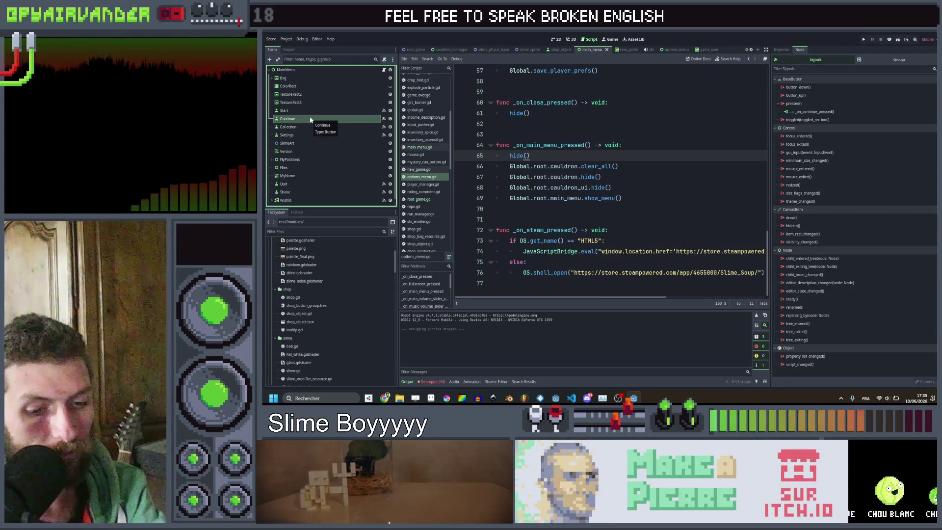
key("Delete")
key("Return")
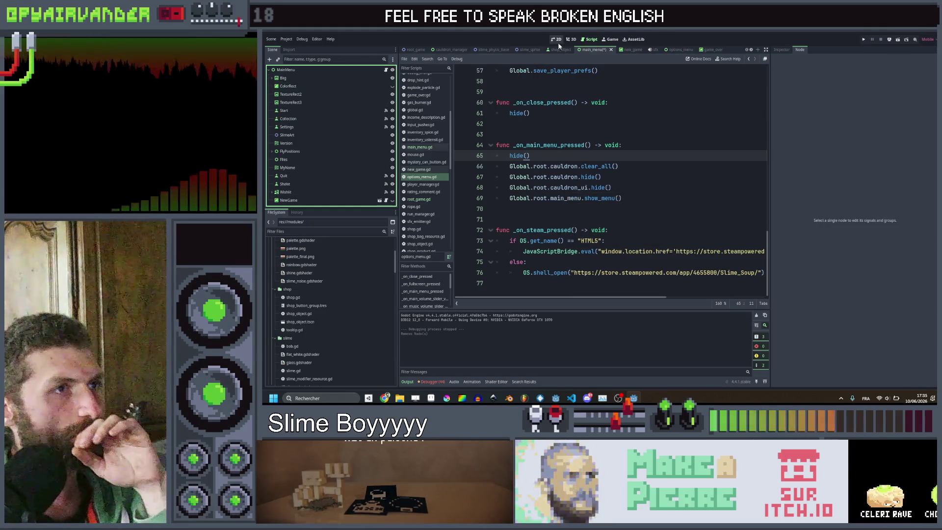
left_click(558, 43)
scroll(517, 126, "up", 3)
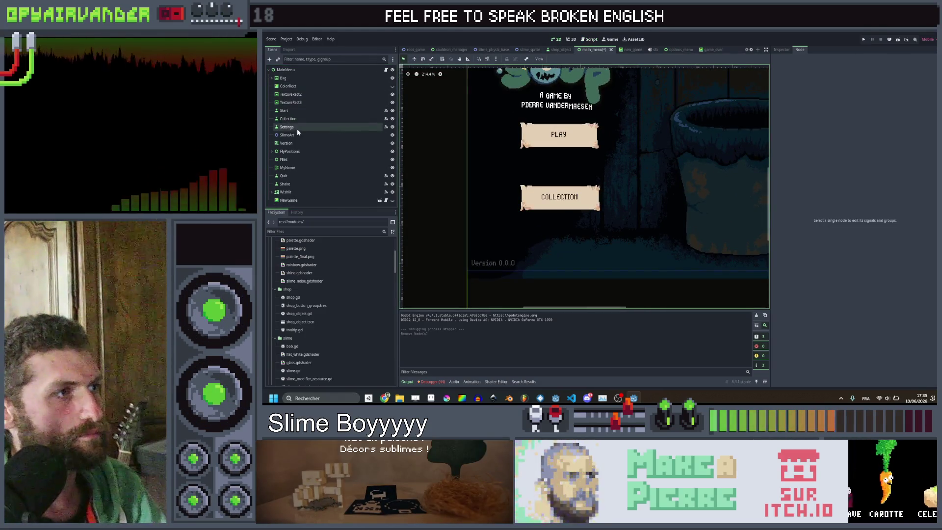
Make the PLAY button taller and move the COLLECTION button up slightly.
left_click(299, 110)
left_click_drag(559, 148, 563, 172)
left_click(288, 119)
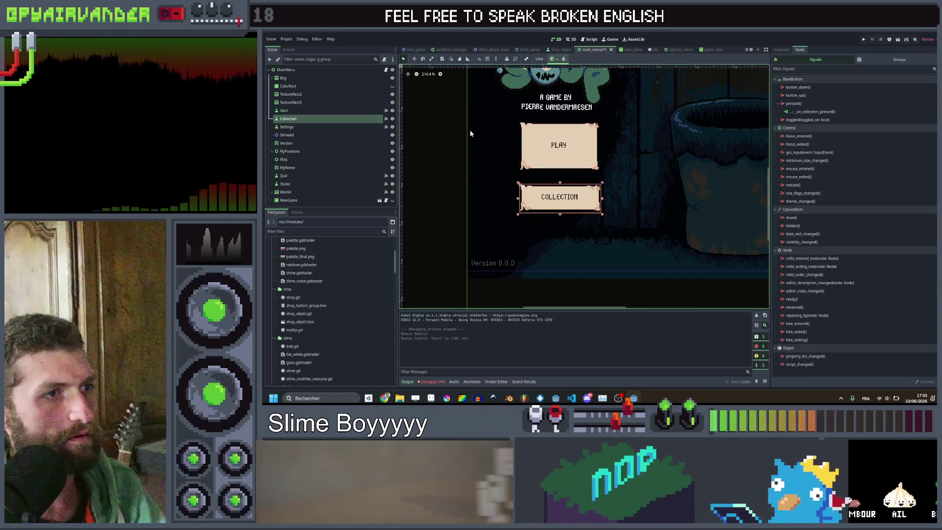
left_click_drag(522, 188, 521, 180)
Tint the Collection button's Modulate to grey 159.
left_click(781, 50)
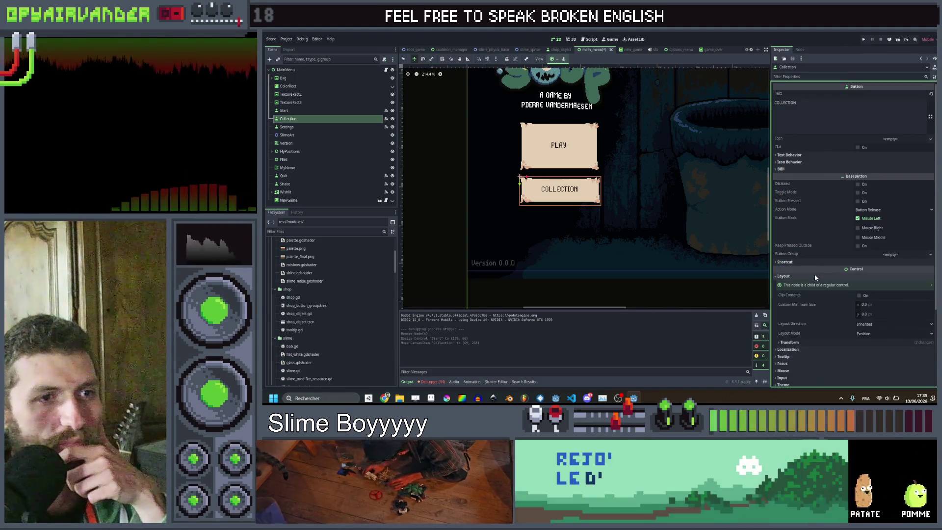
left_click(816, 223)
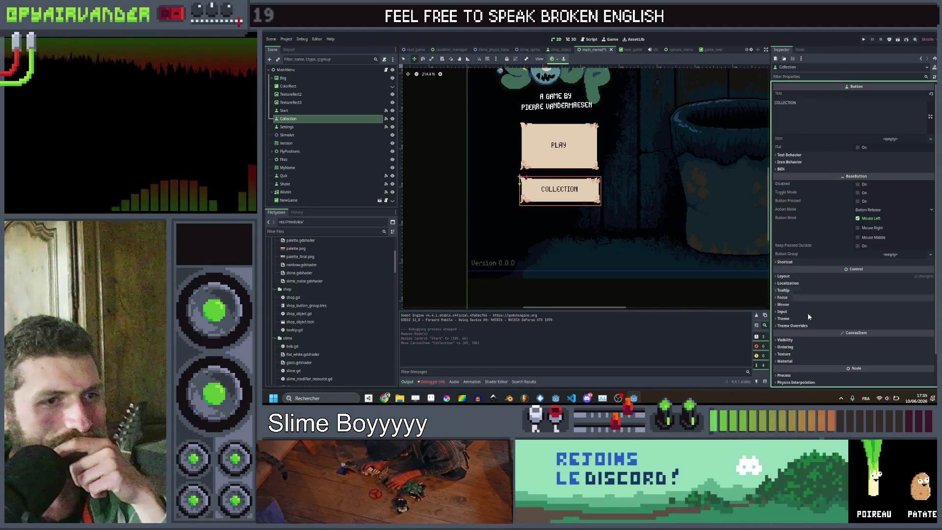
left_click(800, 340)
left_click(904, 358)
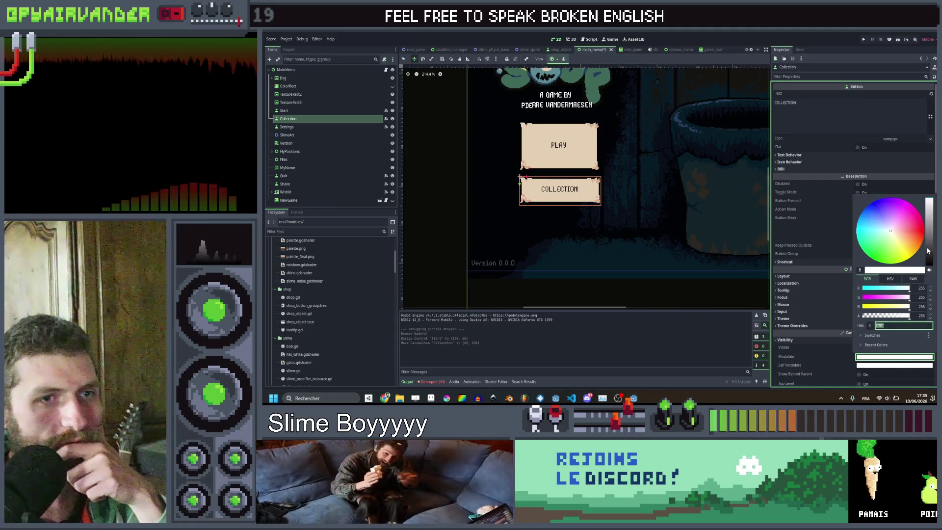
left_click(930, 226)
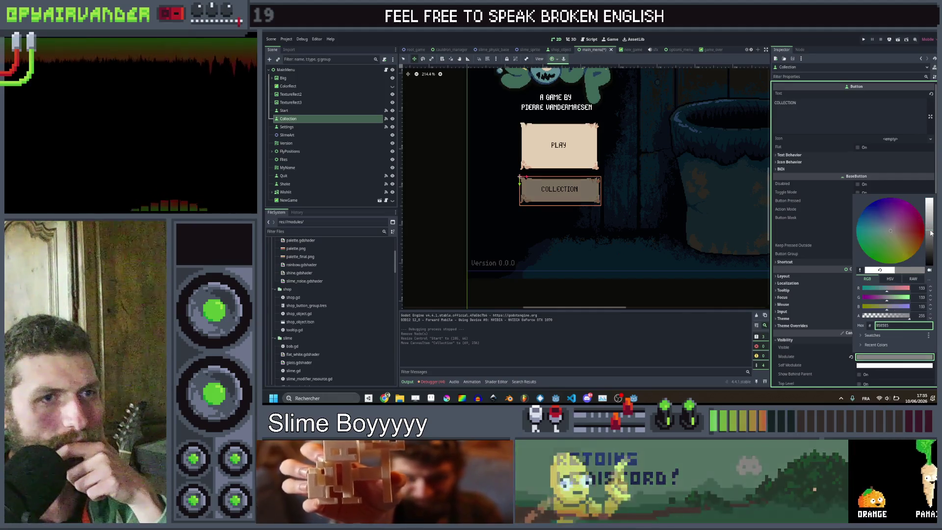
left_click(440, 176)
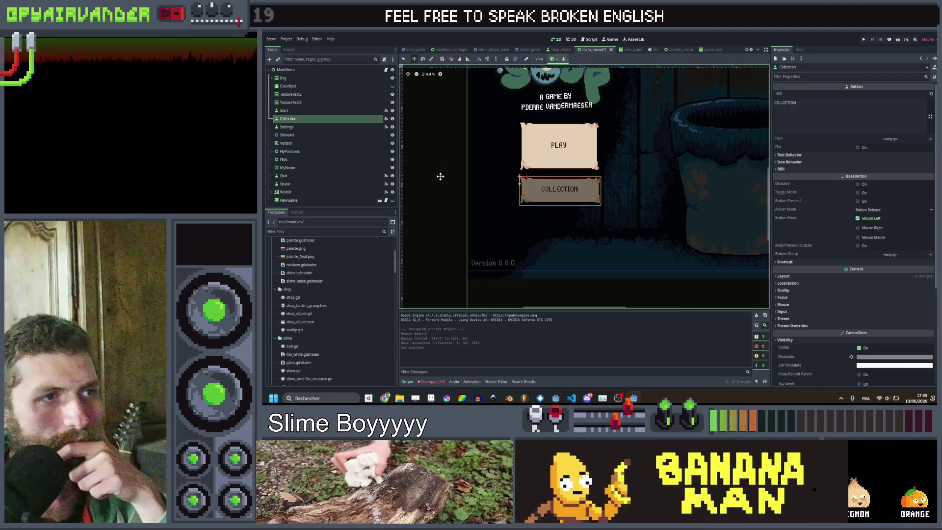
Save the main menu scene.
left_click(346, 179)
key("ctrl+s")
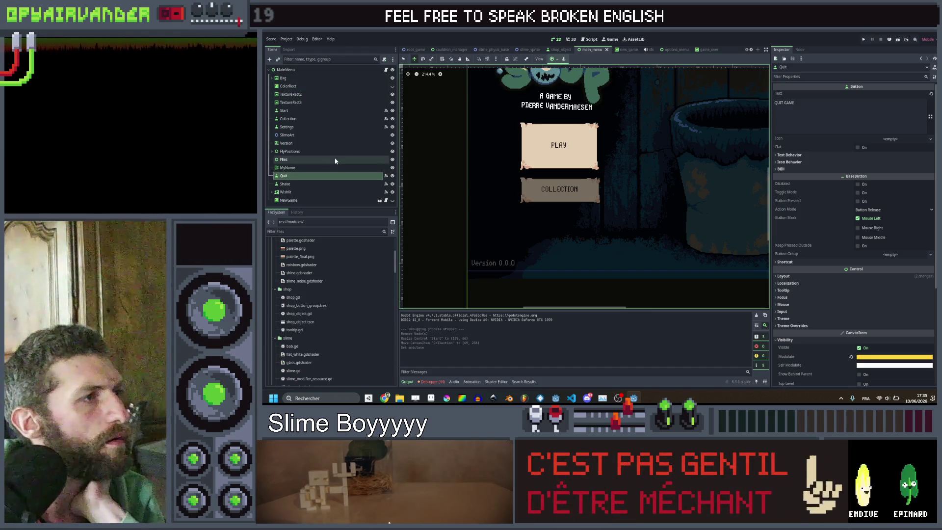
left_click(335, 110)
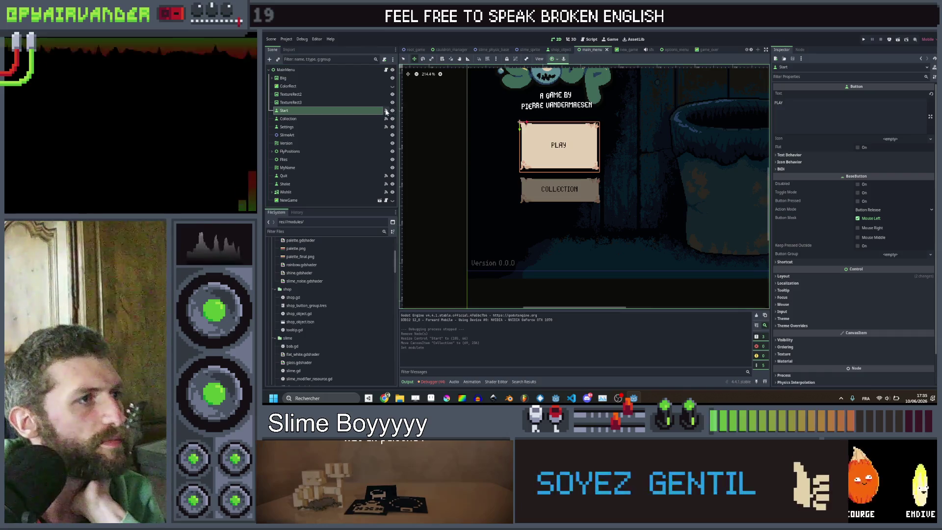
Open the main menu script and jump to the show_ui definition in new_game.gd.
left_click(800, 50)
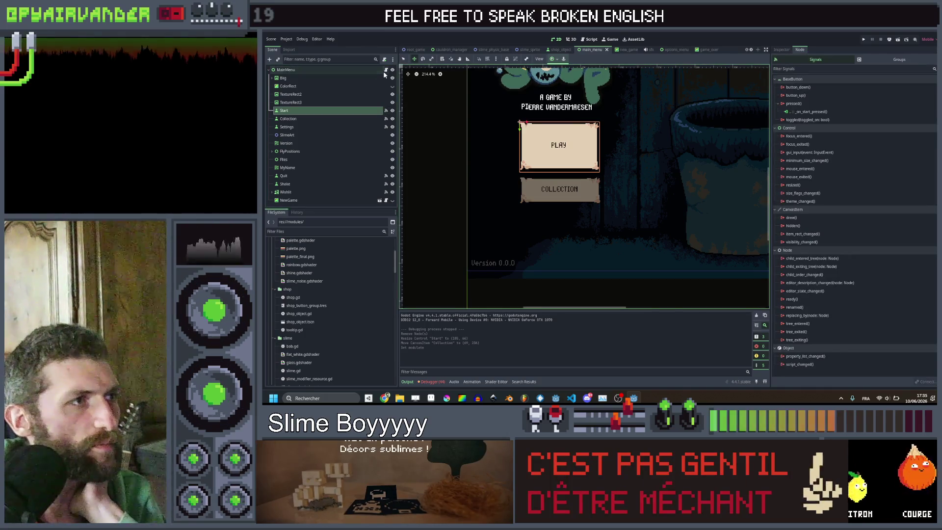
left_click(385, 70)
scroll(629, 174, "down", 4)
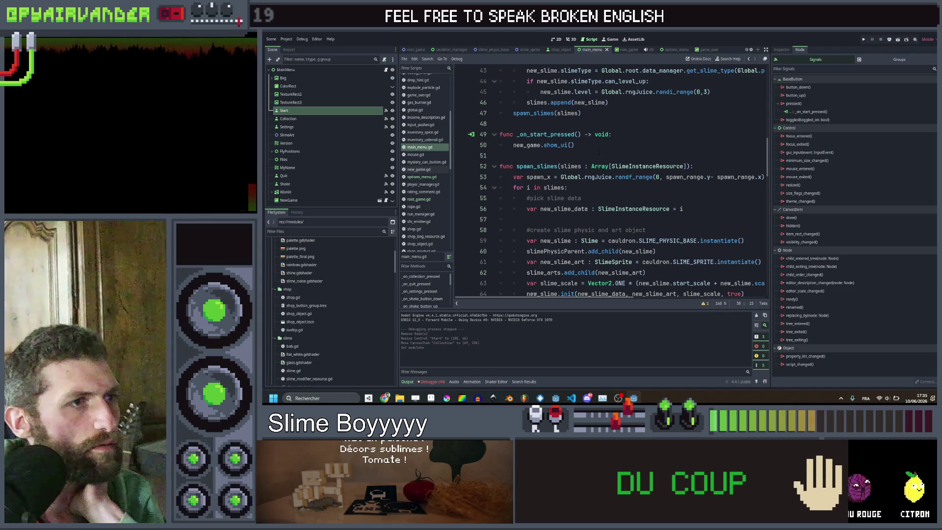
key("Home")
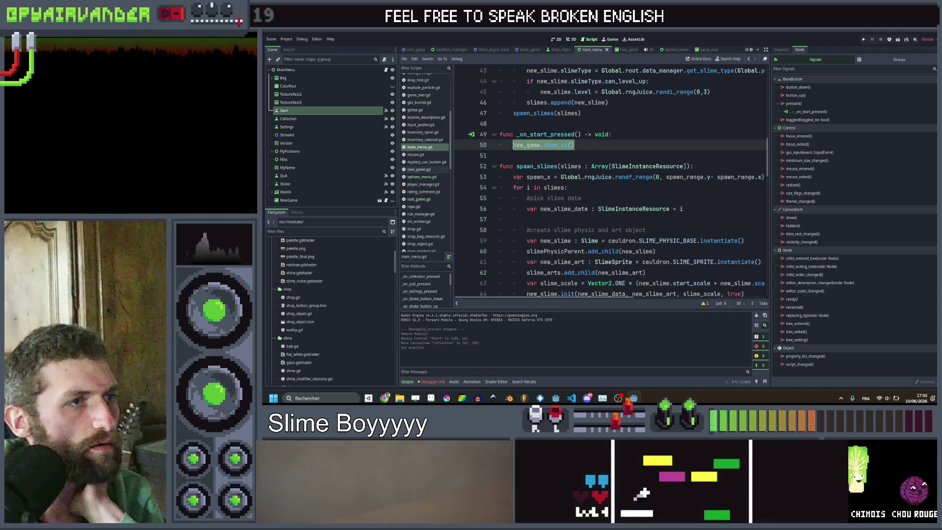
left_click(561, 145)
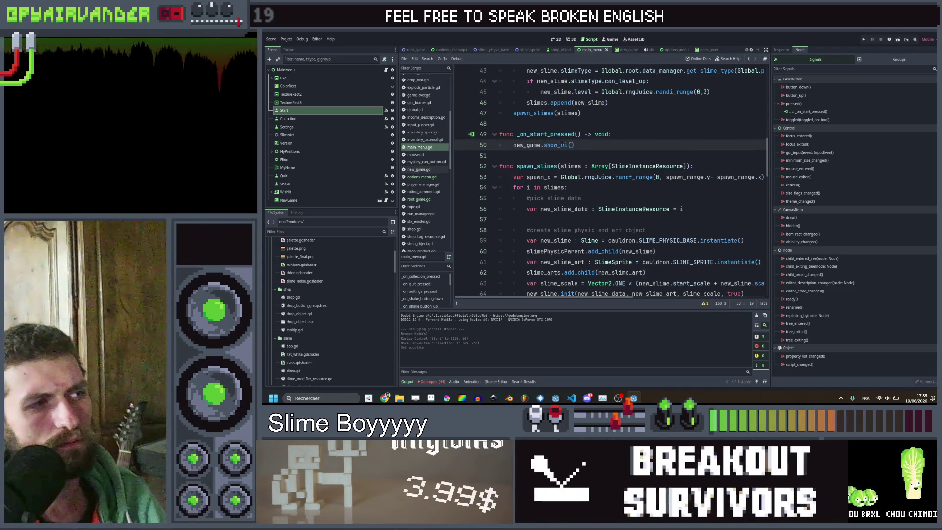
left_click(563, 145, "ctrl")
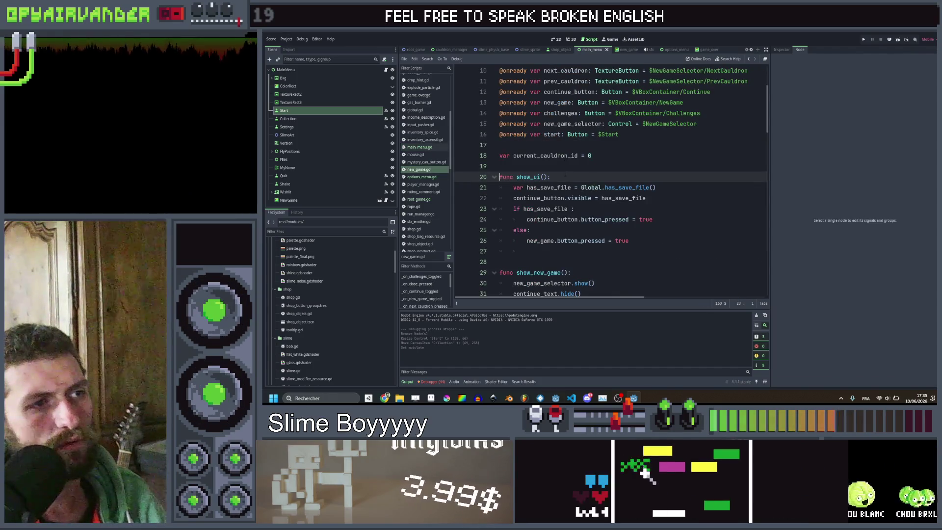
Add show() as the first line of show_ui and run the project.
key("Return")
type("show")
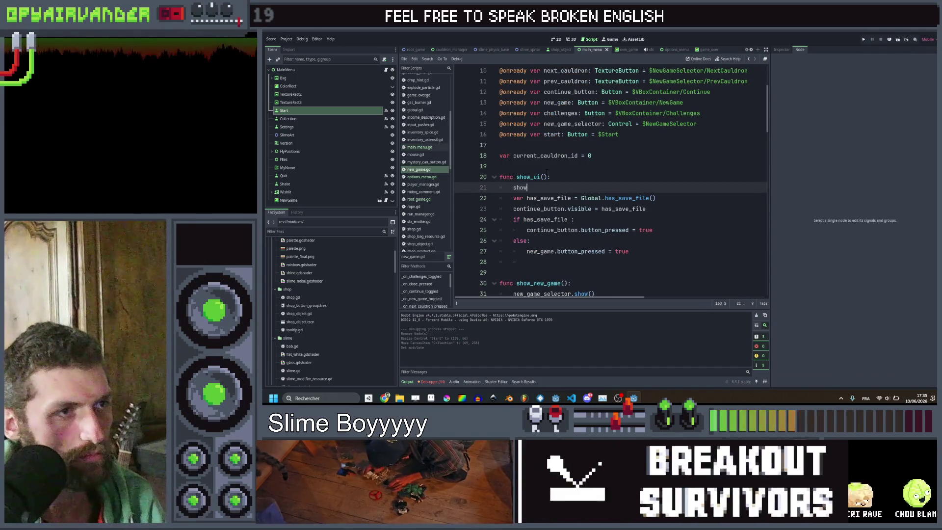
type("()")
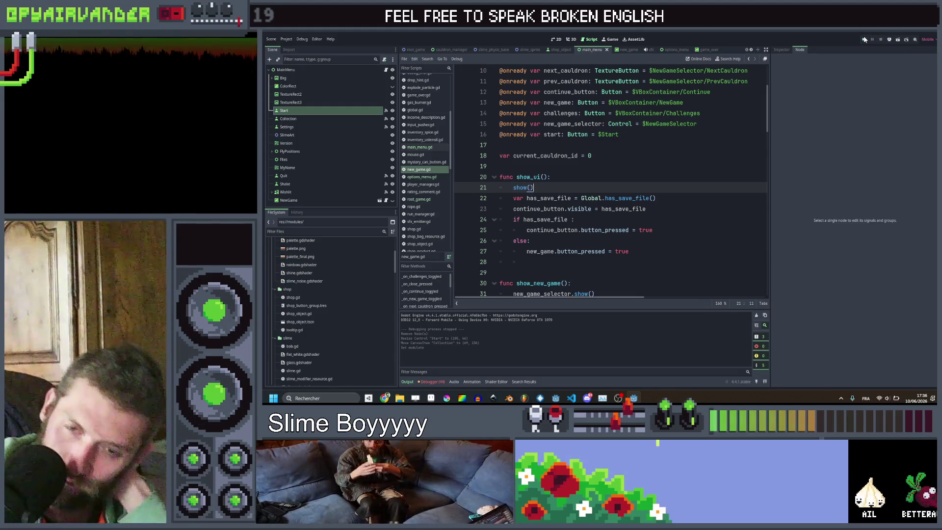
left_click(865, 39)
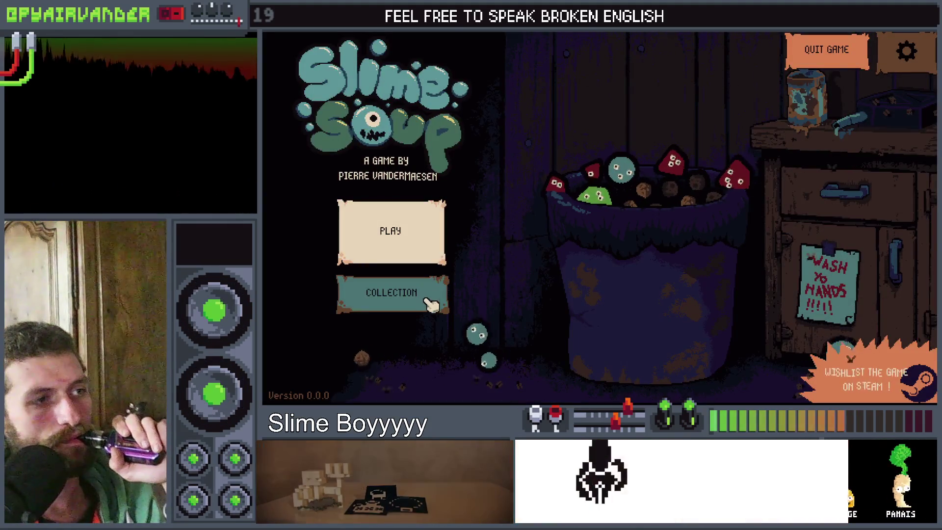
Open the play menu and toggle between the New Game, Challenges and Continue panels.
left_click(431, 240)
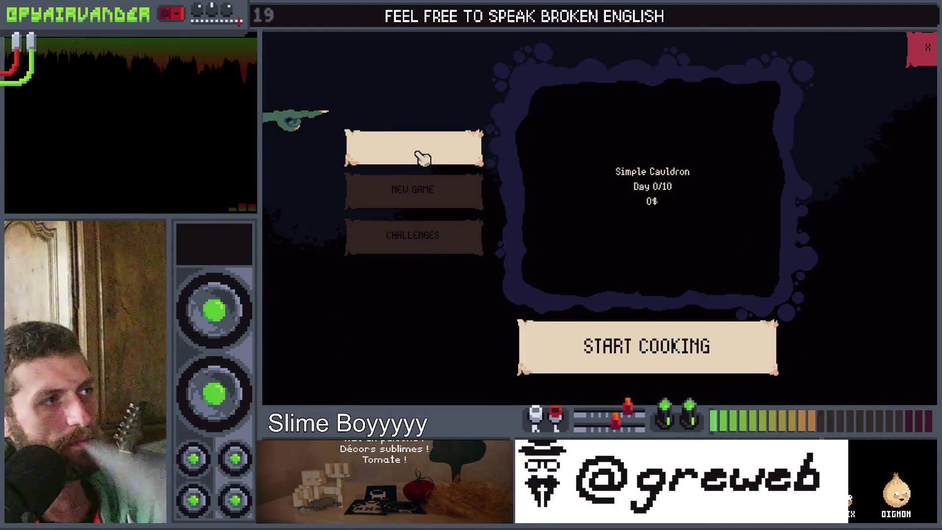
left_click(423, 194)
left_click(420, 242)
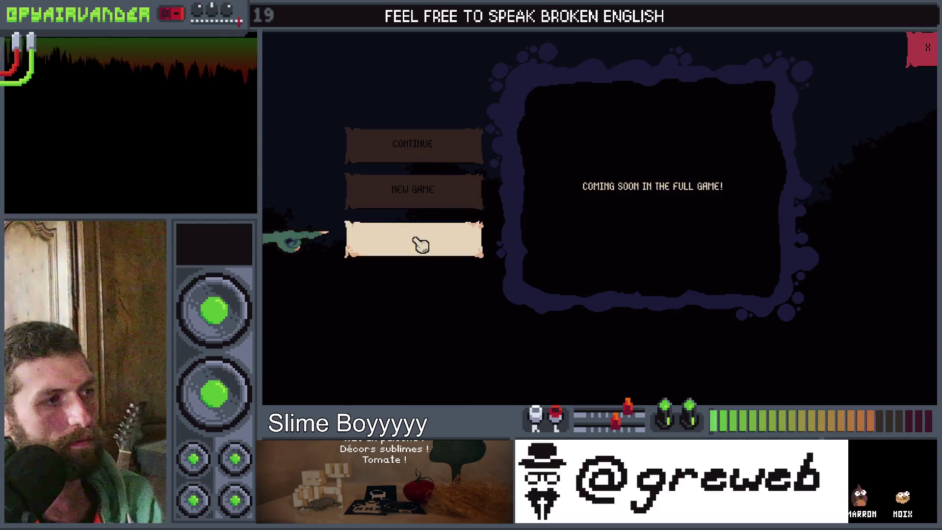
left_click(433, 202)
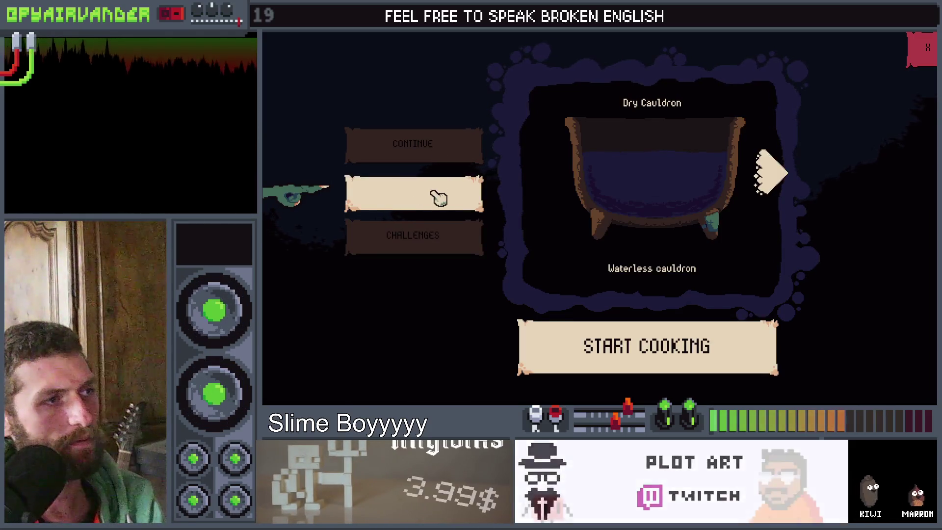
left_click(440, 241)
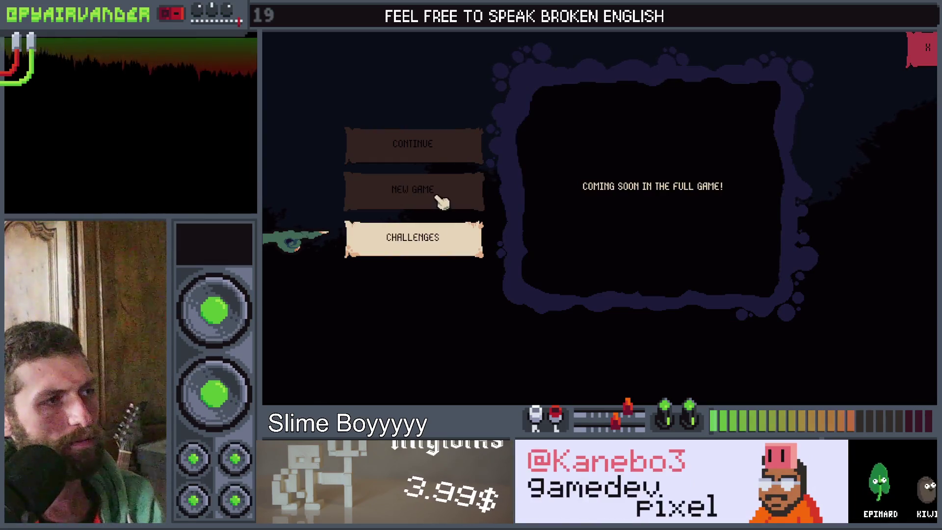
left_click(440, 194)
left_click(441, 154)
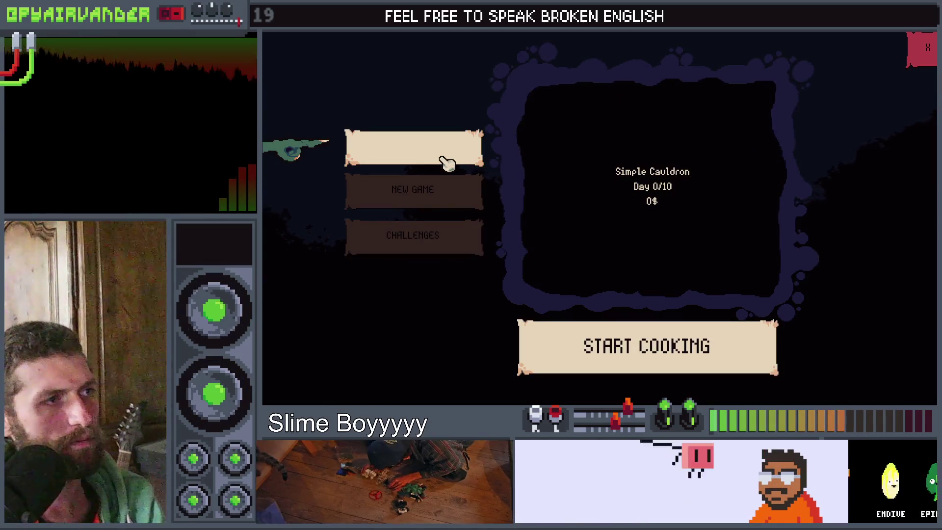
left_click(441, 192)
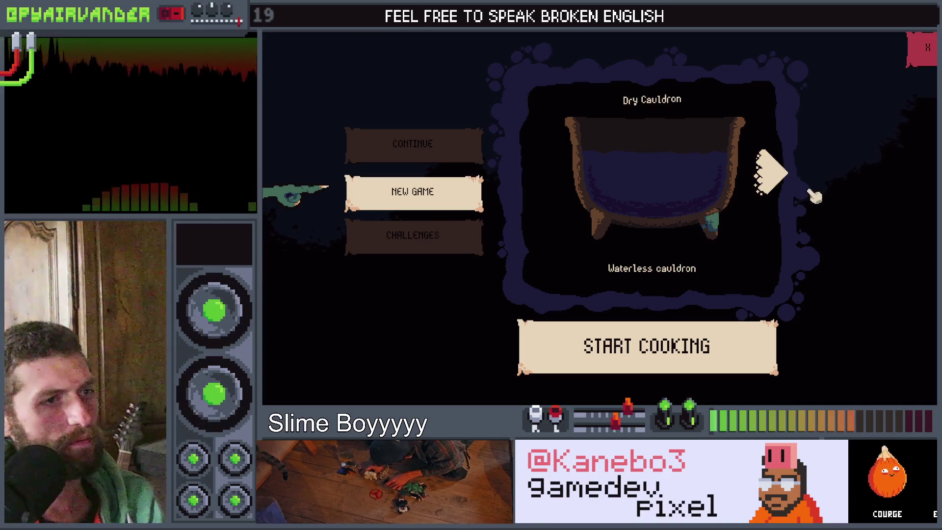
Switch cauldrons back and forth between Dry, Simple and Small to watch the wobble.
left_click(777, 174)
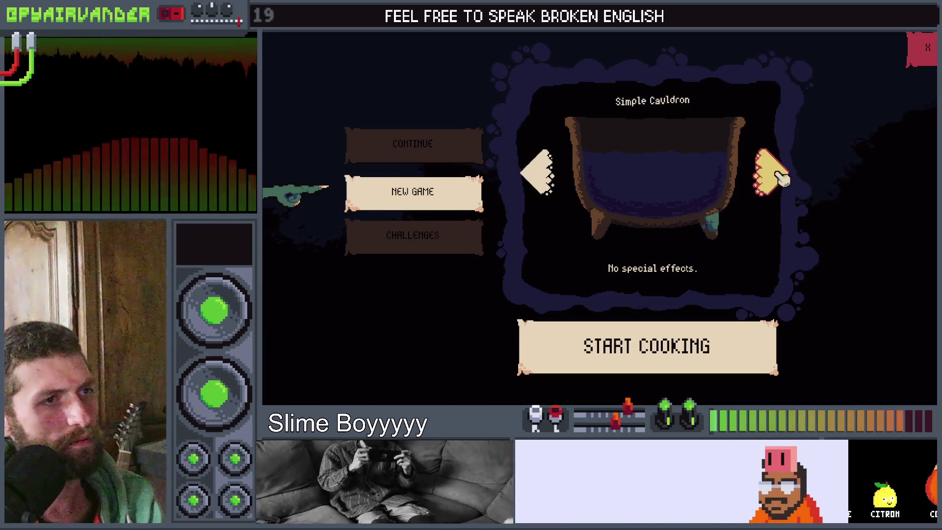
left_click(779, 176)
left_click(544, 180)
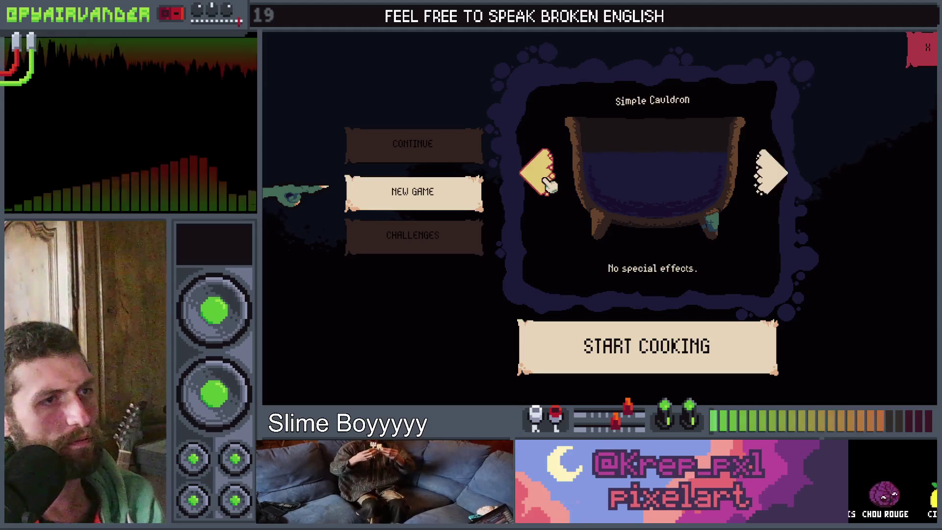
left_click(549, 184)
left_click(769, 177)
left_click(769, 183)
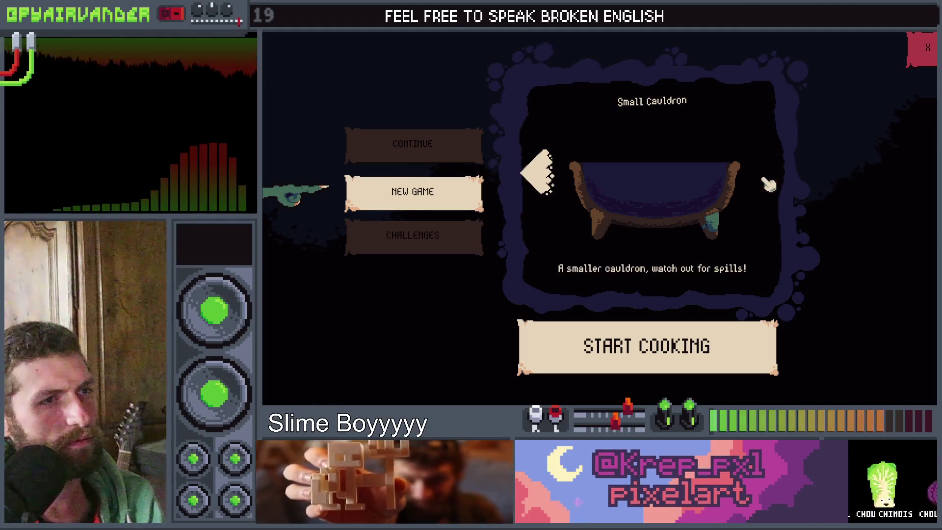
left_click(546, 180)
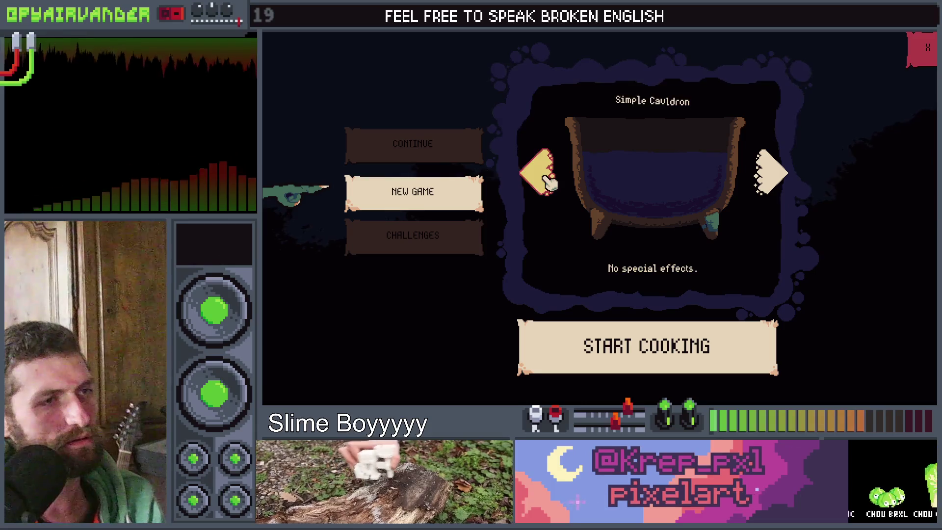
left_click(547, 181)
left_click(774, 180)
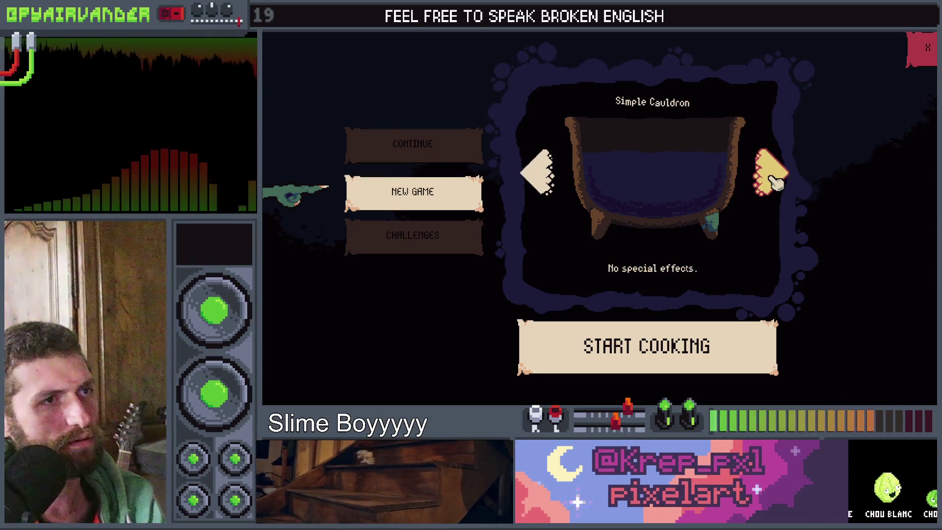
left_click(775, 182)
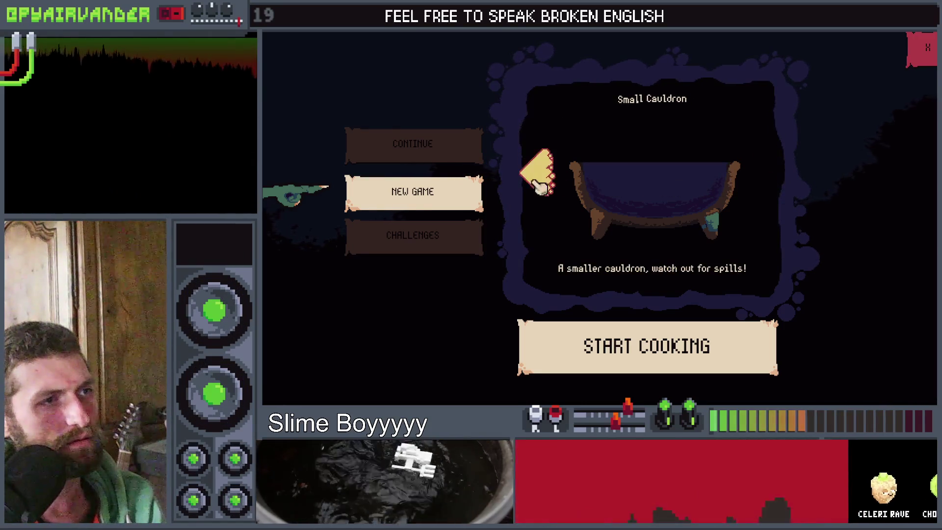
Keep flipping between the Simple, Small and Dry cauldrons to check the wobble direction.
left_click(540, 185)
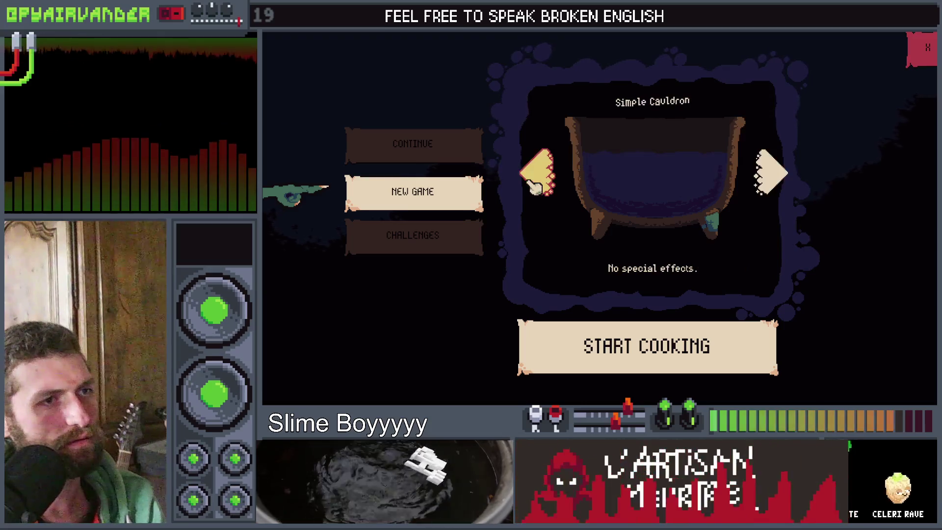
left_click(780, 183)
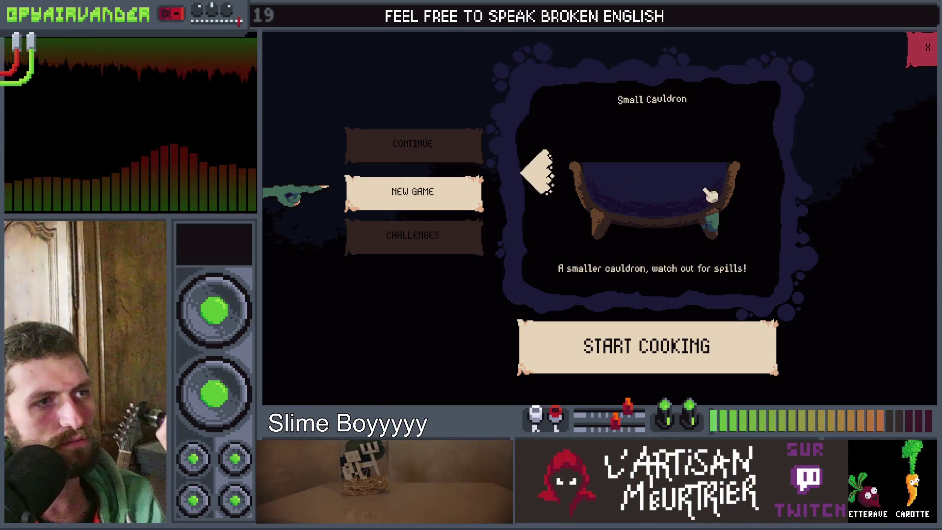
left_click(538, 187)
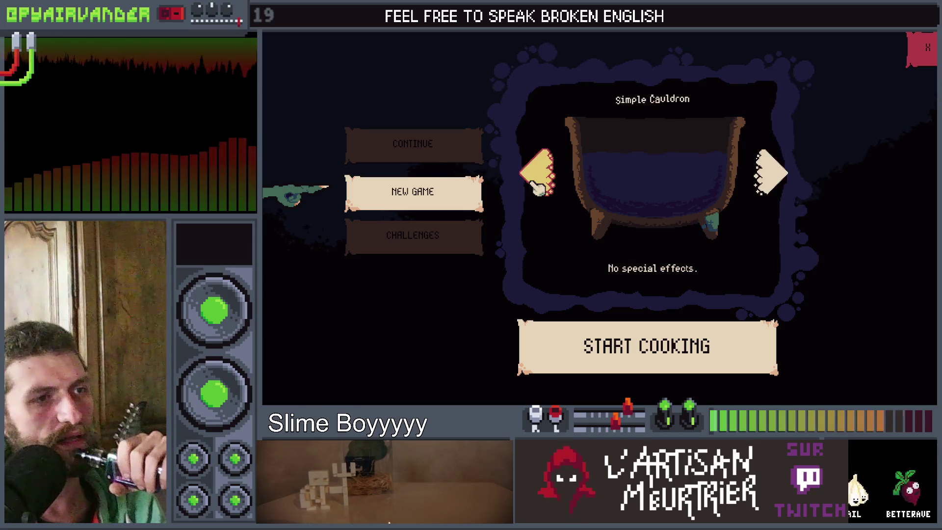
left_click(763, 190)
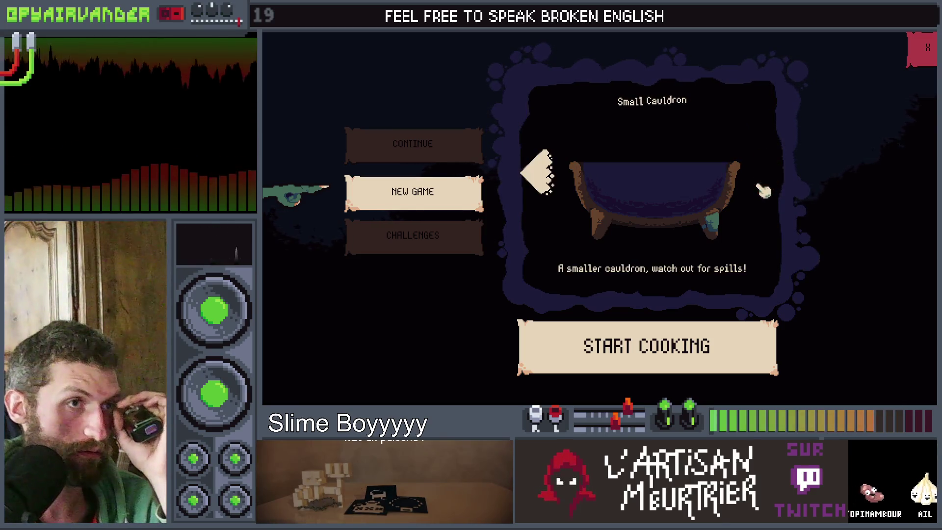
left_click(524, 179)
left_click(535, 178)
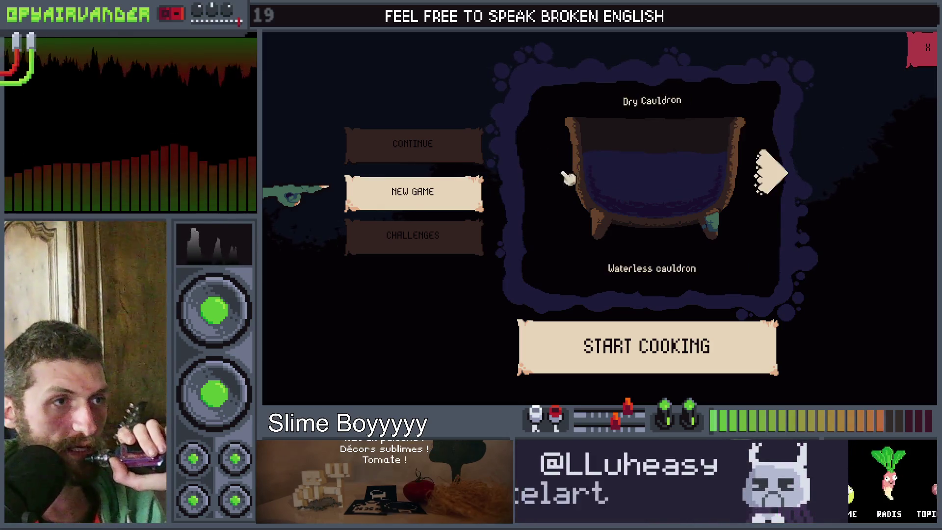
left_click(782, 172)
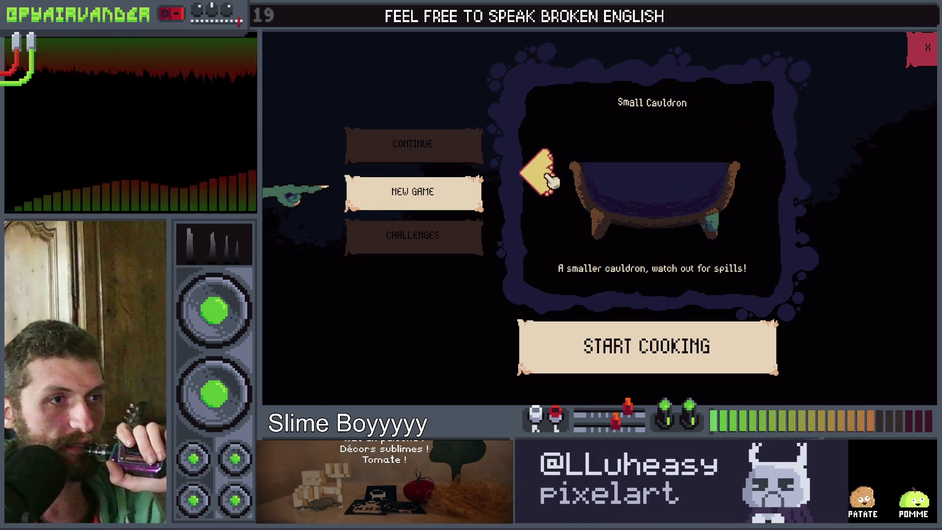
left_click(549, 179)
left_click(550, 180)
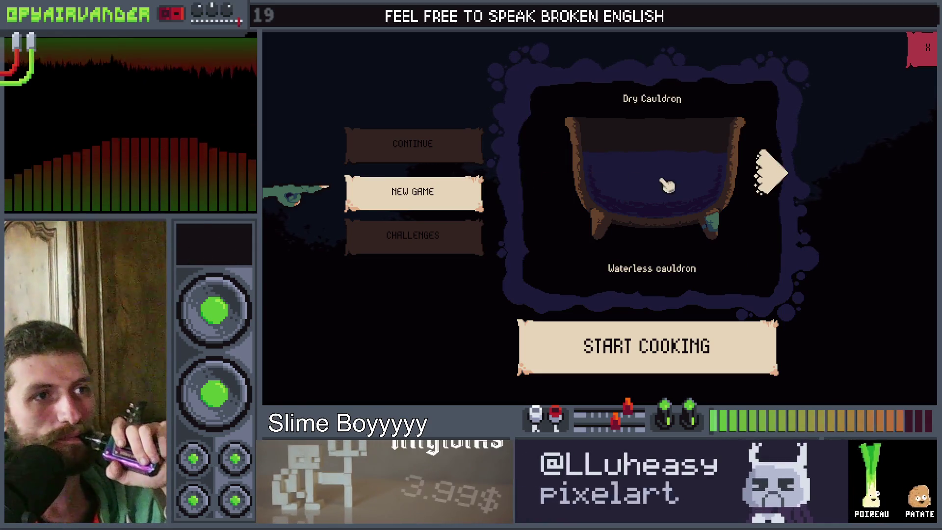
left_click(774, 191)
left_click(552, 178)
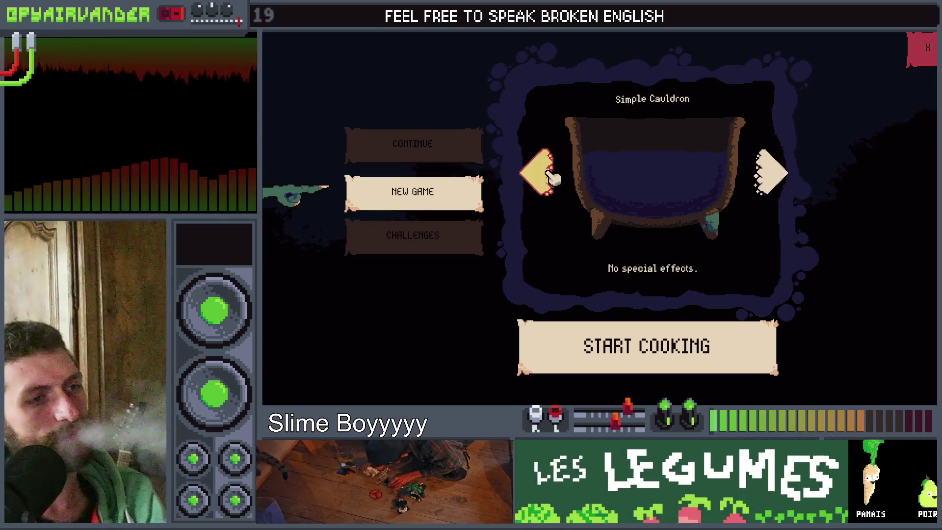
left_click(551, 178)
Toggle the Continue, New Game and Challenges panels again, then close and stop the game.
left_click(431, 155)
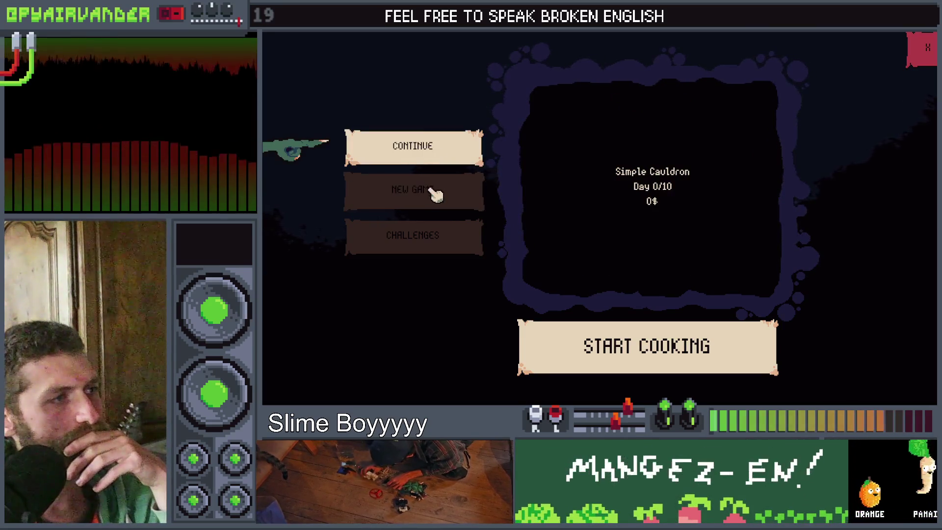
left_click(434, 194)
left_click(444, 234)
left_click(443, 193)
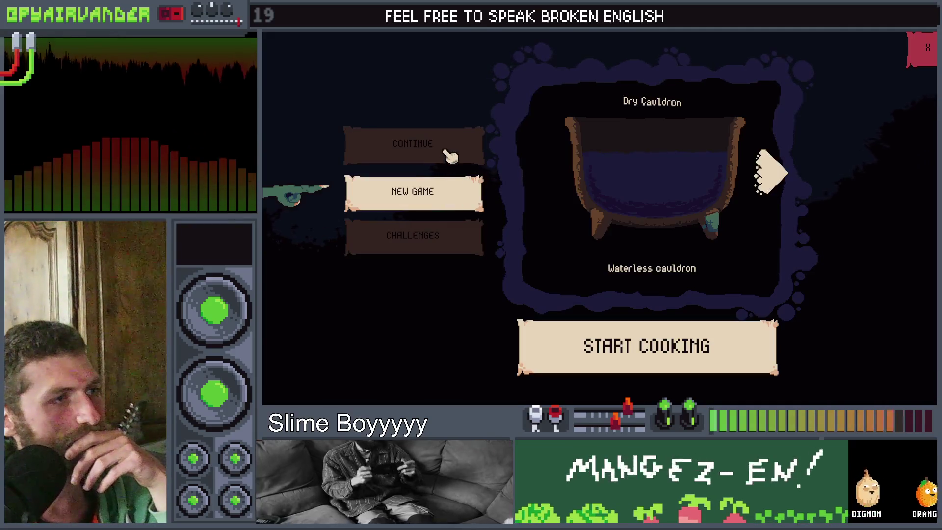
left_click(448, 154)
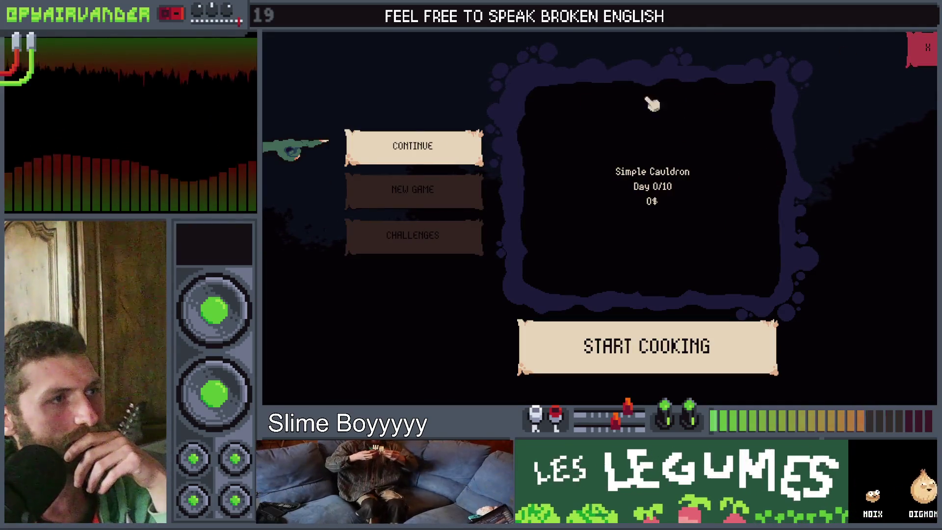
left_click(923, 48)
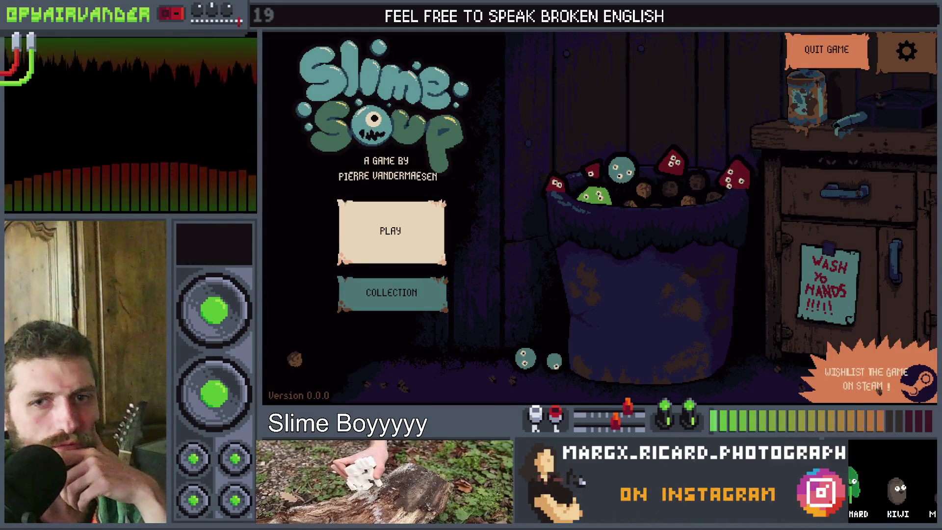
key("F8")
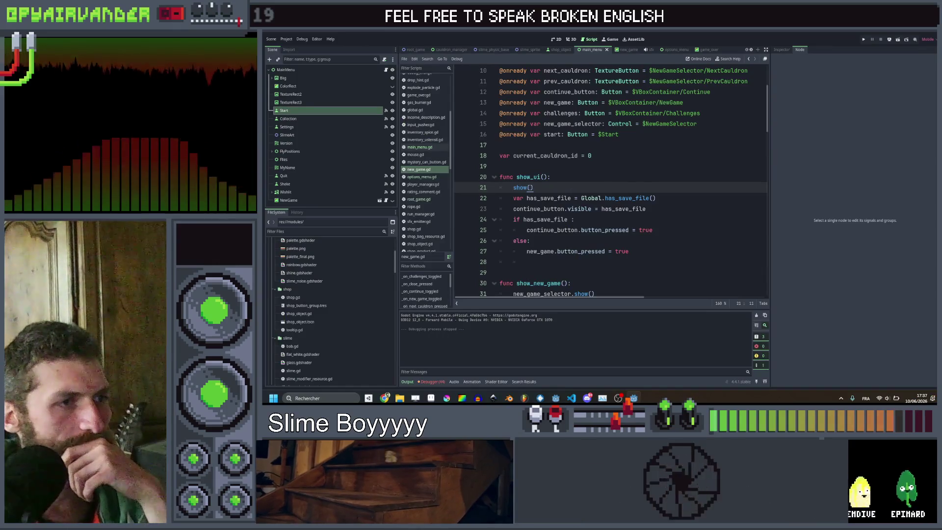
left_click(551, 177)
scroll(551, 176, "down", 3)
scroll(551, 176, "up", 2)
scroll(644, 178, "down", 2)
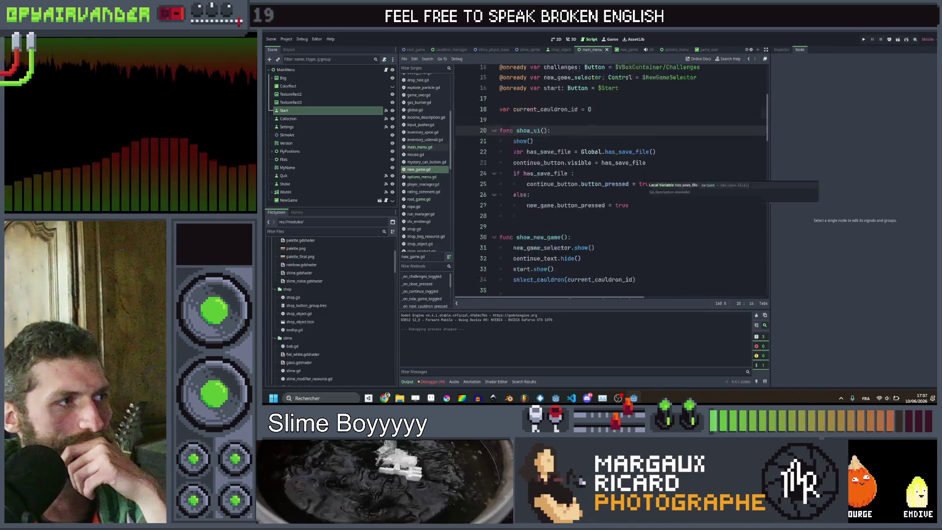
scroll(644, 177, "up", 1)
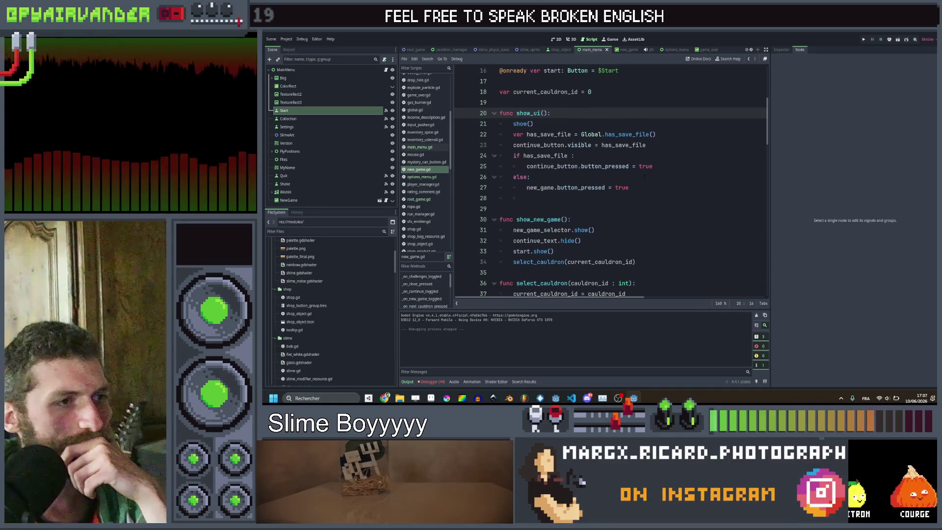
scroll(644, 178, "down", 8)
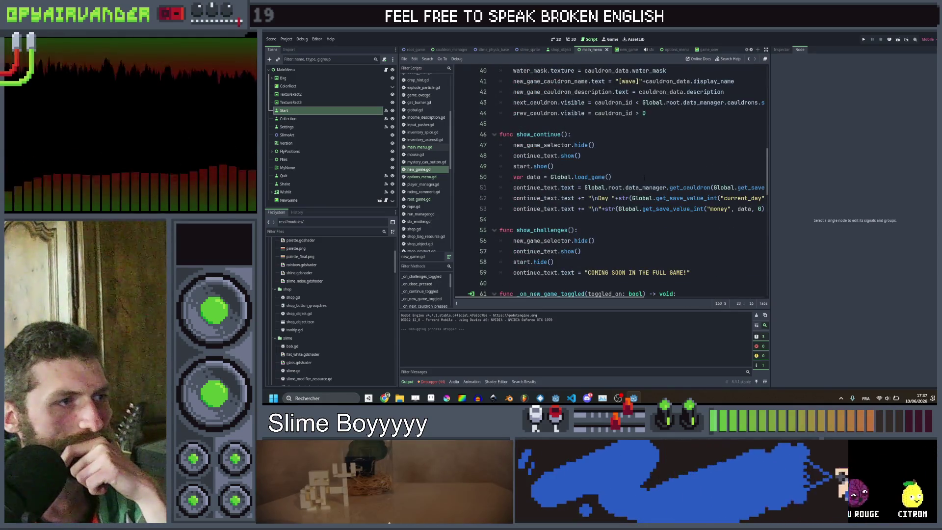
scroll(644, 177, "down", 4)
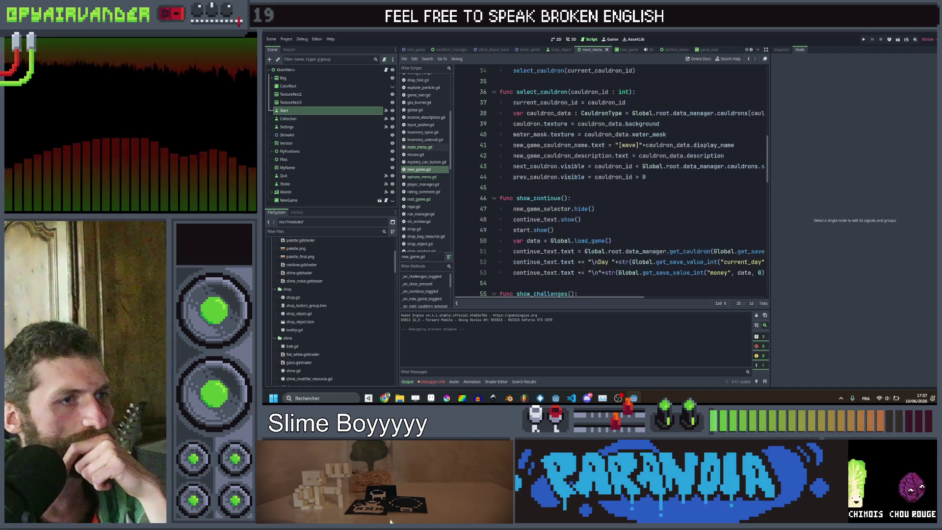
scroll(645, 177, "down", 6)
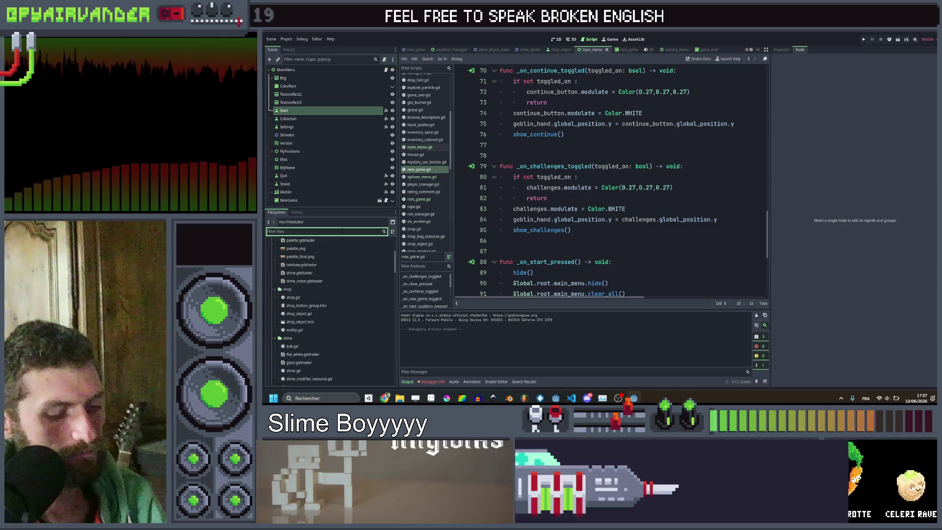
Filter the FileSystem for 'game', open game_theme.tres and preview the Toggle Button.
type("game")
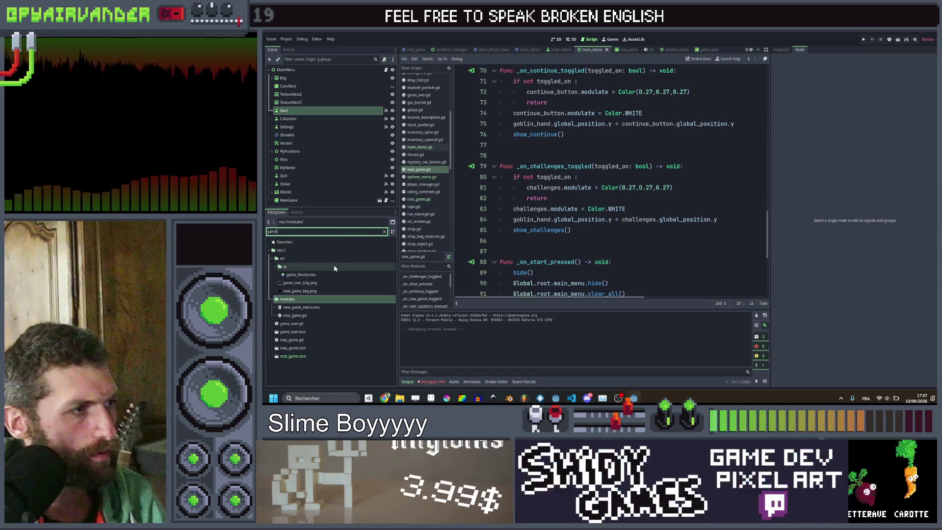
left_click(328, 276)
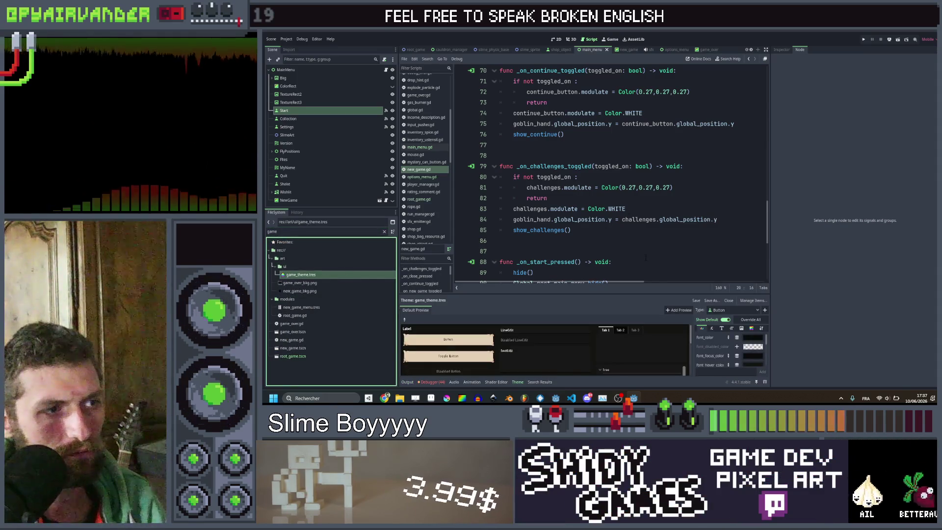
left_click(462, 343)
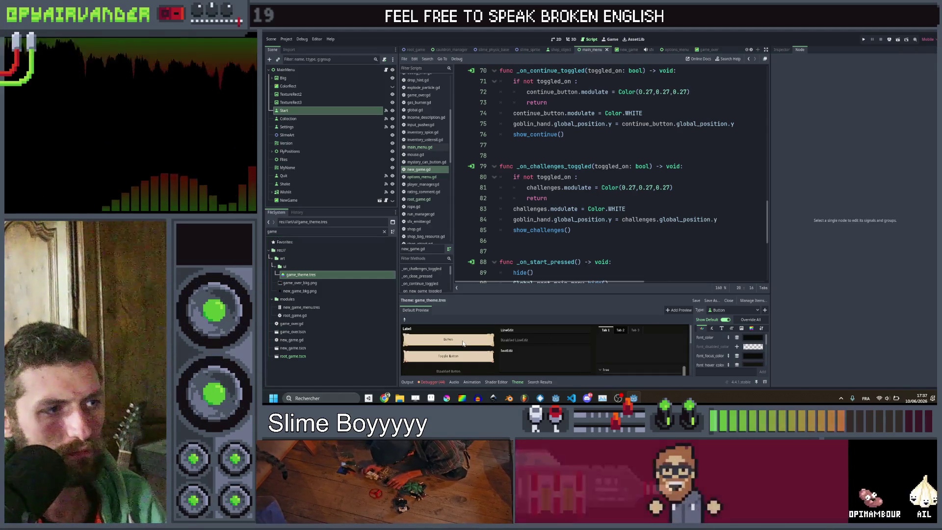
left_click(454, 359)
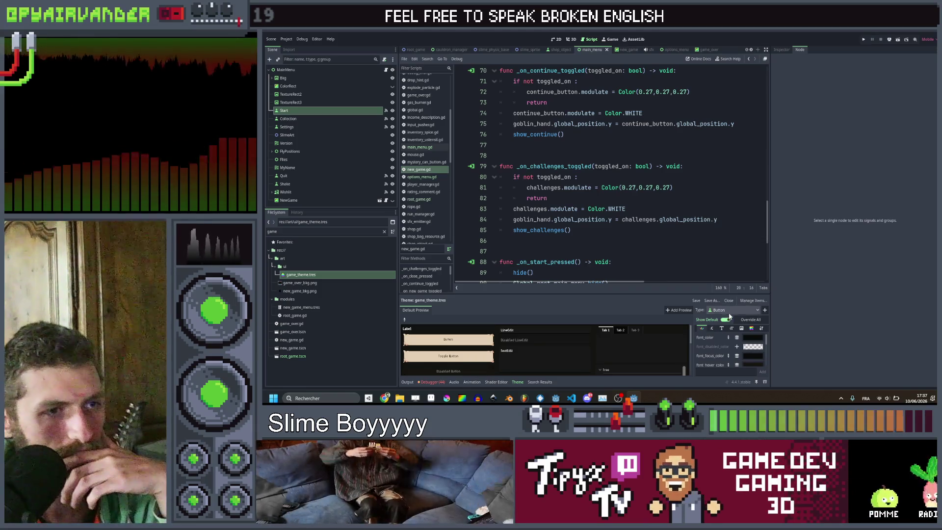
Search for a 'toggl' item type to add, then dismiss the window without adding one.
left_click(765, 310)
type("toggl")
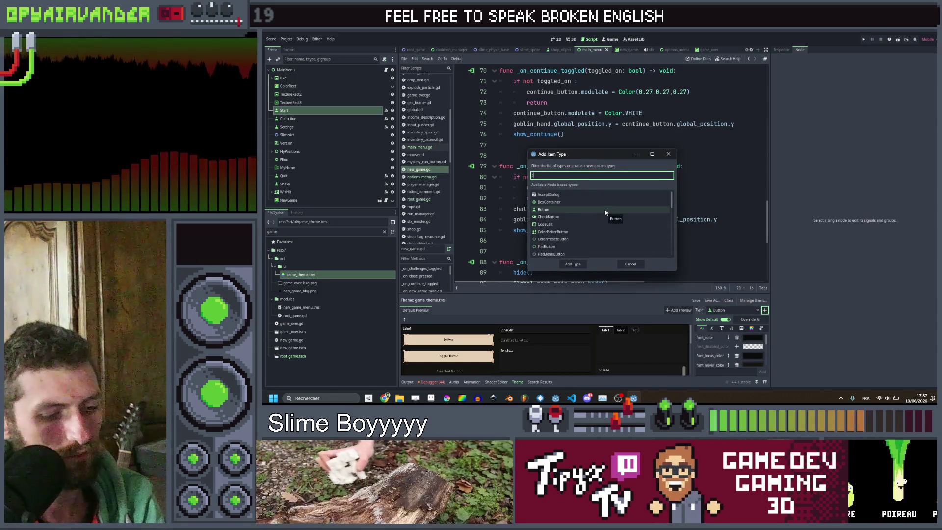
key("BackSpace")
key("BackSpace")
key("BackSpace")
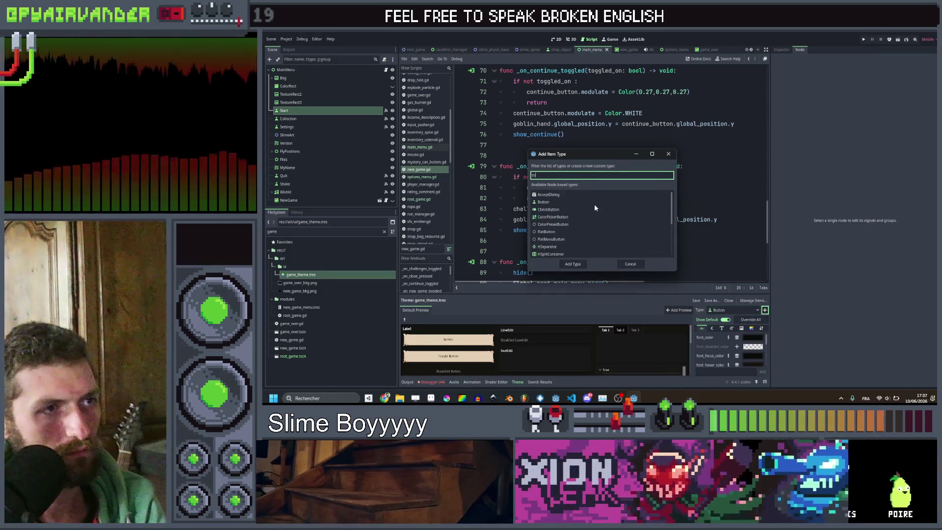
scroll(600, 211, "up", 1)
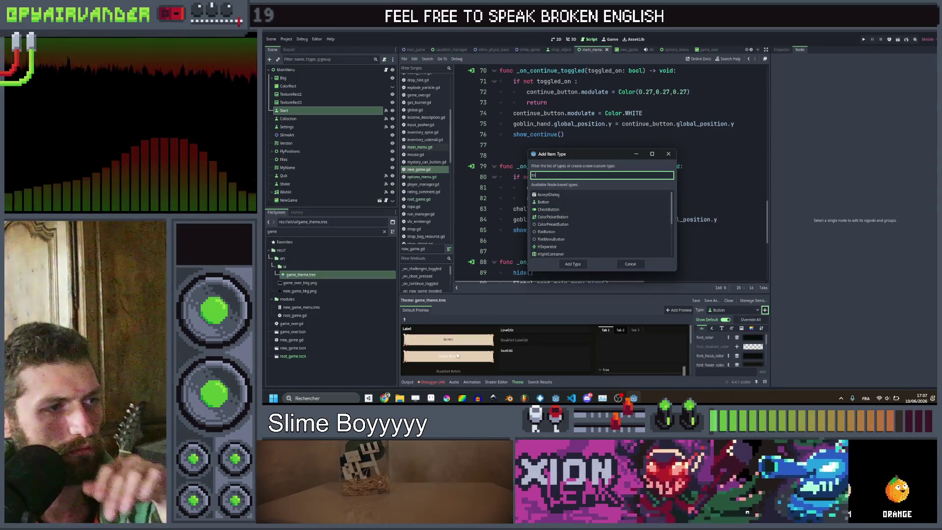
left_click(670, 155)
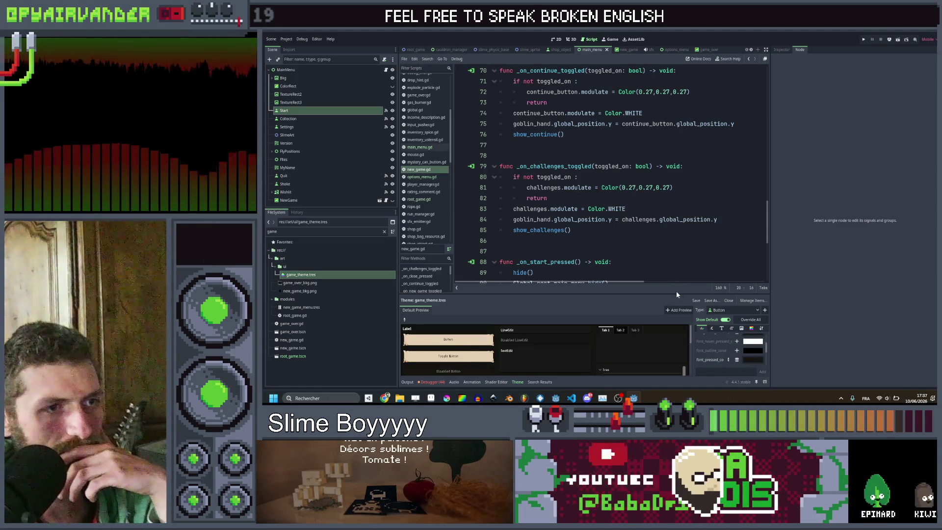
Override Button's font_hover_pressed_color with an eyedropped dark colour and save the theme.
left_click_drag(670, 293, 680, 178)
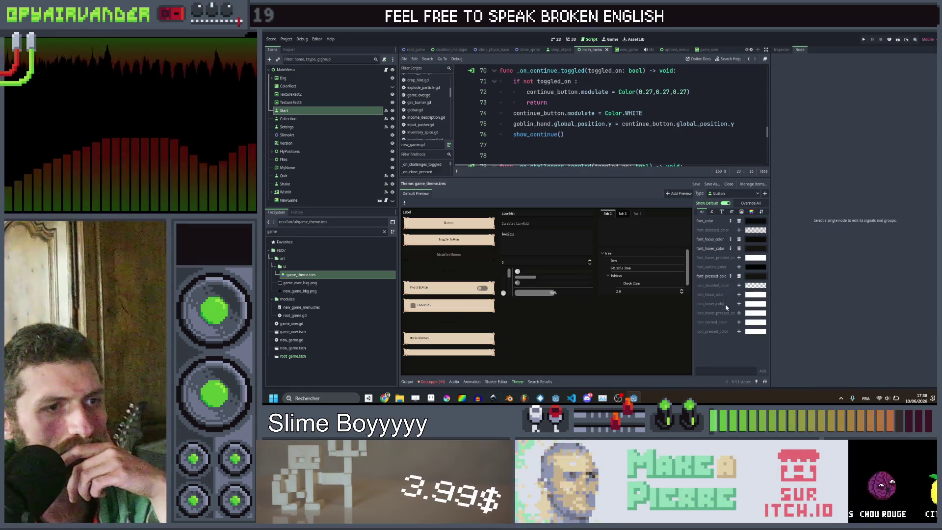
left_click(739, 258)
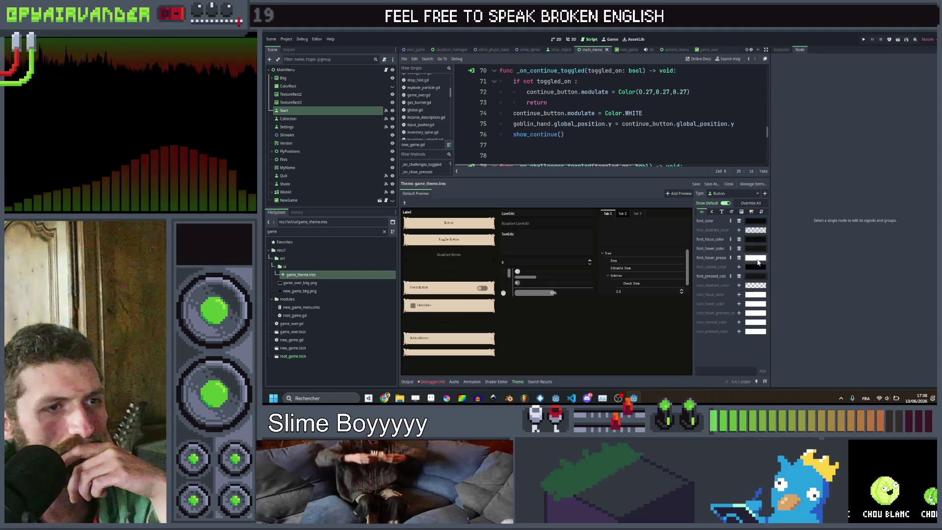
left_click(757, 260)
left_click(720, 171)
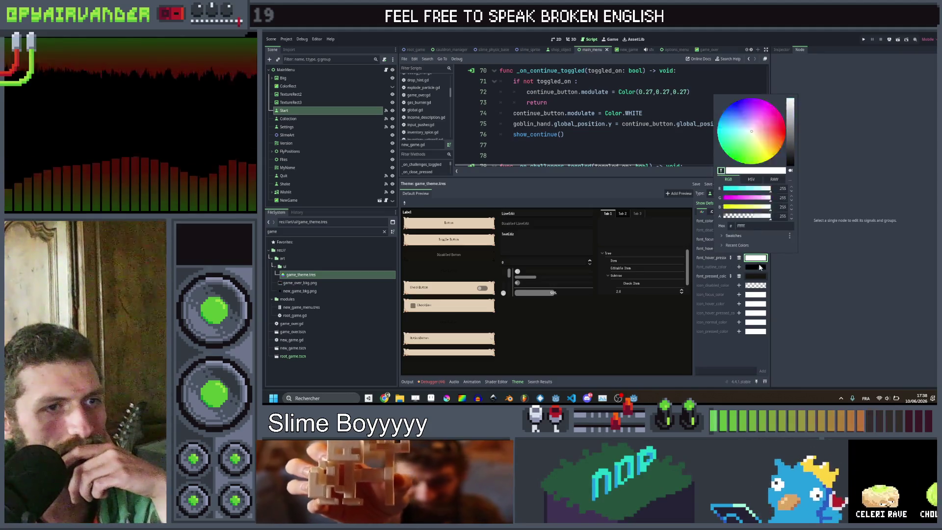
left_click(759, 272)
left_click(821, 293)
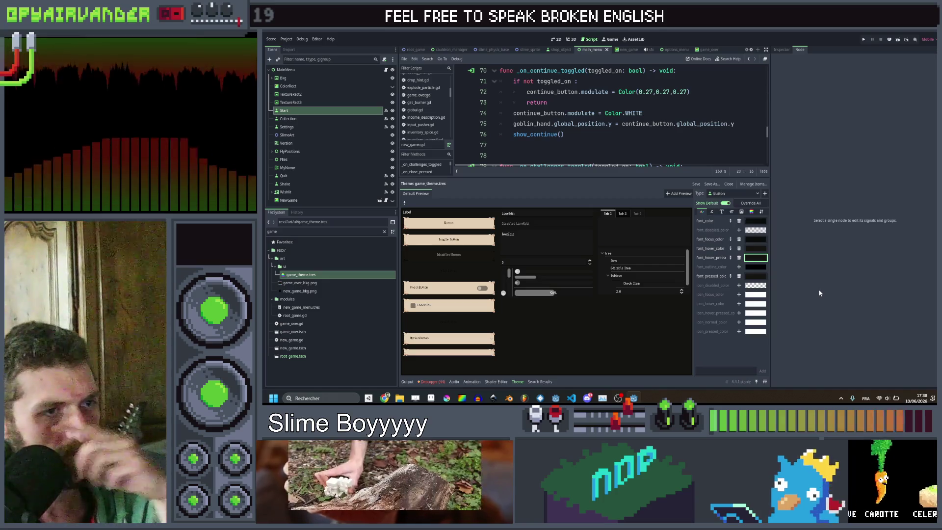
key("ctrl+s")
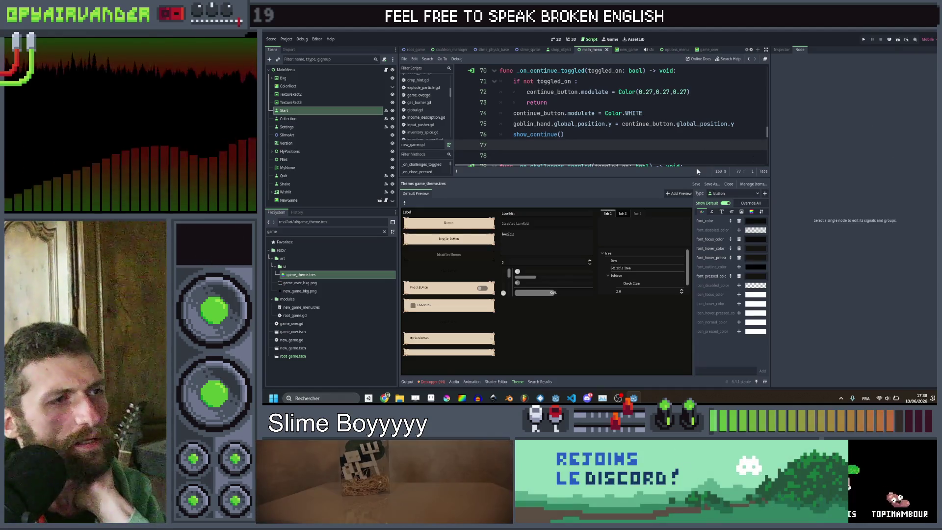
left_click_drag(631, 178, 631, 294)
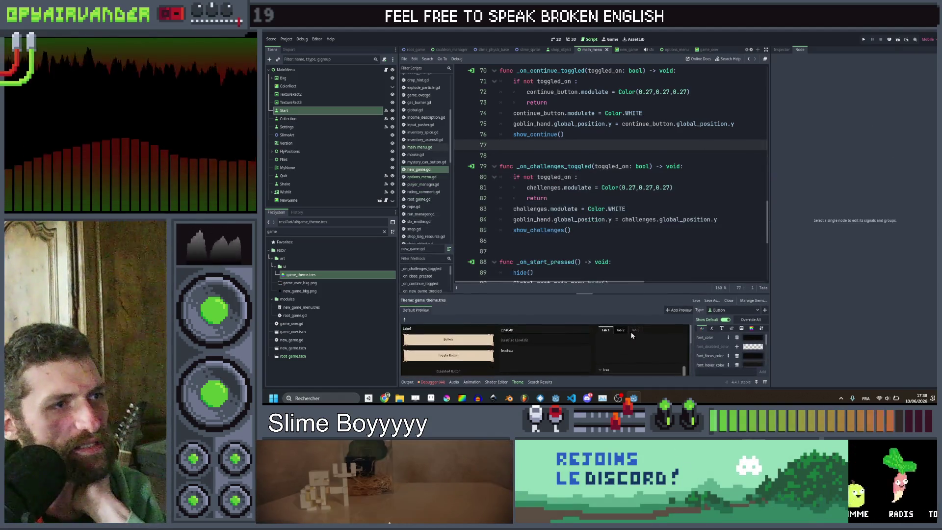
Scroll through new_game.gd and copy the goblin_hand.global_position.y line.
scroll(660, 139, "up", 13)
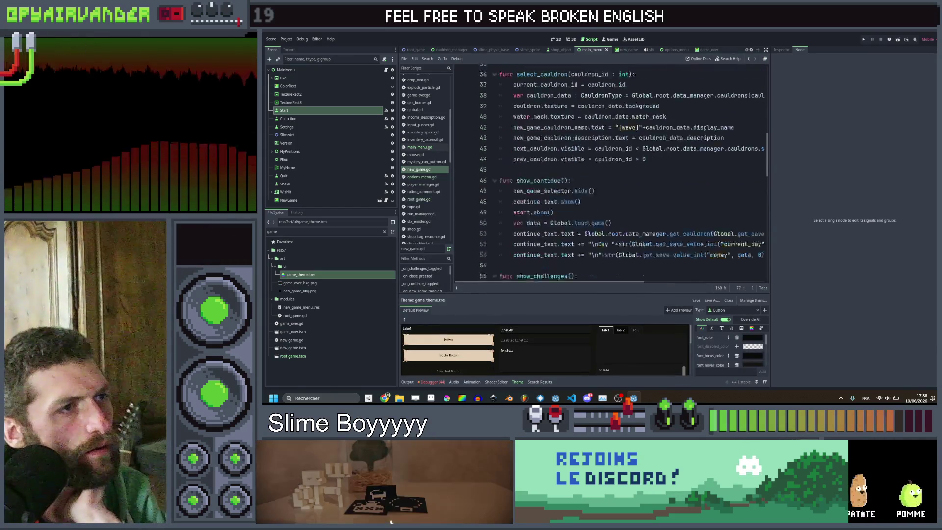
scroll(654, 133, "up", 2)
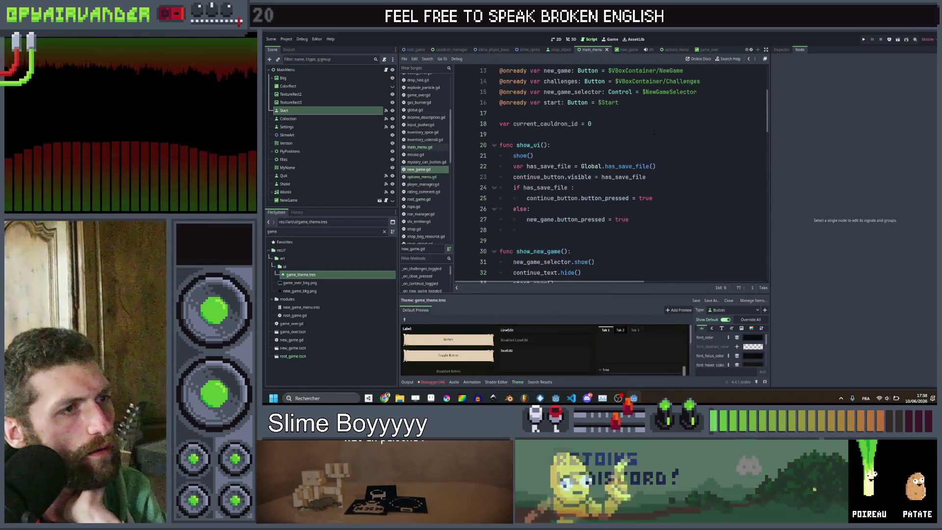
scroll(654, 133, "down", 5)
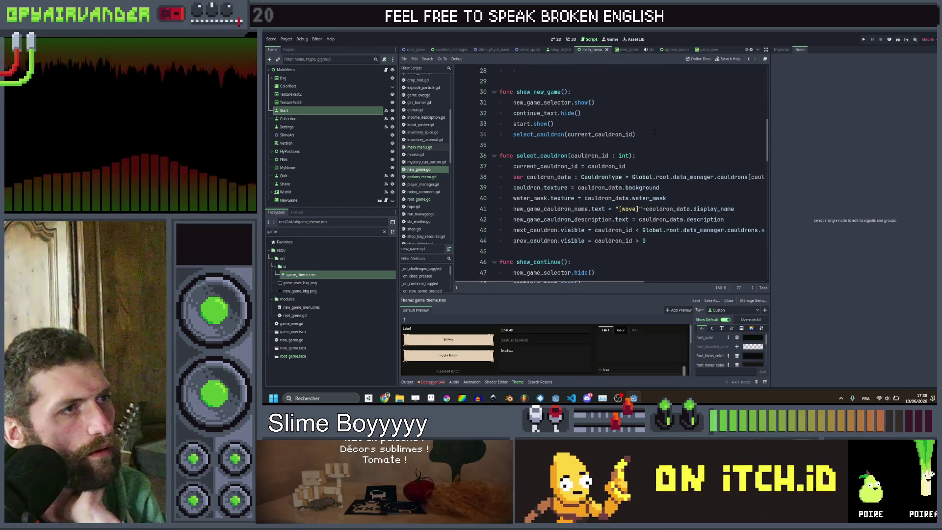
scroll(654, 132, "down", 5)
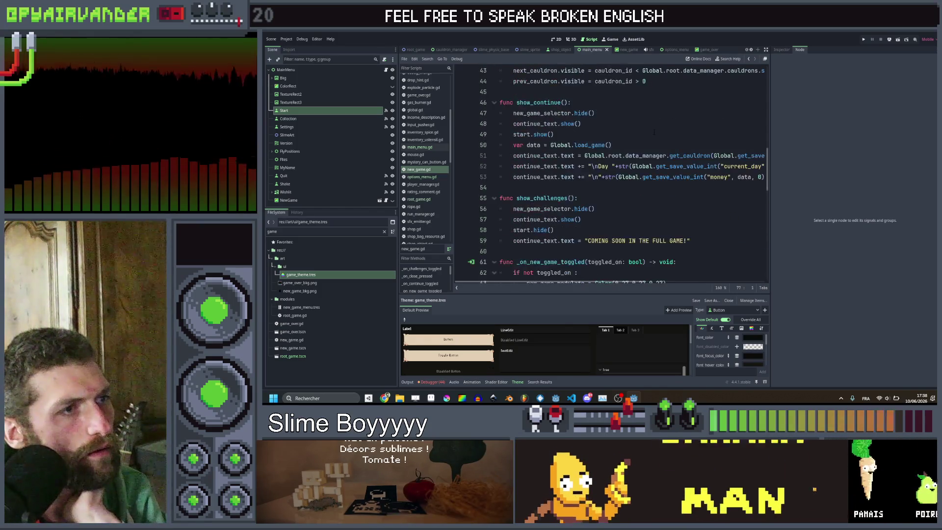
scroll(654, 132, "up", 4)
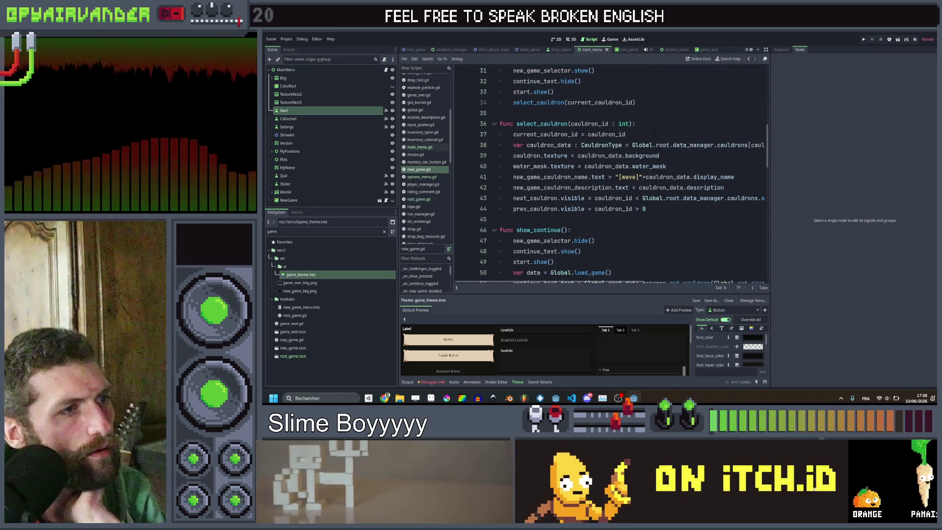
scroll(654, 131, "down", 7)
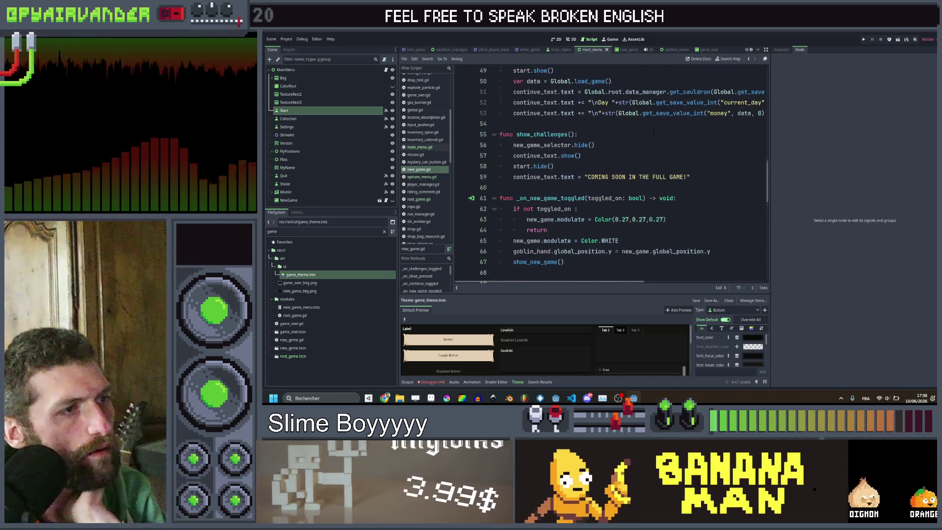
scroll(654, 132, "down", 6)
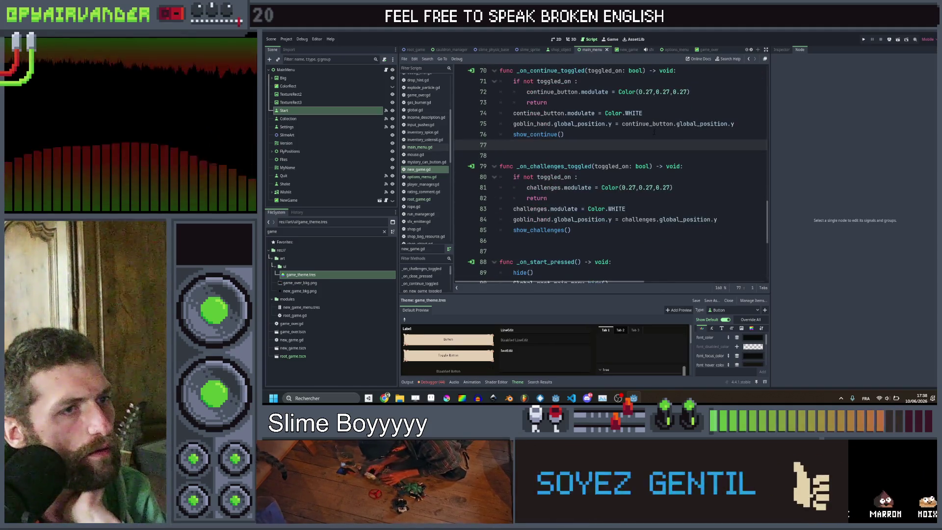
left_click(740, 123)
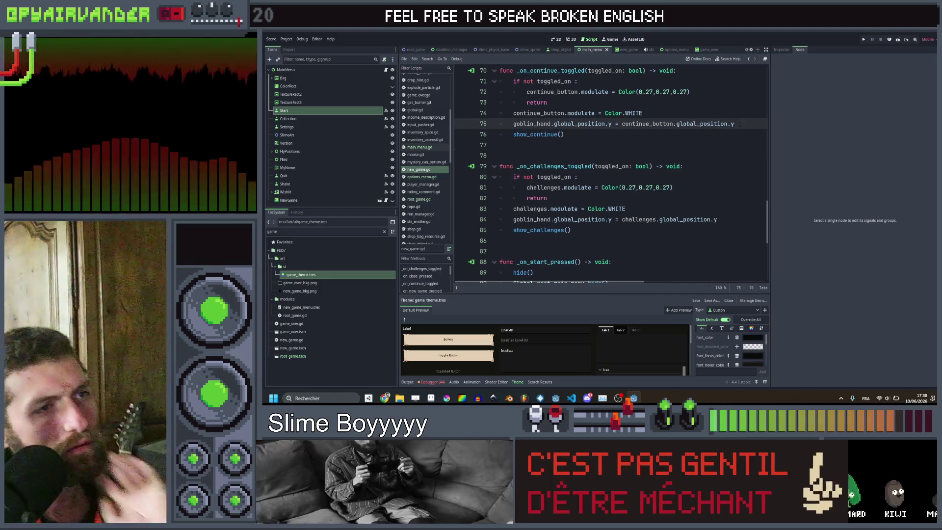
Paste the goblin hand line into show_ui's save-file branch, indented under the if.
scroll(660, 155, "up", 15)
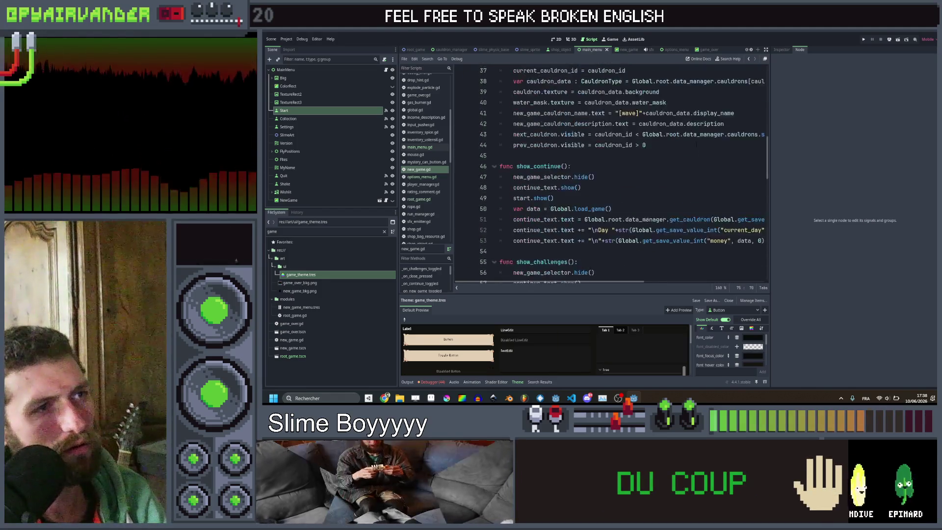
scroll(660, 155, "up", 3)
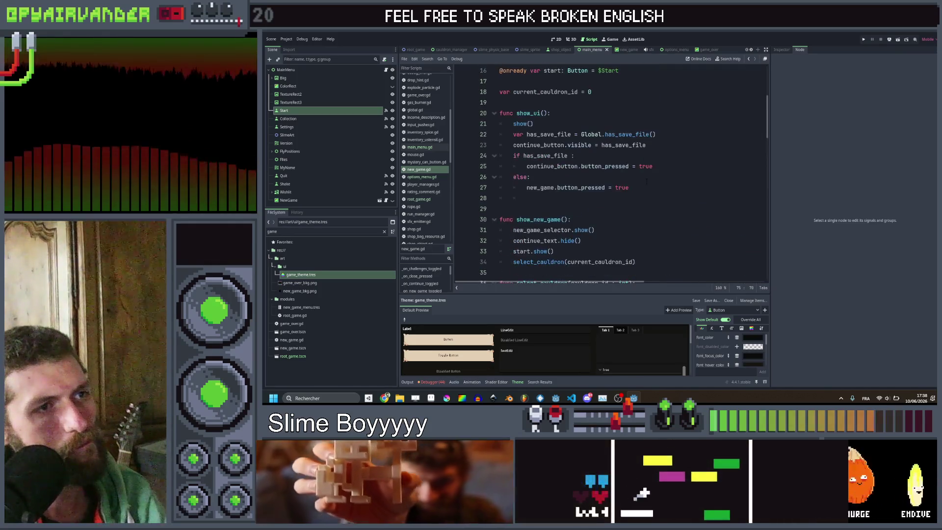
left_click(530, 176)
type("goblin_hand.global_position.y = continue_button.global_position.y")
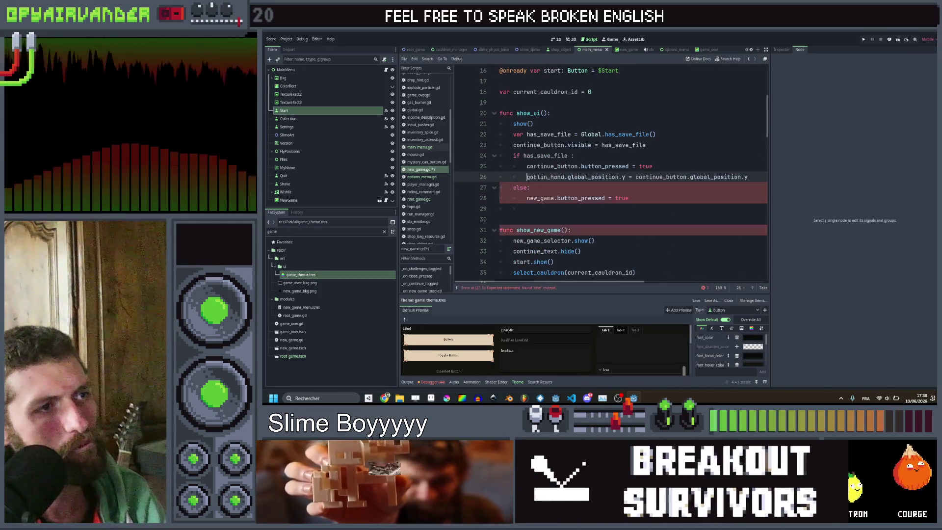
left_click(513, 177)
key("Tab")
Paste the line into the else branch using new_game, then save and run.
left_click(597, 210)
type("goblin_hand.global_position.y = continue_button.global_position.y")
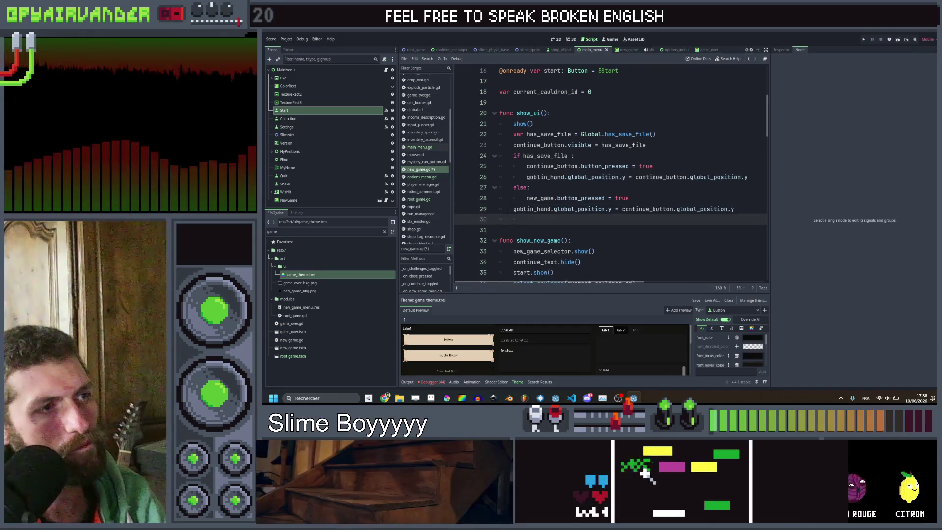
key("shift+Tab")
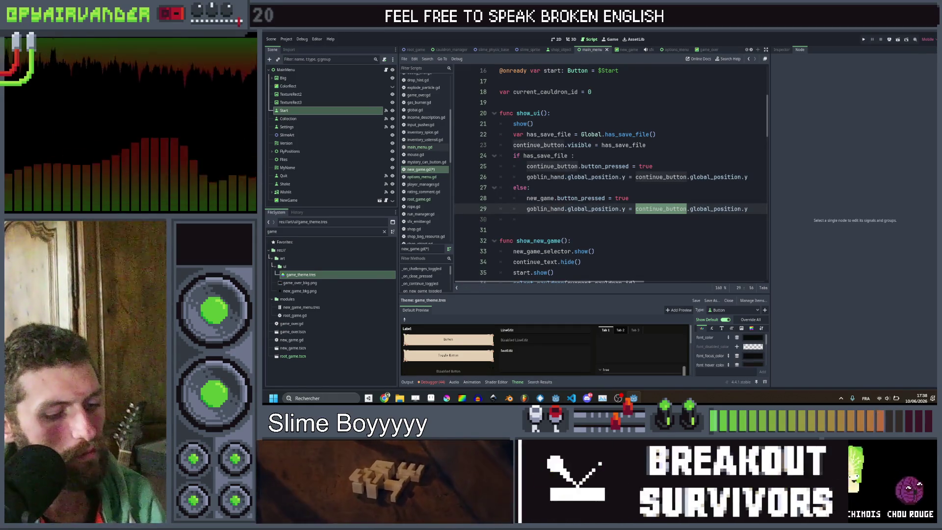
type("ne")
key("Return")
key("ctrl+s")
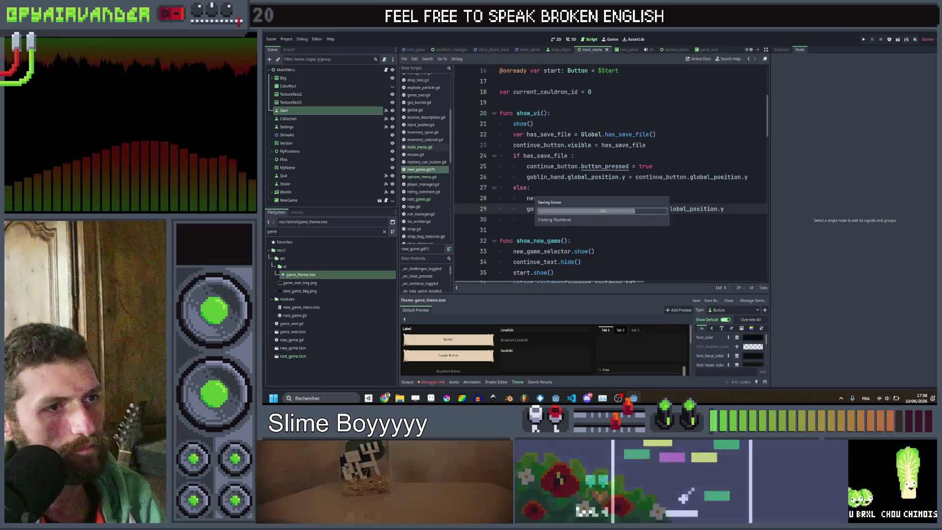
left_click(684, 155)
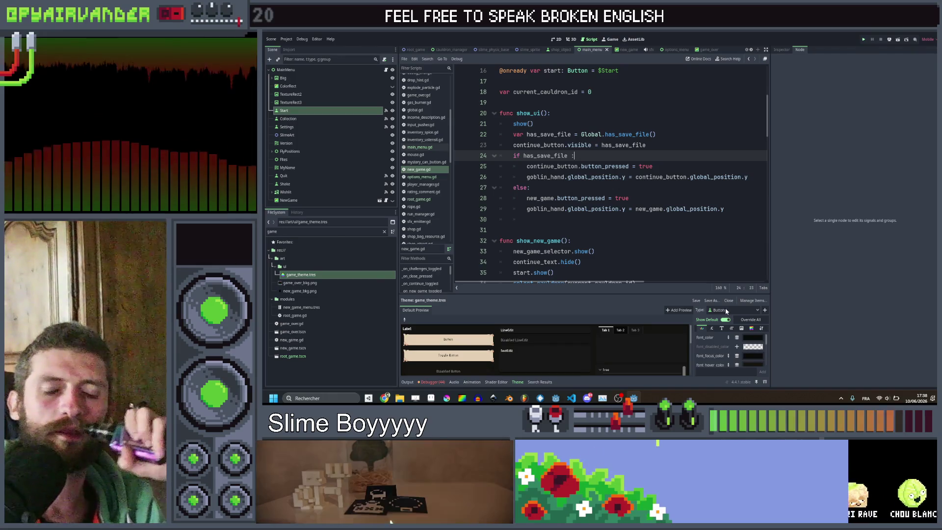
key("ctrl+s")
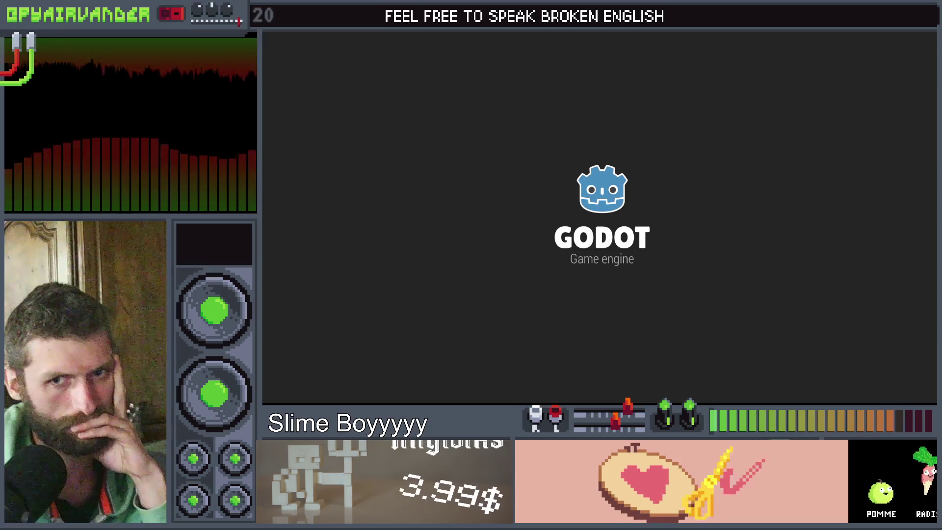
Stop the game, select cauldron_manager.gd's water_texture.position.y line, then return to new_game.gd.
key("F8")
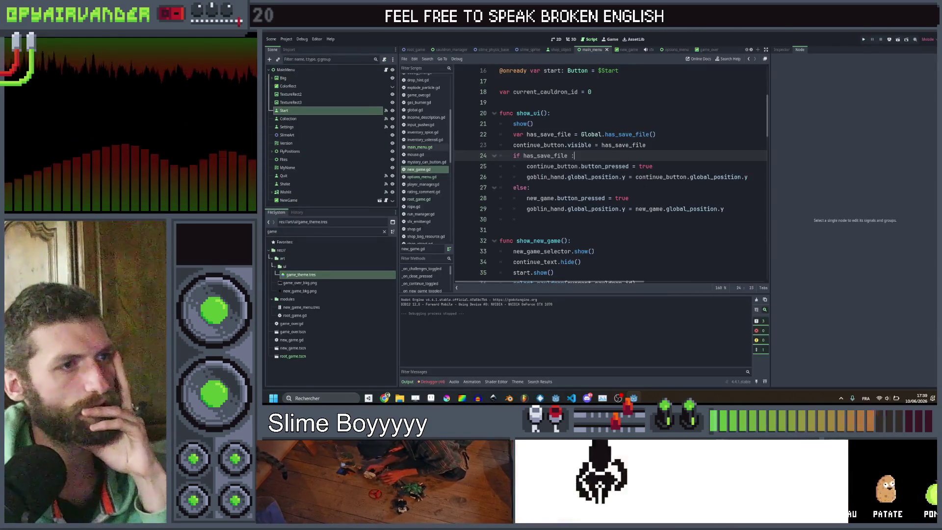
left_click(644, 199)
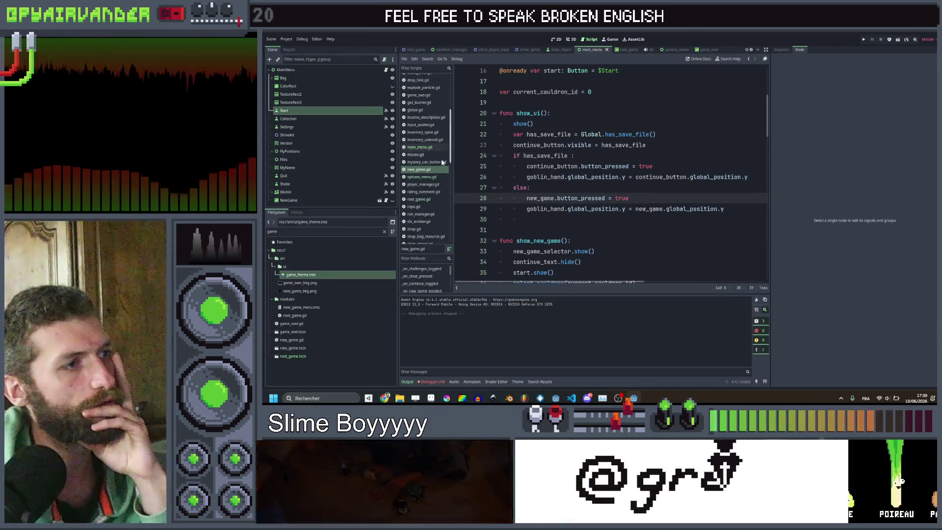
scroll(434, 142, "up", 5)
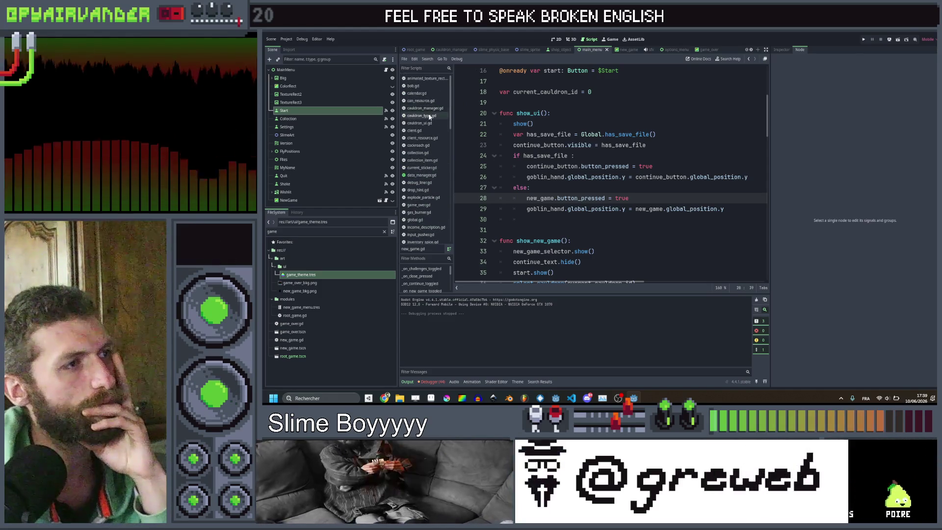
left_click(429, 117)
left_click(430, 108)
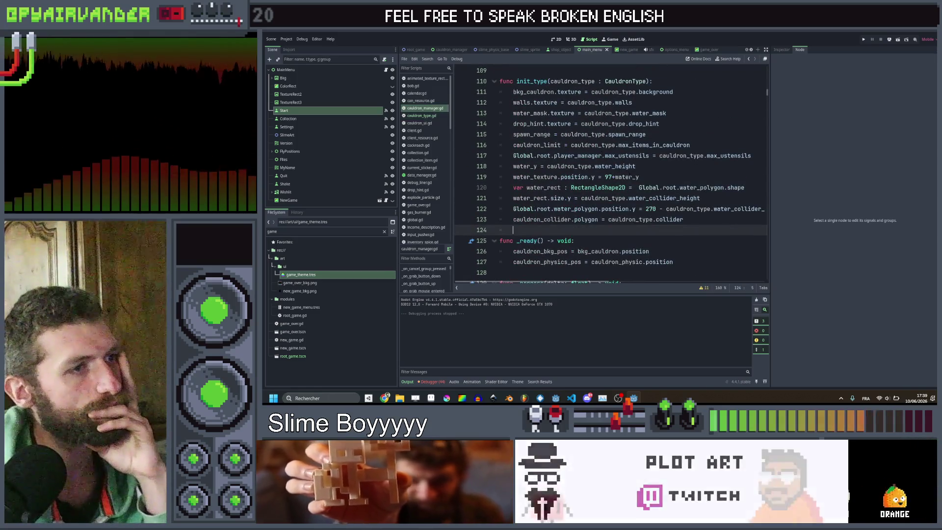
left_click_drag(639, 177, 520, 178)
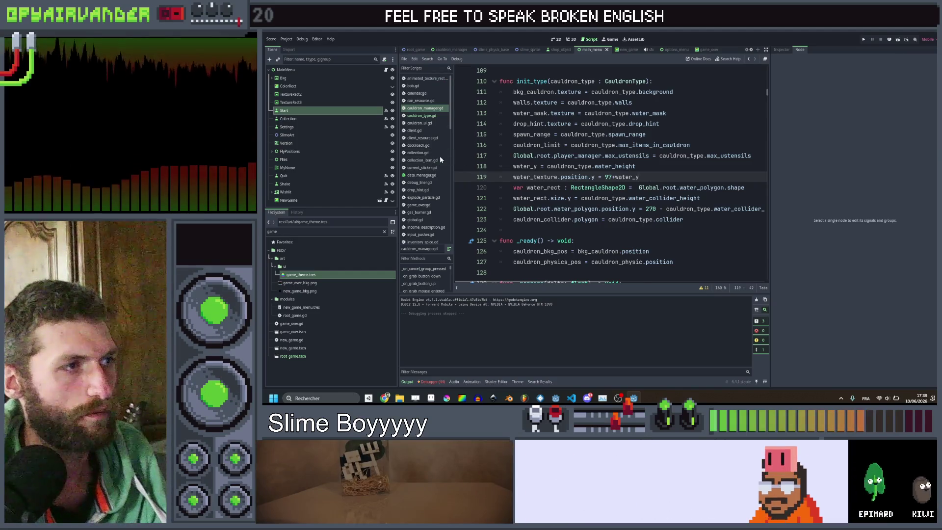
scroll(426, 197, "down", 3)
left_click(425, 196)
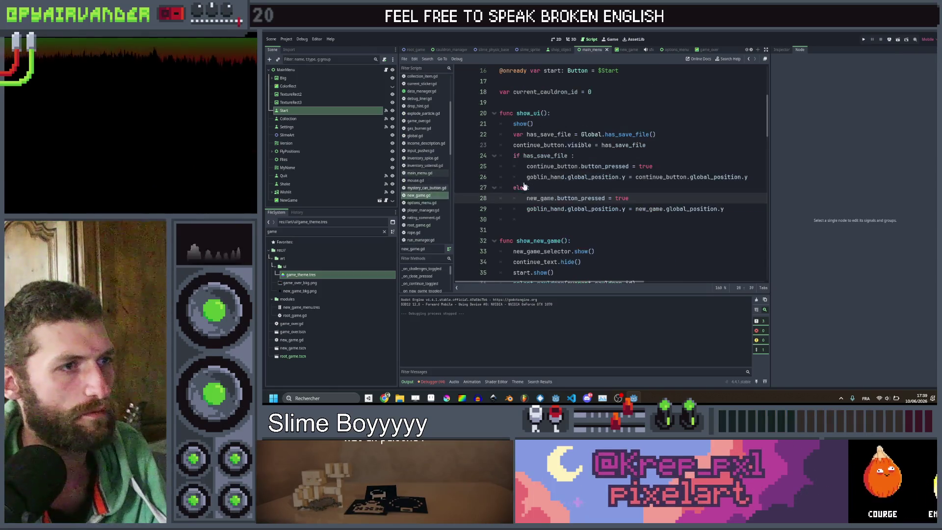
In select_cauldron, add 'water_texture.position.y = 97+water_y' and change it to use water_height.
scroll(651, 199, "down", 6)
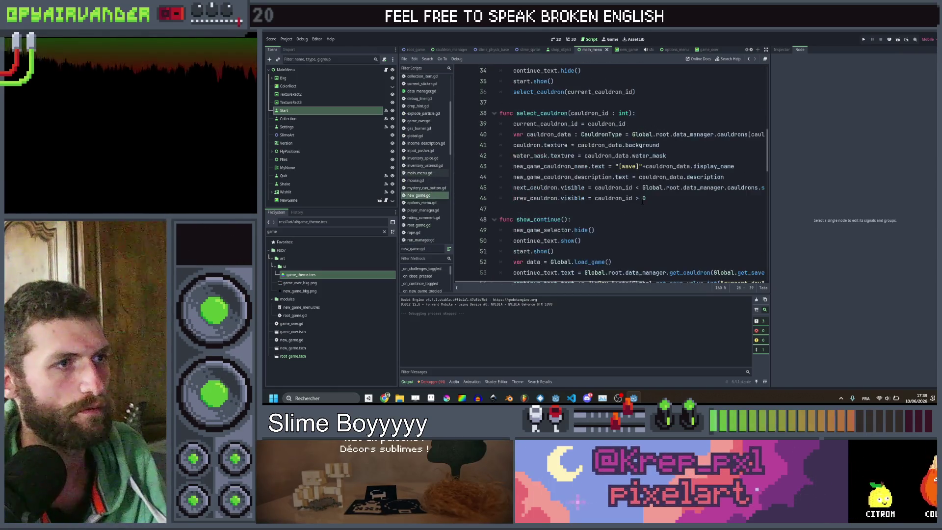
left_click(652, 199)
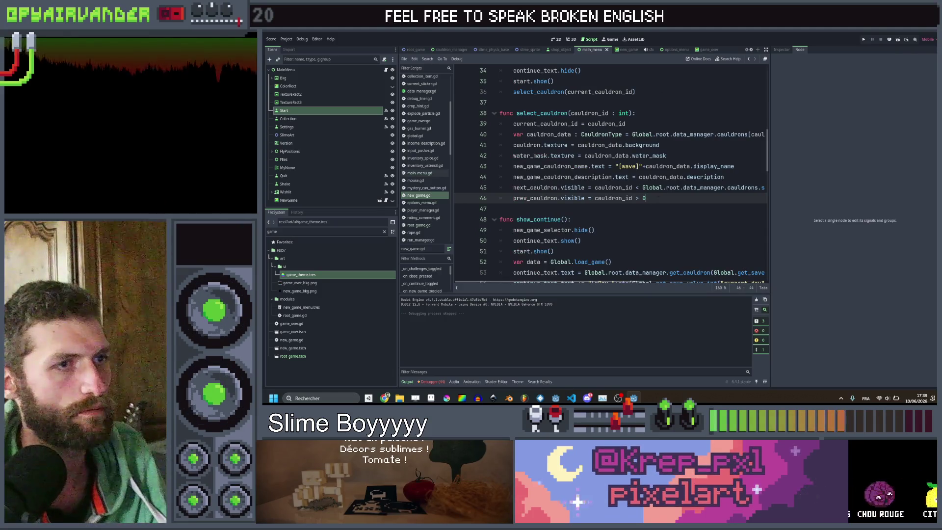
left_click(719, 157)
key("Return")
type("water_texture.position.y = 97+water_y")
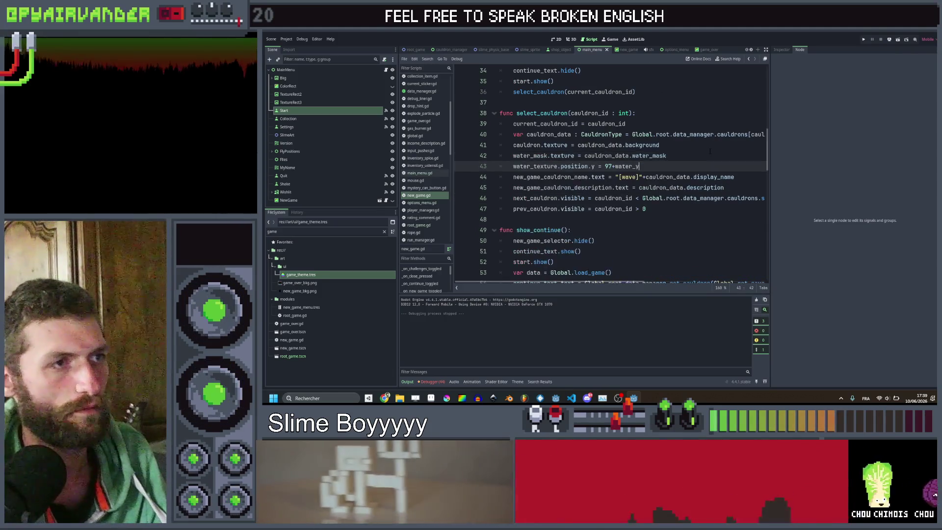
left_click_drag(739, 178, 666, 177)
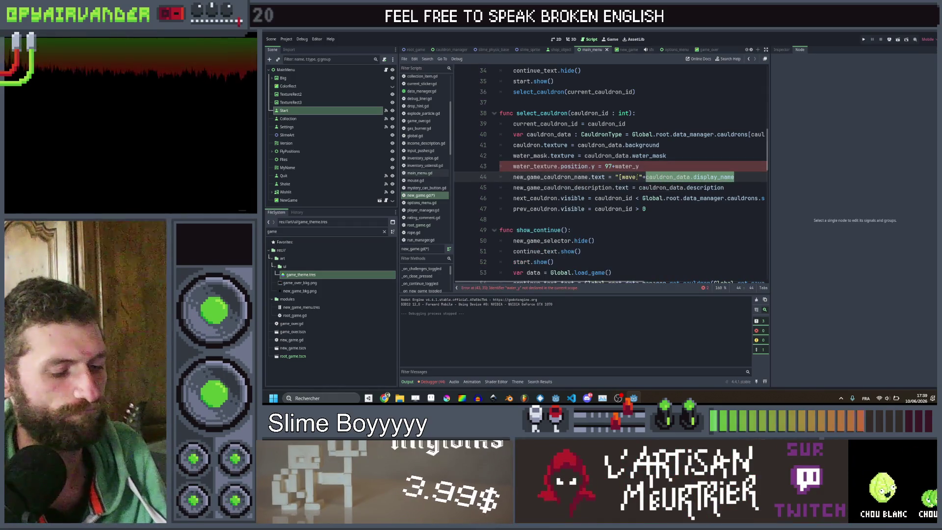
left_click(631, 166)
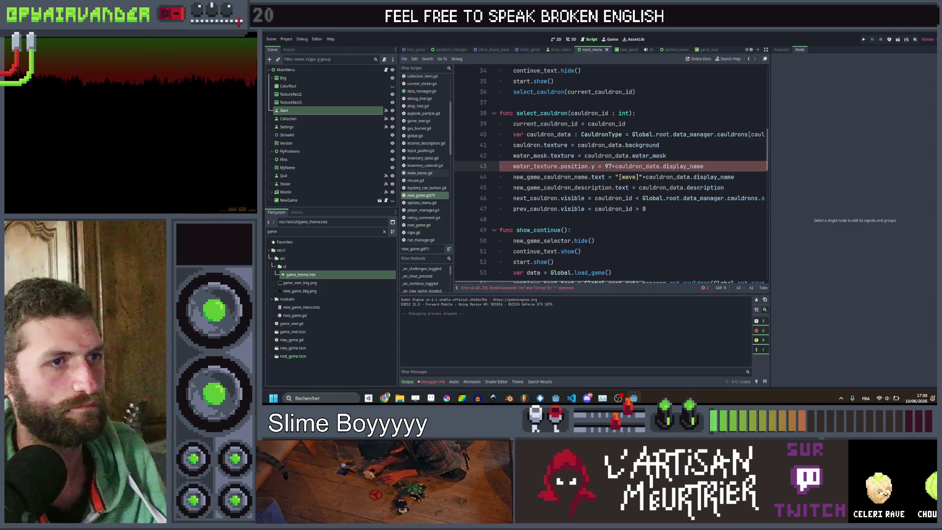
type("wa")
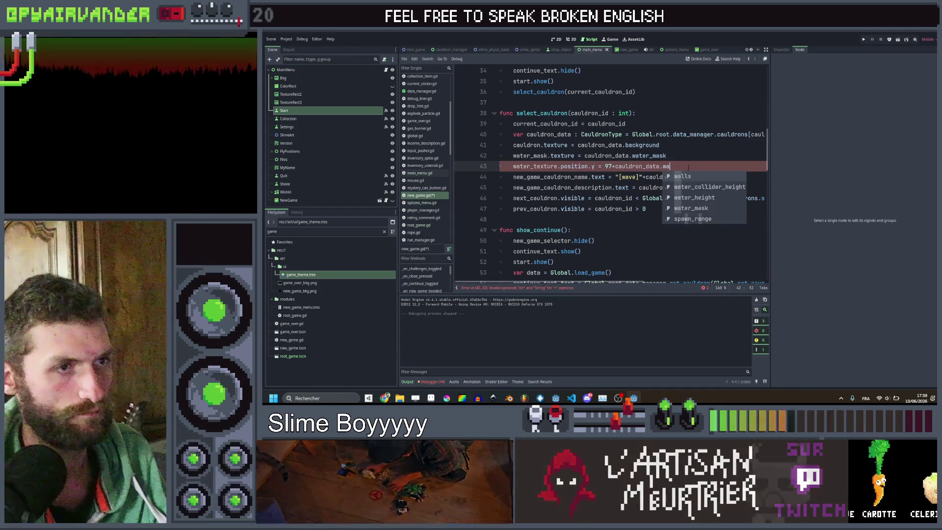
key("Down")
key("Down")
key("Return")
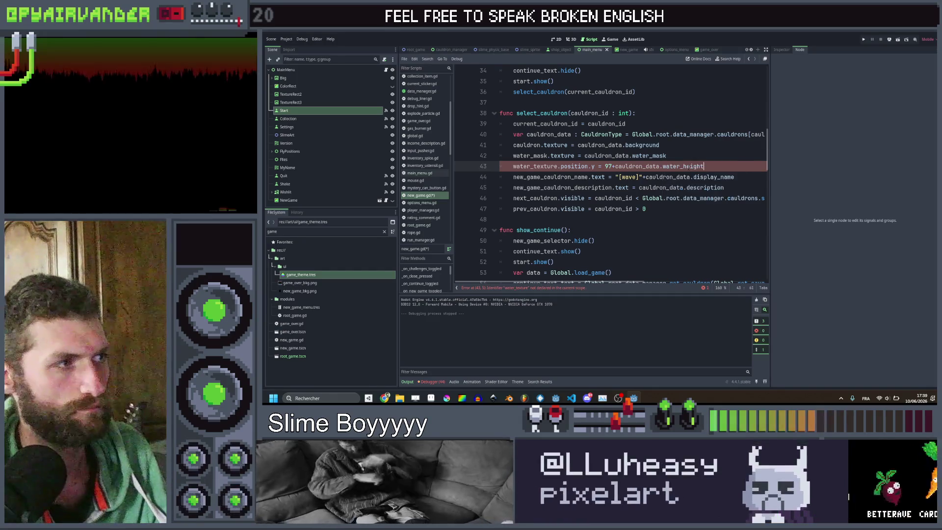
left_click(623, 49)
left_click(300, 128)
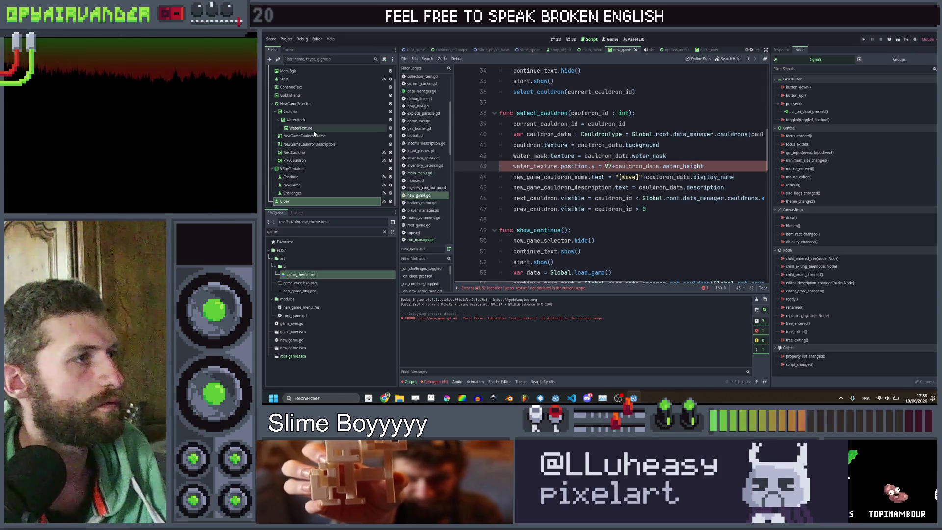
scroll(609, 172, "up", 7)
scroll(609, 171, "up", 4)
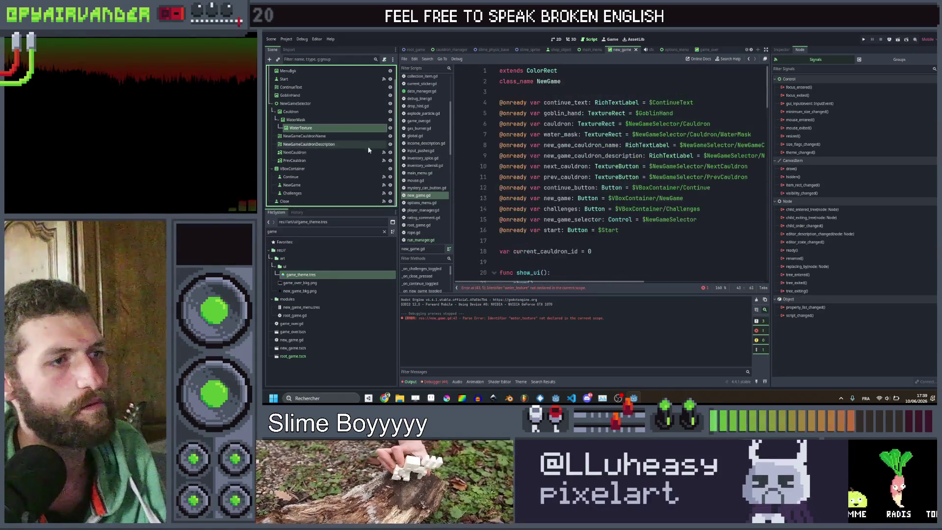
mouse_move(301, 127)
left_mouse_down()
mouse_move(581, 255)
mouse_move(578, 241)
left_mouse_up()
key("alt+Up")
key("alt+Up")
key("alt+Up")
key("alt+Up")
key("alt+Up")
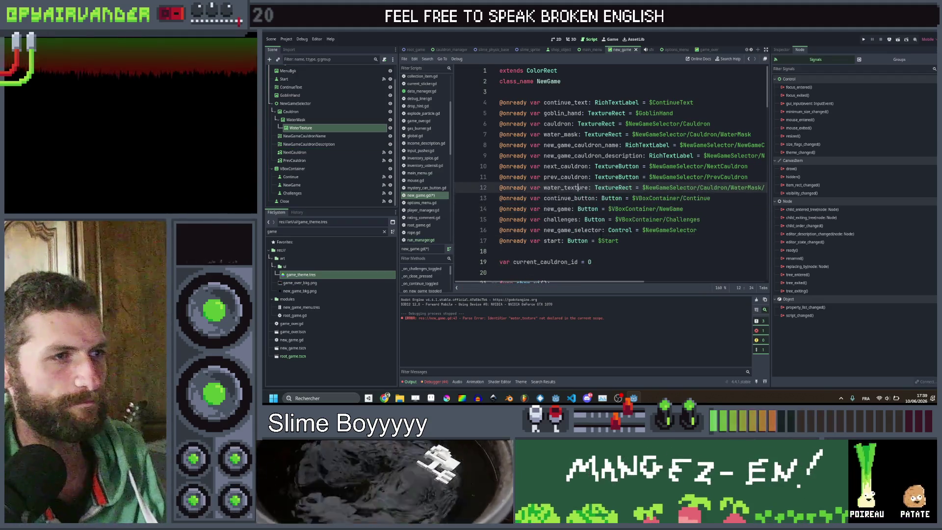
key("ctrl+s")
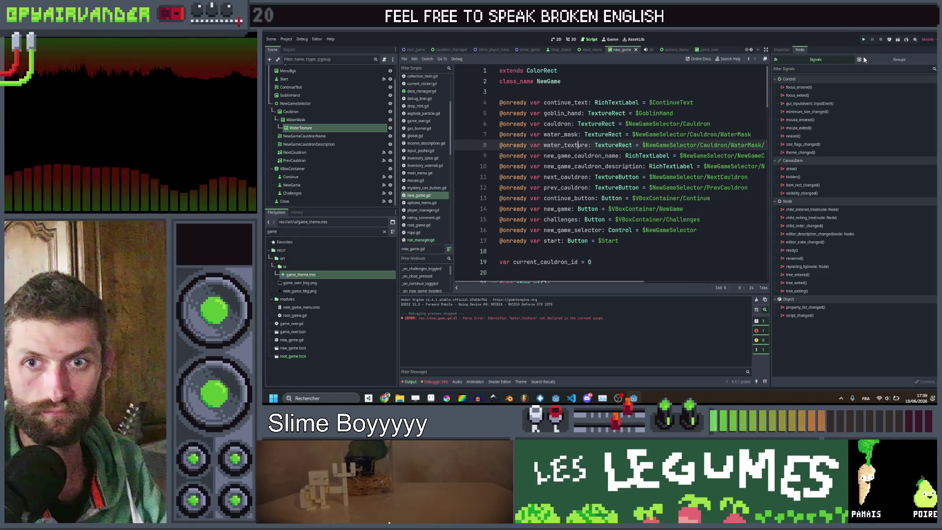
key("F5")
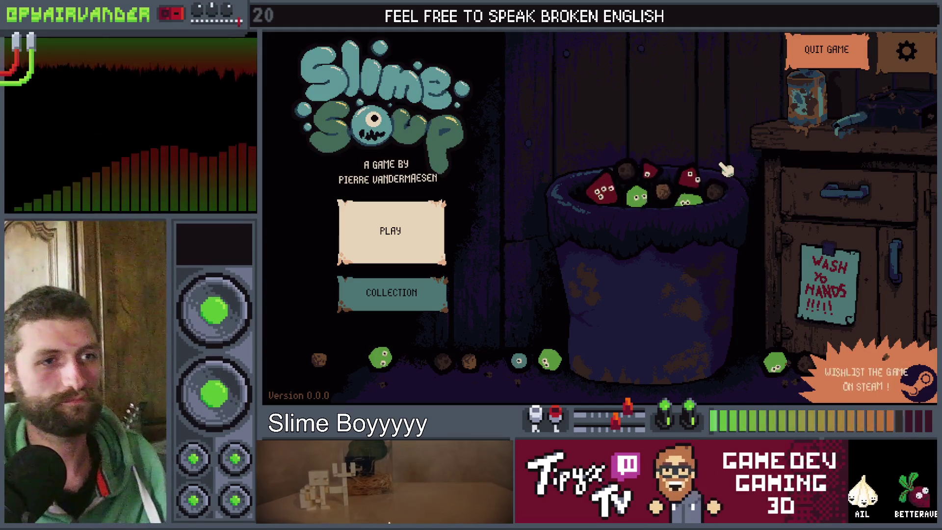
Open the Collection book, page forward to page 5 and back to page 1, then close it.
left_click(386, 303)
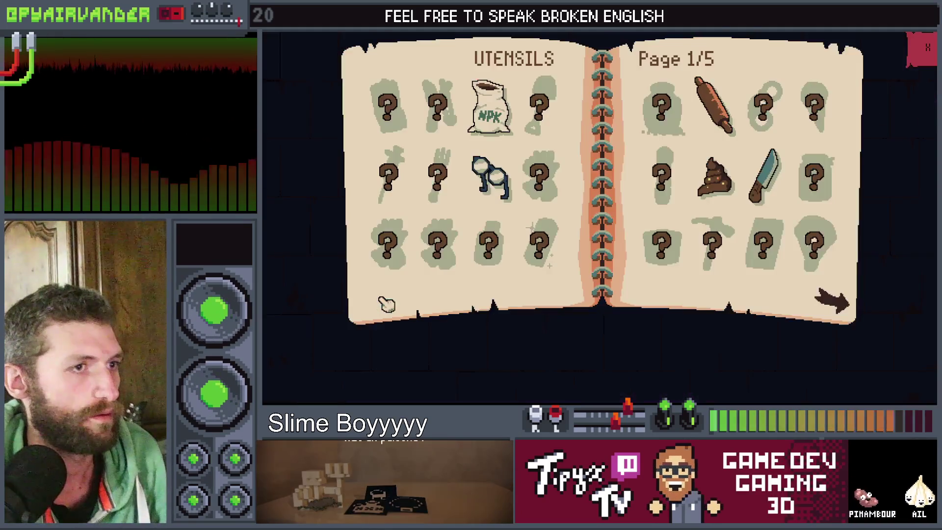
left_click(845, 310)
left_click(845, 311)
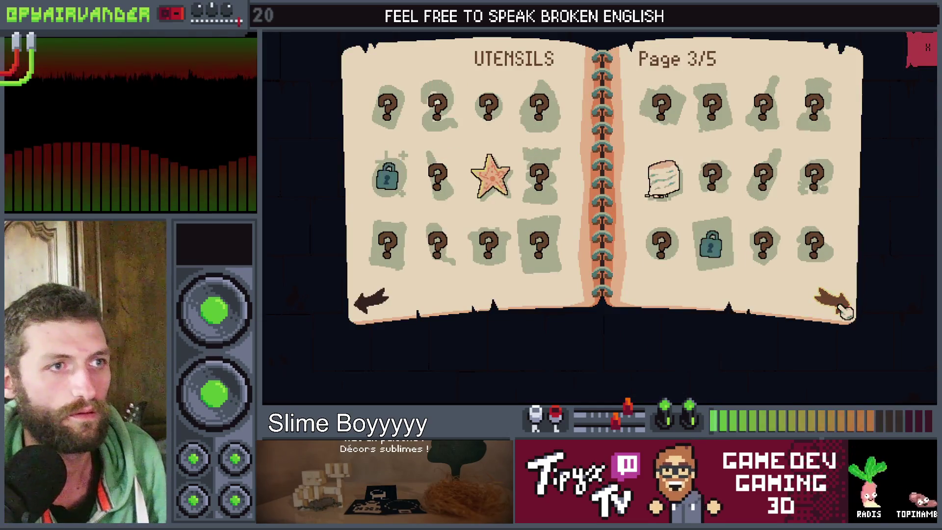
left_click(845, 310)
left_click(845, 310)
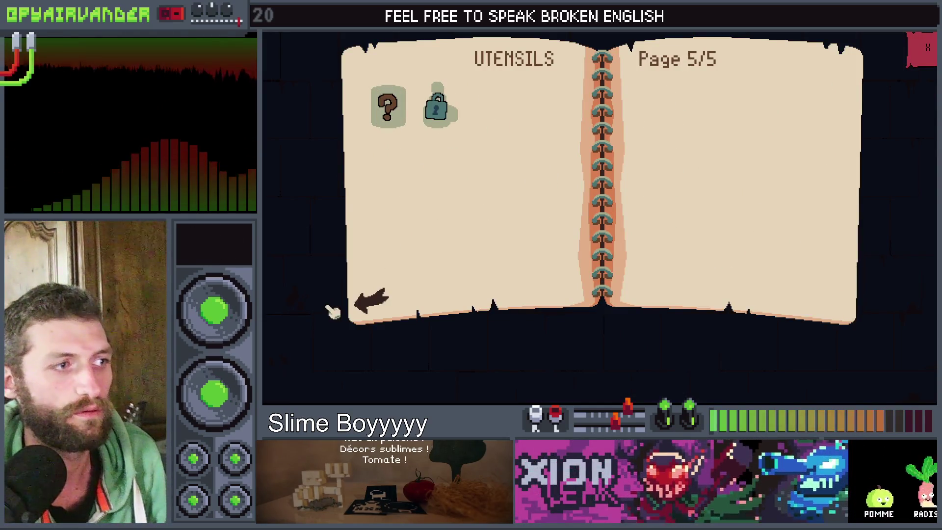
left_click(371, 306)
left_click(372, 308)
left_click(372, 308)
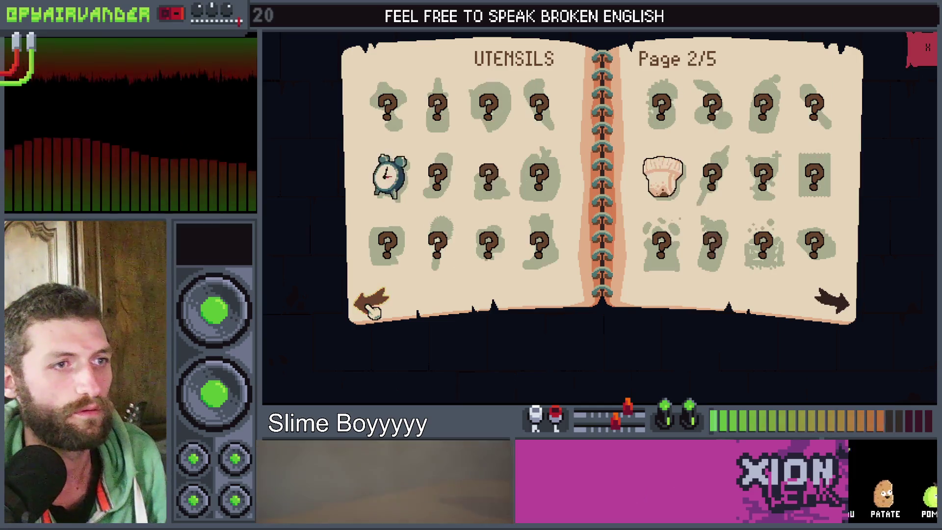
left_click(372, 308)
left_click(914, 57)
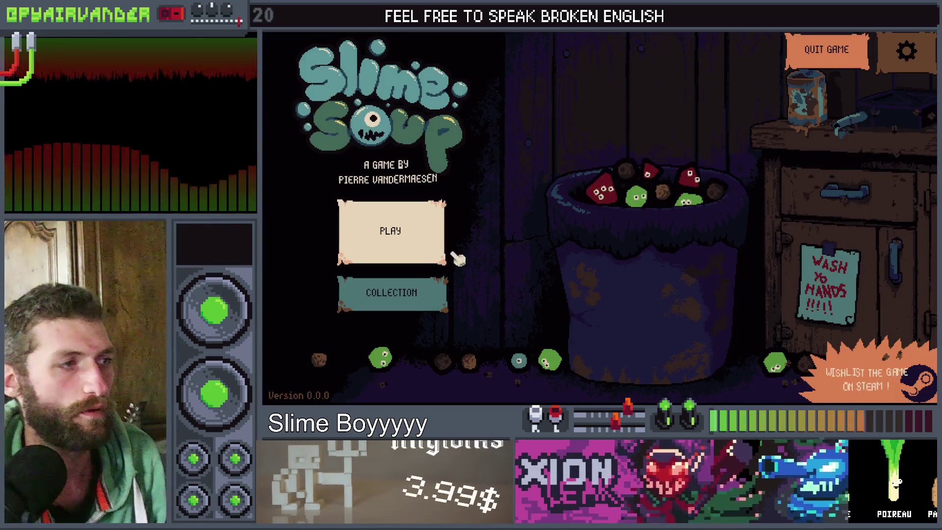
Open the play screen and toggle between the Continue, New Game and Challenges panels.
left_click(420, 258)
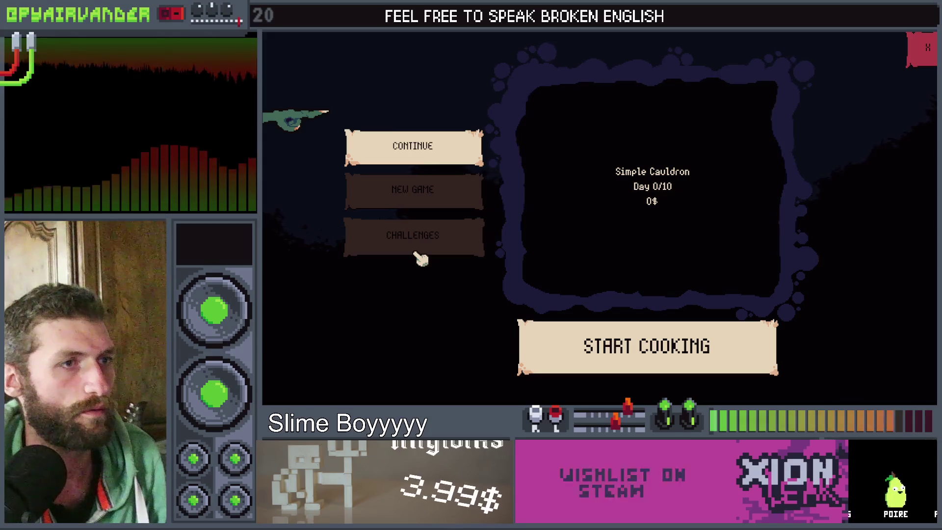
left_click(403, 199)
left_click(407, 234)
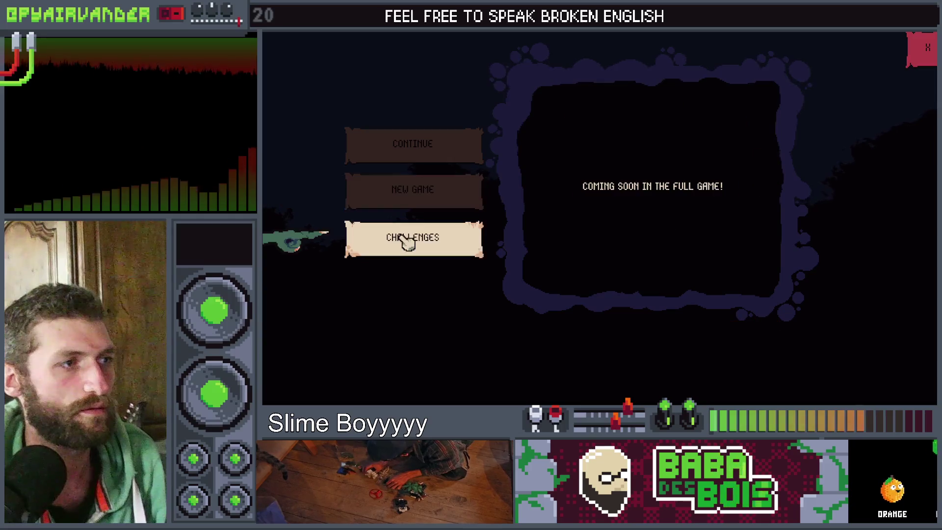
left_click(418, 150)
left_click(415, 209)
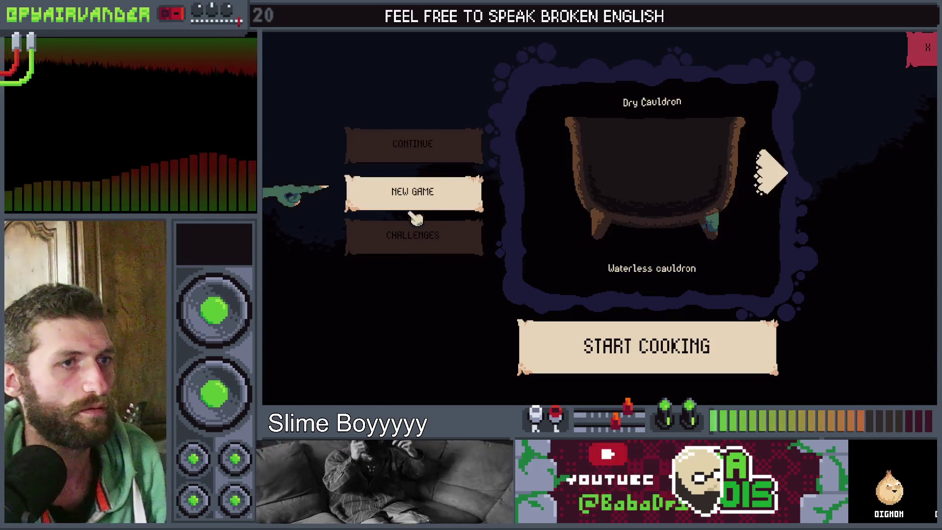
left_click(418, 238)
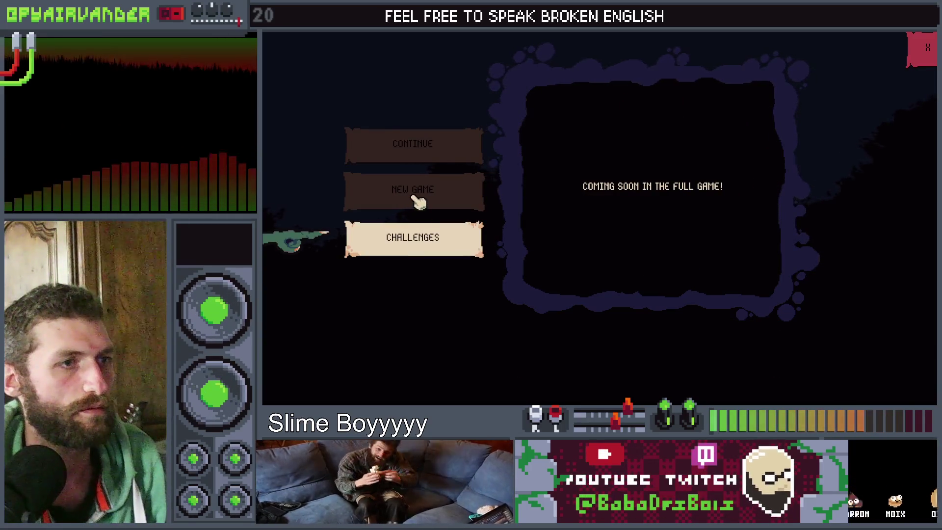
left_click(418, 201)
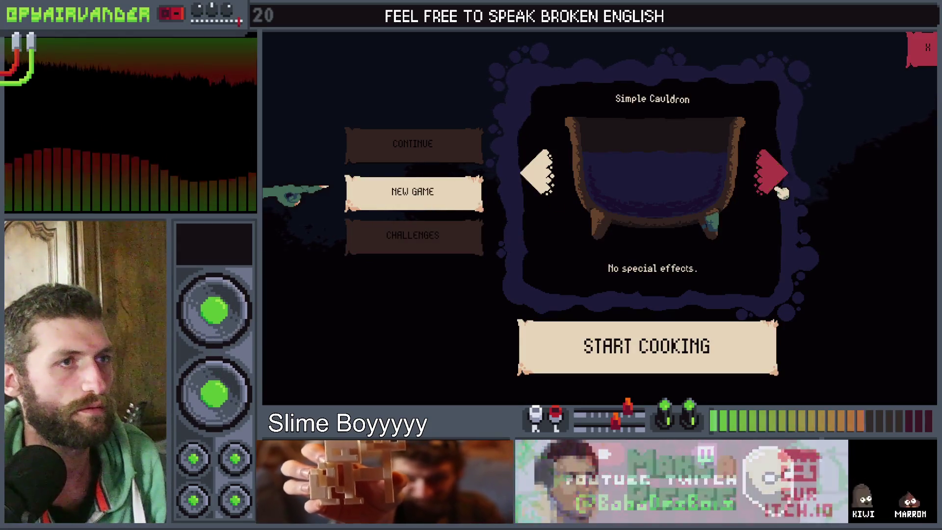
Flip between cauldrons with the left and right arrows, return to Continue, and close the game.
left_click(775, 186)
left_click(550, 191)
left_click(549, 191)
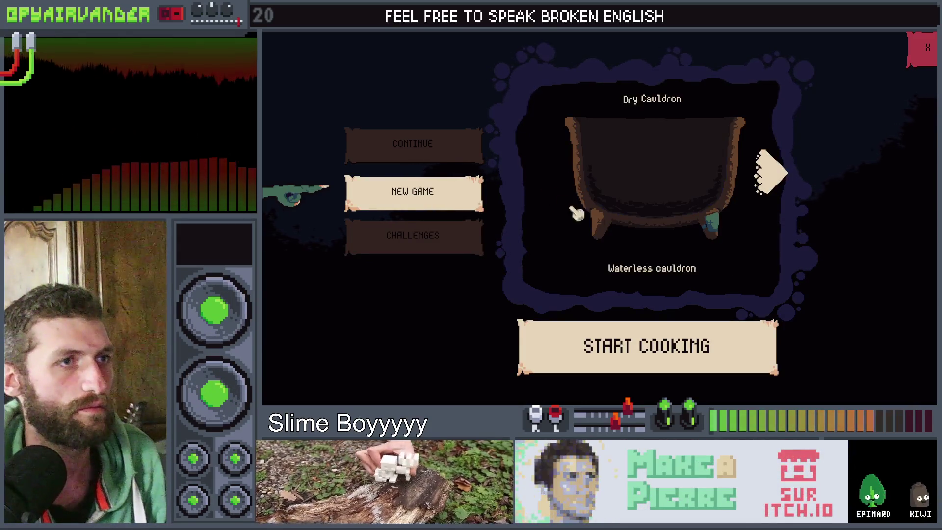
left_click(772, 180)
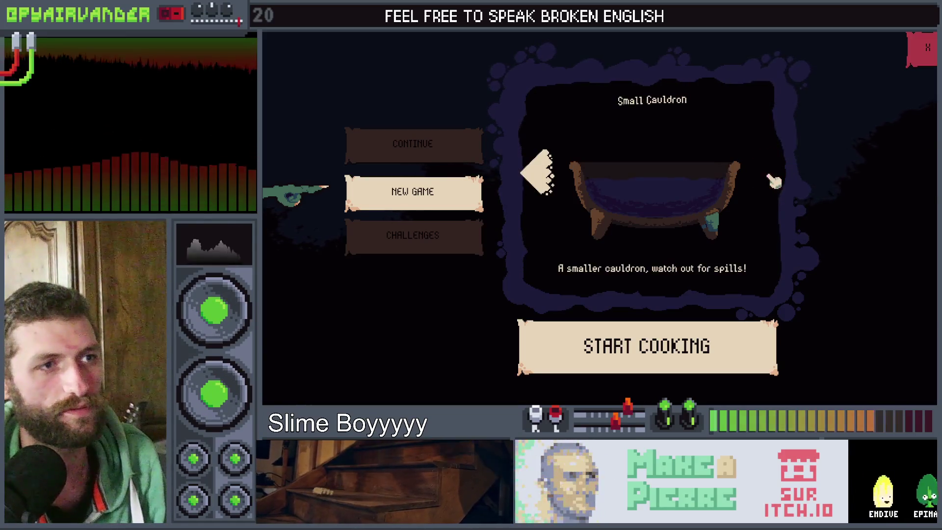
left_click(545, 172)
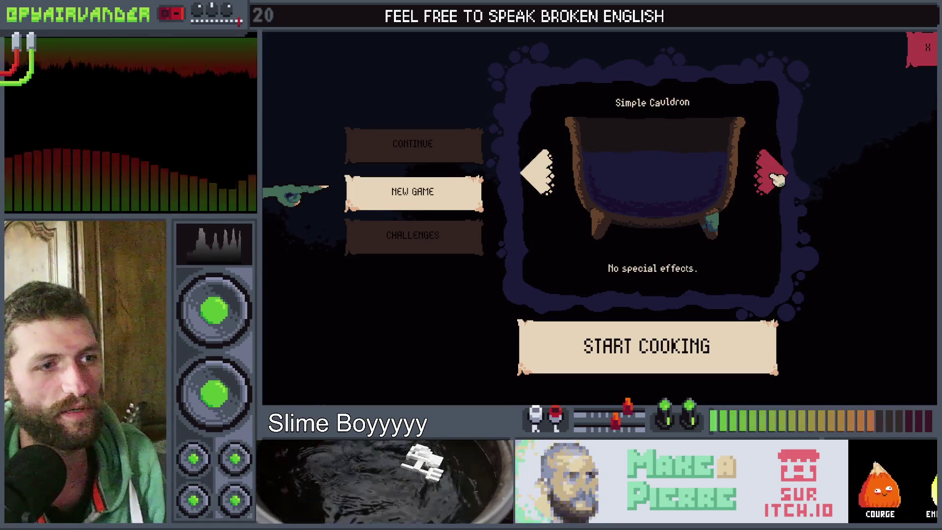
left_click(770, 171)
left_click(550, 195)
left_click(550, 194)
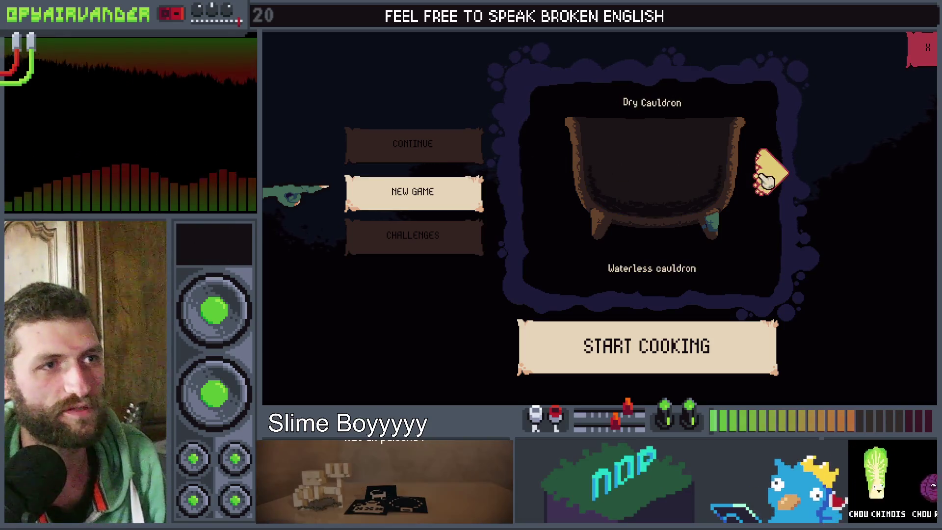
left_click(421, 160)
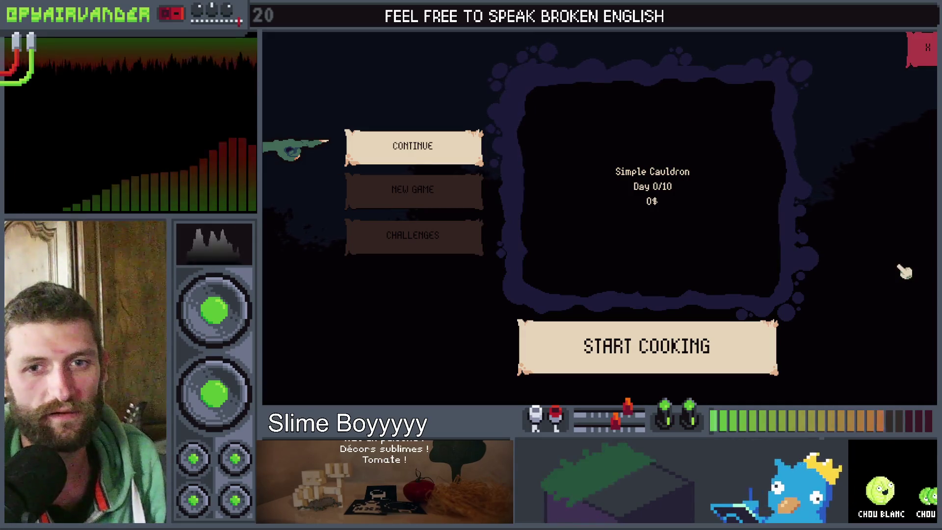
left_click(927, 48)
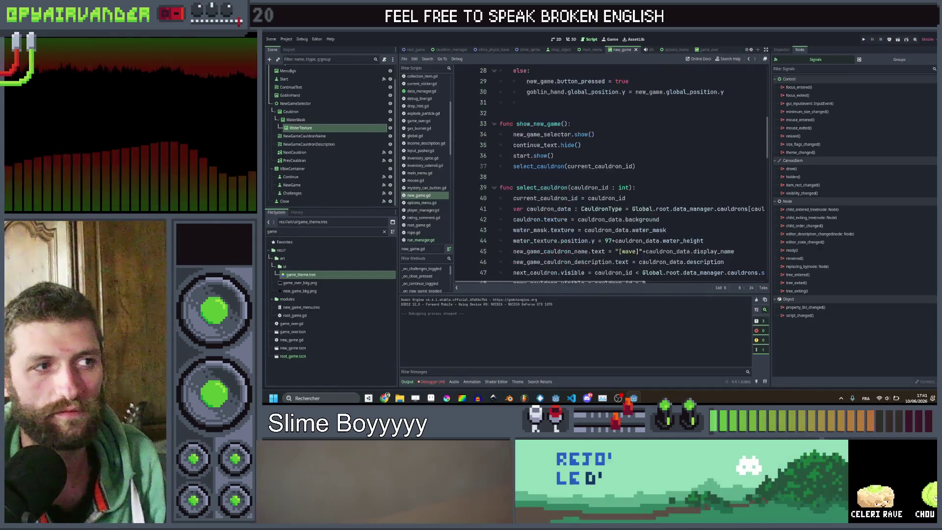
Add an empty _process function below show_ui.
scroll(609, 171, "up", 4)
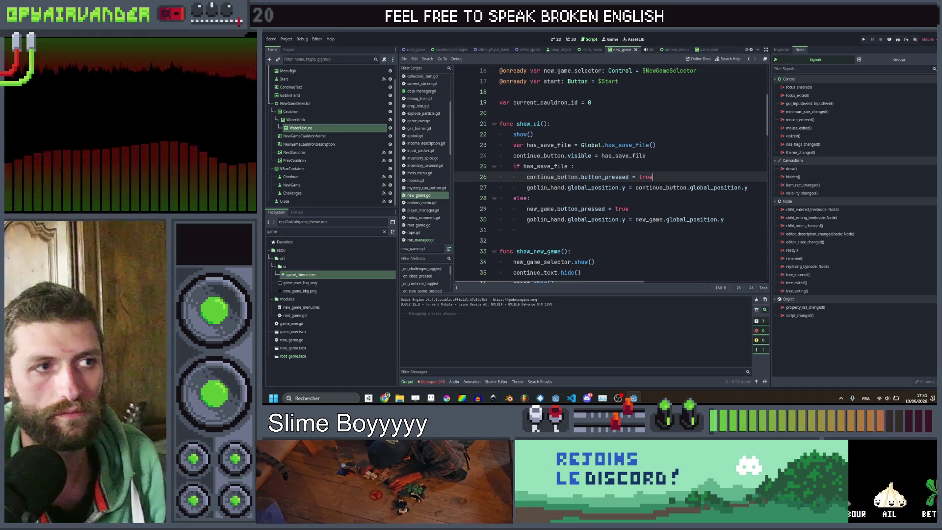
scroll(609, 172, "down", 1)
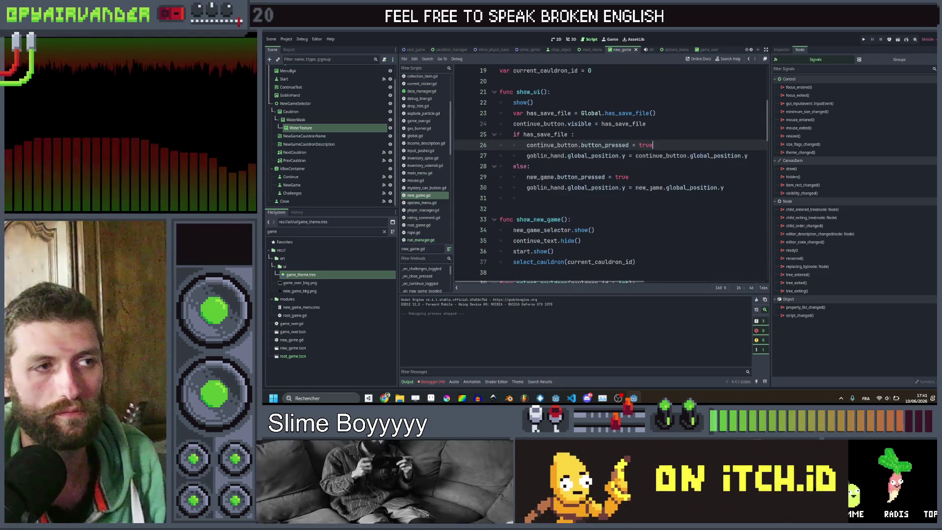
scroll(650, 188, "up", 2)
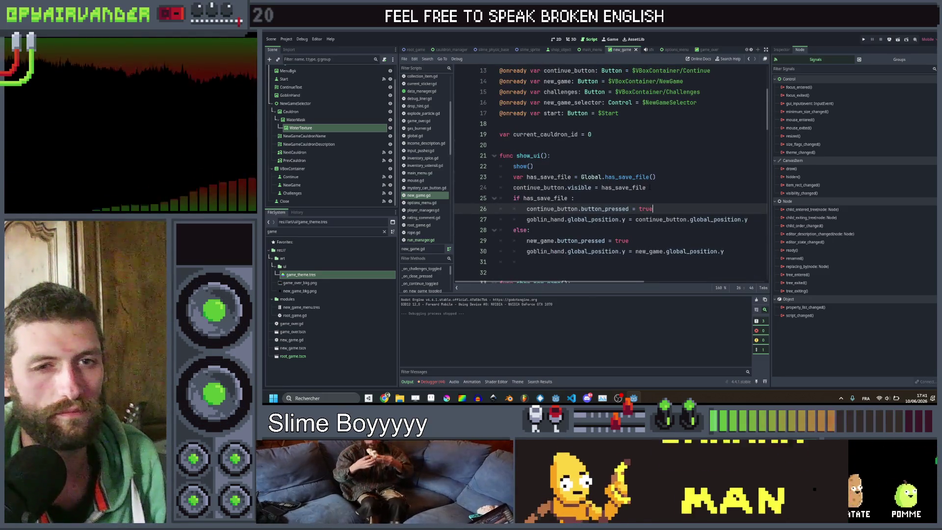
scroll(556, 238, "down", 1)
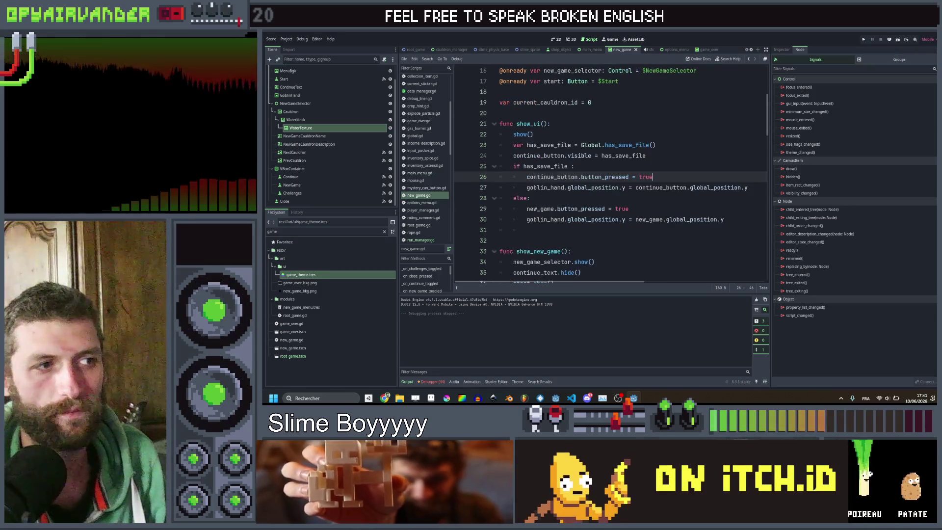
left_click(556, 240)
key("Return")
key("Return")
key("Up")
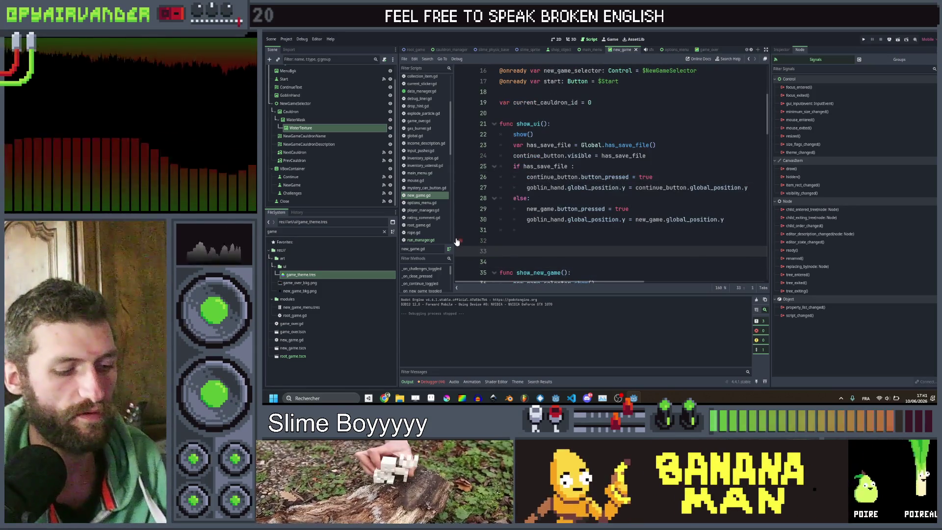
type("func pro")
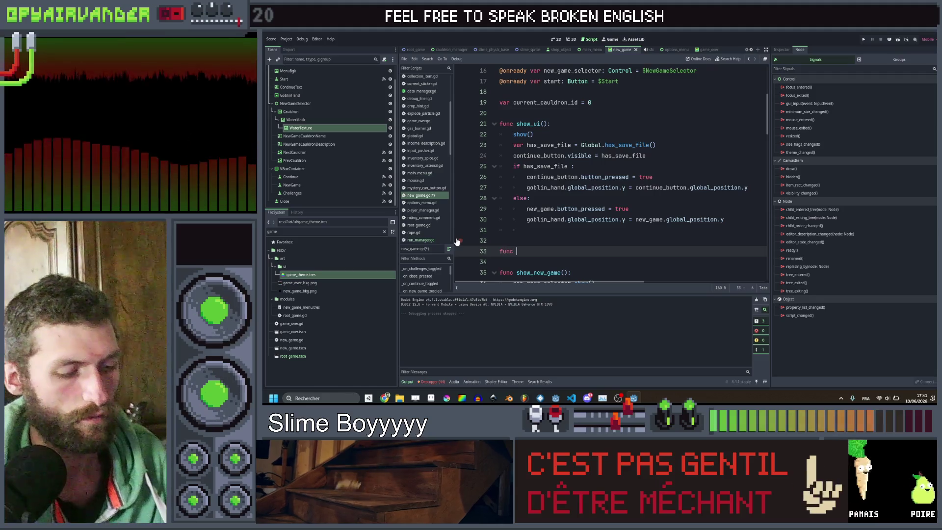
key("Return")
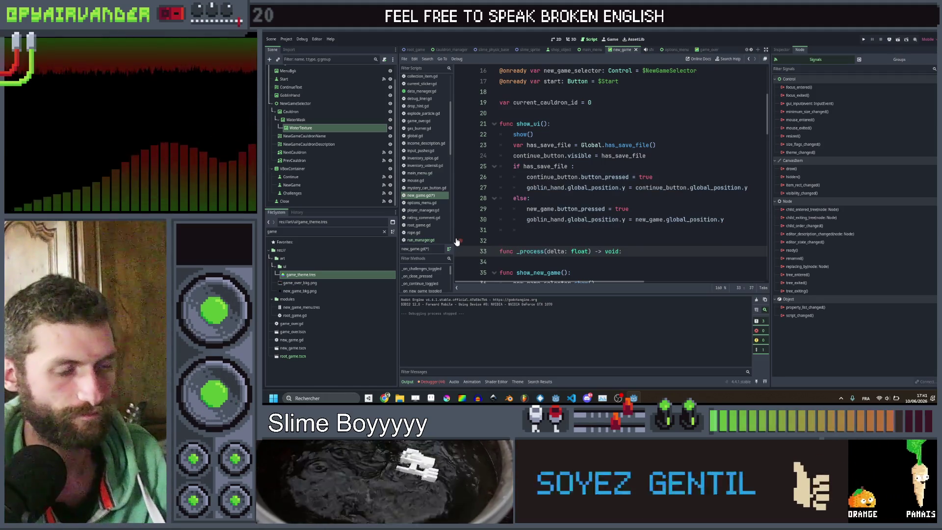
key("Return")
In _process, set target_pos to new_game.global_position.y.
scroll(543, 230, "down", 1)
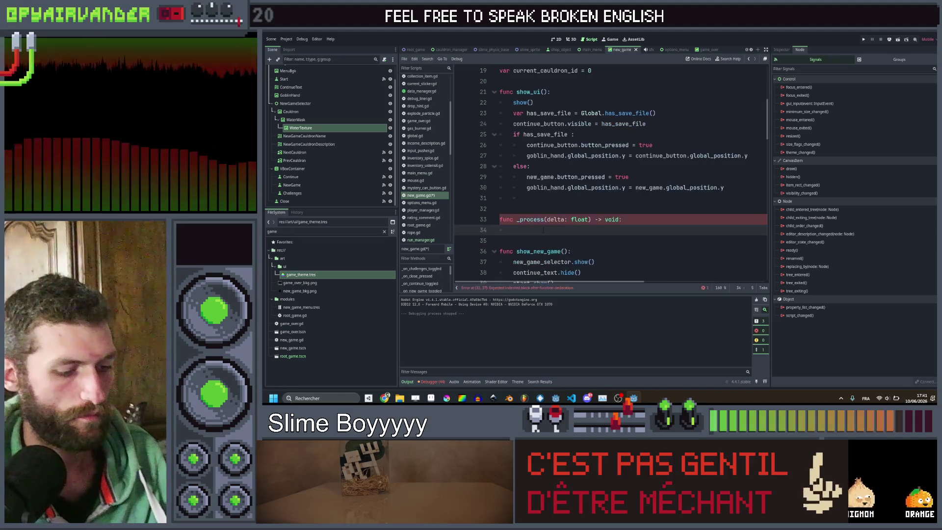
type("var target_pos")
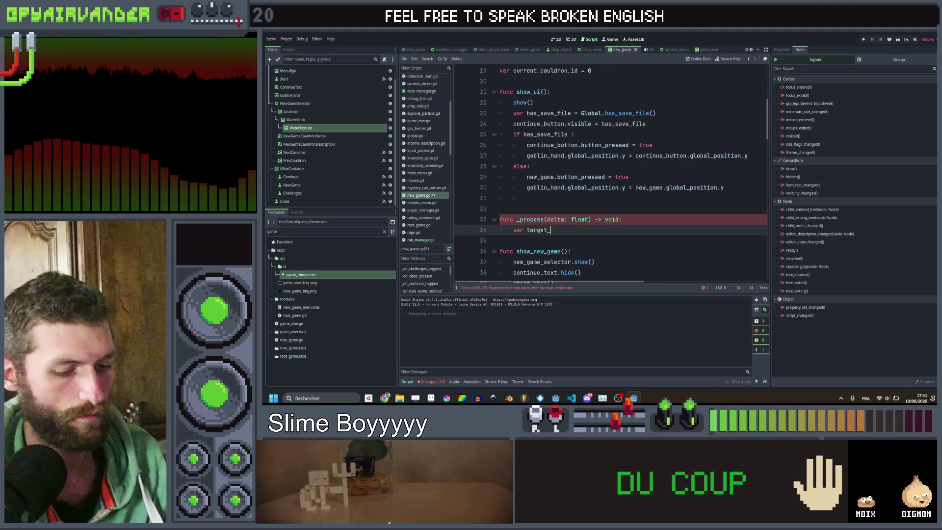
type(" =")
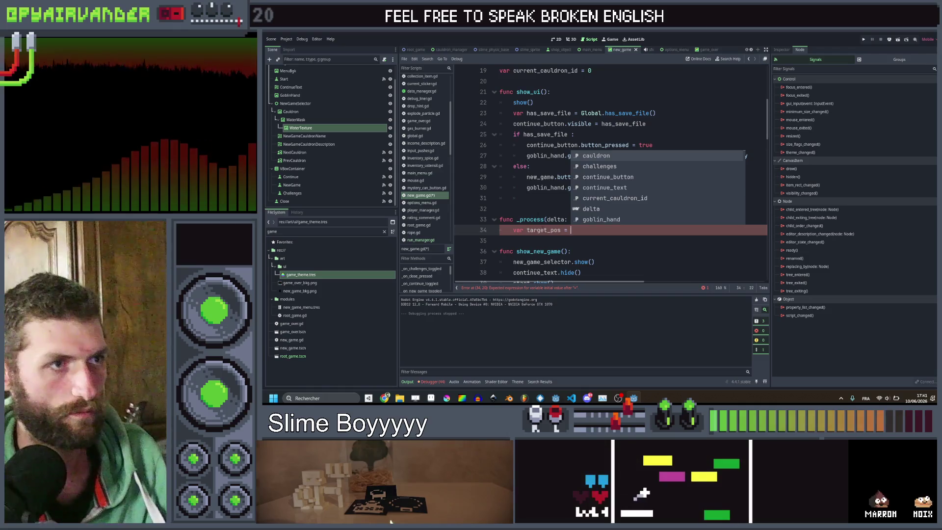
left_click(527, 198)
left_click_drag(731, 188, 636, 188)
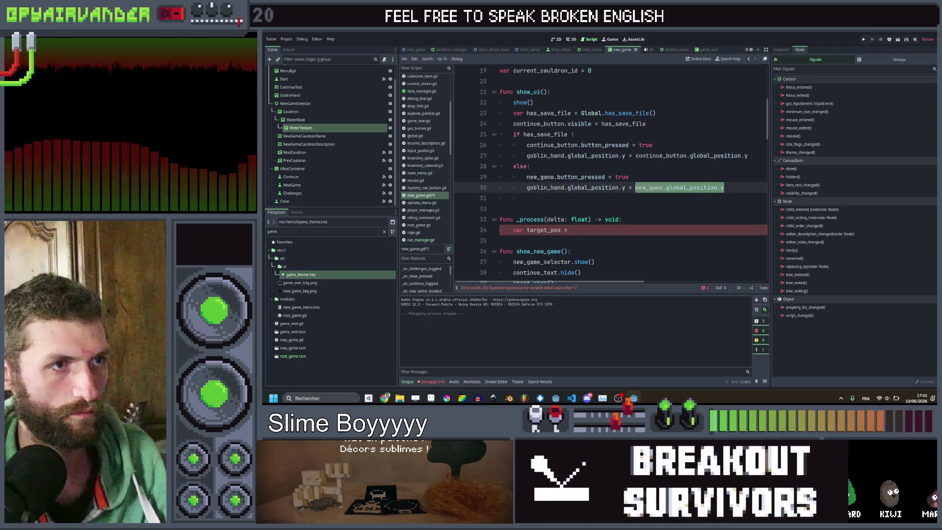
key("ctrl+c")
left_click(605, 230)
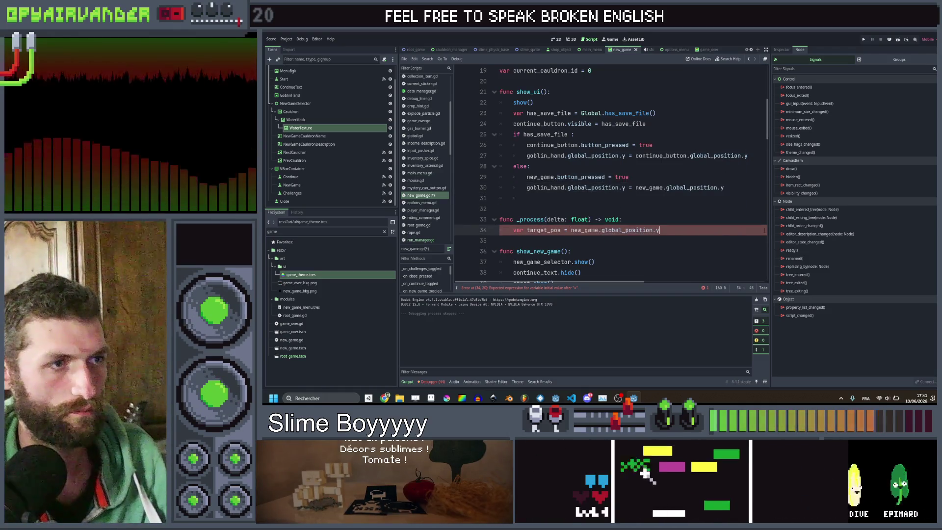
key("ctrl+v")
key("Return")
Add the condition 'if continue_button.button_pressed:'.
type("if ")
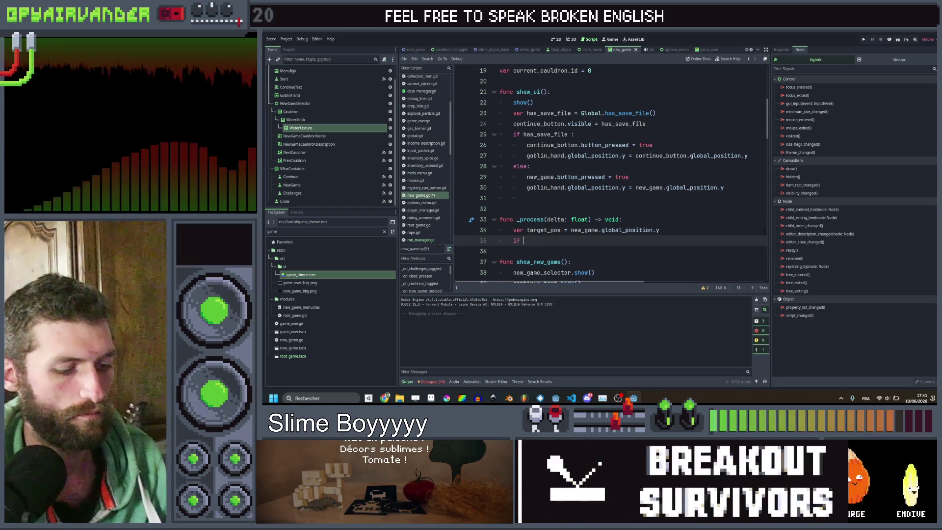
type("continue_button.pre")
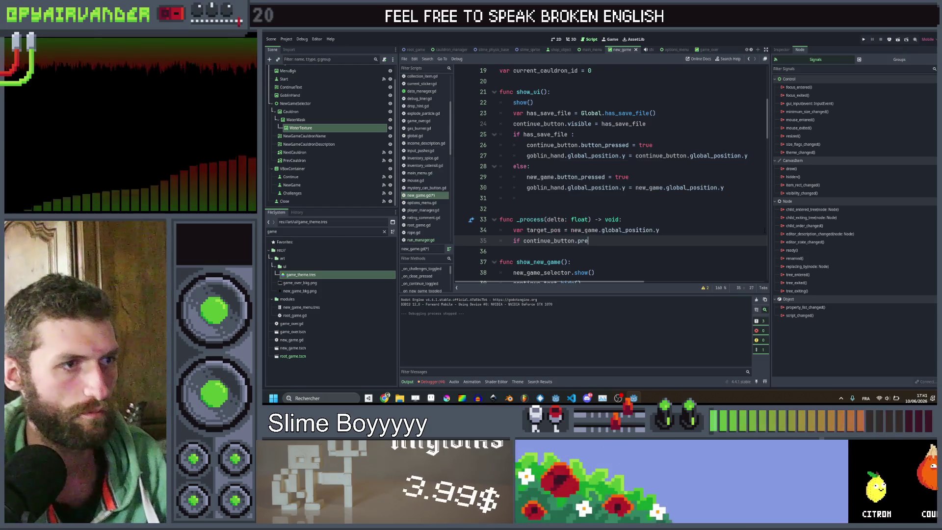
key("BackSpace")
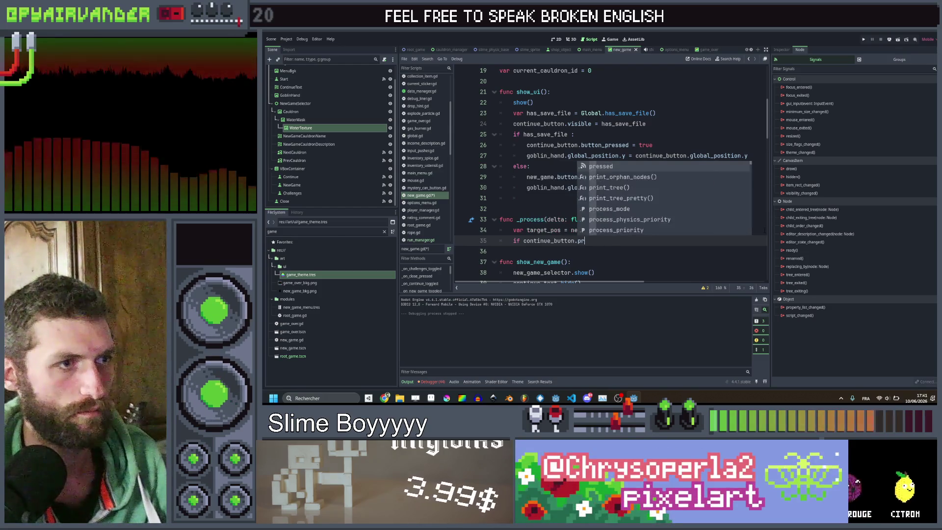
type("but")
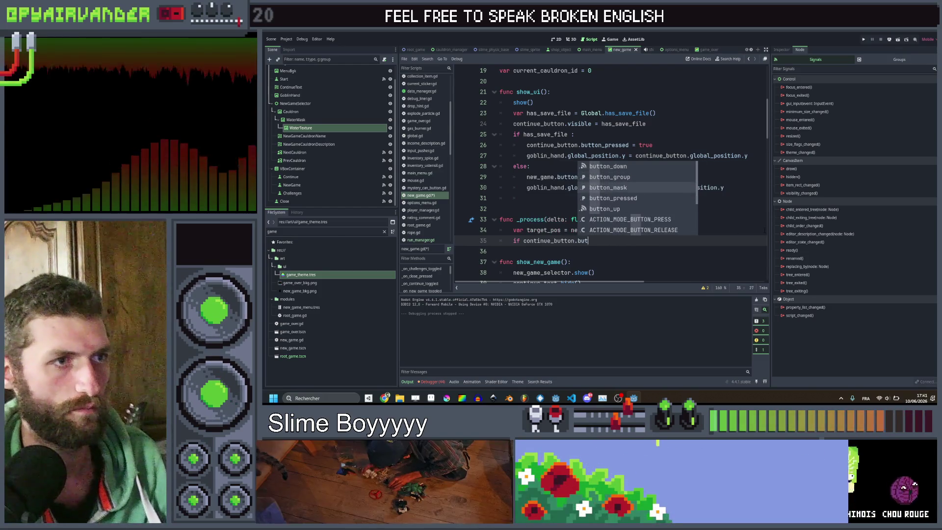
key("Down")
key("Return")
type(":")
key("Return")
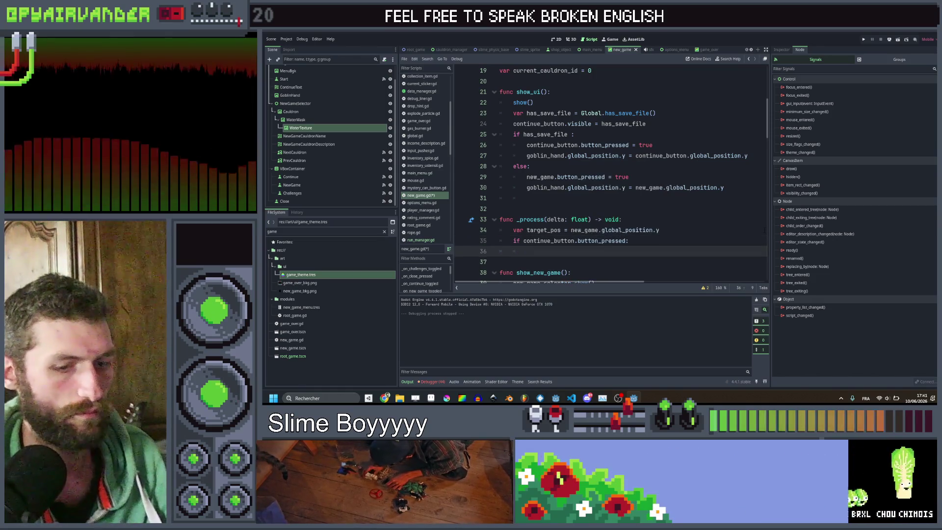
Under it, set target_pos to continue_button.global_position.y.
key("Up")
key("Up")
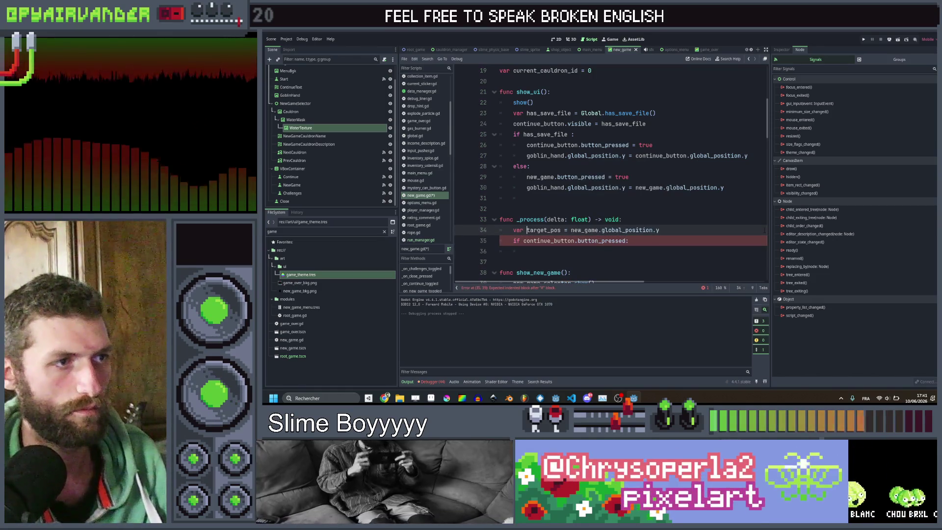
key("shift+End")
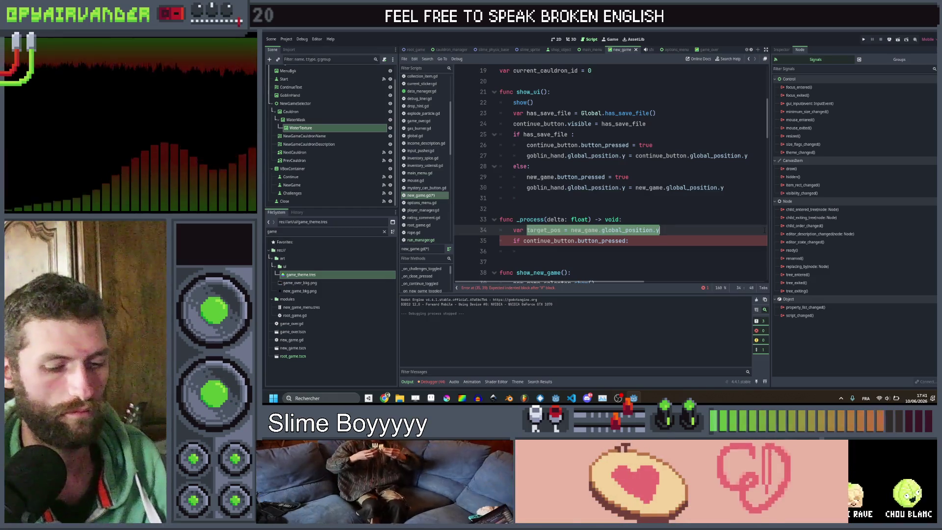
key("ctrl+c")
key("Down")
key("Down")
key("ctrl+v")
left_click(571, 252)
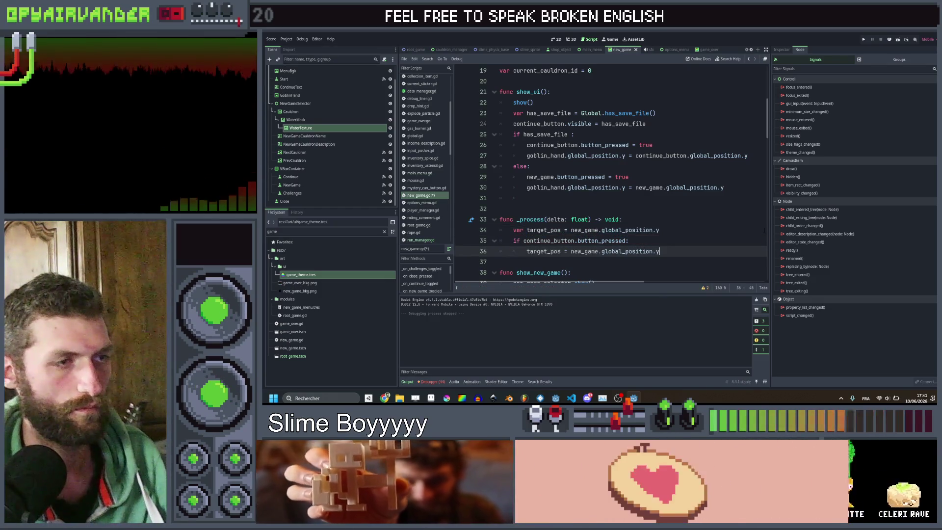
key("ctrl+shift+Right")
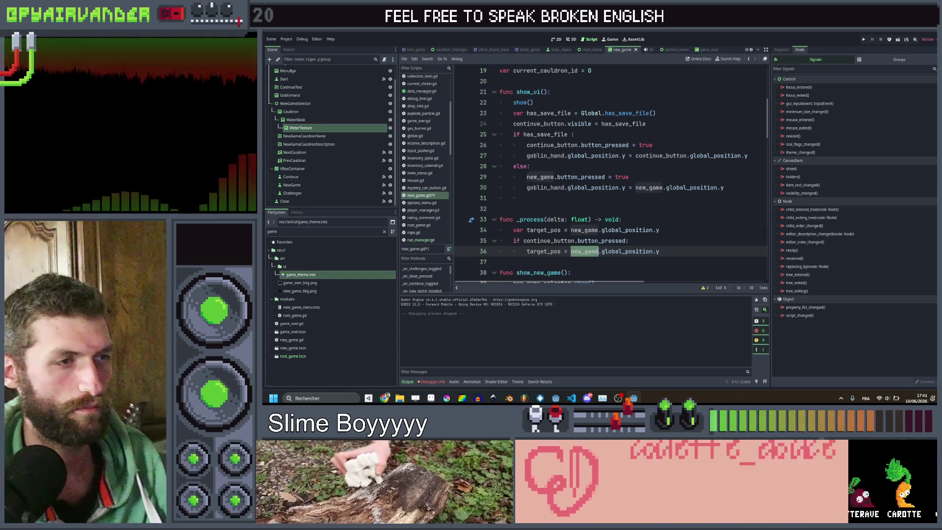
type("continue")
type("_button")
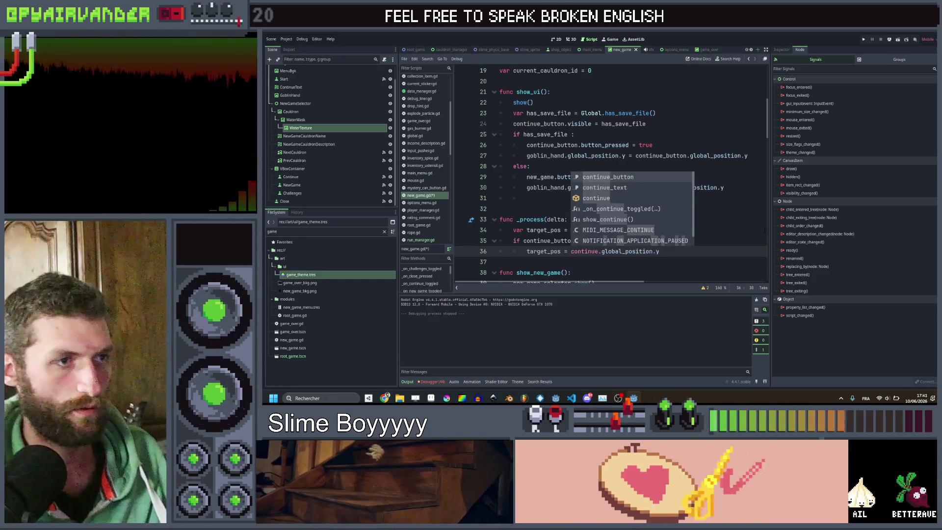
left_click(677, 251)
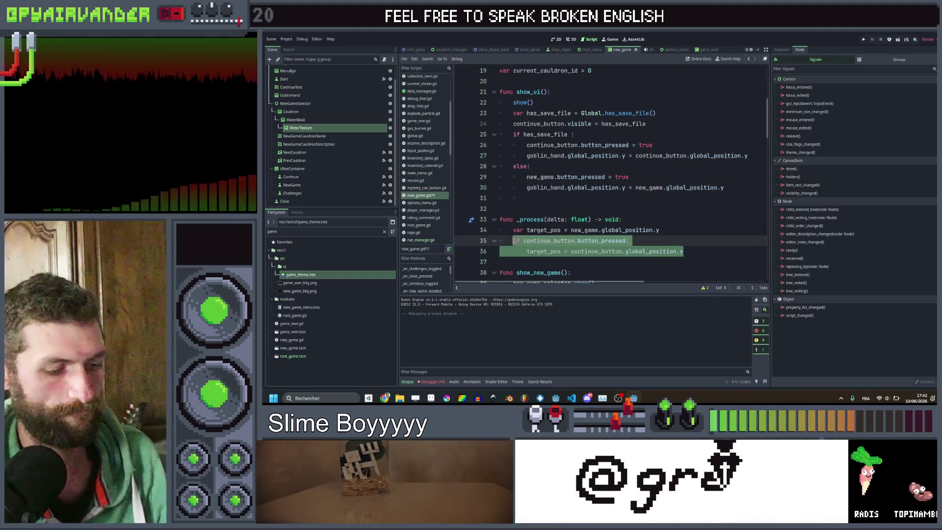
Duplicate the block for challenges.button_pressed and save the script.
key("Return")
key("ctrl+v")
left_click(524, 263)
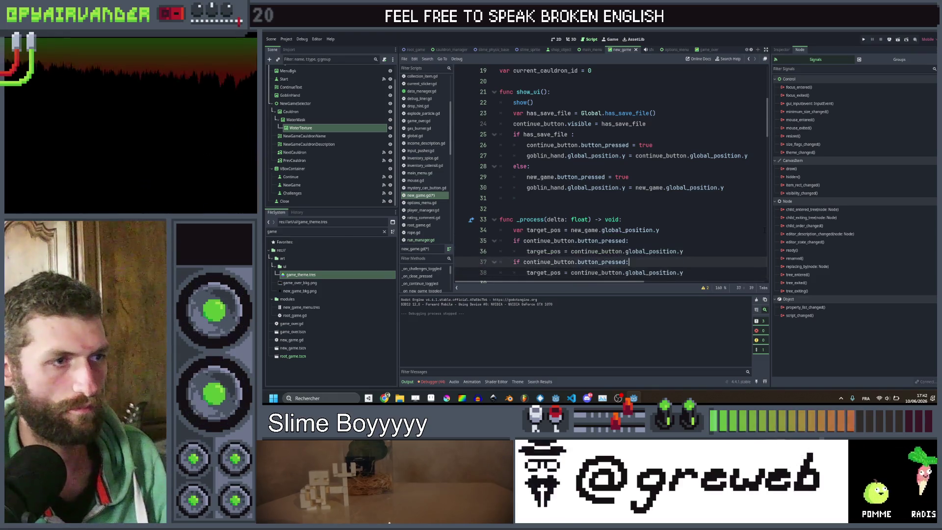
key("ctrl+d")
key("ctrl+d")
type("c")
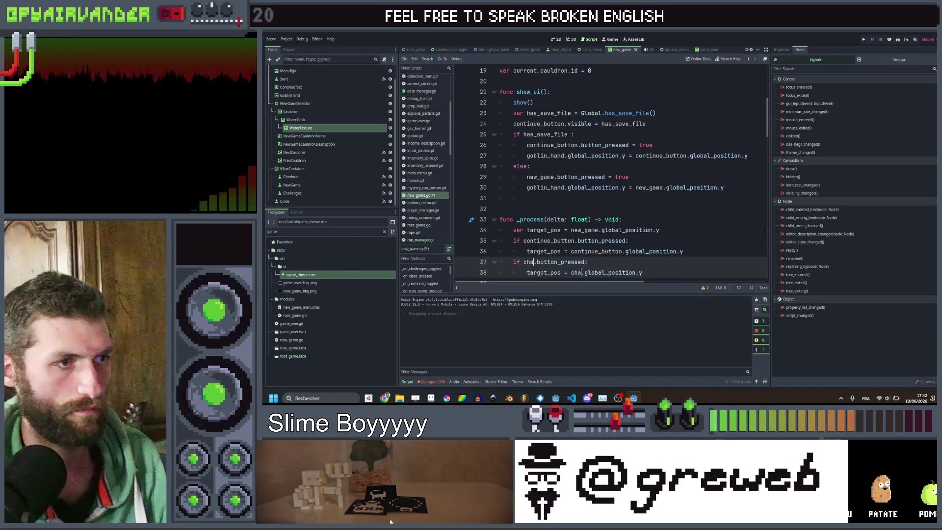
key("Return")
key("ctrl+s")
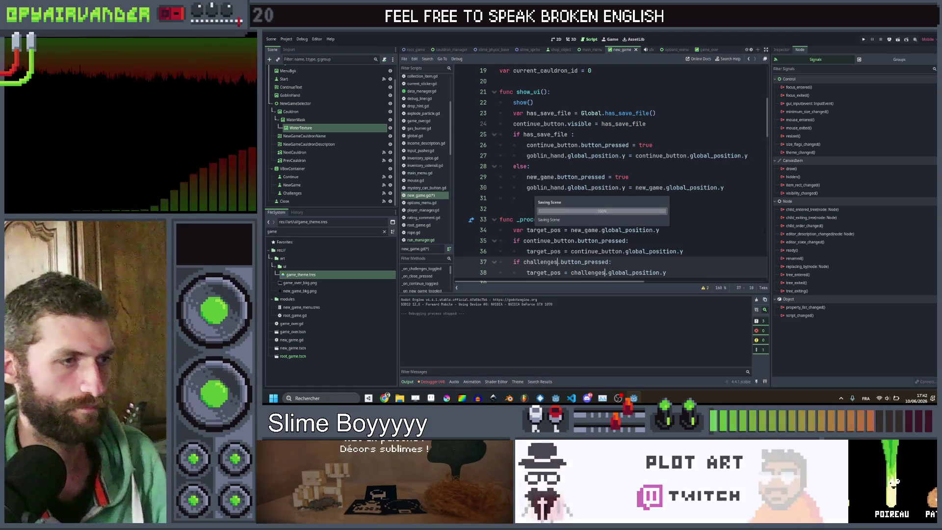
scroll(660, 148, "down", 2)
left_click(660, 124)
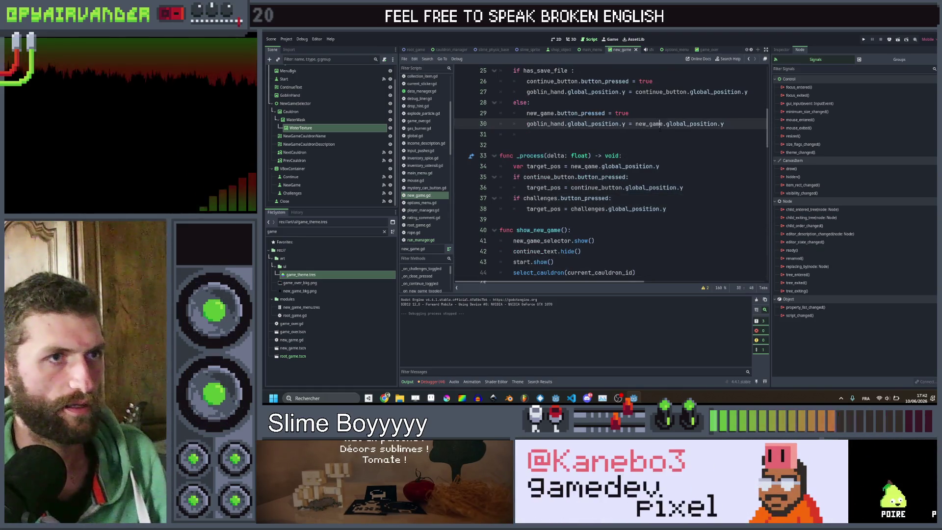
Move the goblin hand line into _process as lerp(goblin_hand.global_position.y, target_pos, delta * 10.0).
left_click_drag(585, 124, 526, 124)
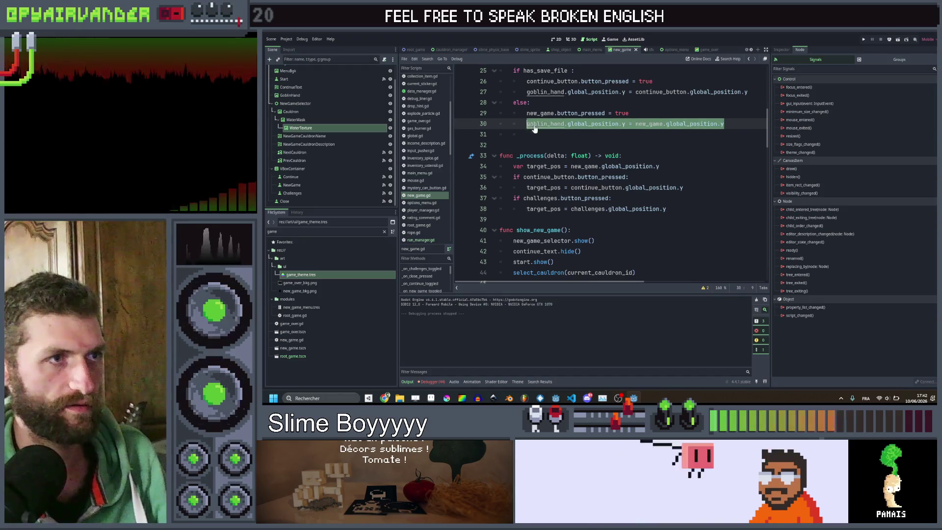
key("BackSpace")
left_click(683, 209)
key("Return")
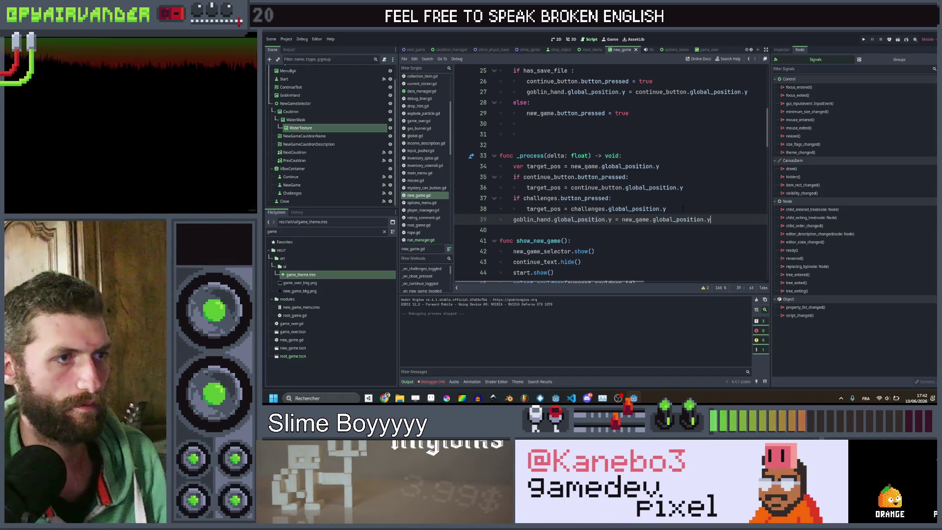
key("ctrl+shift+Left")
key("ctrl+shift+Left")
key("ctrl+shift+Left")
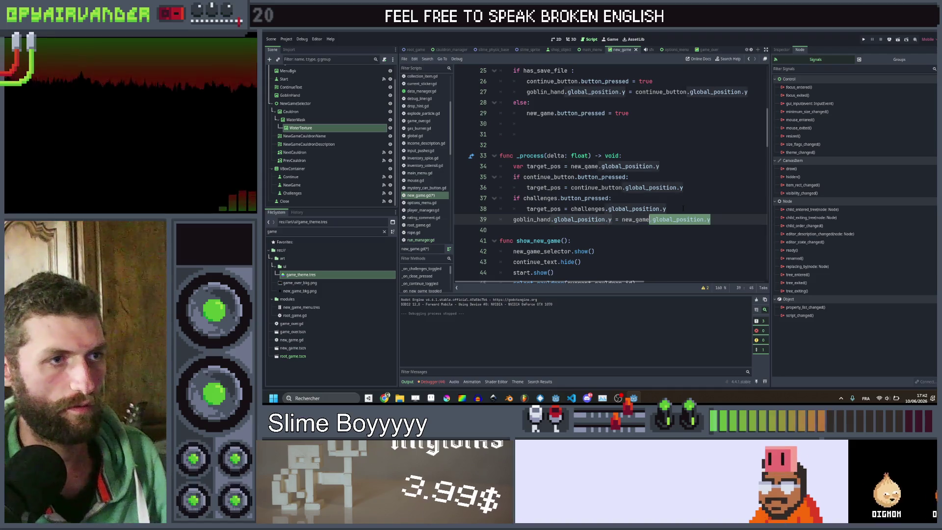
type("lerp(")
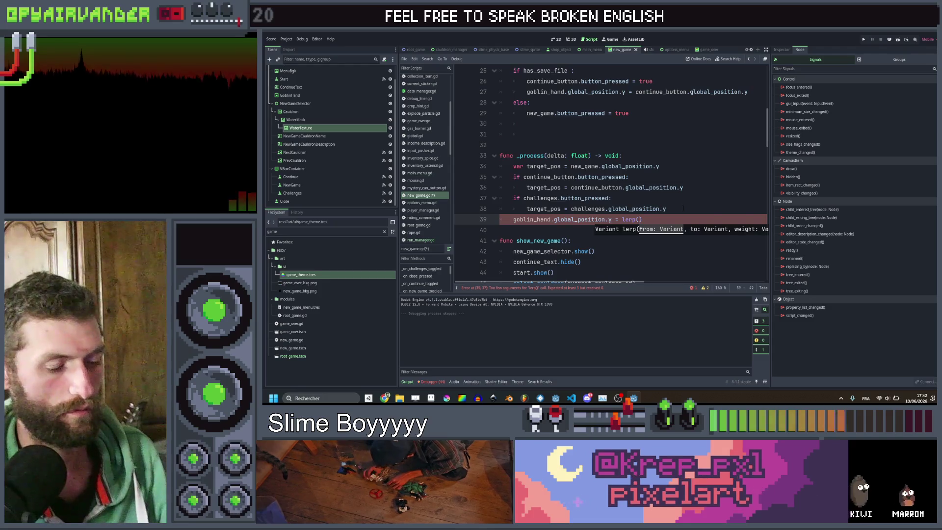
key("ctrl+v")
key("ctrl+shift+Left")
key("ctrl+shift+Left")
key("ctrl+shift+Left")
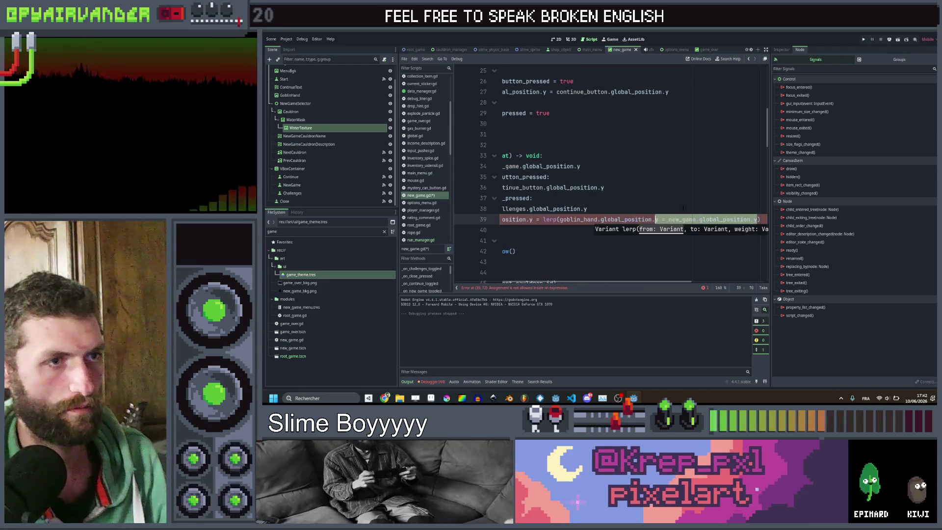
type(", targ")
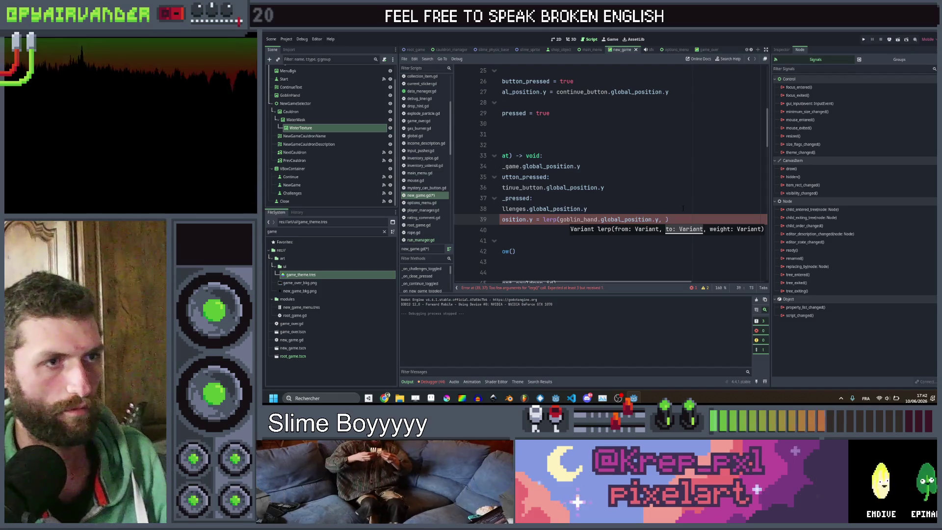
type("et_pos")
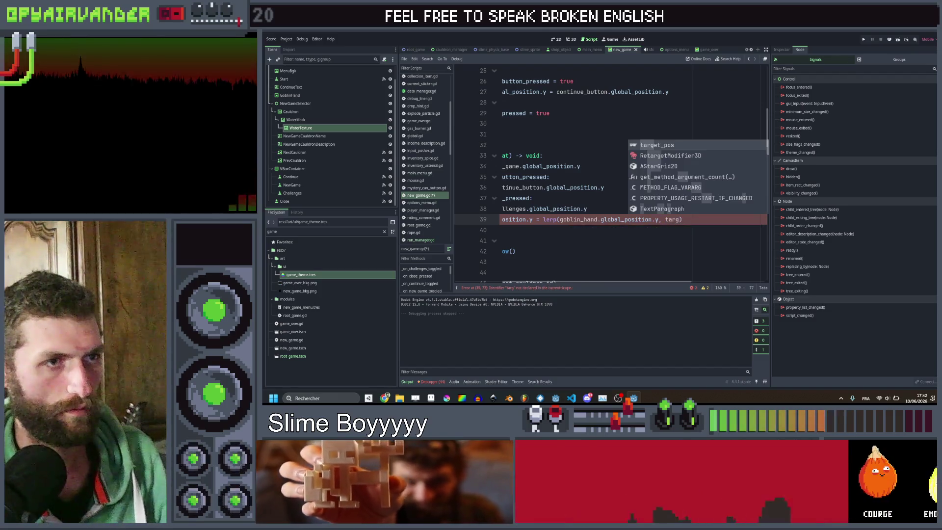
type(", delta * 10")
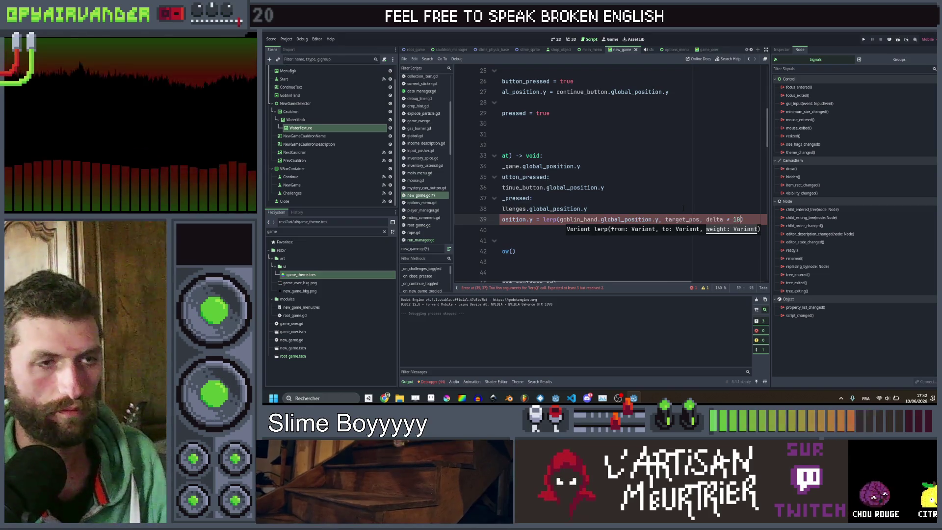
type(".0")
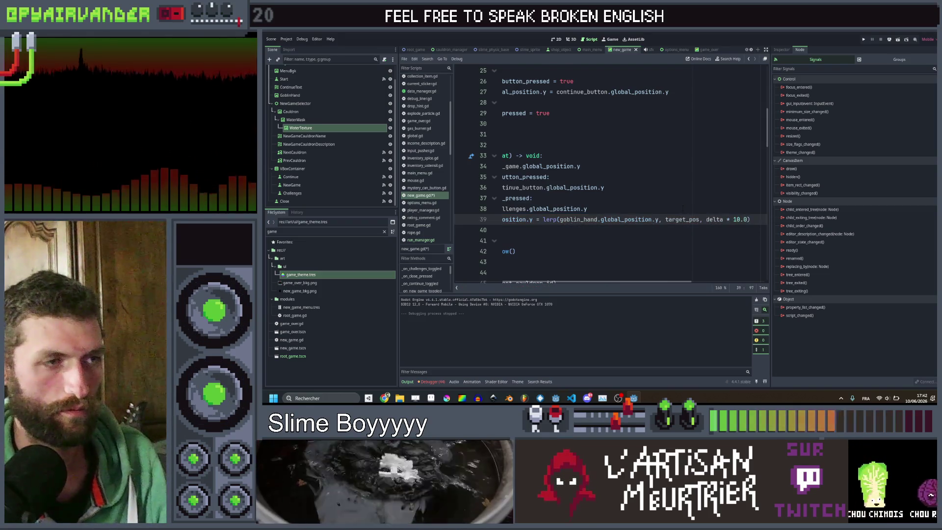
scroll(609, 172, "left", 3)
scroll(609, 171, "down", 9)
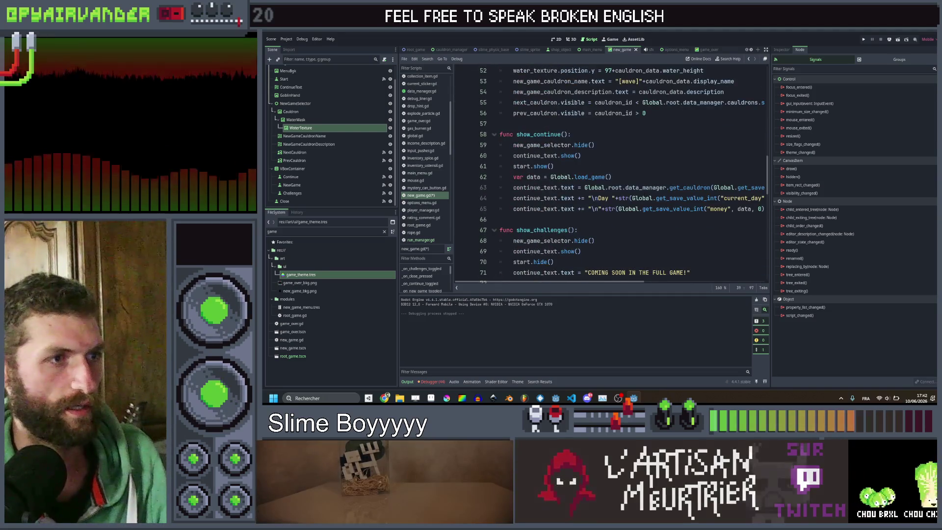
Review the new game and challenges handlers in new_game.gd and save the script.
scroll(727, 124, "down", 7)
left_click(726, 125)
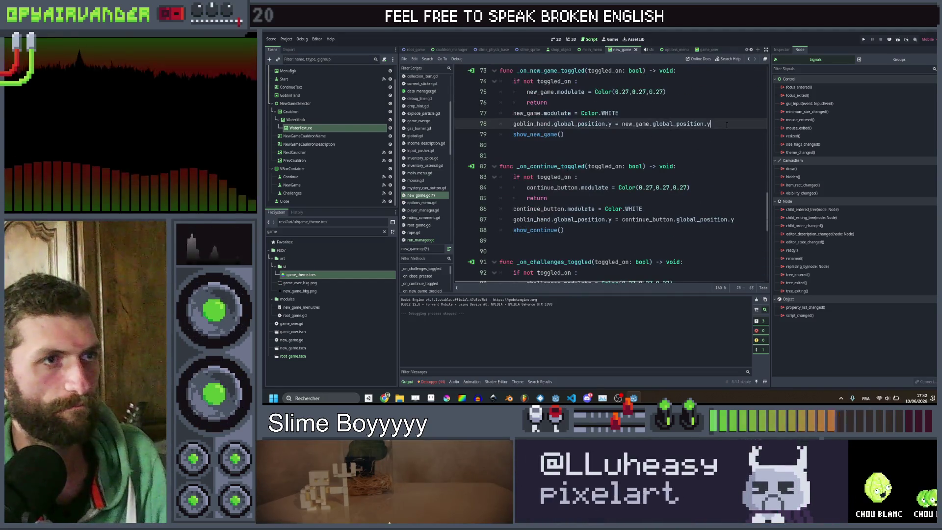
scroll(727, 125, "down", 5)
left_click(716, 145)
scroll(716, 166, "down", 3)
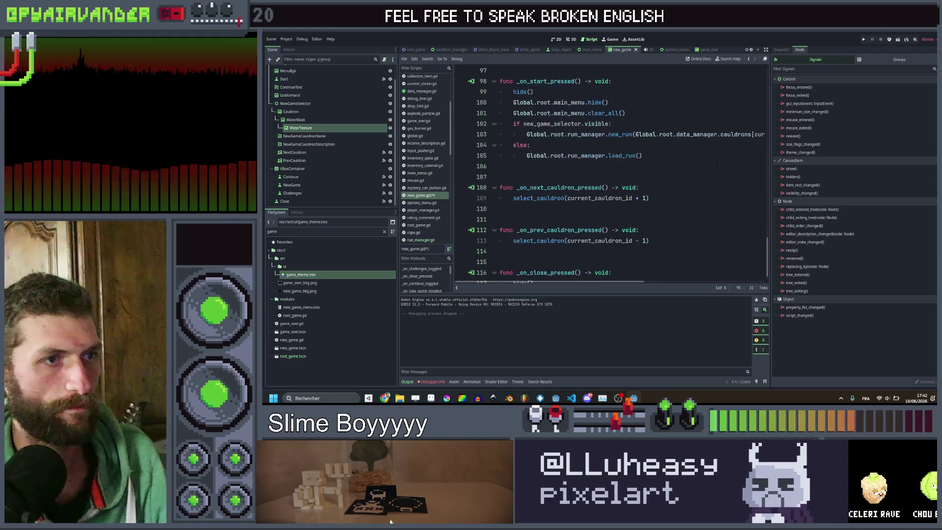
scroll(706, 177, "up", 3)
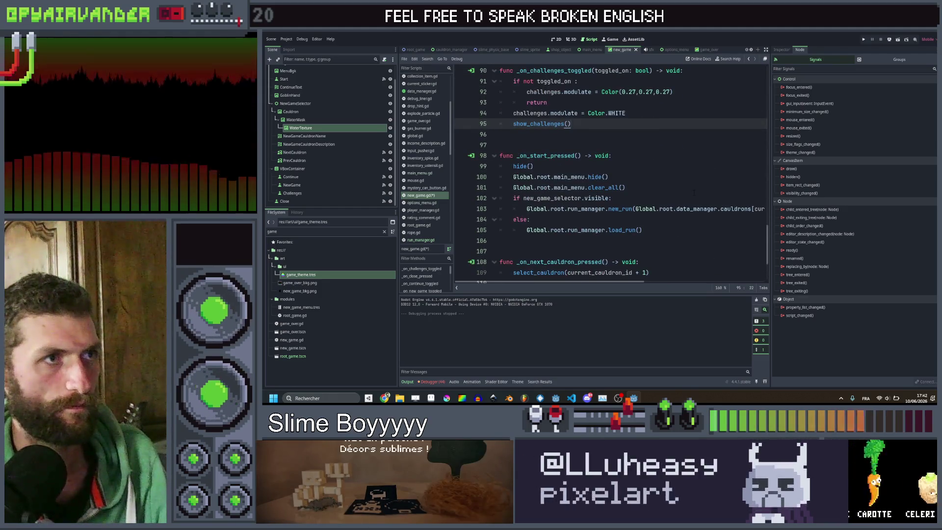
scroll(695, 192, "up", 7)
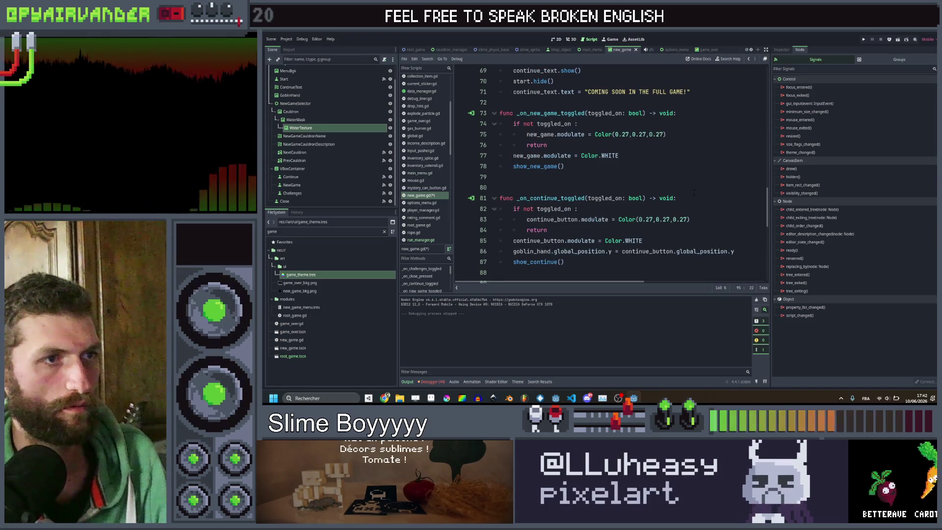
key("ctrl+s")
Check show_continue's saved cauldron, day and money text, then return to the 2D canvas.
left_click(570, 251)
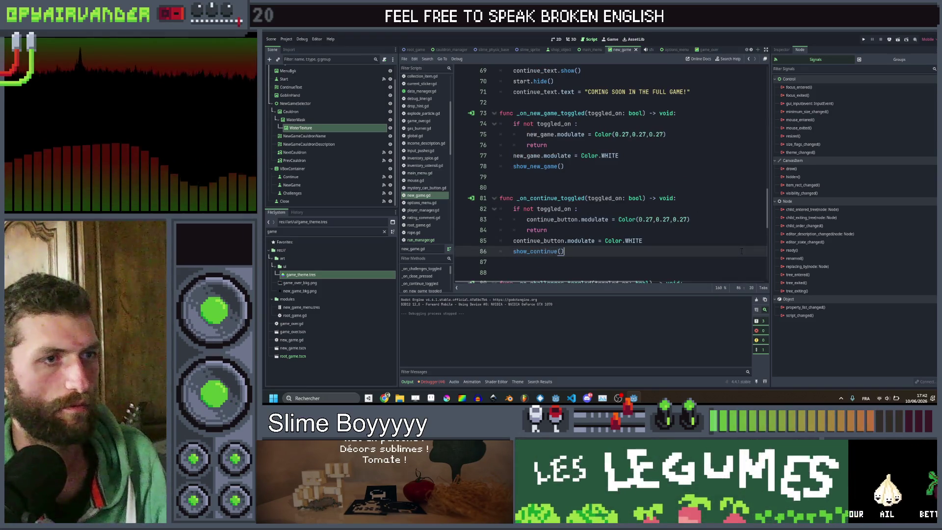
scroll(638, 231, "up", 10)
scroll(716, 218, "up", 8)
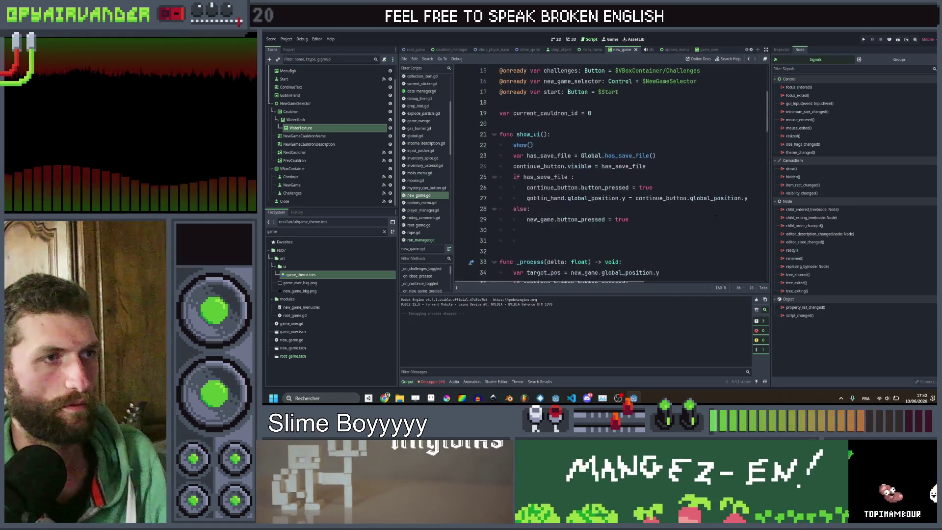
scroll(716, 218, "down", 5)
scroll(716, 217, "down", 5)
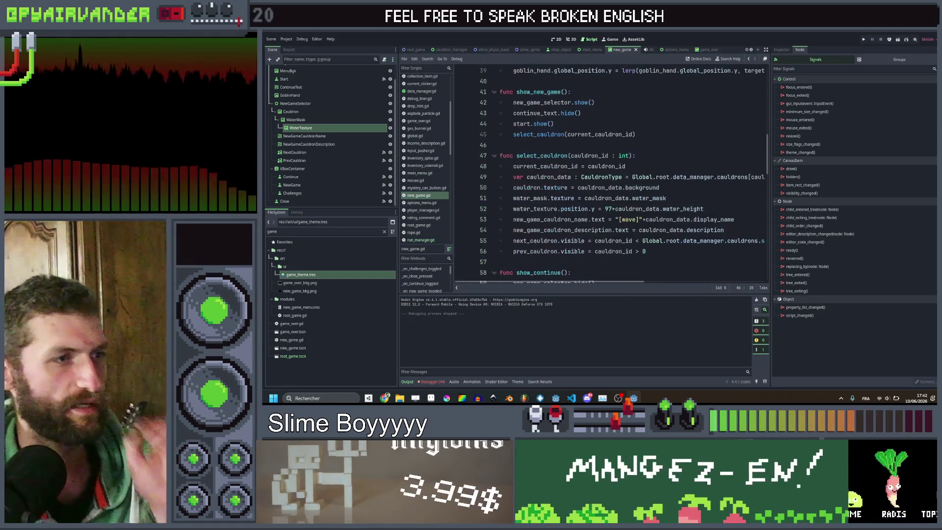
scroll(716, 217, "up", 1)
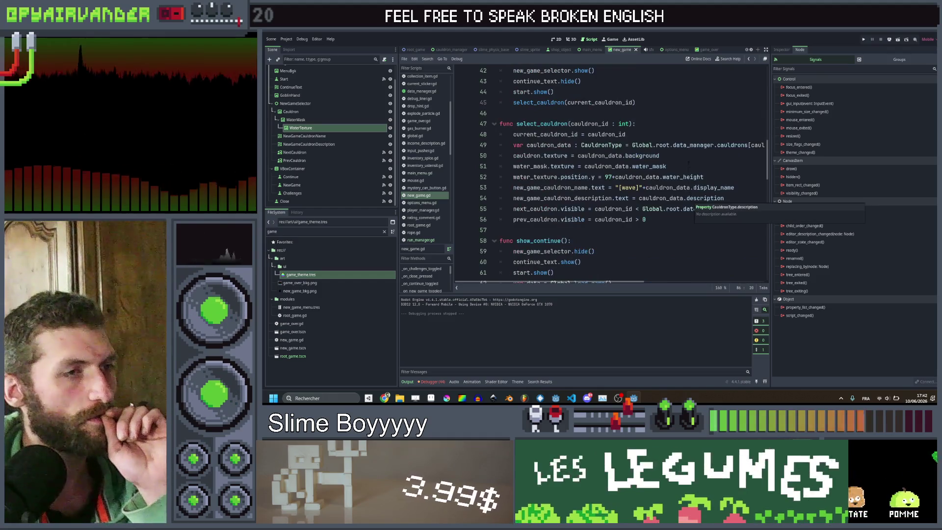
scroll(661, 131, "down", 12)
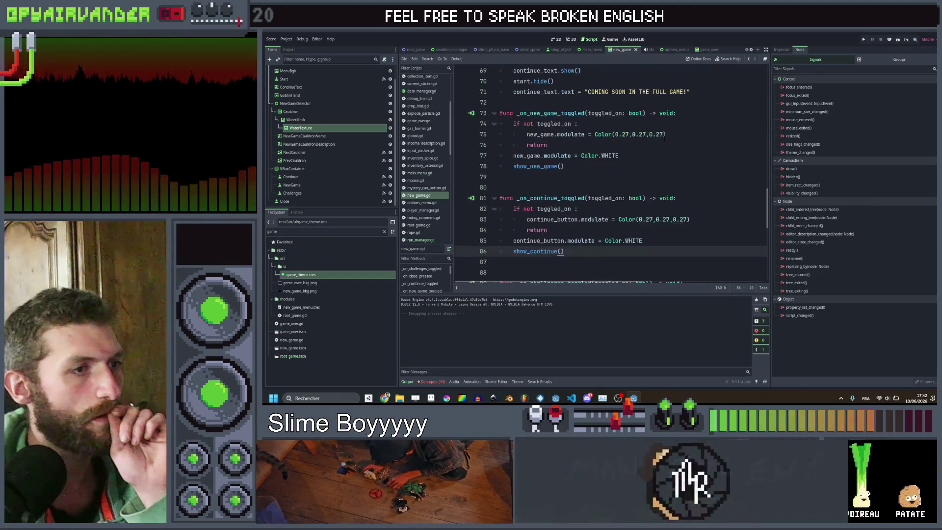
scroll(665, 146, "down", 3)
scroll(665, 146, "up", 13)
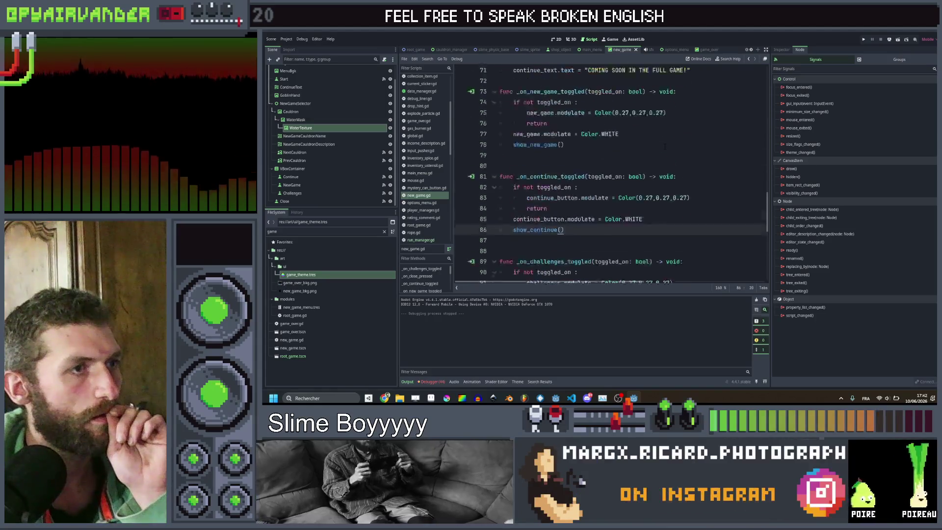
scroll(665, 145, "down", 2)
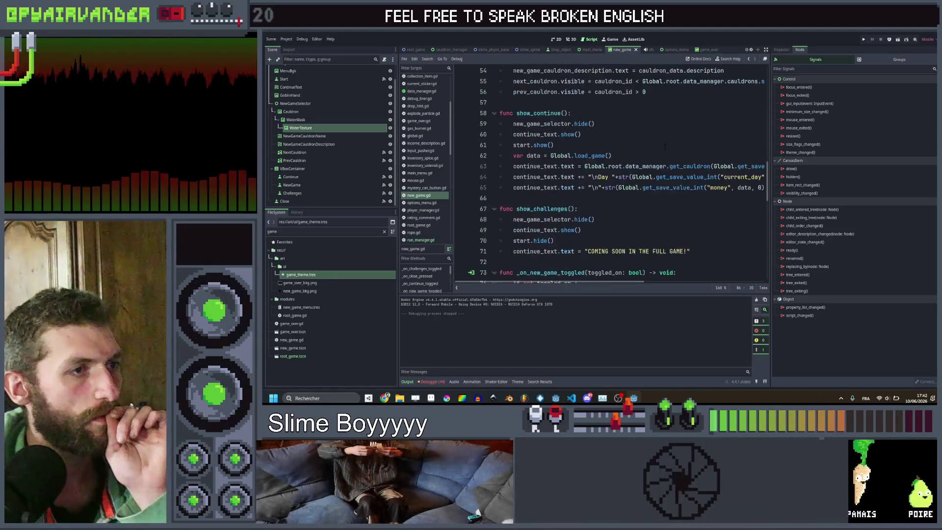
left_click(557, 39)
Give the Cauldron node a pivot offset of 350 × 240 and recentre it in the selector frame.
left_click(305, 113)
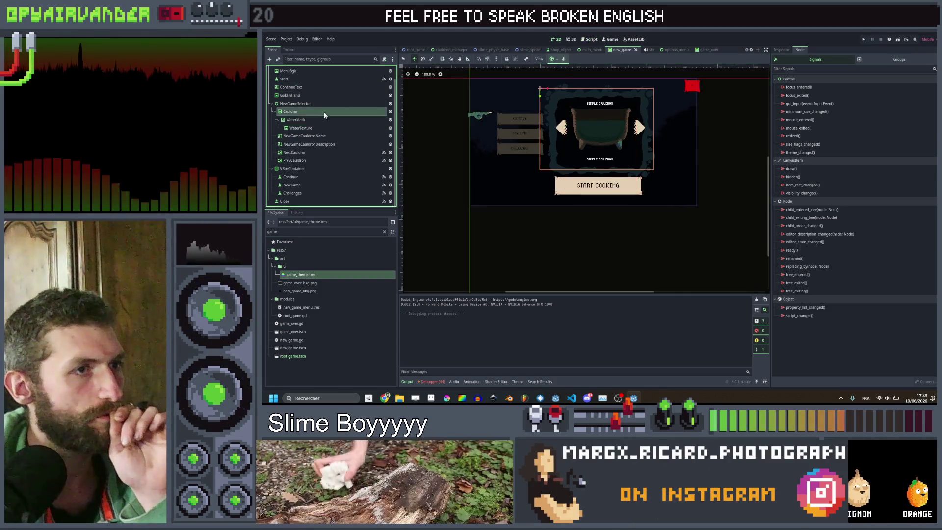
scroll(579, 115, "up", 5)
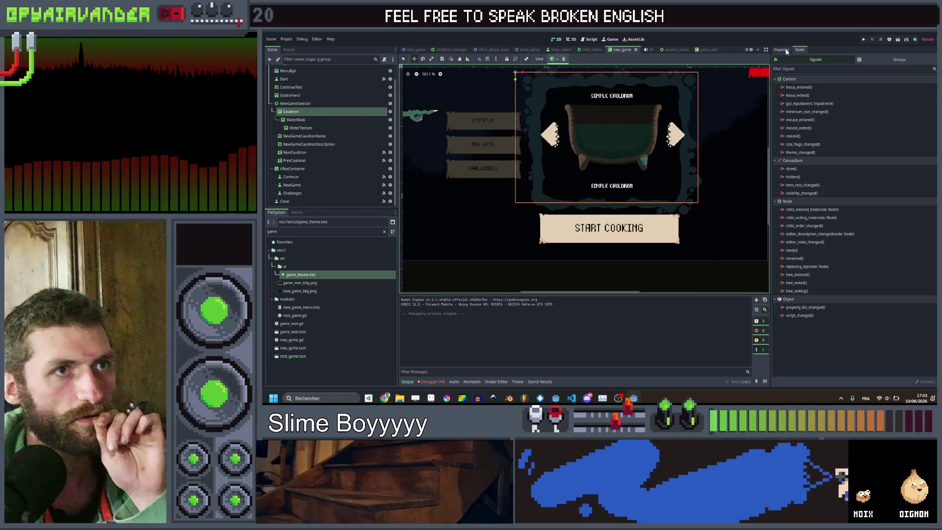
left_click(782, 50)
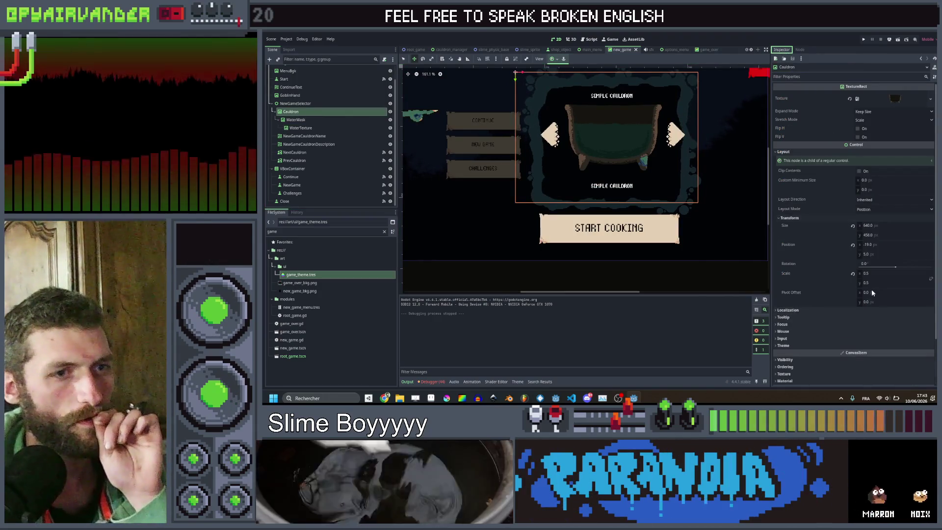
mouse_move(868, 293)
left_mouse_down()
mouse_move(908, 293)
mouse_move(869, 302)
mouse_move(889, 302)
left_mouse_up()
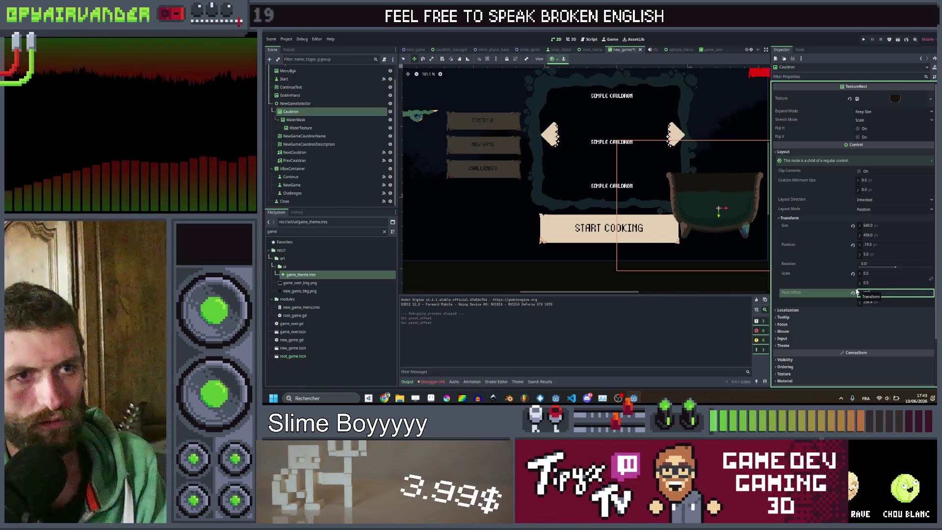
left_click(869, 302)
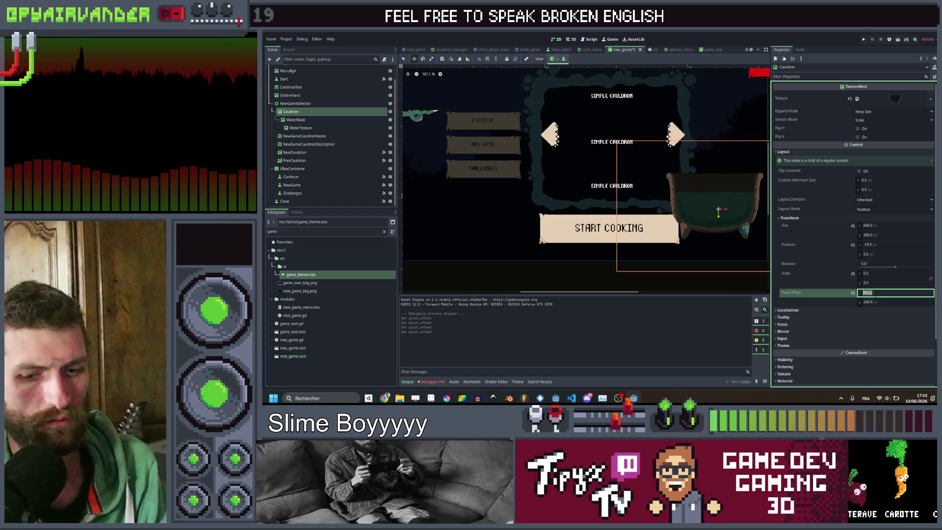
type("350")
key("Return")
mouse_move(715, 212)
left_mouse_down()
mouse_move(655, 192)
mouse_move(618, 149)
left_mouse_up()
Save the new_game scene and start a new line in select_cauldron.
key("ctrl+s")
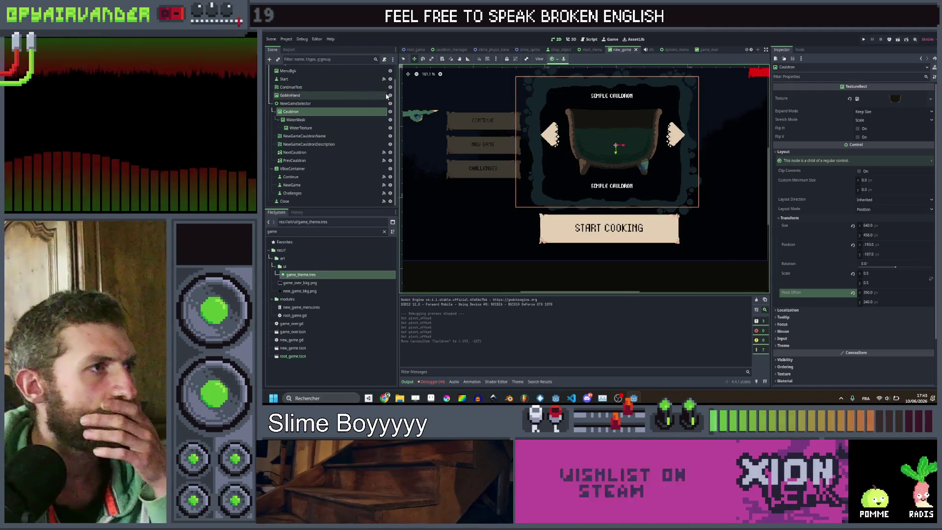
left_click(589, 39)
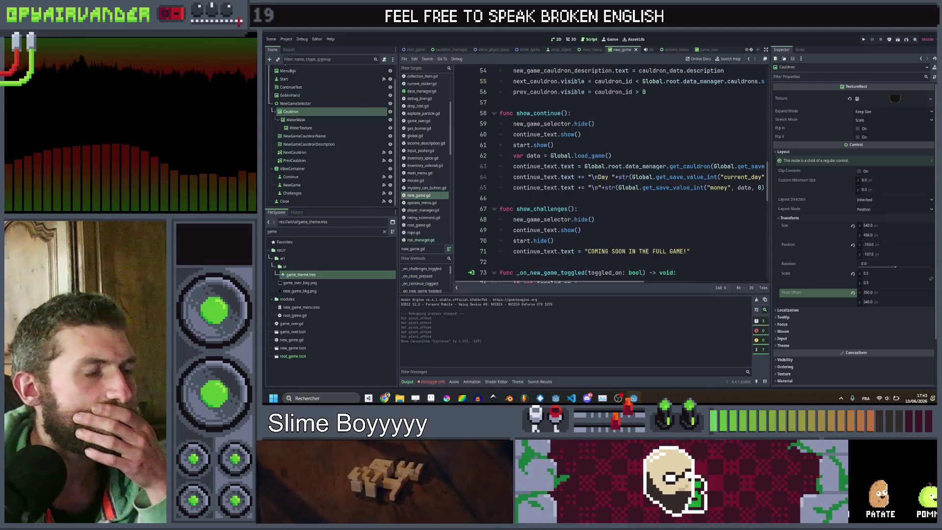
scroll(633, 206, "down", 2)
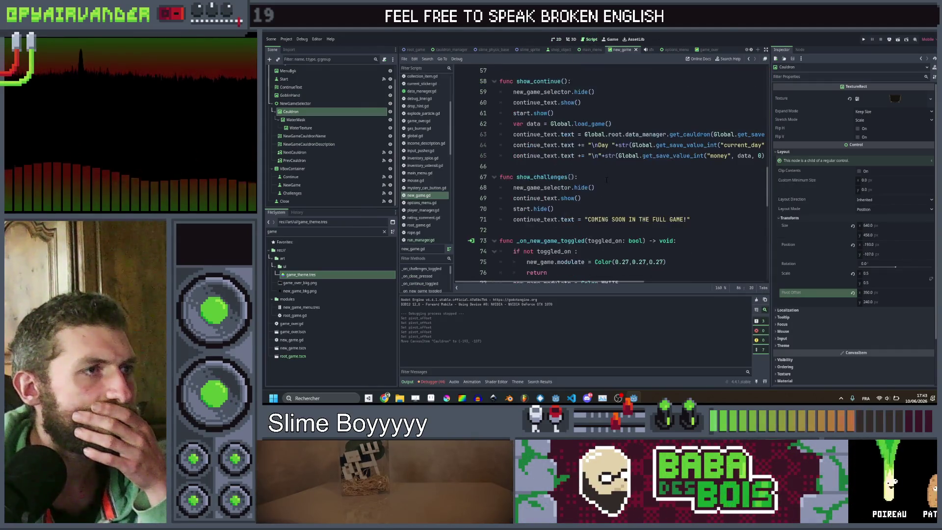
scroll(633, 206, "up", 5)
left_click(660, 191)
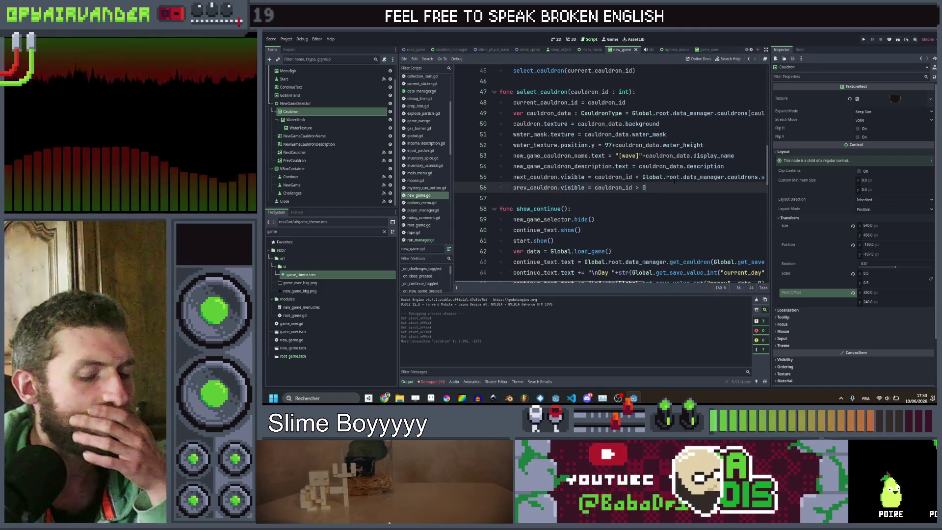
key("Return")
Add var tween = create_tween().set_ease(Tween.EASE_OUT).set_trans(Tween.TRANS_ELASTIC).
type("var tween = ")
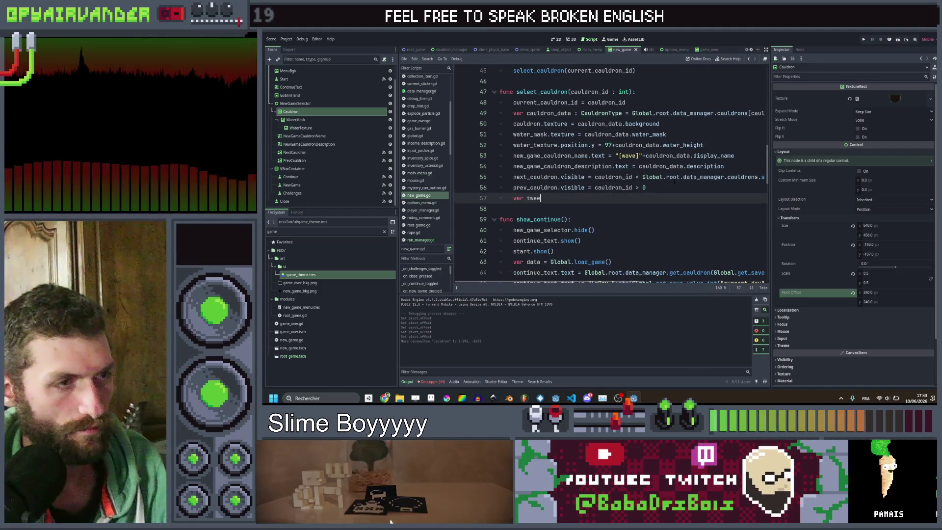
type("create_tween().set")
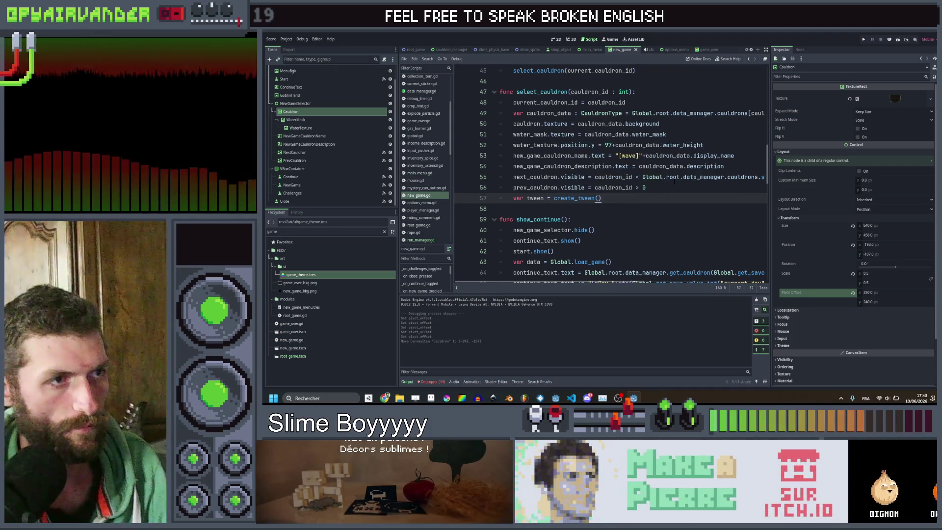
type("_ease(")
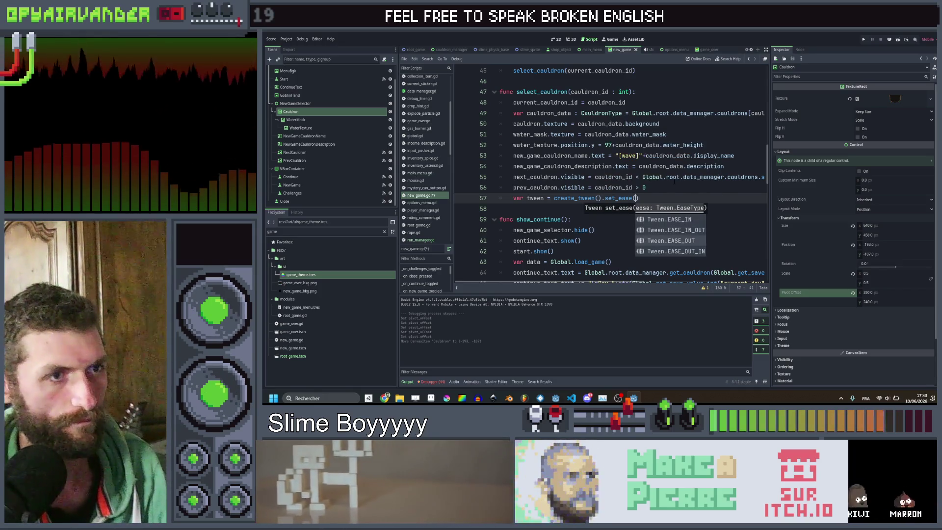
key("Down")
key("Down")
key("Return")
type(").s")
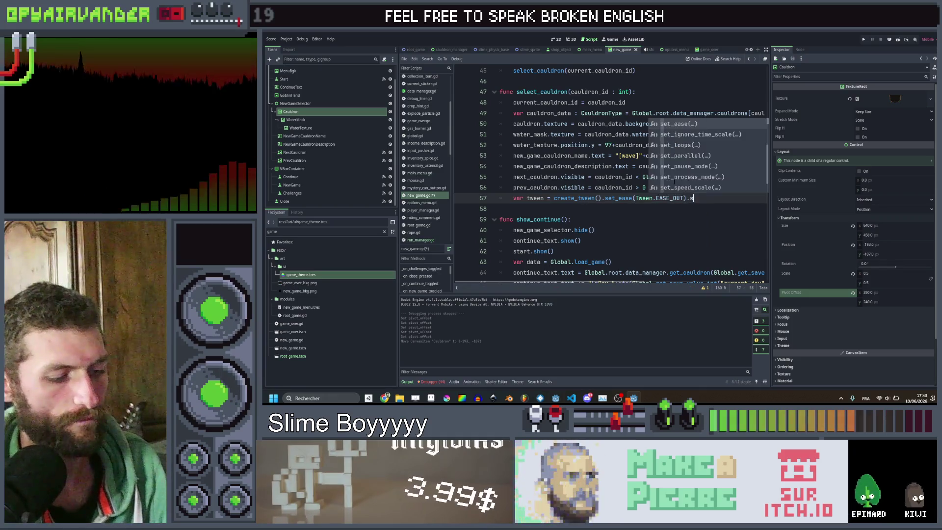
type("et_trans(")
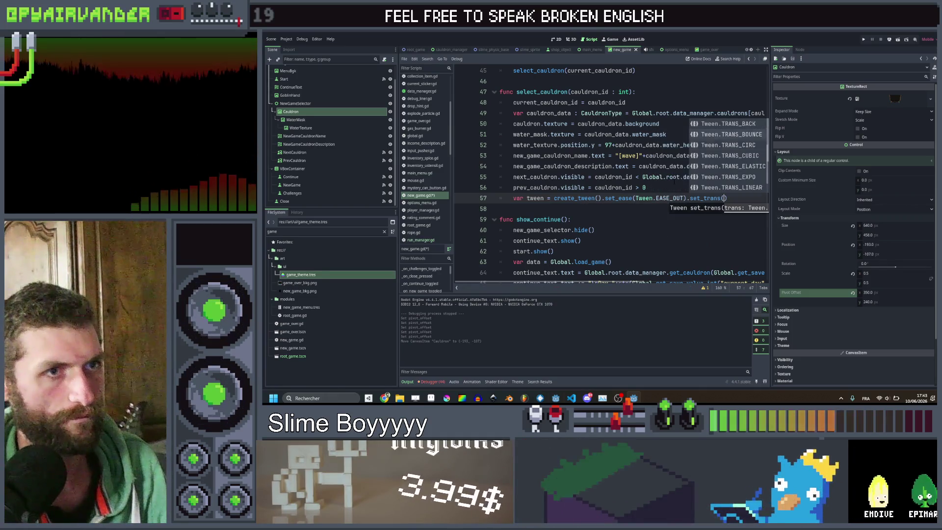
key("Down")
key("Down")
key("Down")
key("Return")
type(")")
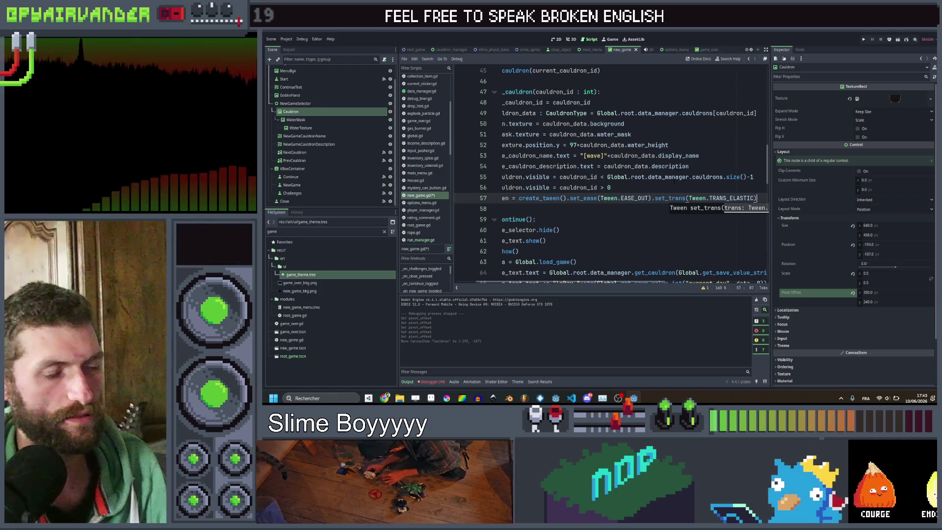
key("Return")
type("t")
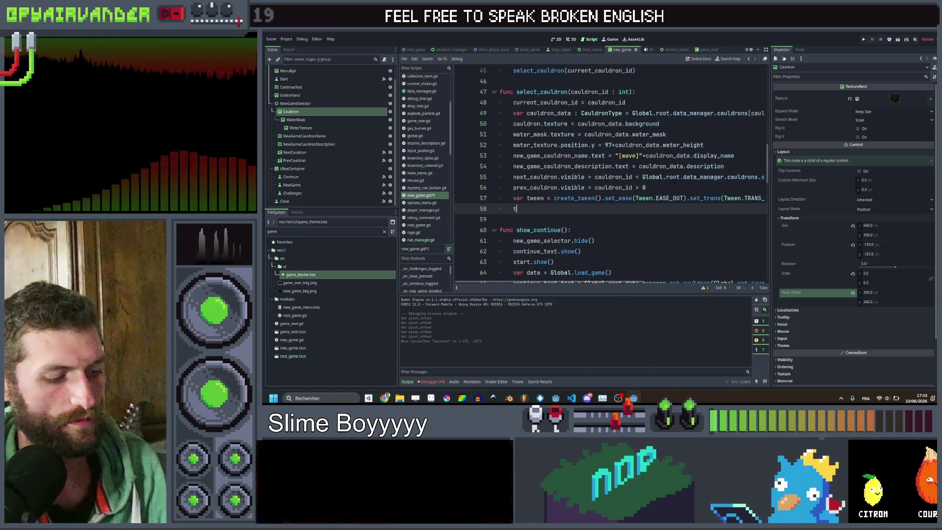
Begin a tween_property call on the cauldron's rotation_degrees.
type("ween.")
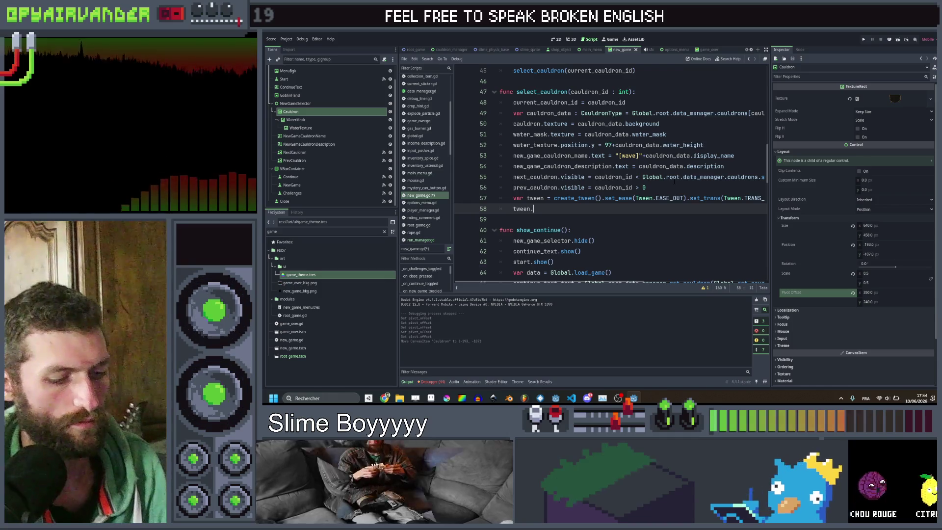
type("rot")
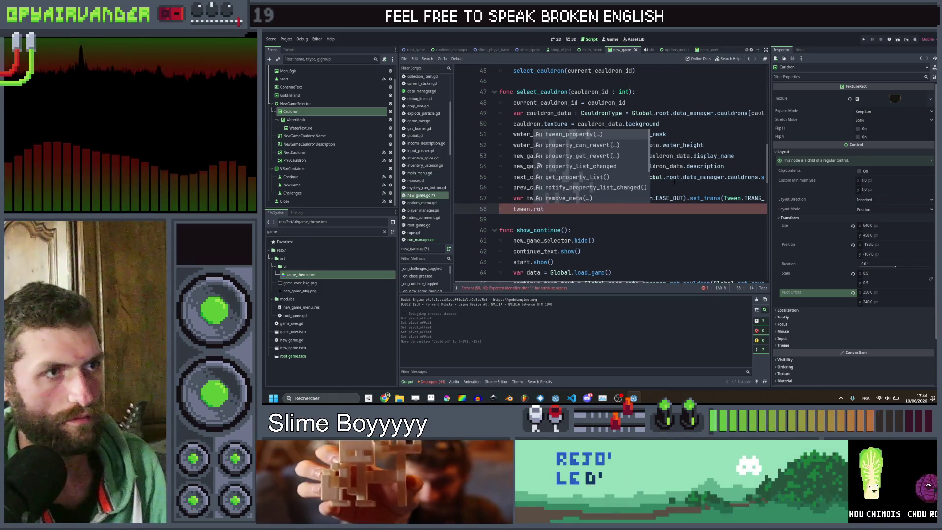
key("Return")
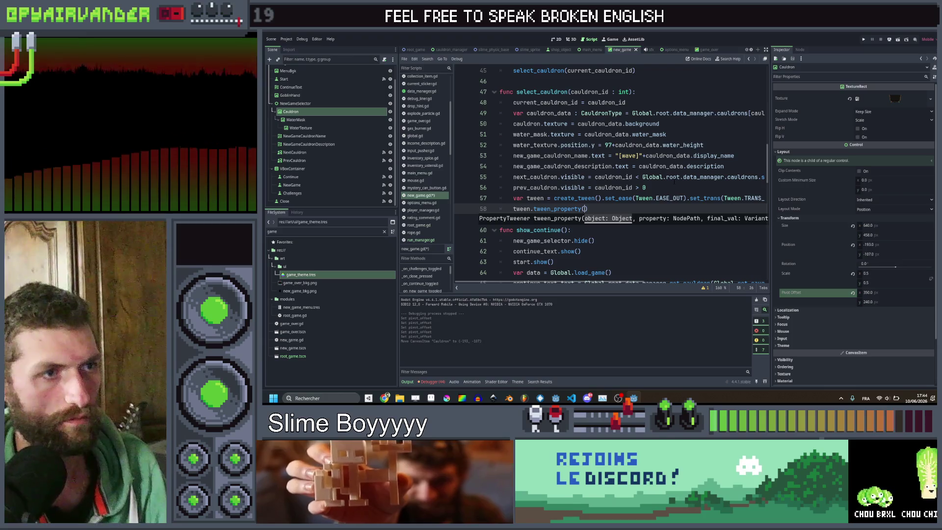
type("cauldron, \"")
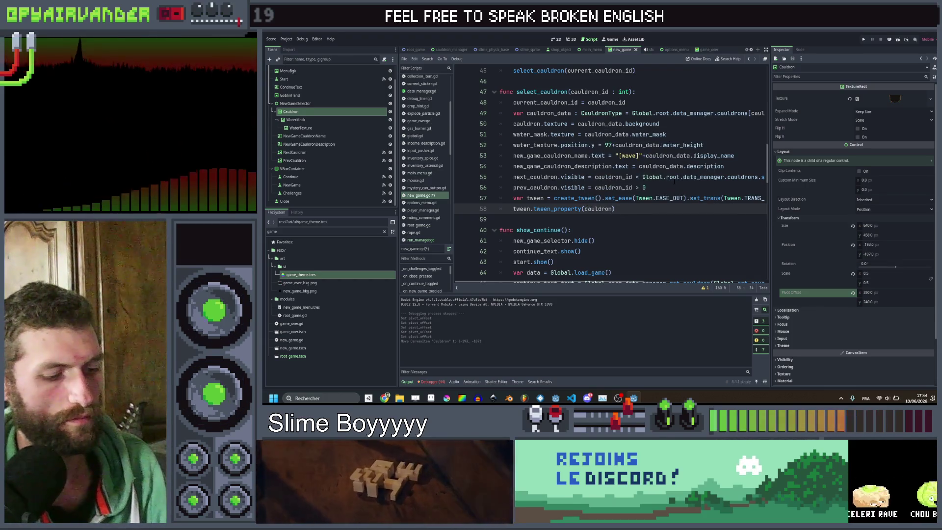
type("rota")
key("Down")
key("Return")
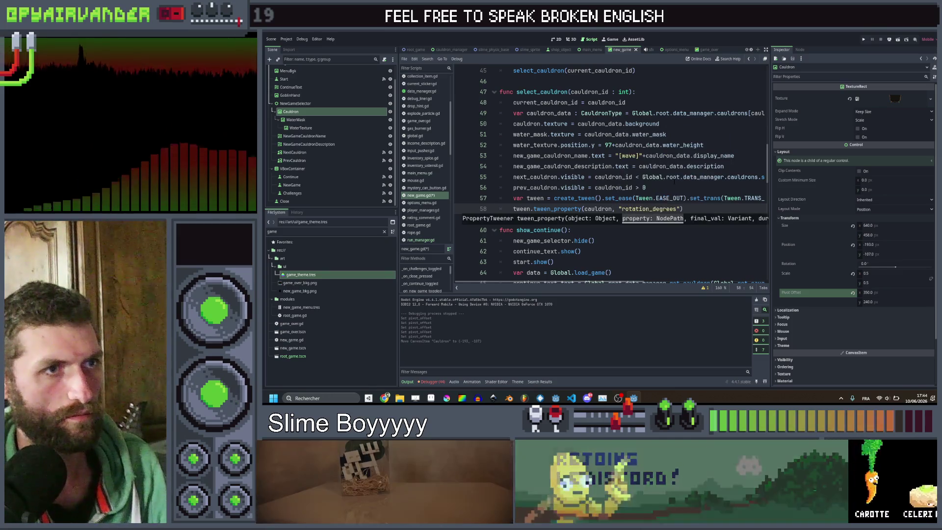
Give it a 0.2 s duration starting from Global.rngJuice.randf_range(-10, 10).
type(", 0, ")
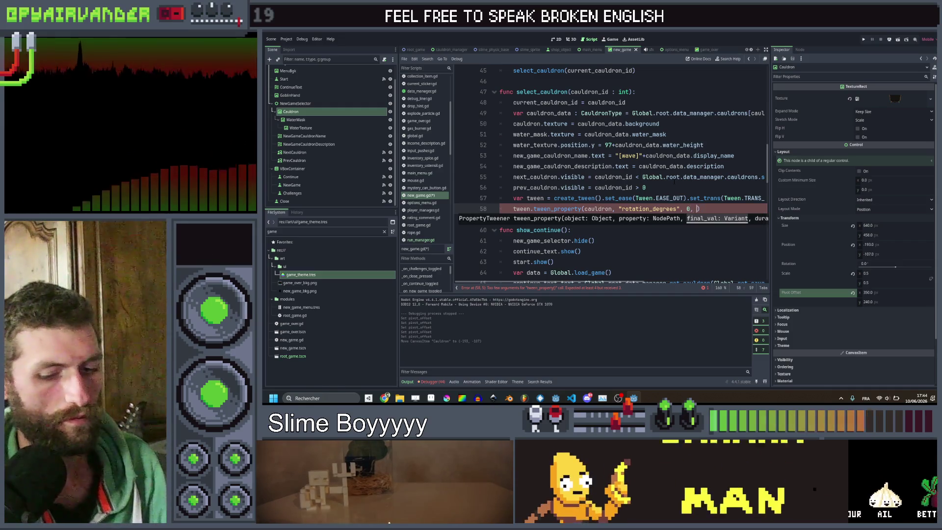
type("0.2)")
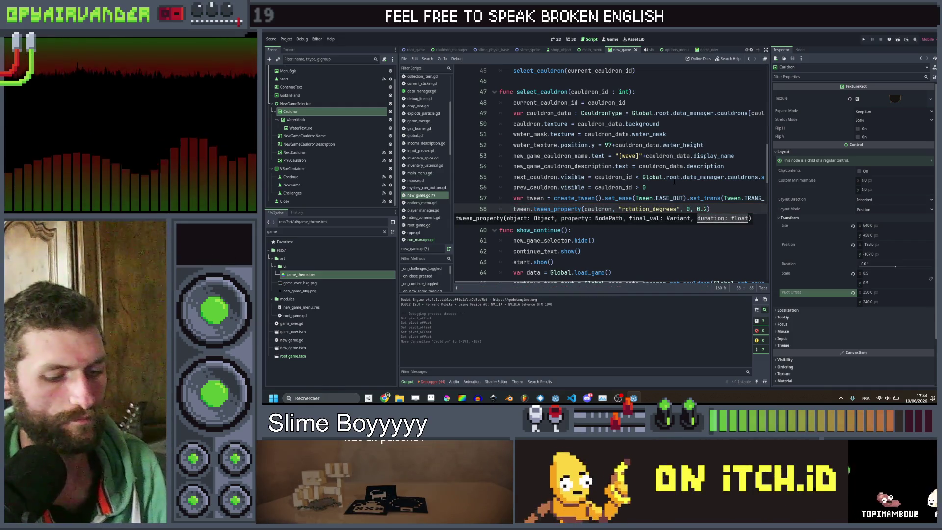
type(".from(")
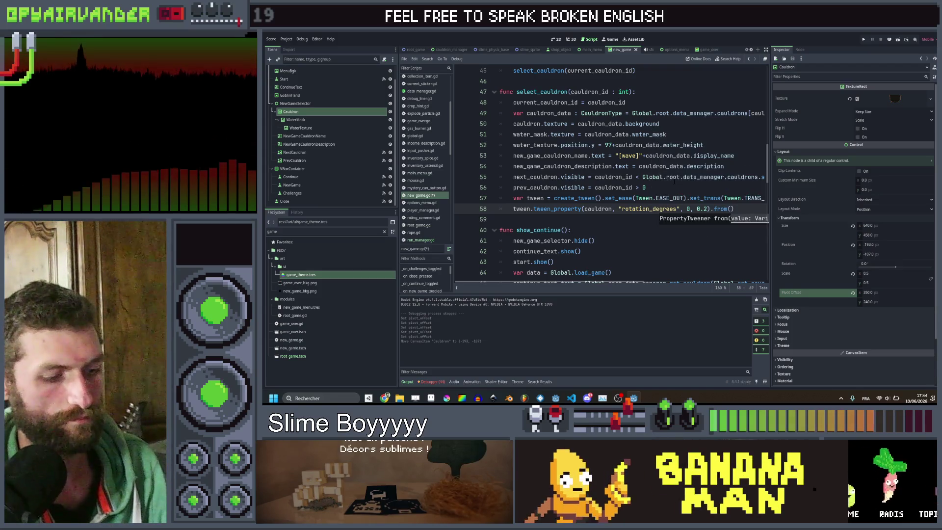
type("Global")
type(".rn")
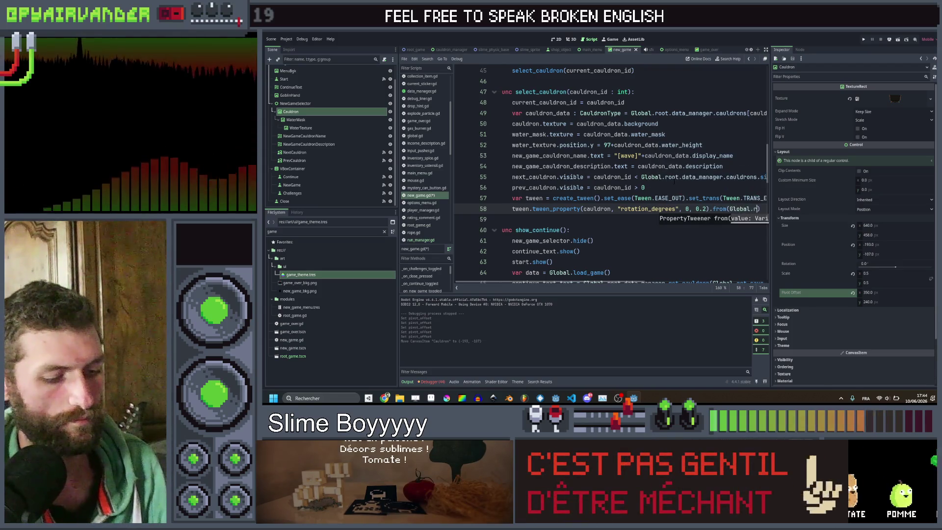
key("Down")
key("Return")
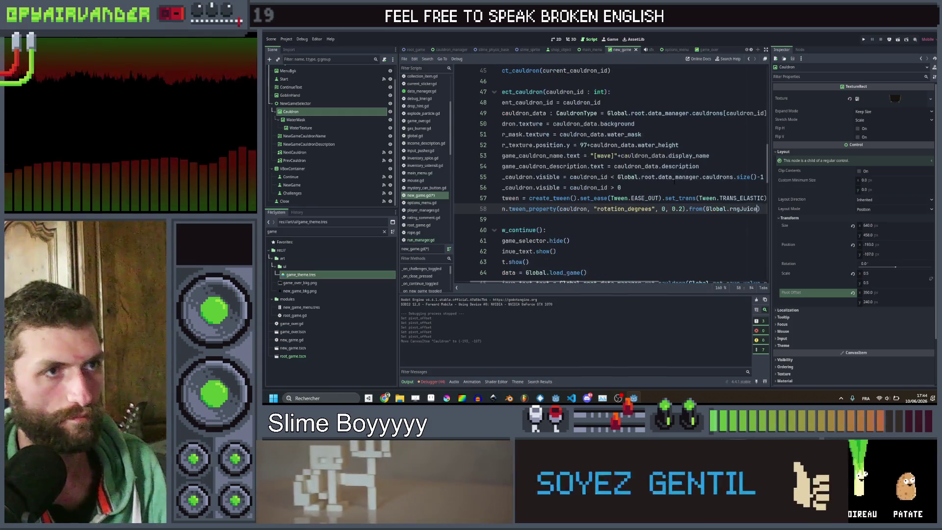
type(".ran")
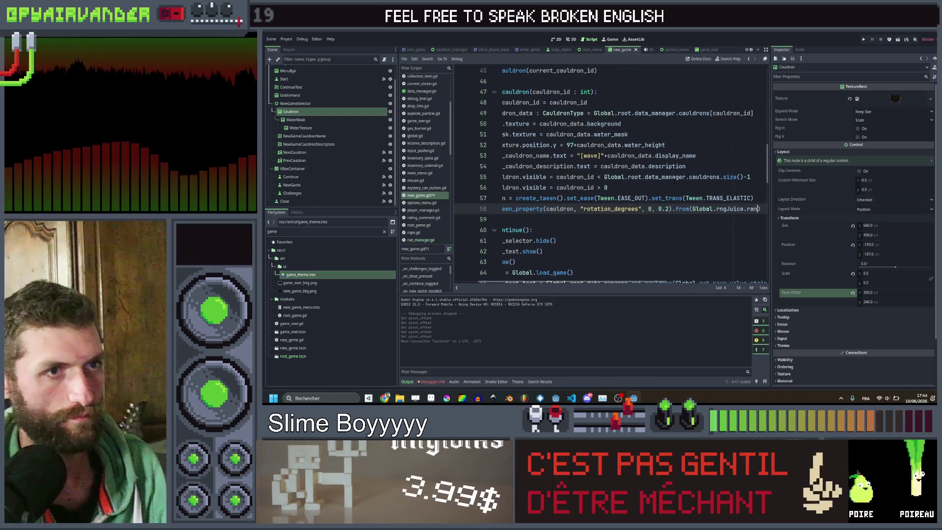
key("Return")
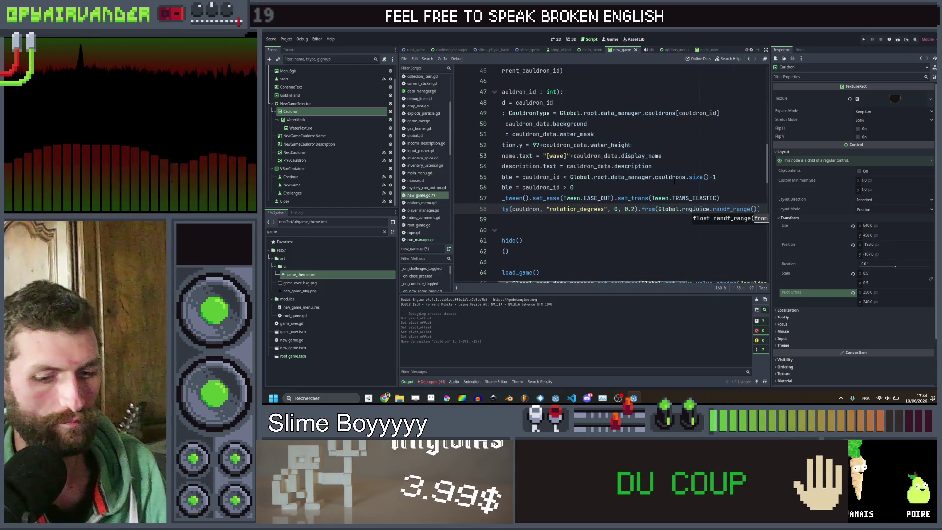
type("10,10")
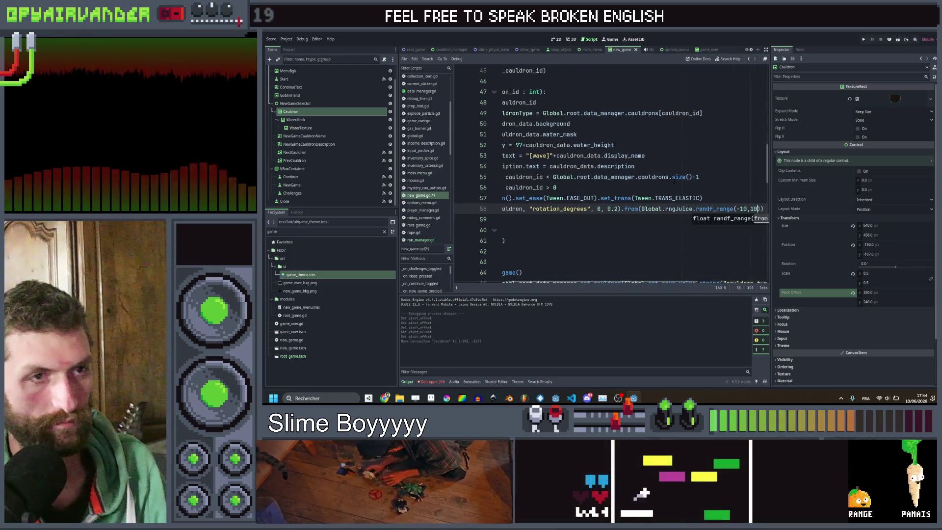
scroll(676, 179, "left", 2)
scroll(681, 180, "right", 4)
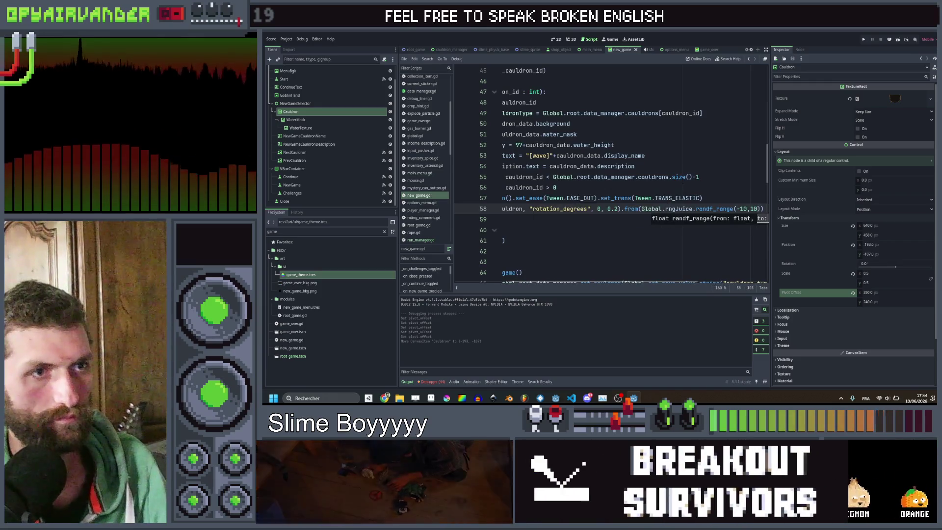
key("Left")
key("Left")
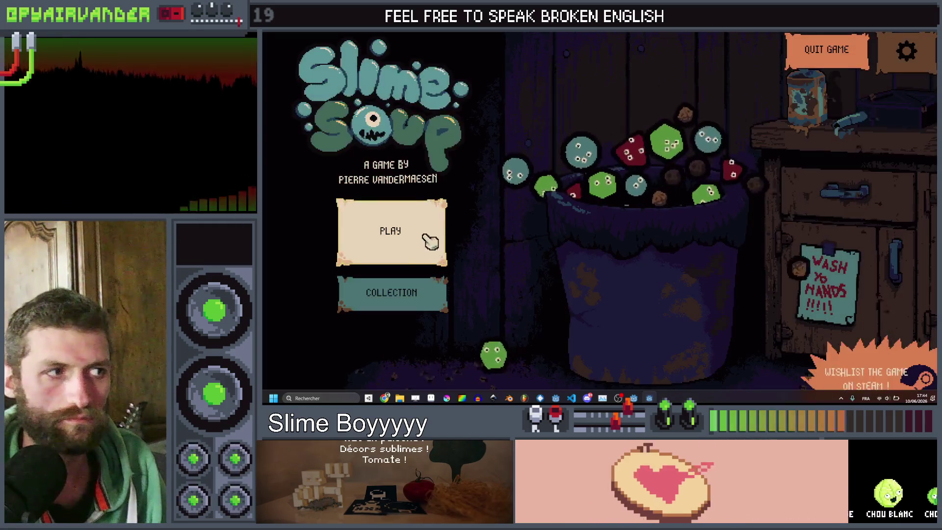
In the running game, open the New Game picker and switch cauldrons back and forth.
left_click(430, 238)
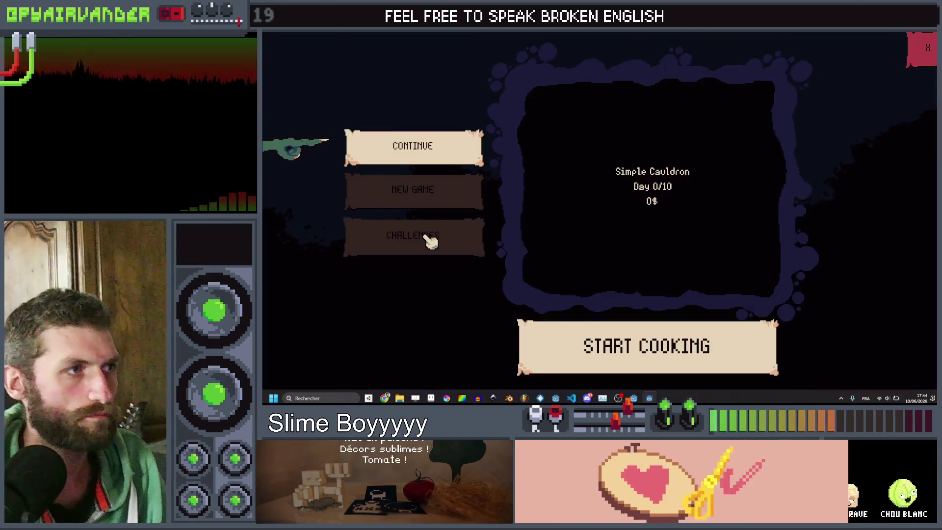
left_click(428, 189)
left_click(431, 235)
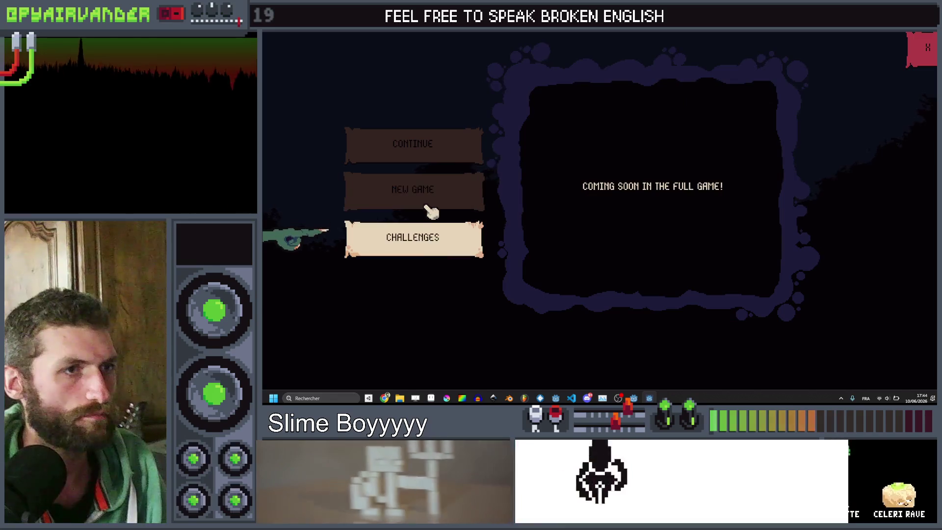
left_click(430, 207)
left_click(789, 181)
left_click(790, 186)
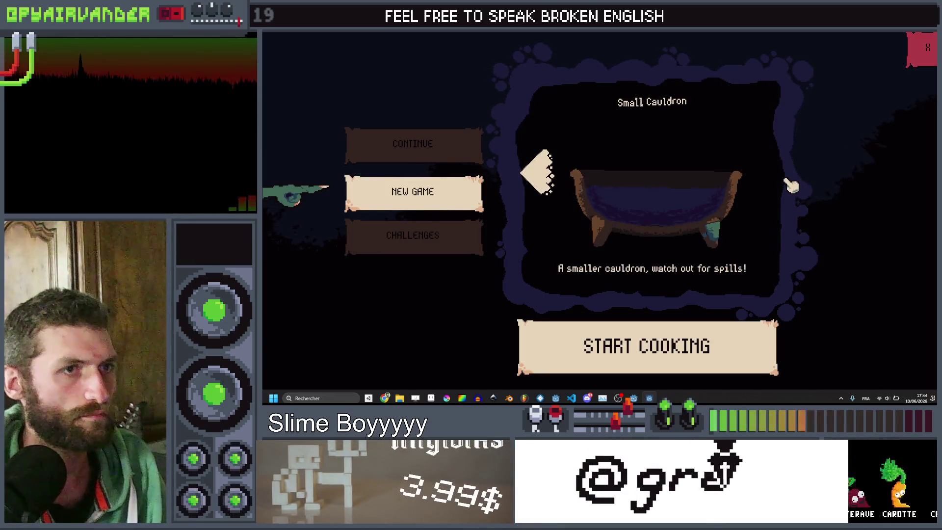
left_click(545, 174)
left_click(543, 175)
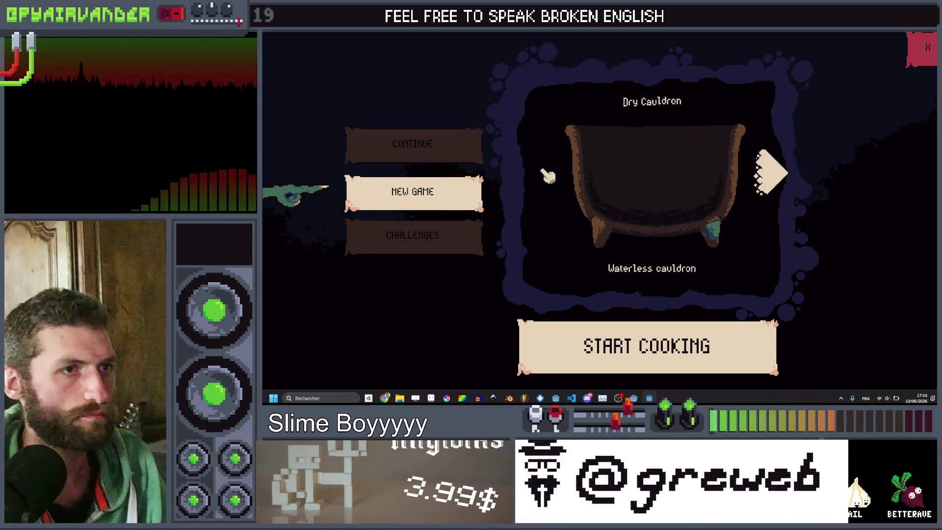
left_click(772, 176)
left_click(771, 178)
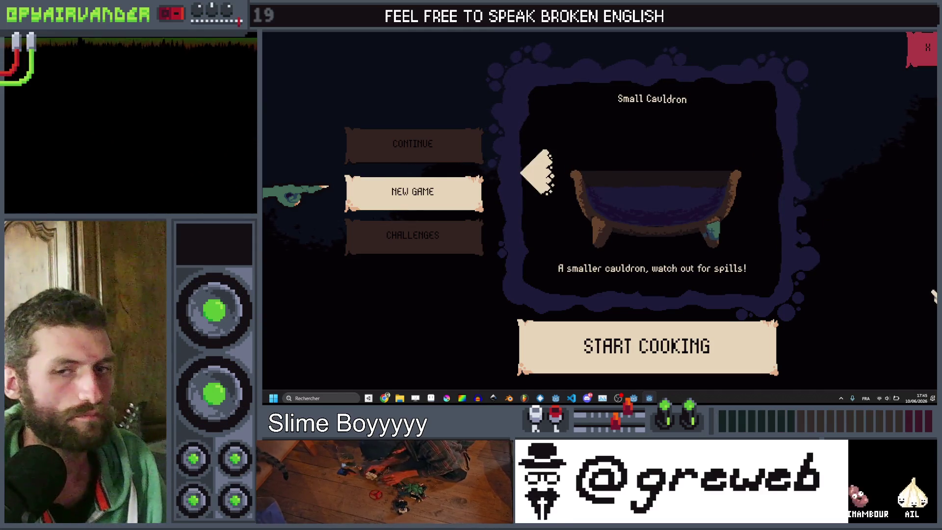
Close the game and lengthen the rotation tween from 0.2 to 0.5 seconds.
key("F8")
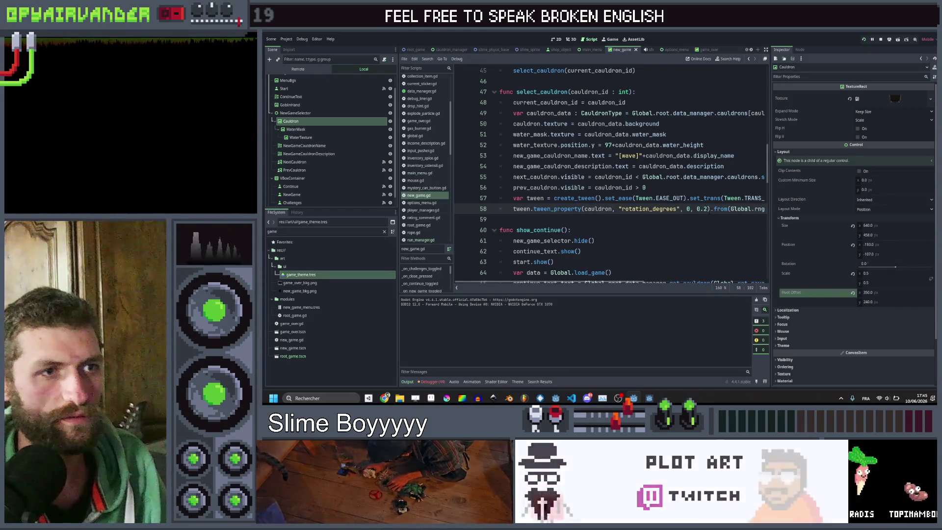
left_click(704, 209)
type("5")
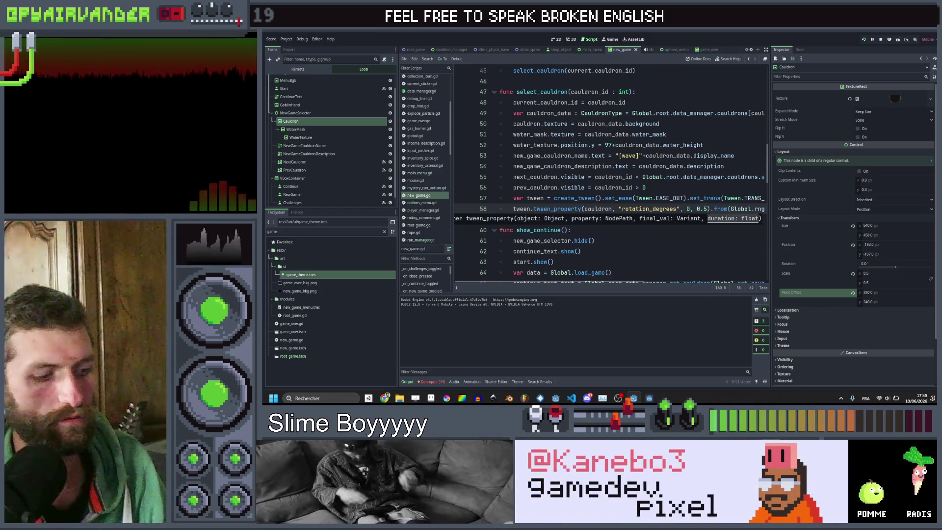
key("ctrl+s")
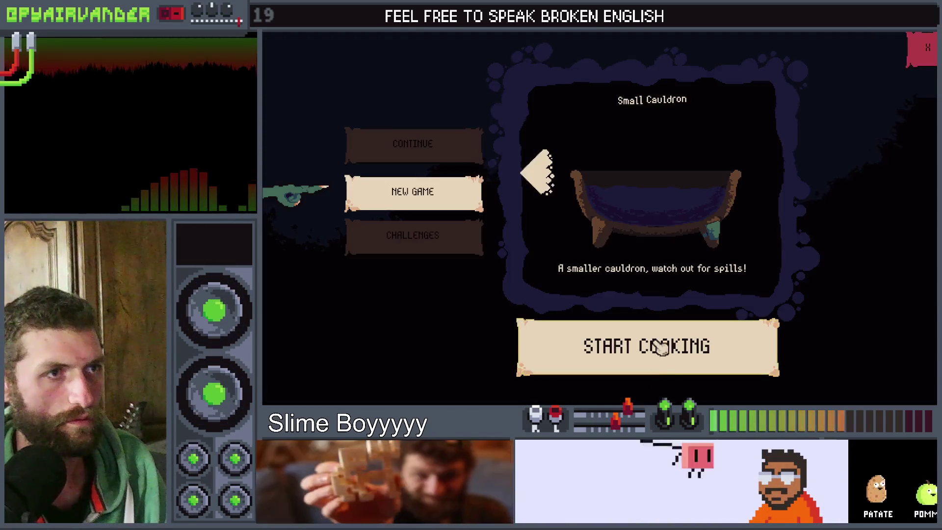
Switch cauldrons back and forth to watch the 0.5 s wobble, then stop the game with F8.
left_click(554, 178)
left_click(554, 177)
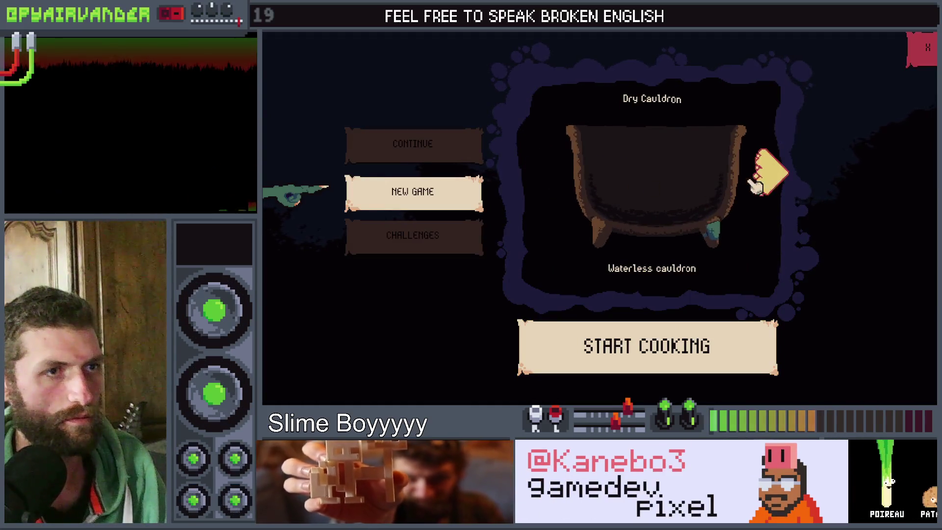
left_click(773, 181)
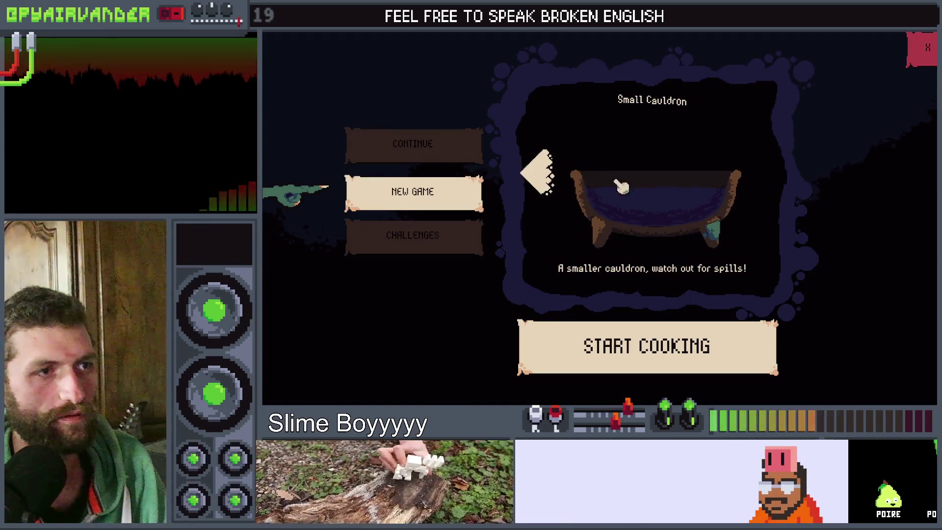
left_click(539, 183)
left_click(541, 182)
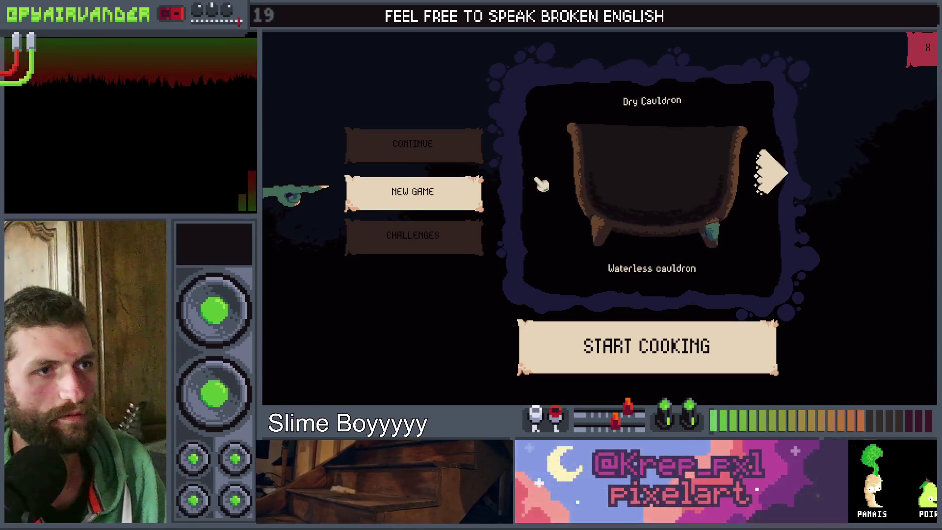
left_click(789, 180)
left_click(789, 182)
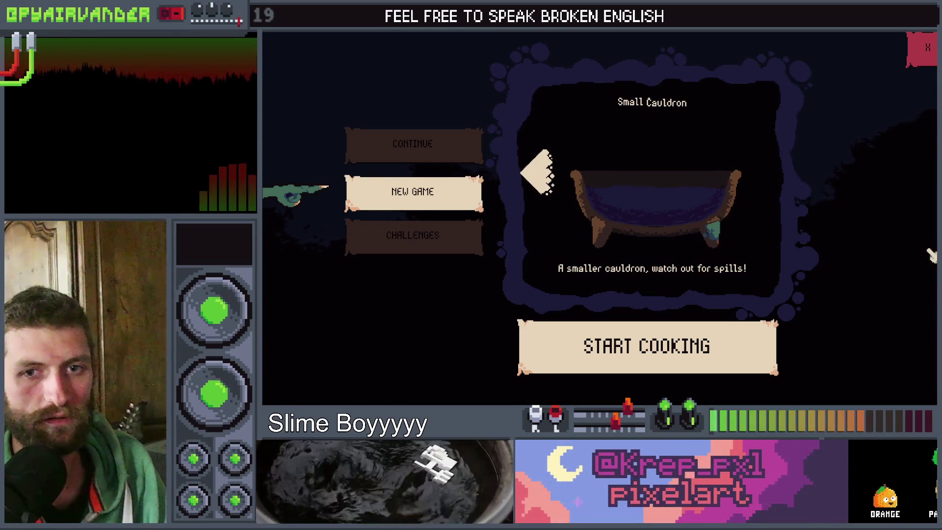
key("F8")
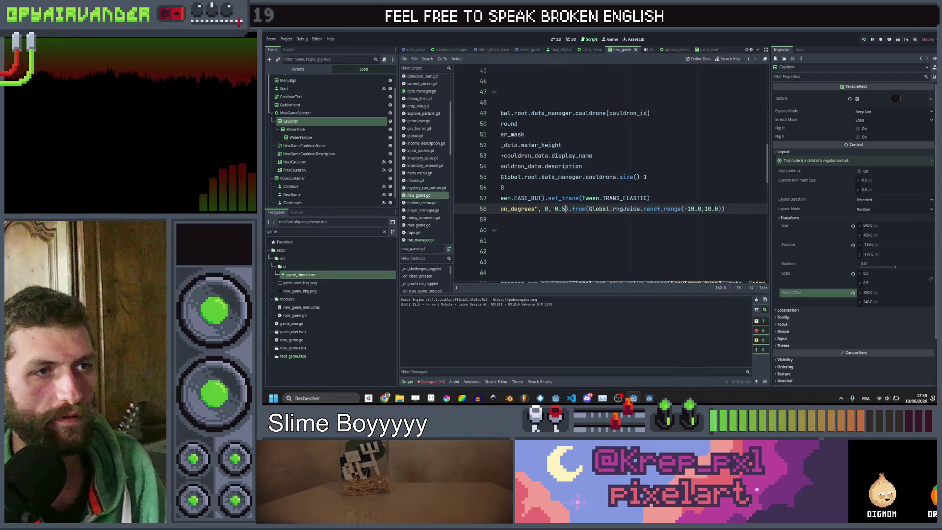
Replace the randf_range start angle with a fixed -10 and save to relaunch.
left_click_drag(719, 209, 694, 208)
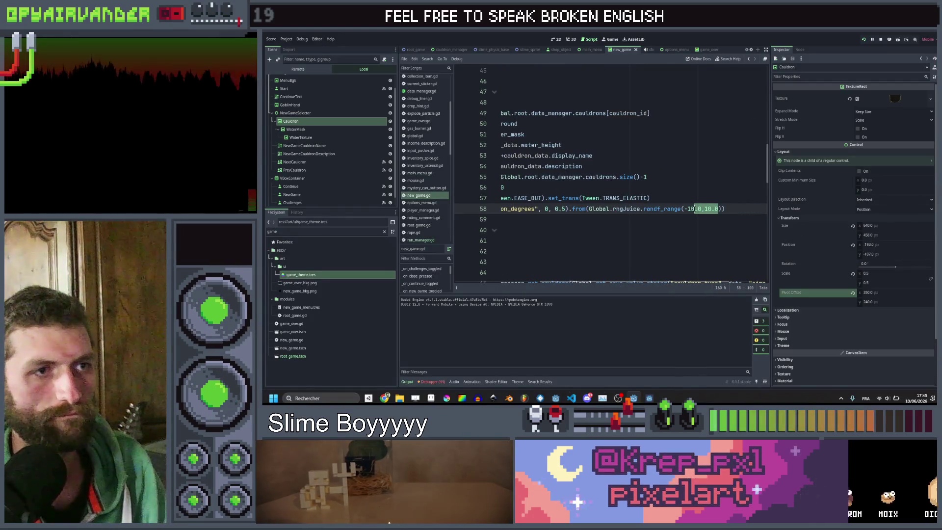
left_click_drag(722, 208, 589, 209)
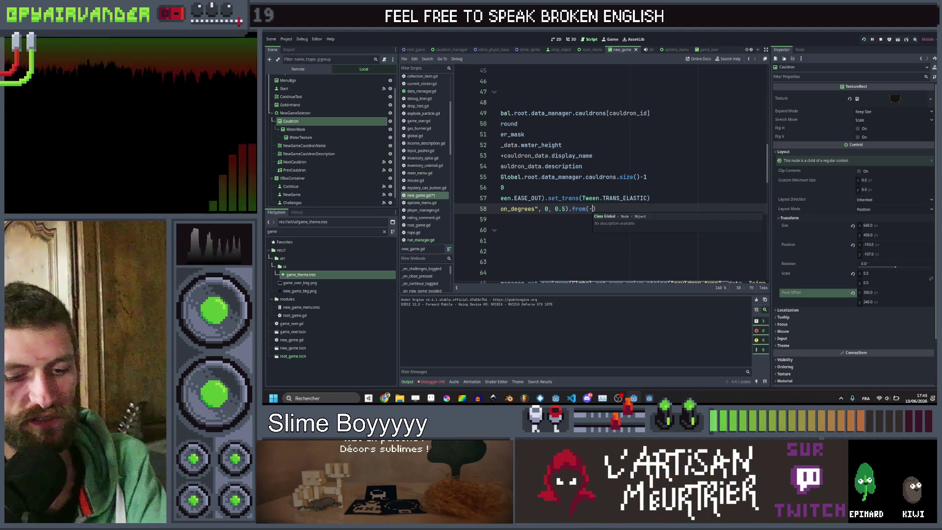
type("10")
key("ctrl+s")
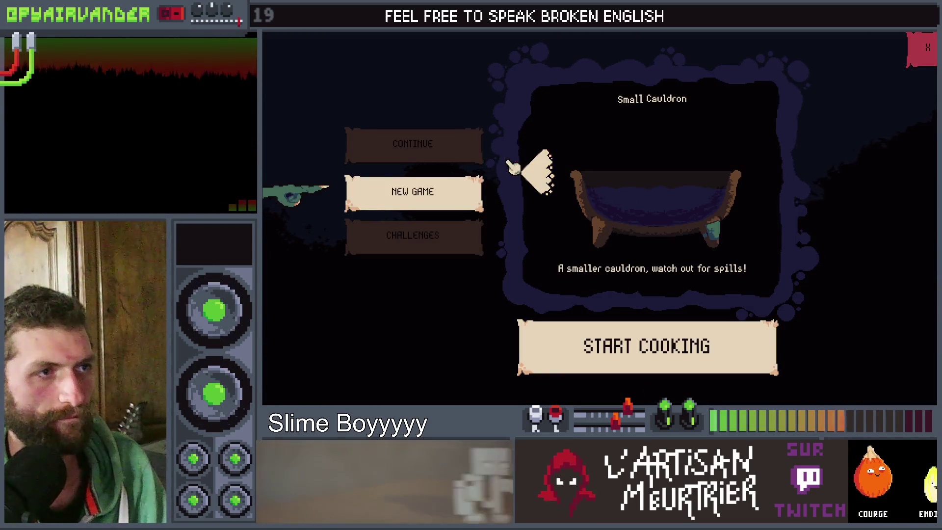
Switch cauldrons left and right to check the fixed -10 start, then stop the game.
left_click(541, 178)
left_click(541, 177)
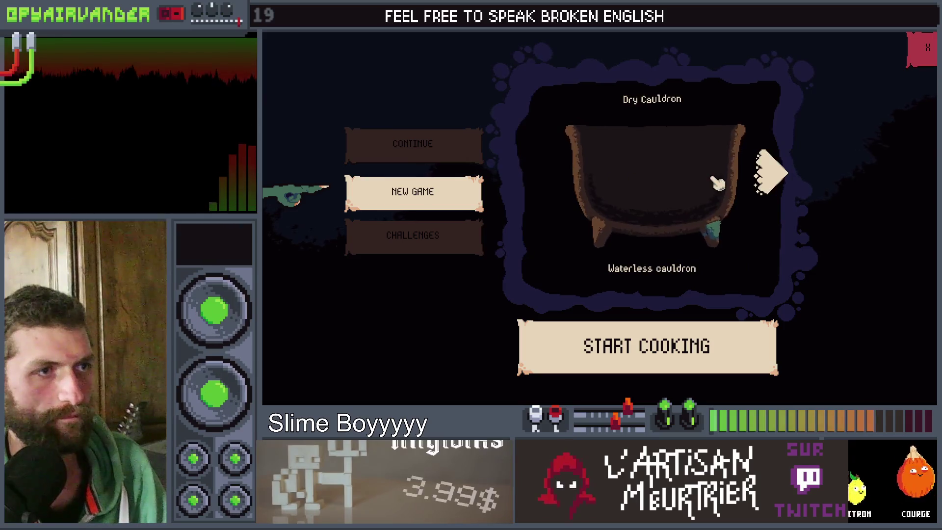
left_click(769, 169)
key("F8")
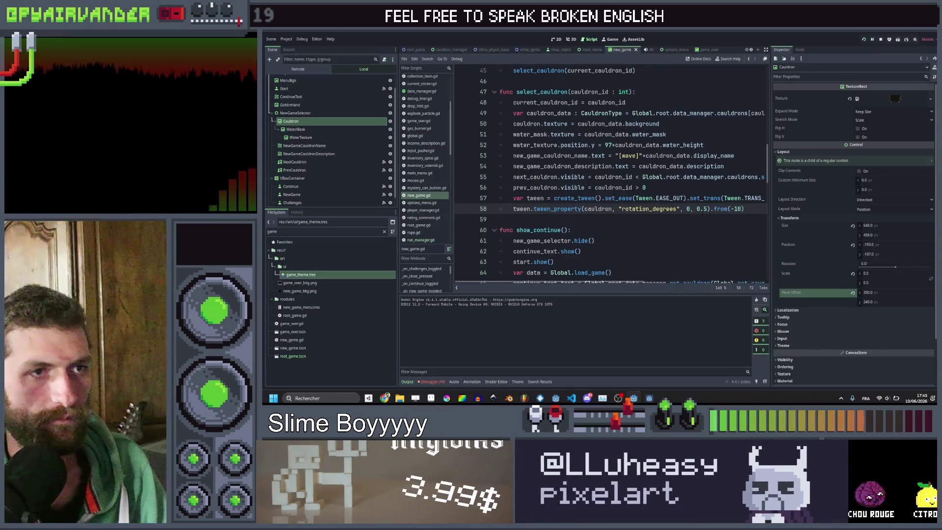
Set the tween duration to 0.3 and TRANS_ELASTIC to TRANS_SPRING, save, and relaunch with F5.
type("3")
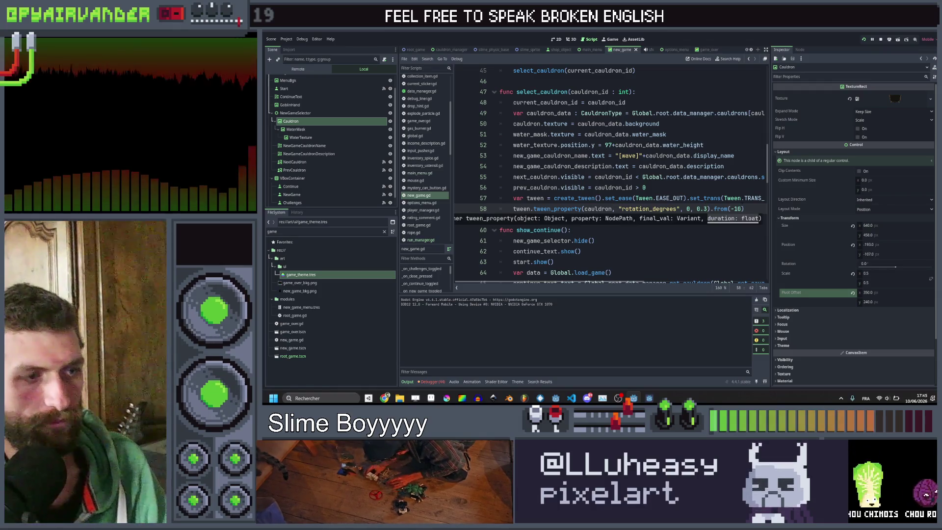
double_click(754, 198)
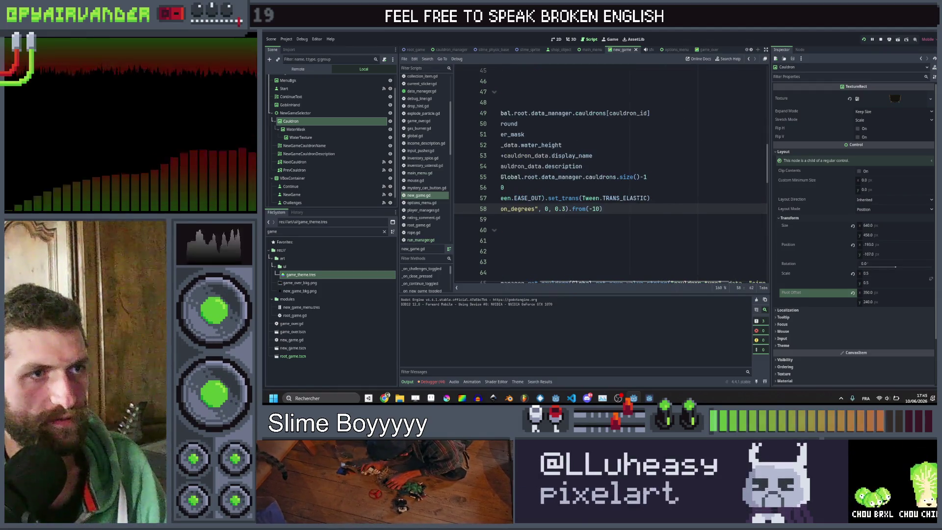
type("R")
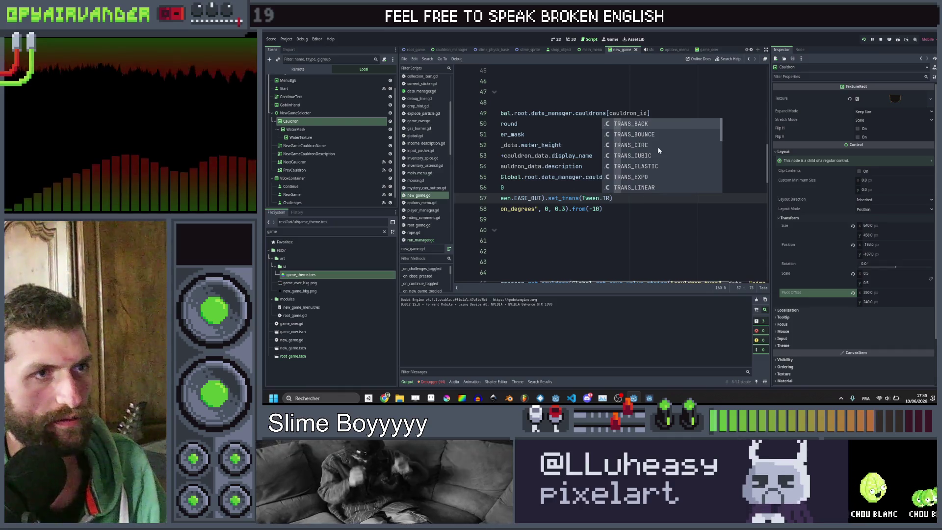
scroll(655, 162, "down", 2)
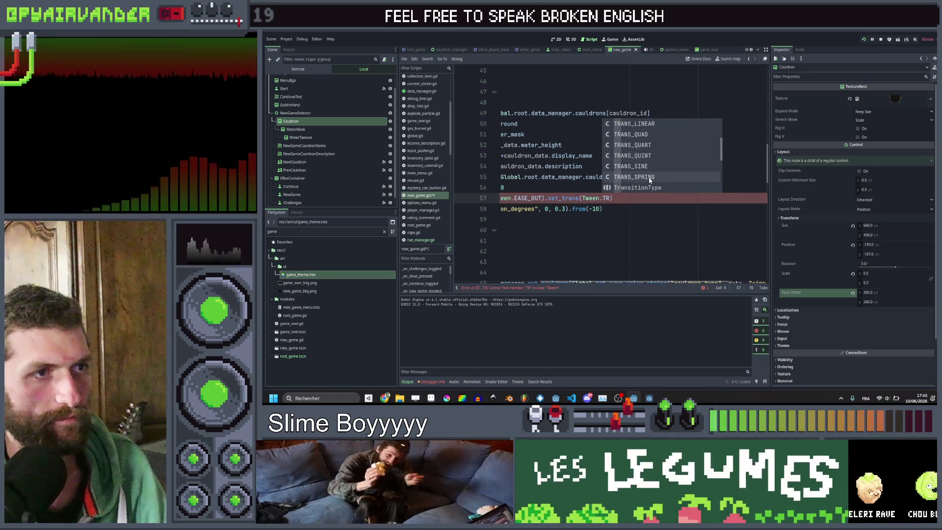
left_click(650, 178)
left_click(504, 187)
key("ctrl+s")
key("F5")
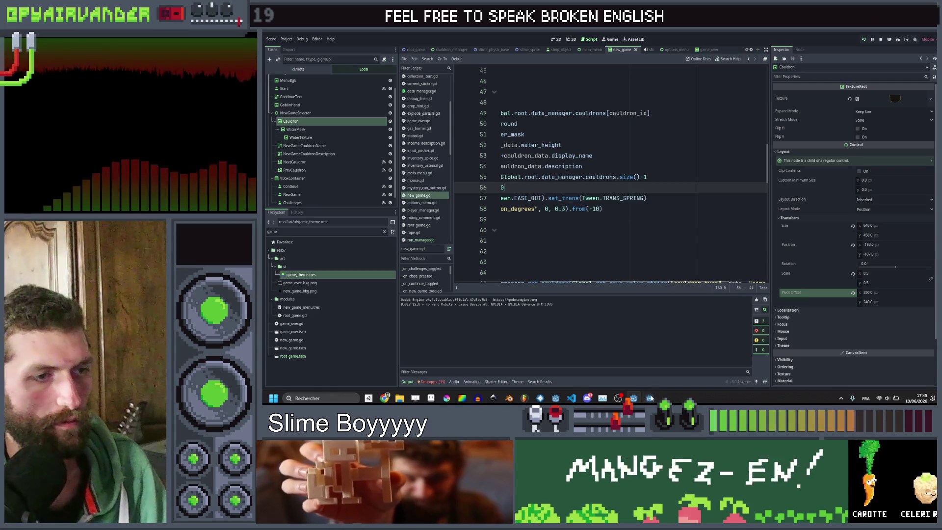
left_click(766, 194)
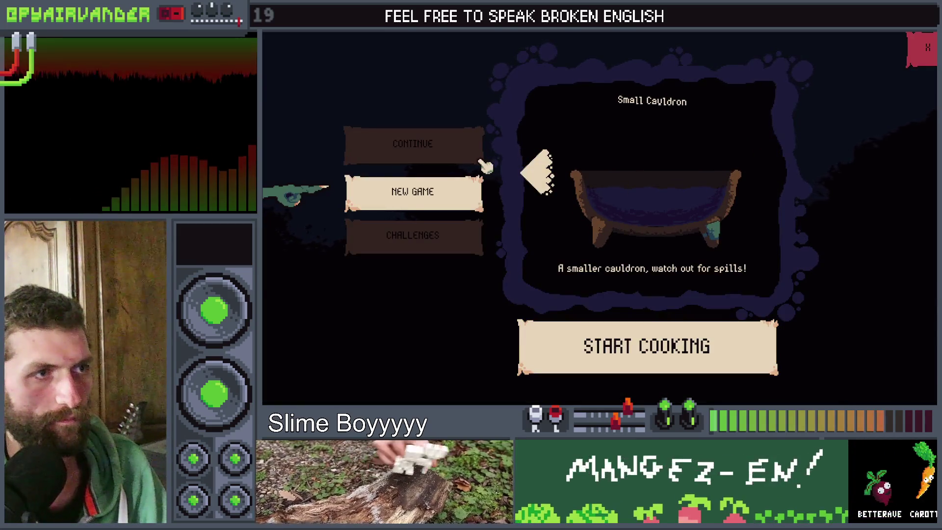
Flip between Dry and Simple Cauldron both ways to watch the spring wobble, then stop the game.
left_click(544, 181)
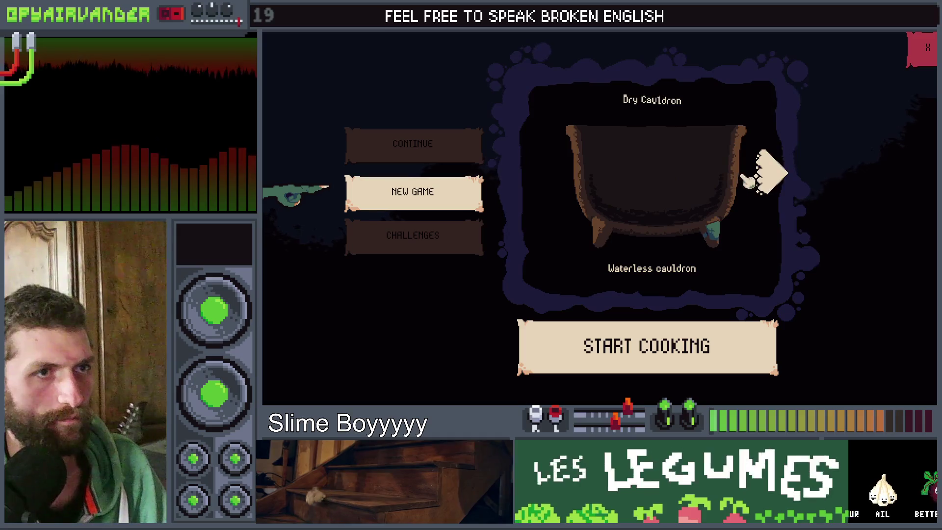
left_click(769, 184)
left_click(540, 175)
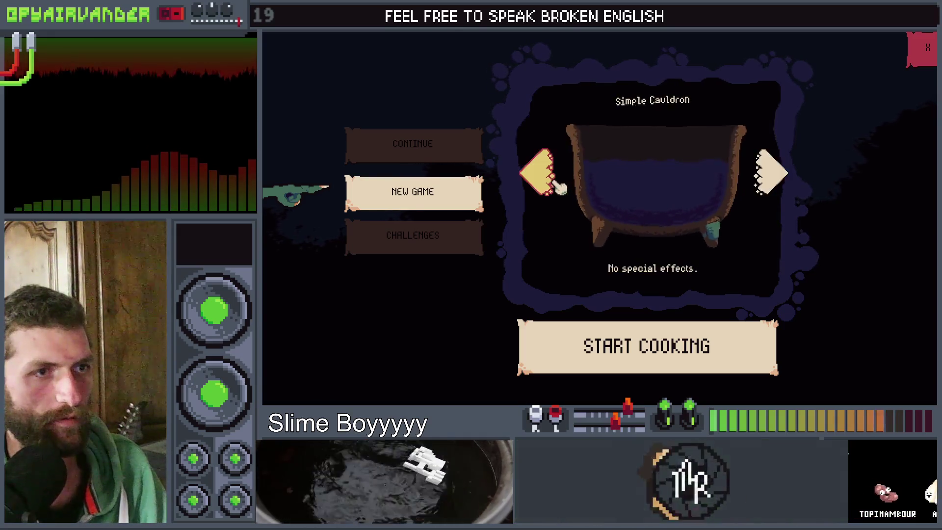
left_click(545, 179)
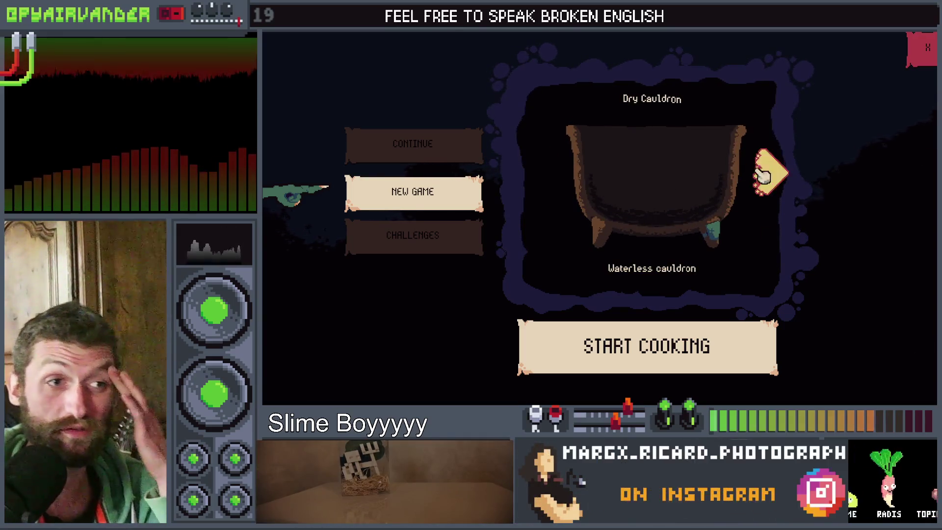
left_click(769, 171)
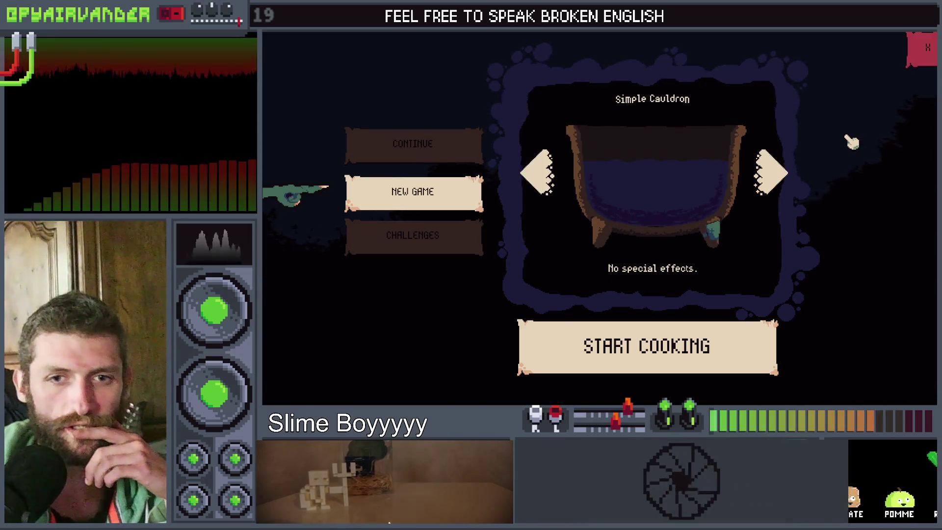
key("F8")
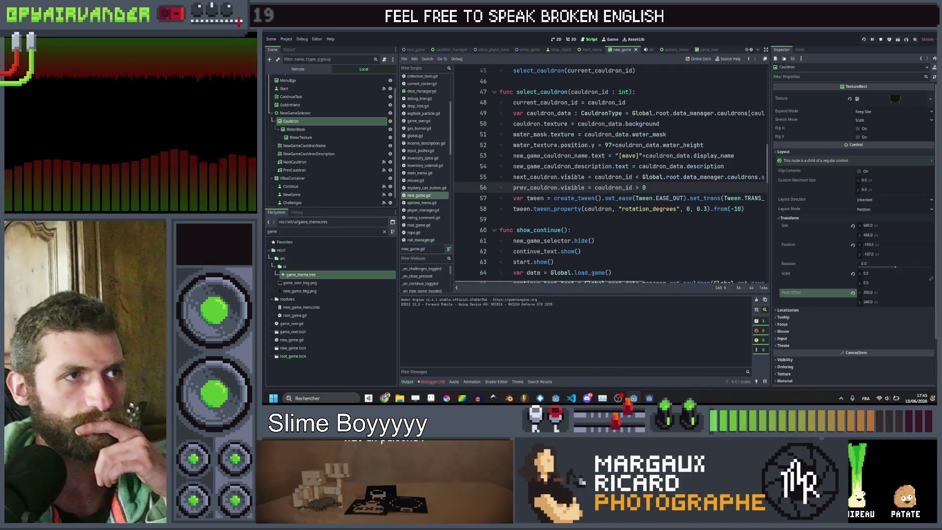
Insert a new first line in select_cauldron: var direction = cauldron_id.
left_click(651, 101)
key("ctrl+shift+Return")
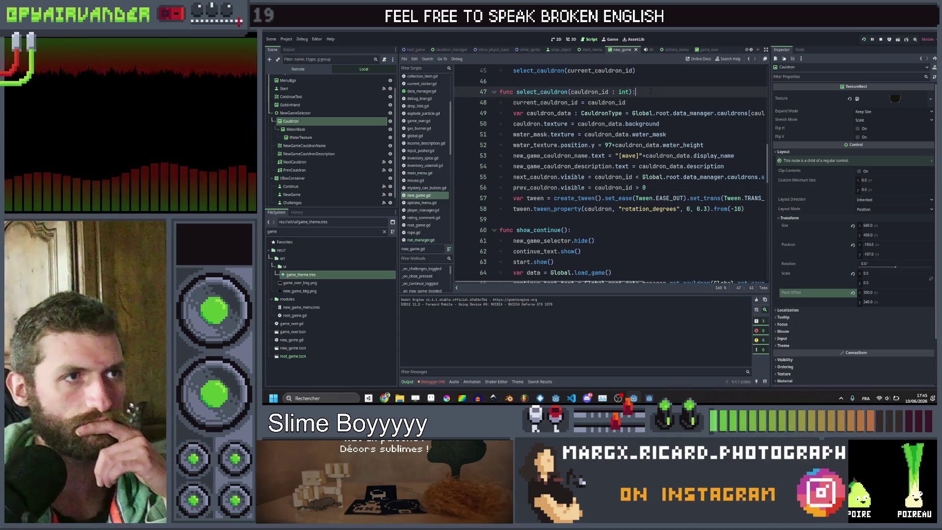
type("var dire")
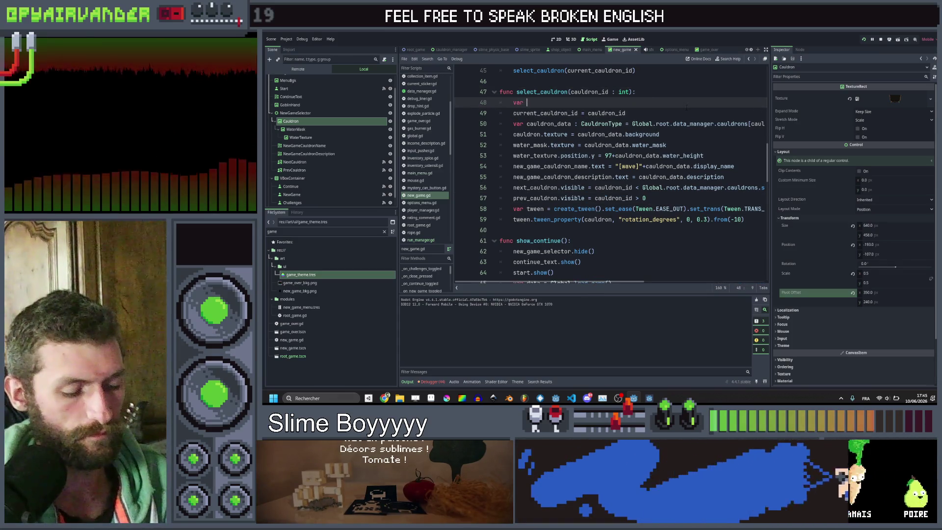
type("ction = ")
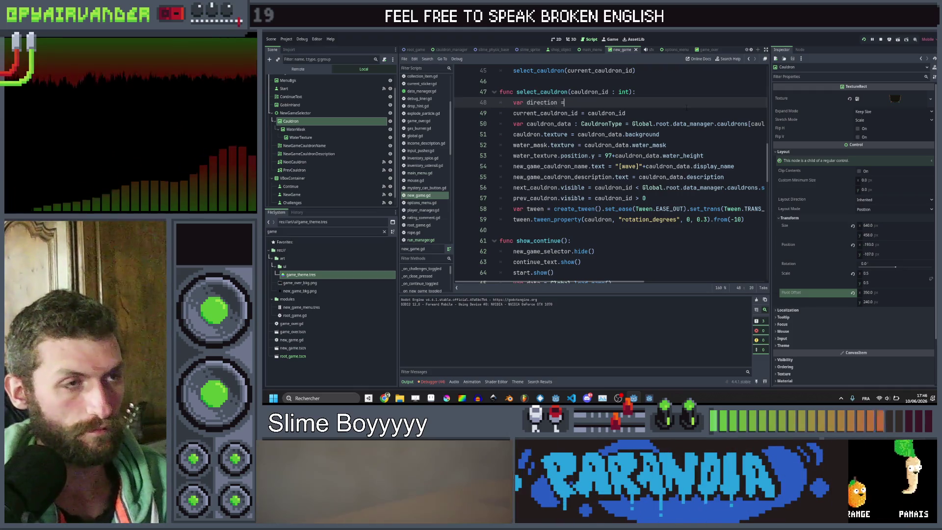
type("caul")
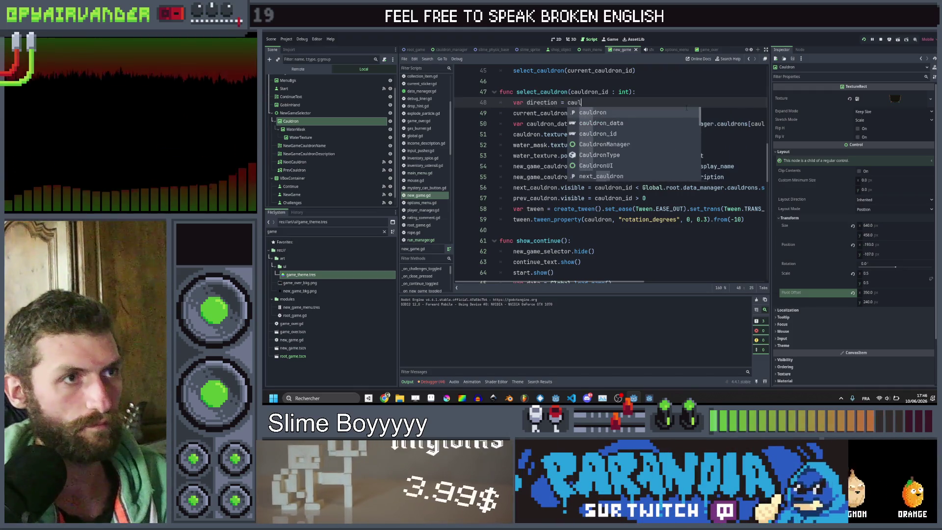
key("Down")
key("Down")
key("Return")
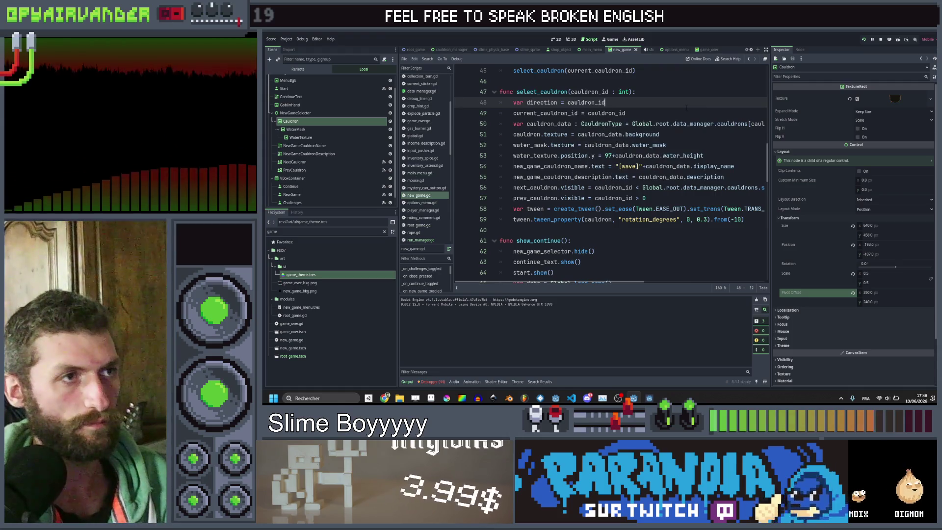
key("ctrl+Left")
type("var")
key("BackSpace")
key("BackSpace")
key("BackSpace")
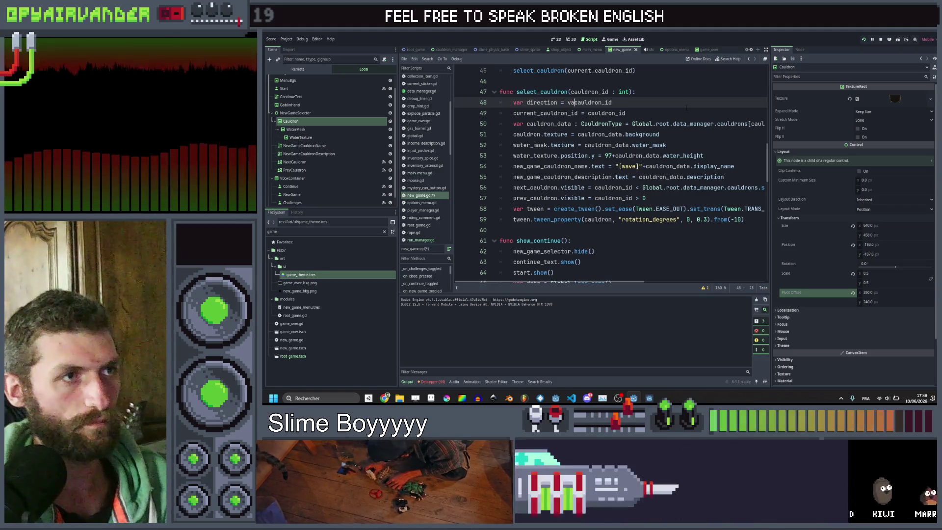
key("ctrl+Left")
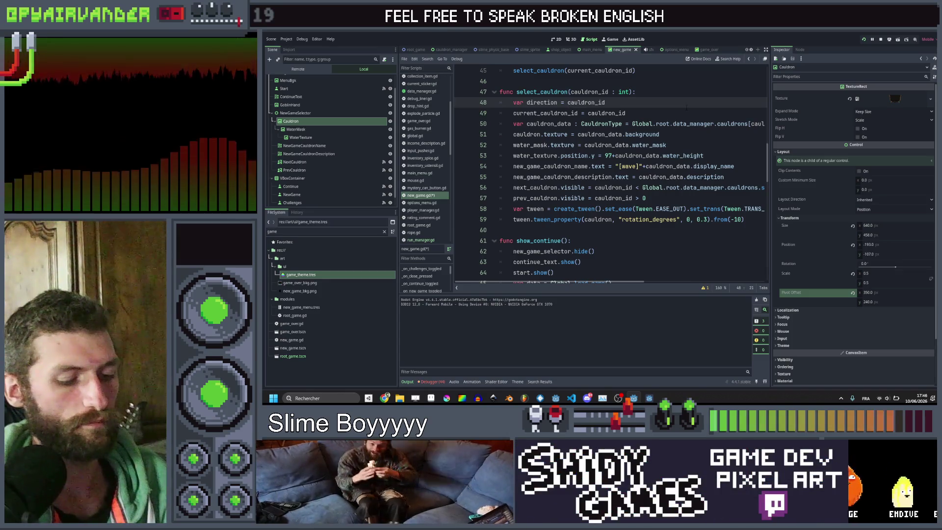
Make line 48 compute direction as clamp(current_cauldron_id - cauldron_id, -1, 1).
key("End")
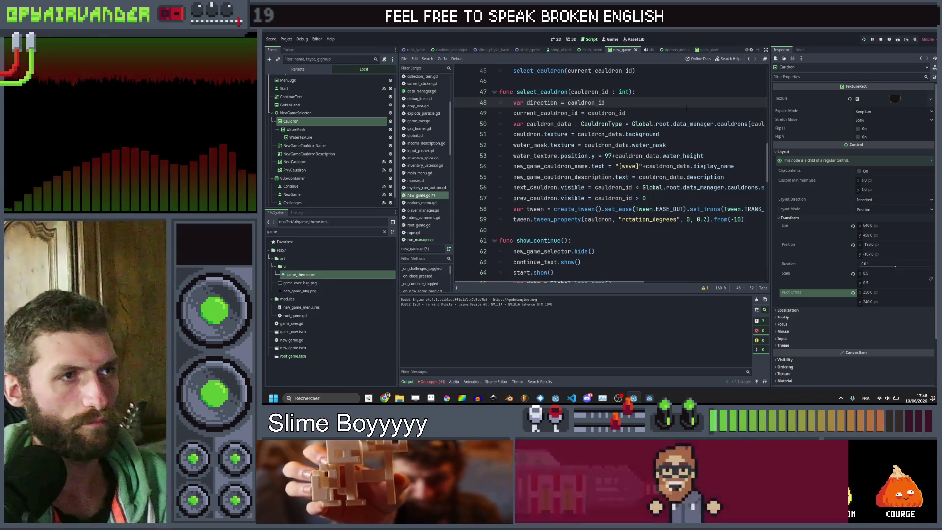
key("Down")
key("shift+Home")
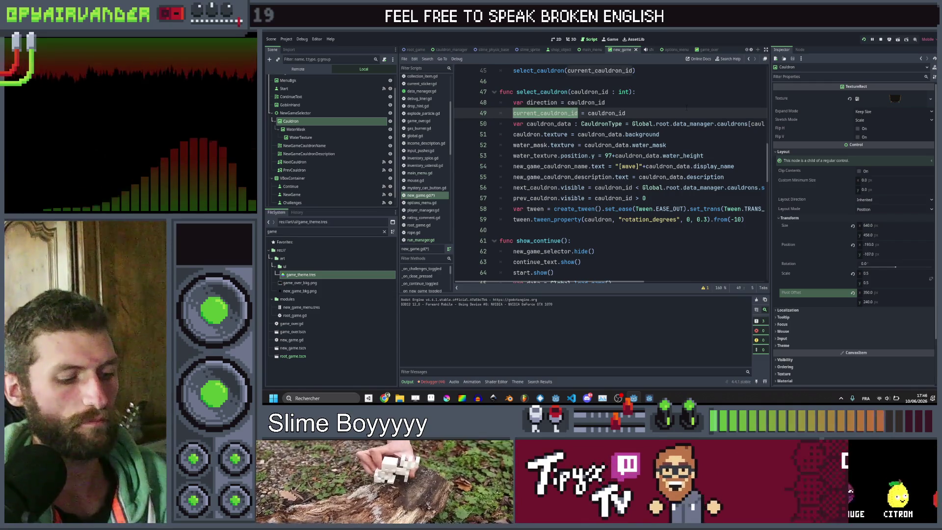
key("Up")
key("Right")
key("Right")
key("Right")
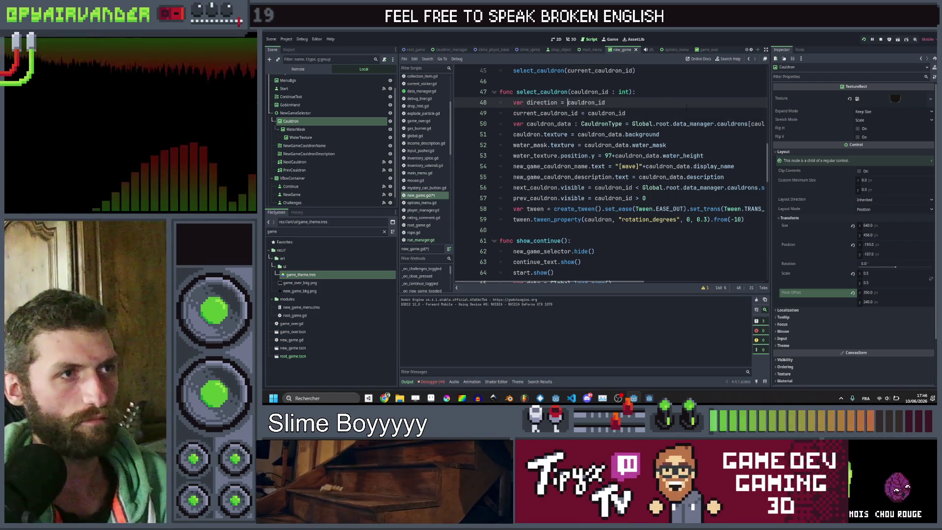
key("ctrl+s")
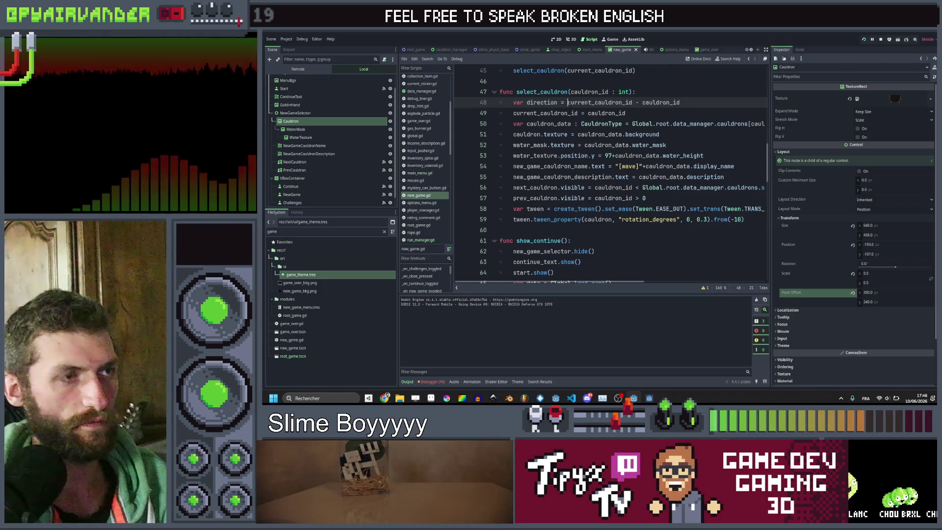
type("clamp(")
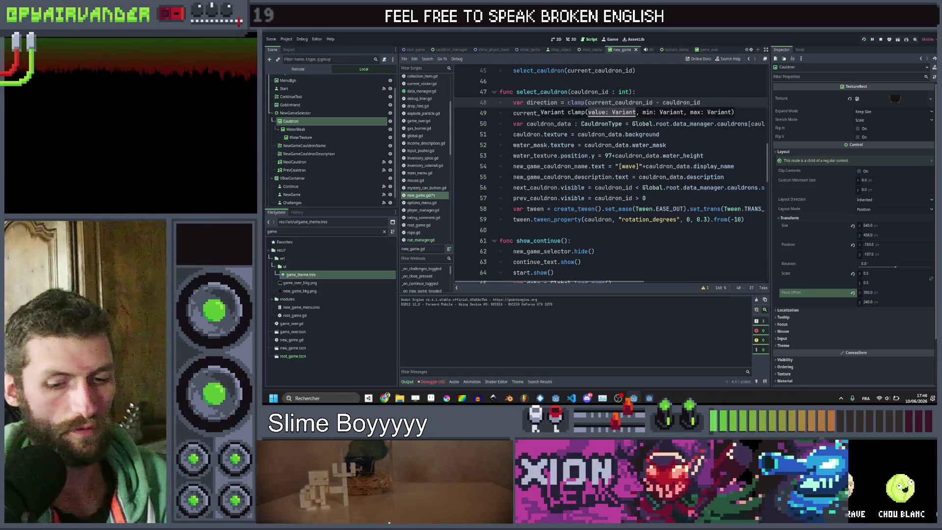
type("-")
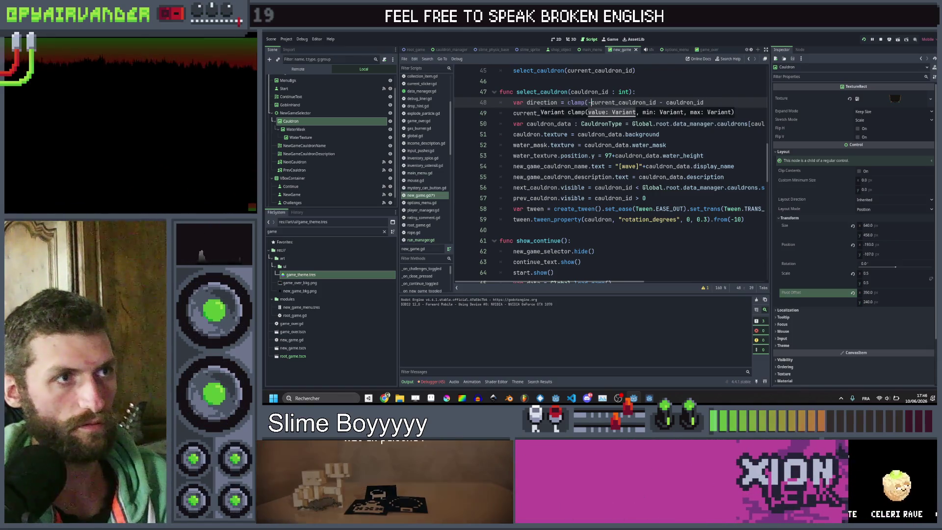
key("BackSpace")
key("End")
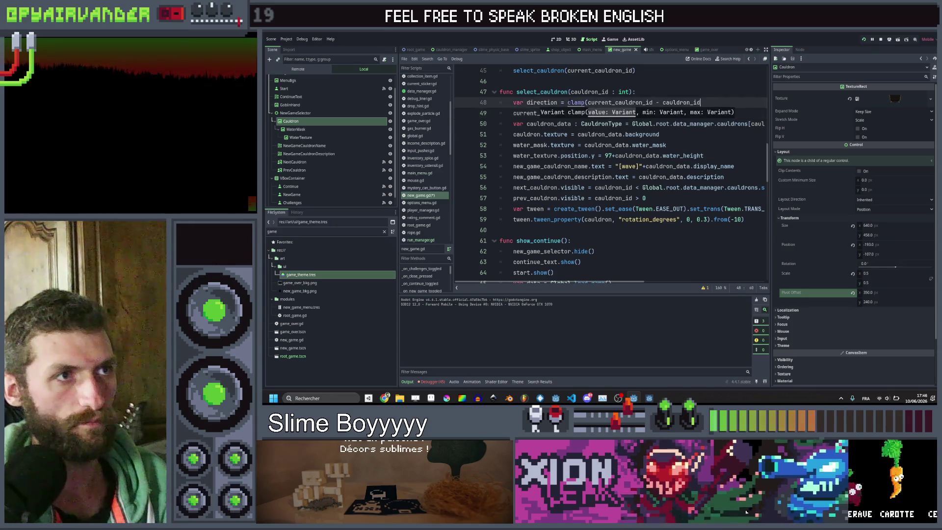
type(", -1, 1")
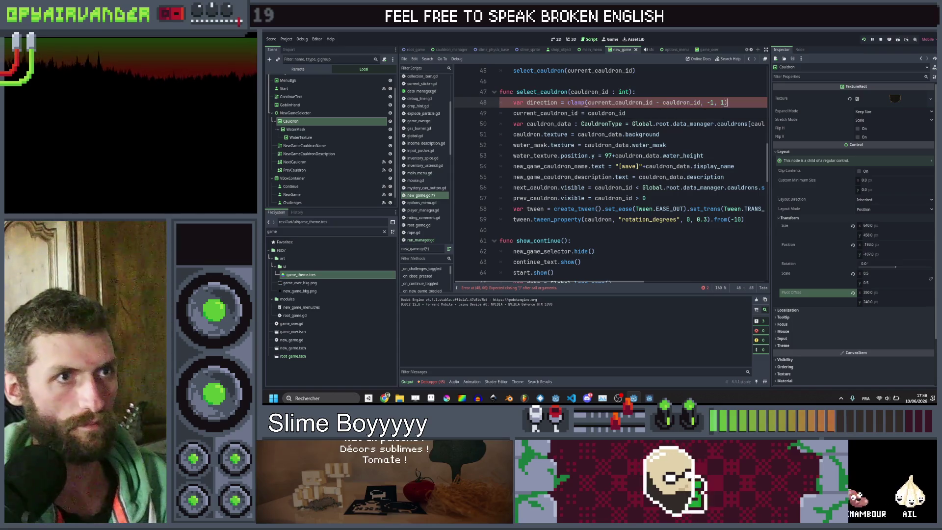
type(")")
Change the tween start on line 59 from from(-10) to from(10*direction) and save.
scroll(608, 171, "right", 5)
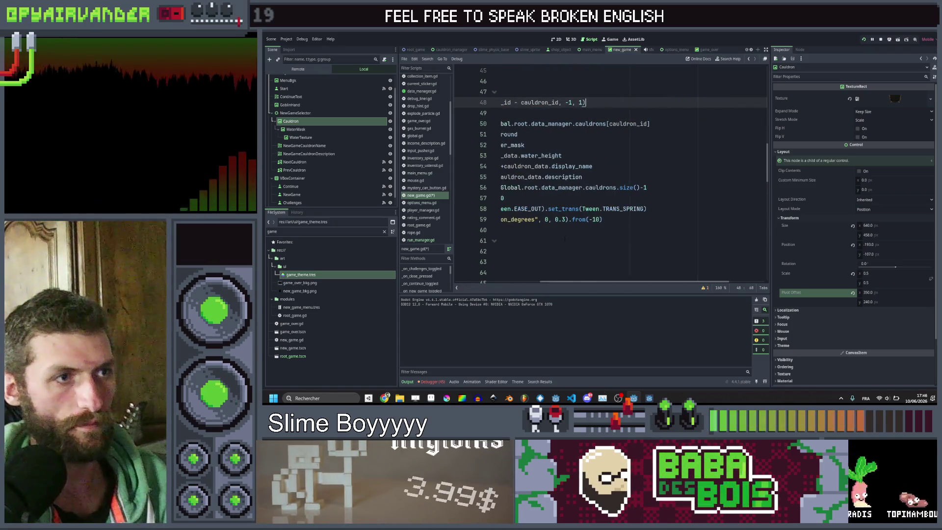
left_click(591, 219)
key("BackSpace")
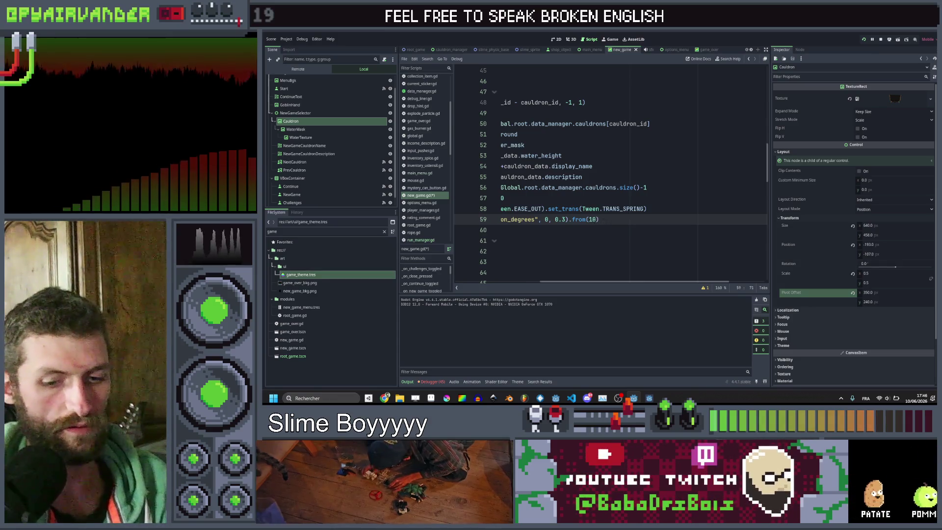
type("*direction")
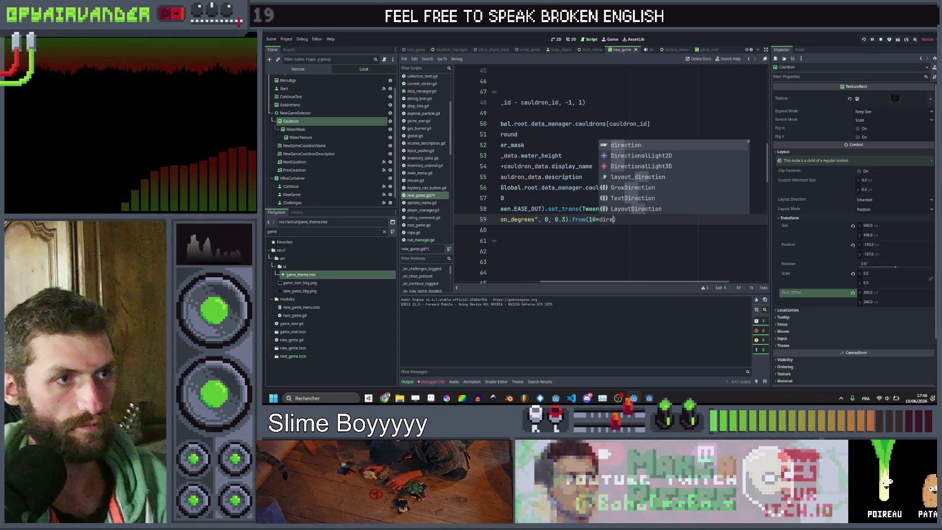
key("ctrl+s")
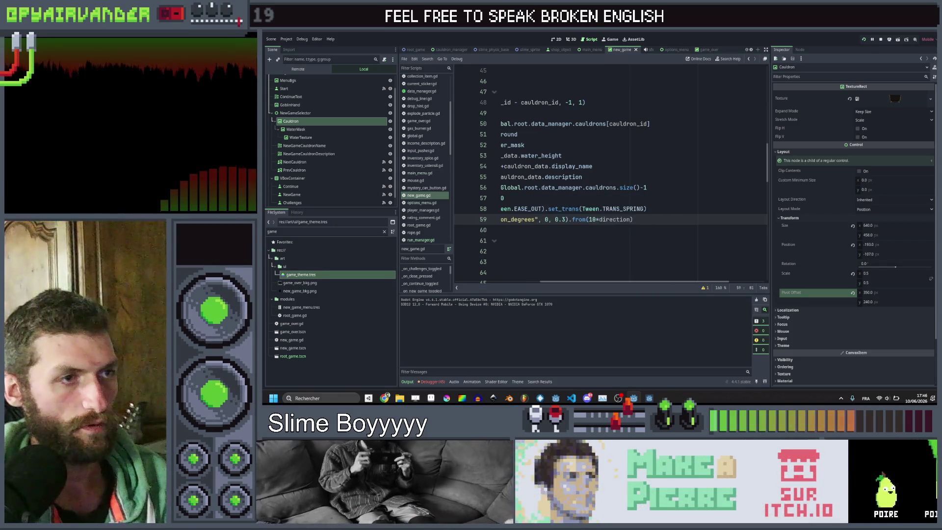
left_click(651, 398)
Cycle repeatedly through Dry, Simple and Small cauldrons in both directions, ending on Small Cauldron.
left_click(788, 184)
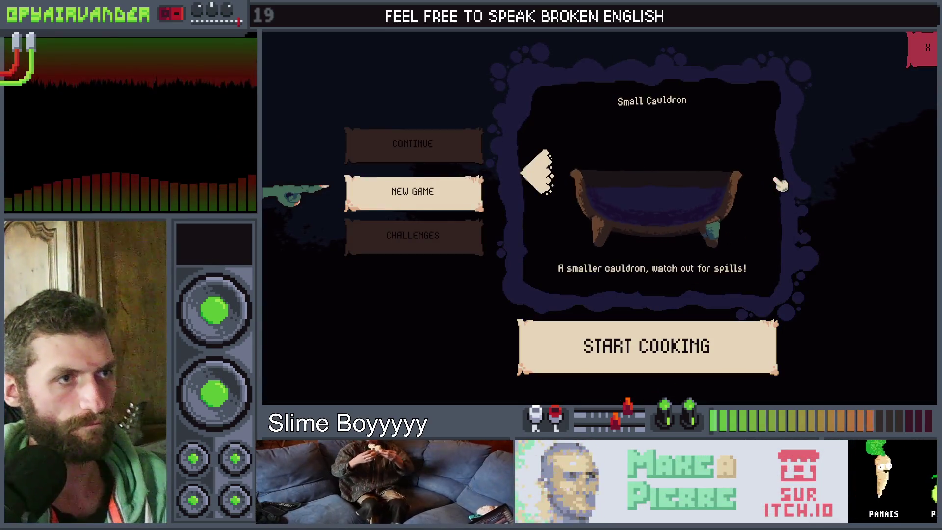
left_click(538, 182)
left_click(537, 183)
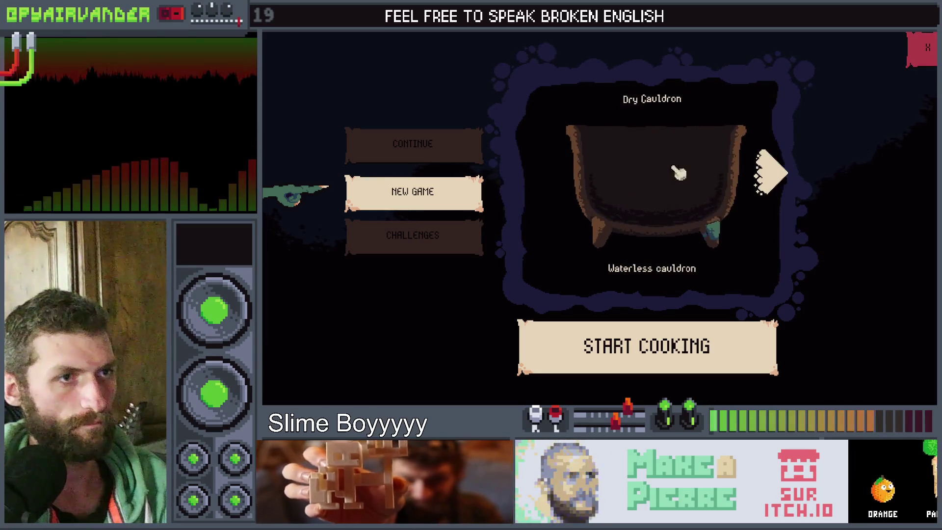
left_click(769, 172)
left_click(773, 187)
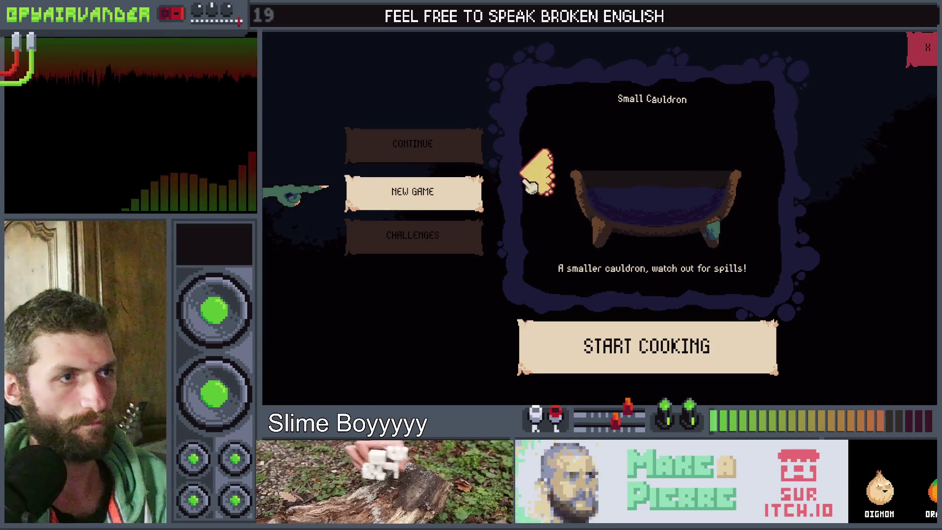
left_click(777, 186)
left_click(783, 185)
left_click(785, 184)
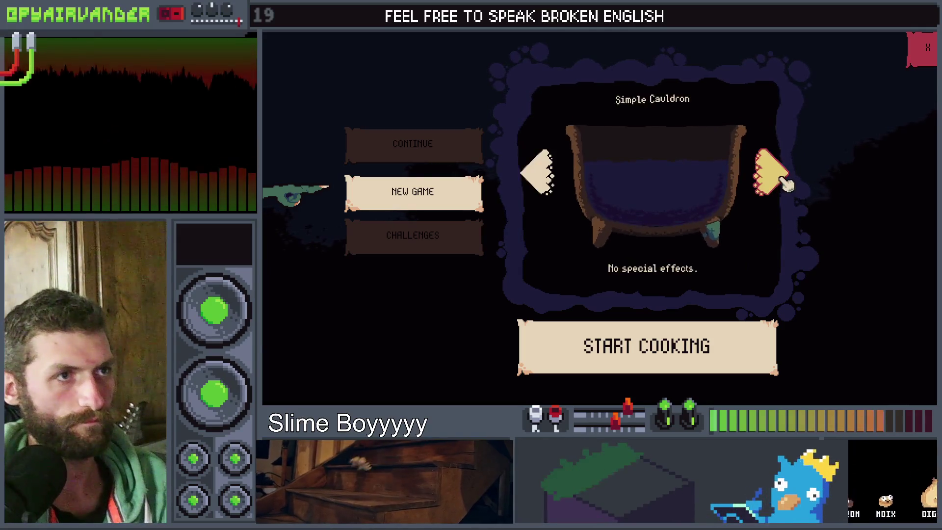
left_click(784, 182)
left_click(543, 181)
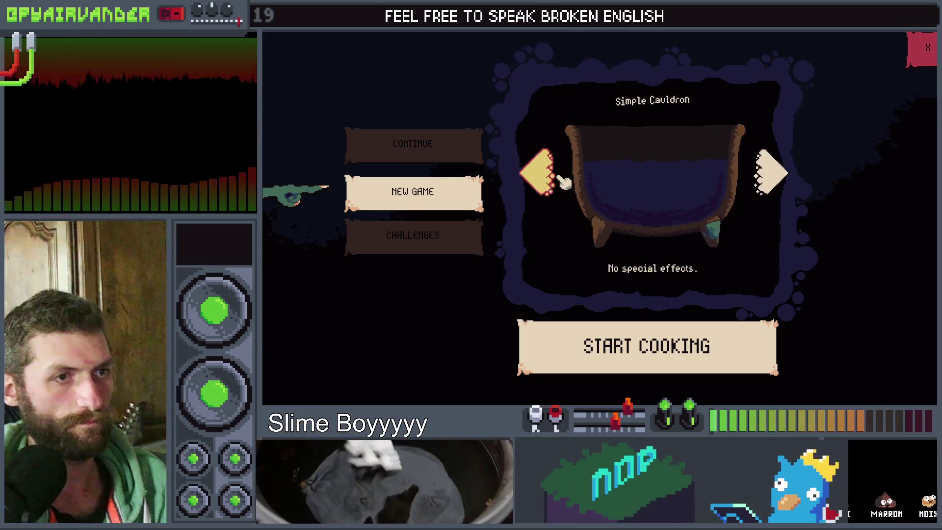
left_click(769, 171)
left_click(550, 181)
left_click(550, 180)
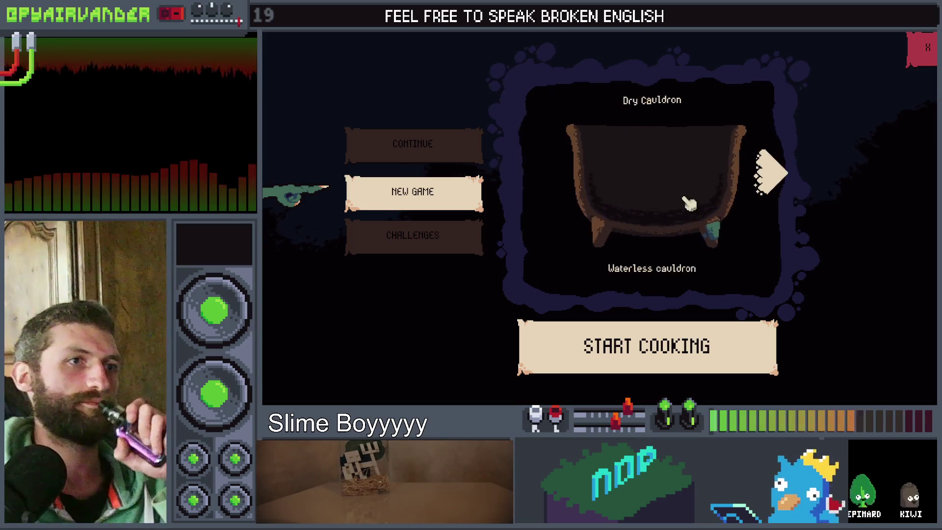
left_click(770, 182)
left_click(772, 187)
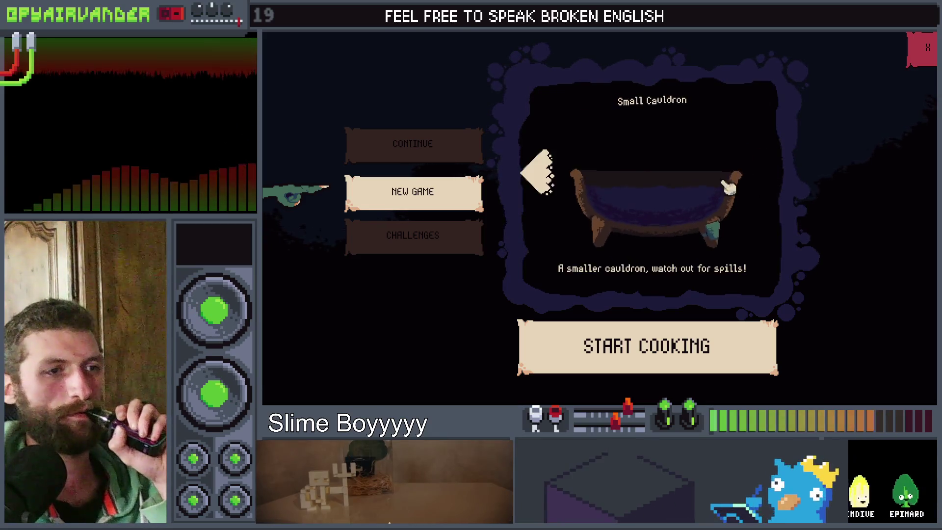
left_click(529, 184)
left_click(529, 186)
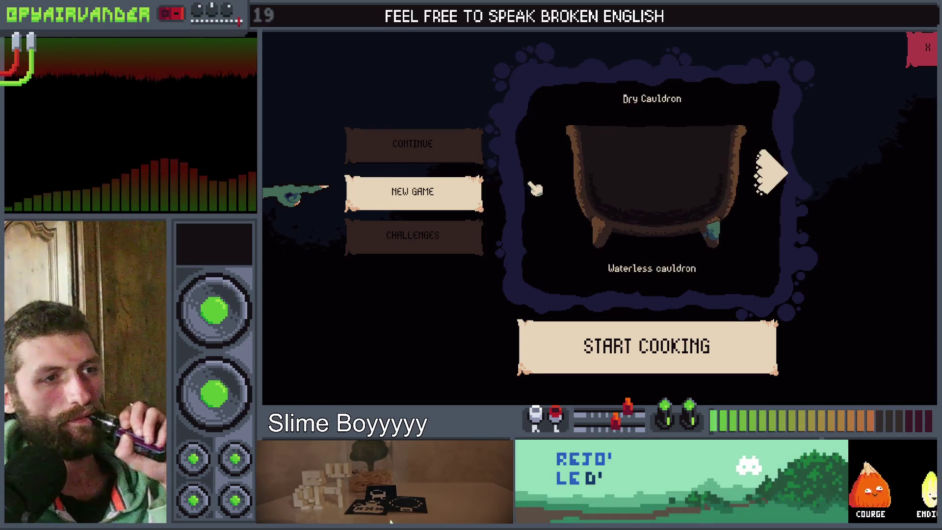
left_click(768, 177)
left_click(768, 177)
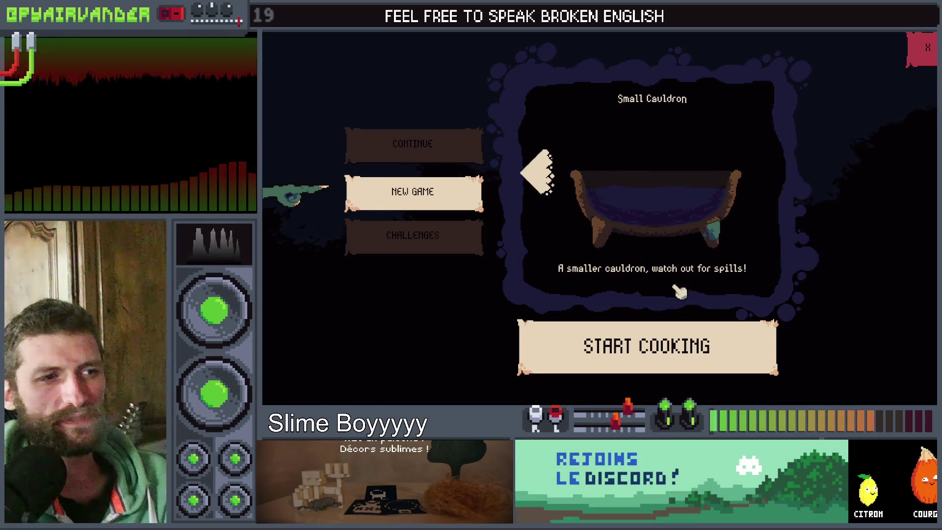
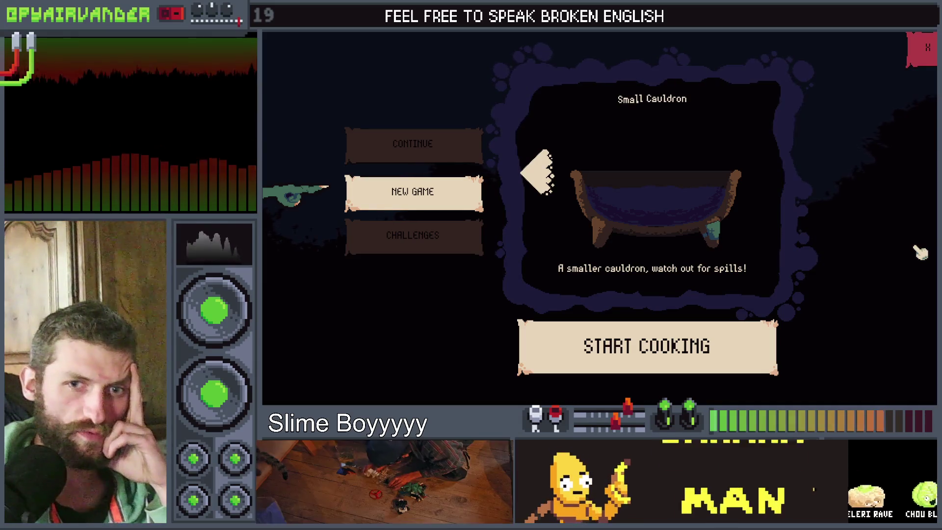
Stop the running game and filter the FileSystem dock by 'cauld'.
key("F8")
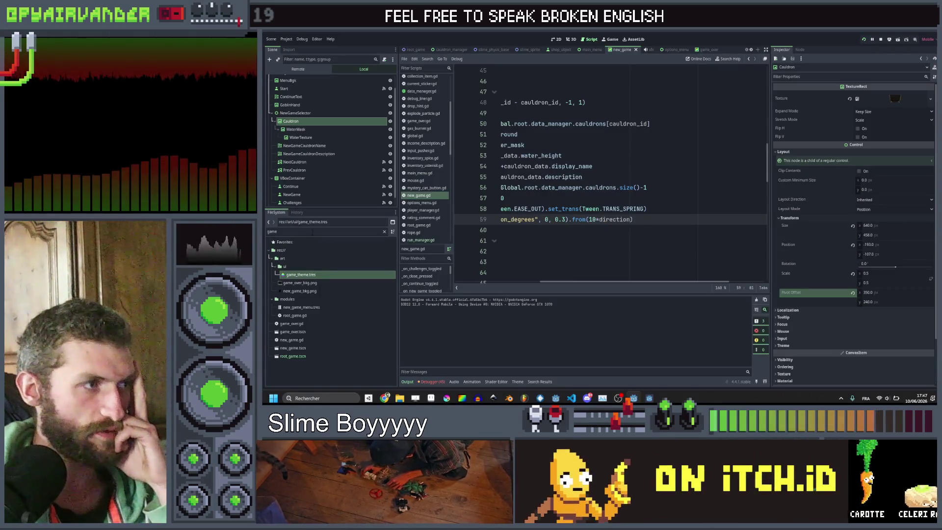
double_click(271, 231)
type("cau")
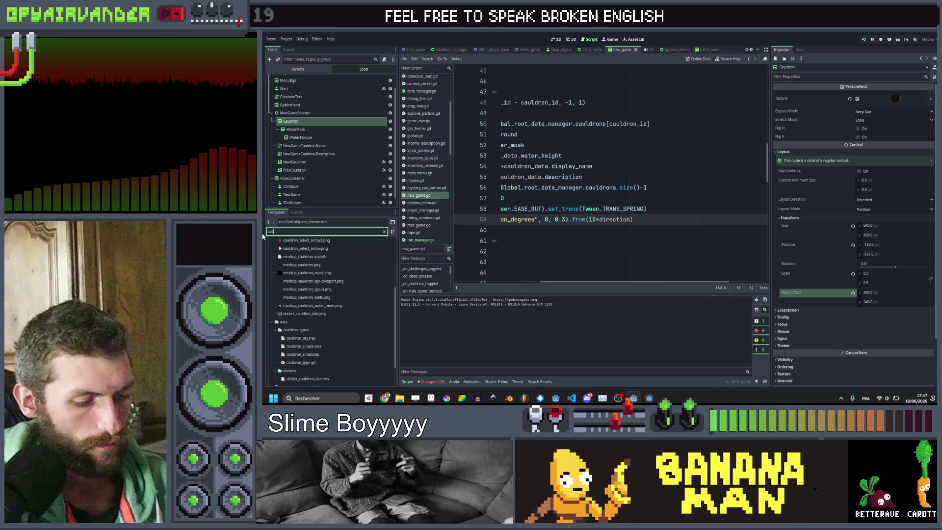
type("ld")
Rename cauldron_simple.tres to cauldron_00_simple.tres, then select cauldron_small.tres.
left_click(310, 345)
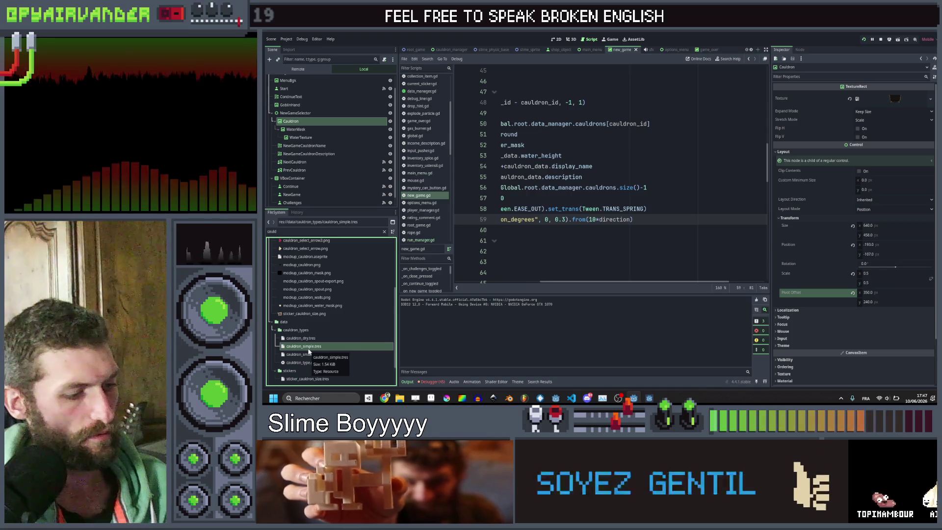
key("F2")
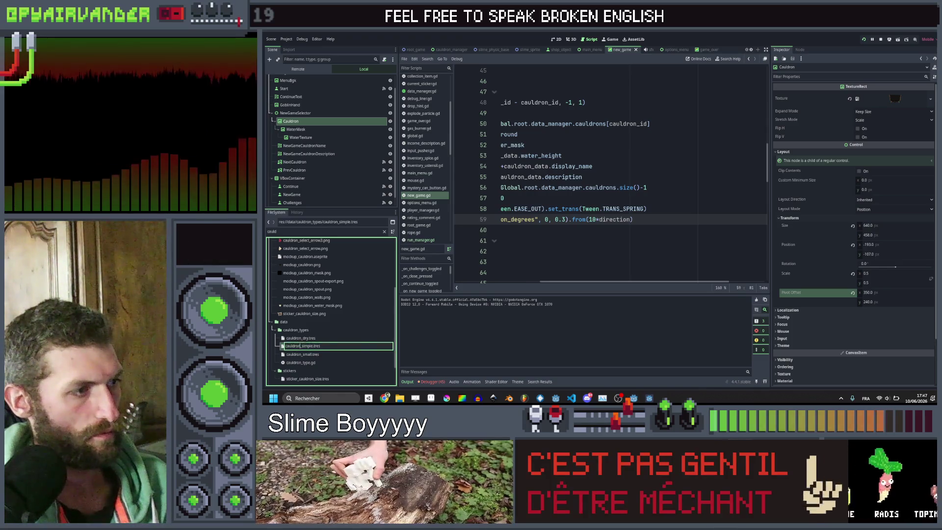
type("_1")
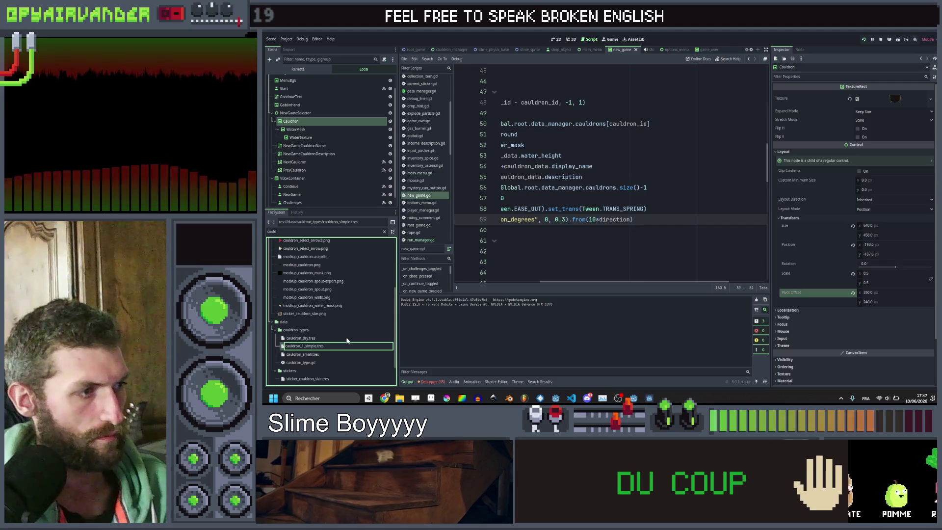
key("BackSpace")
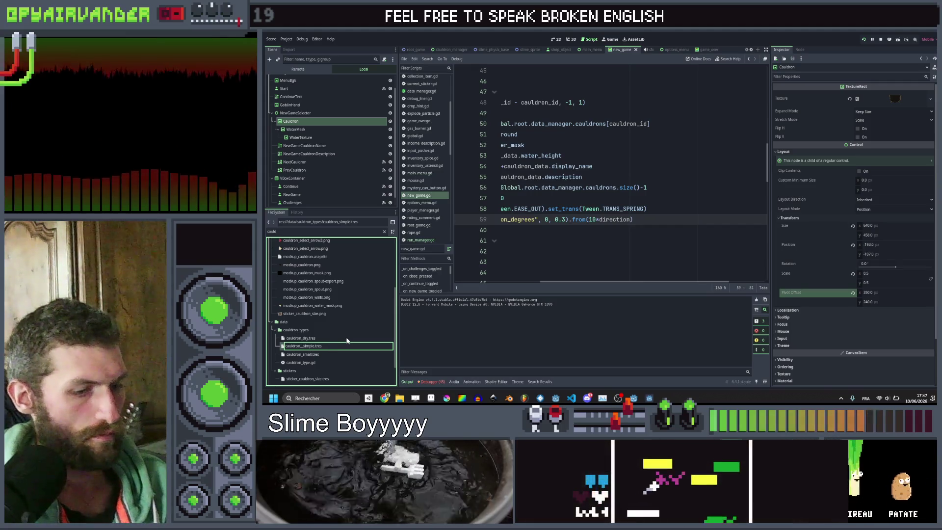
type("01")
key("Return")
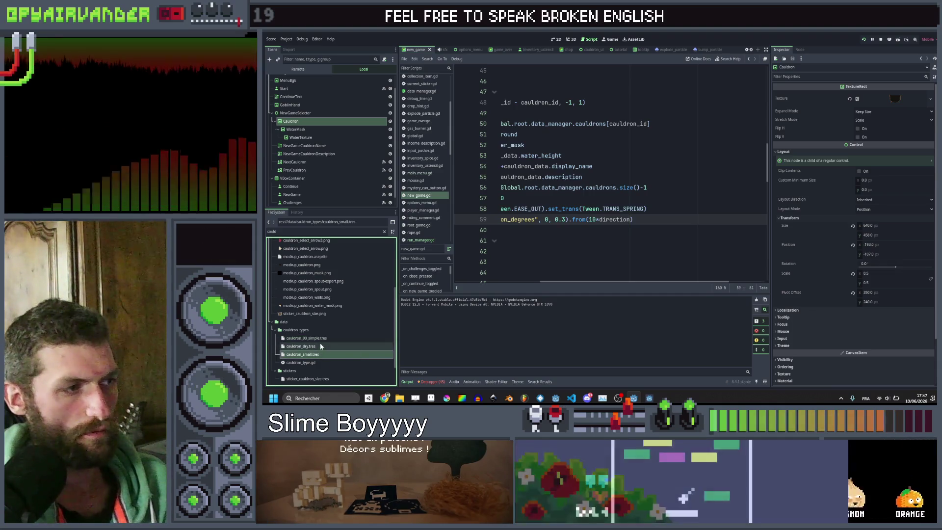
left_click(309, 355)
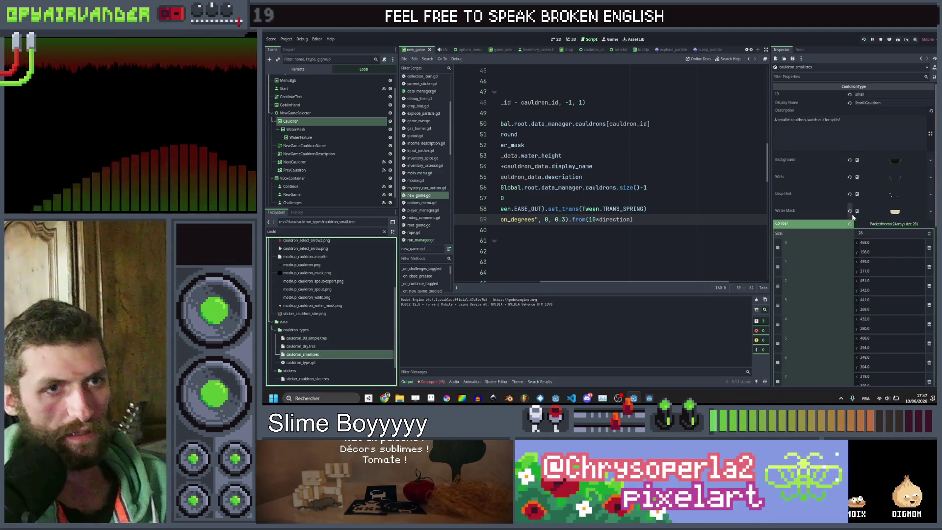
Change the small cauldron description to 'A smaller cauldron, watch out for spillage!', save, and switch to Chrome.
double_click(834, 119)
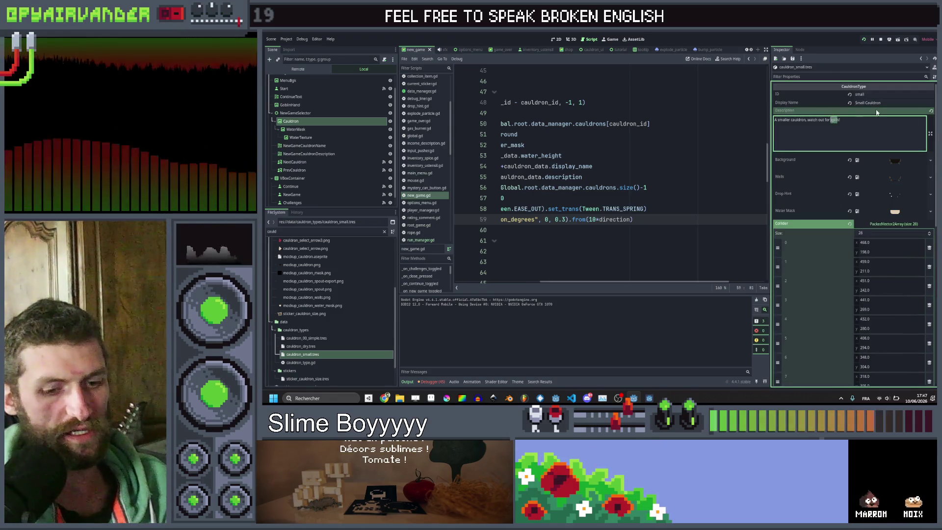
type("s")
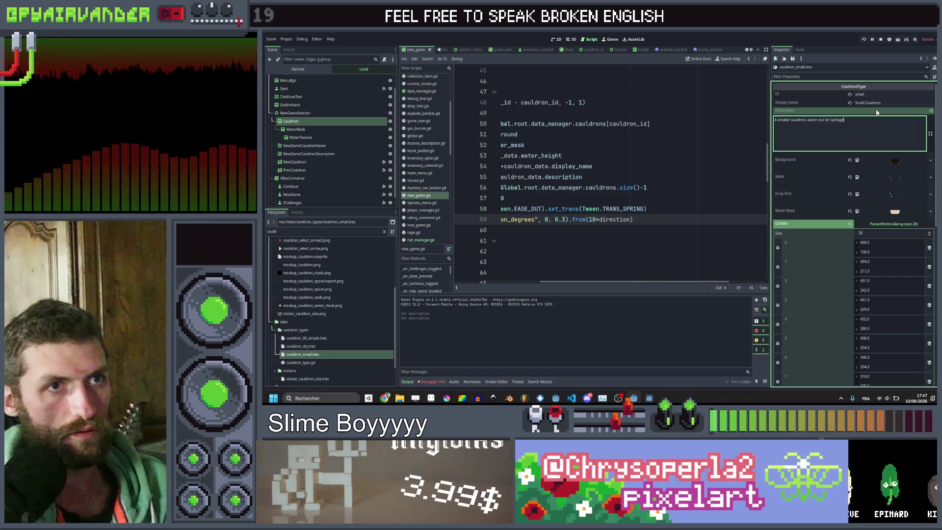
key("ctrl+s")
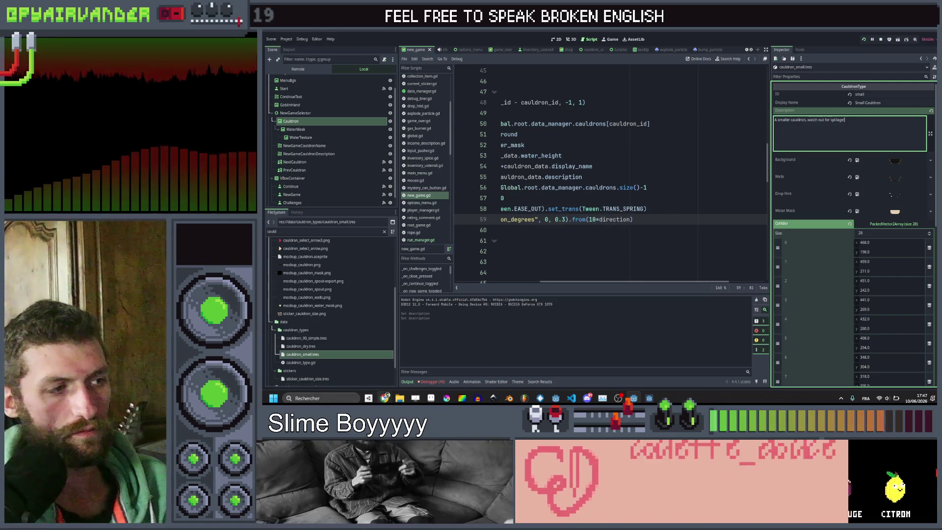
mouse_move(385, 398)
left_click(372, 376)
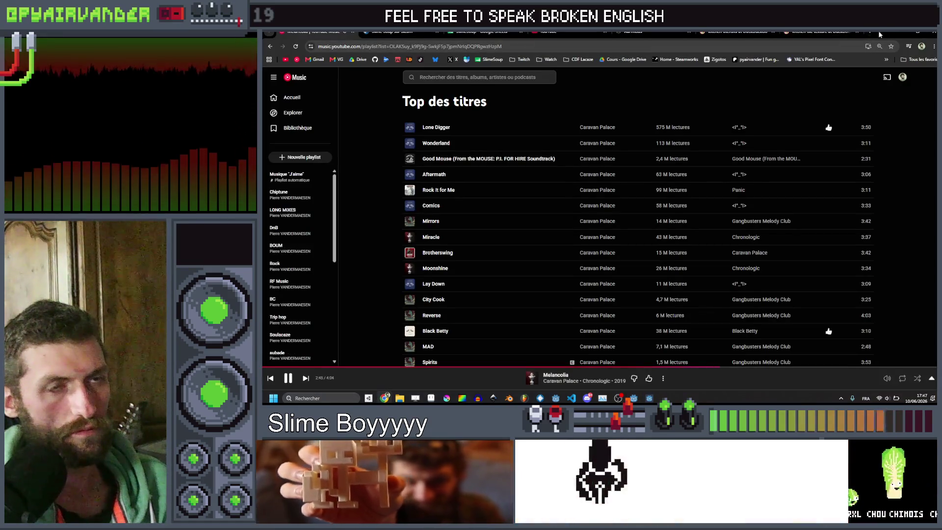
Search 'trad' in a new browser tab and open Google Traduction.
left_click(869, 34)
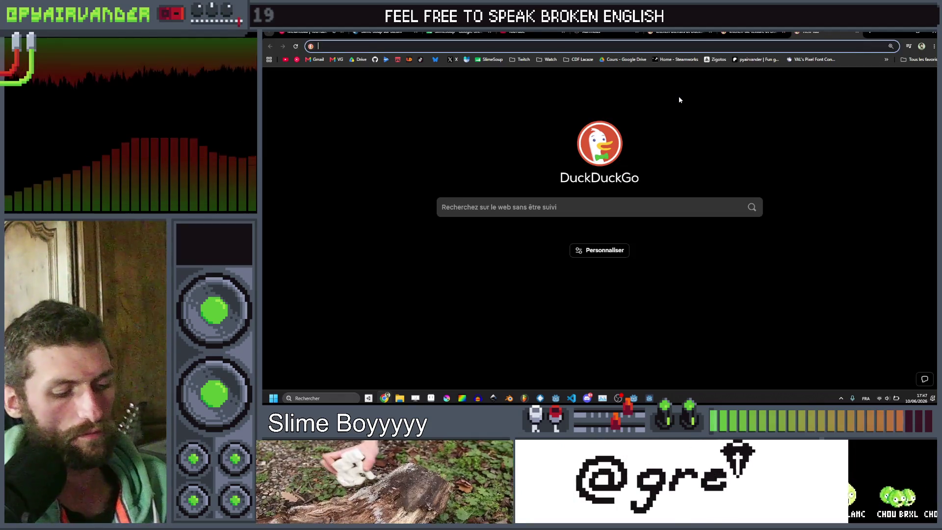
type("trad")
key("Return")
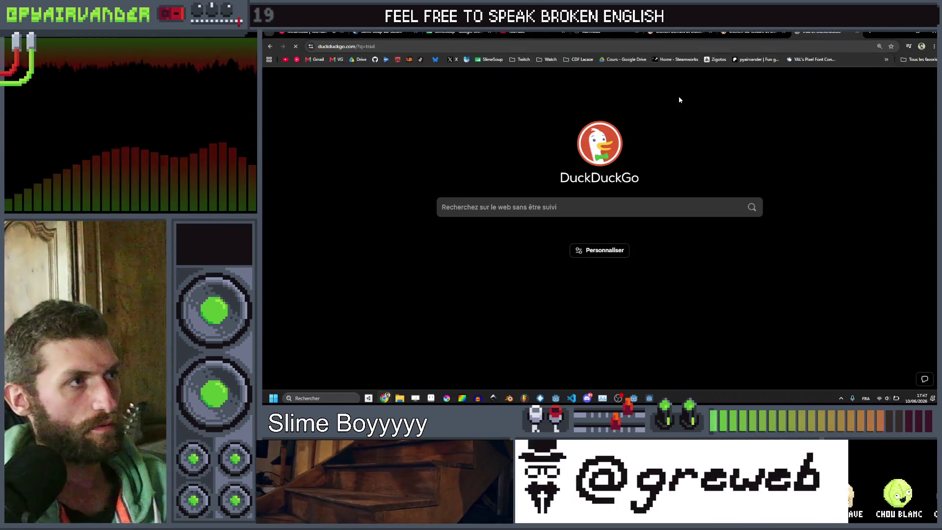
left_click(368, 158)
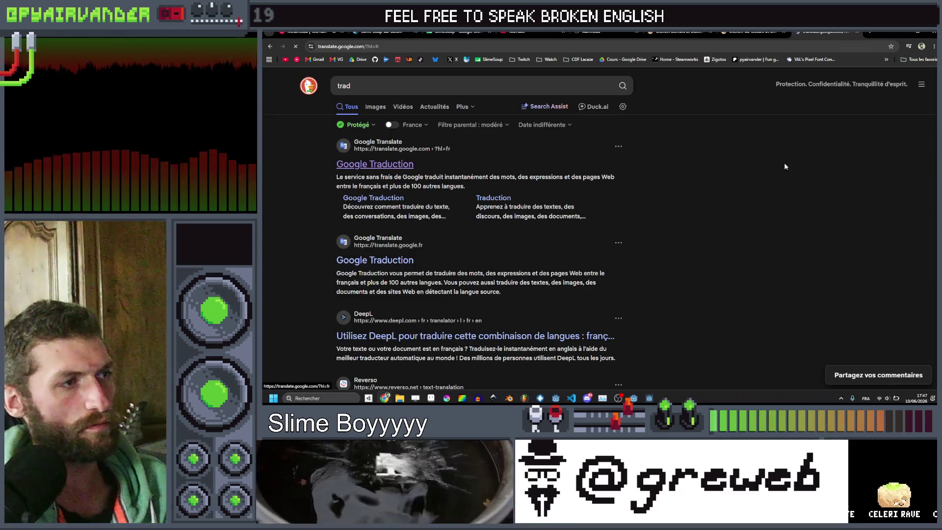
Try French spill phrases until 'Attention aux spillage' translates to 'Beware of spillage', then return to Godot.
type("A")
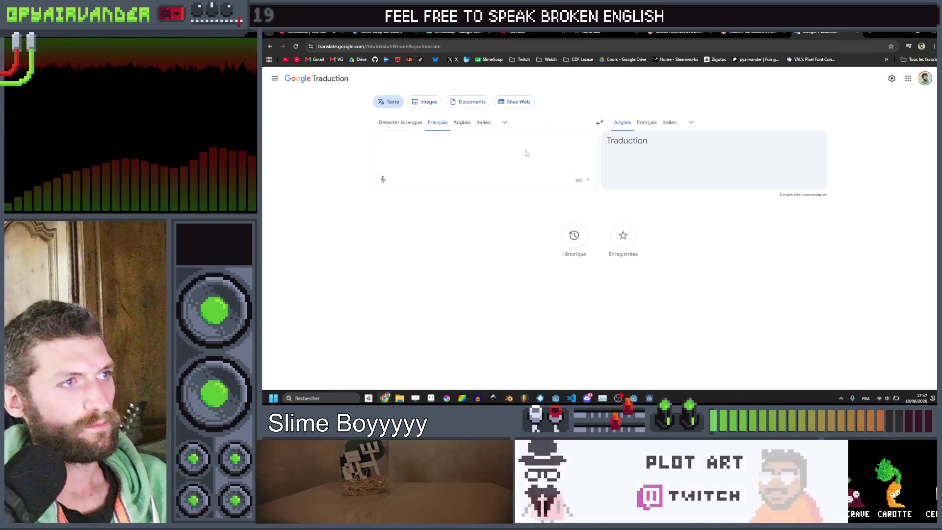
type("ttention aux écl")
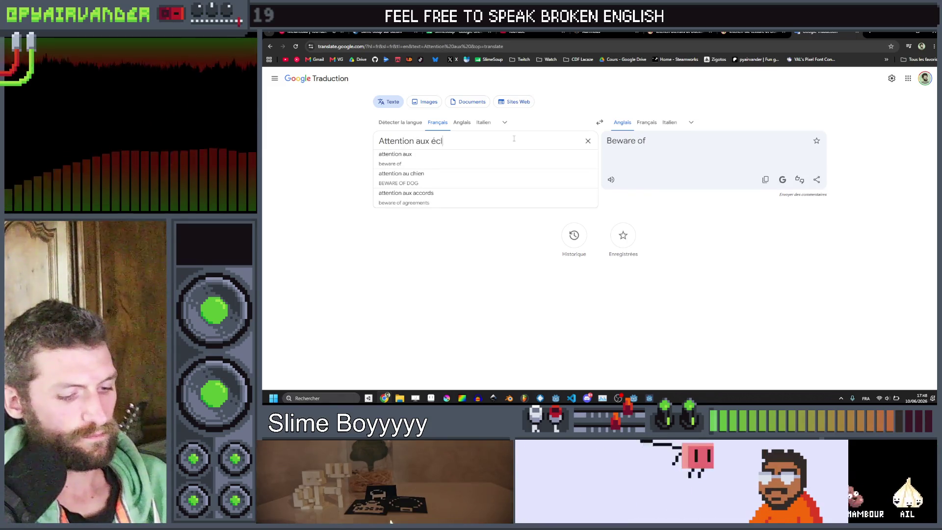
type(" ussures")
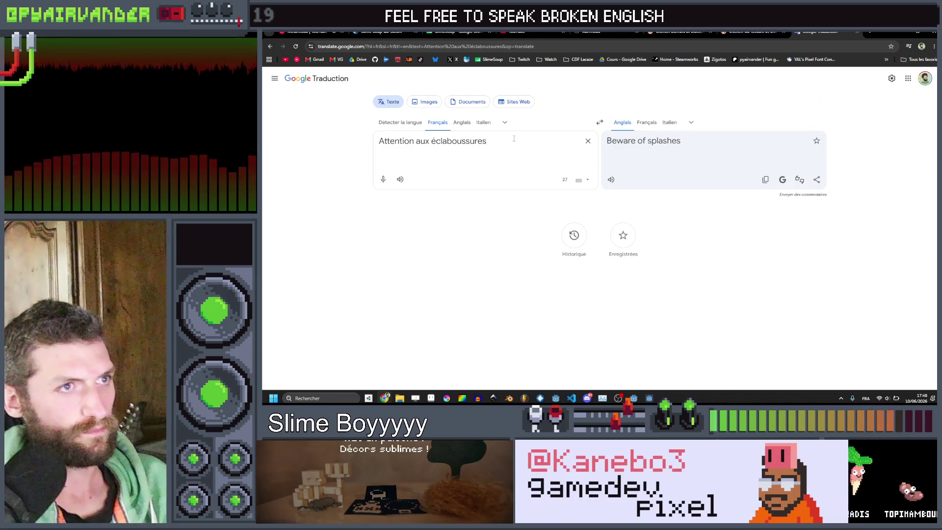
left_click_drag(444, 151, 434, 149)
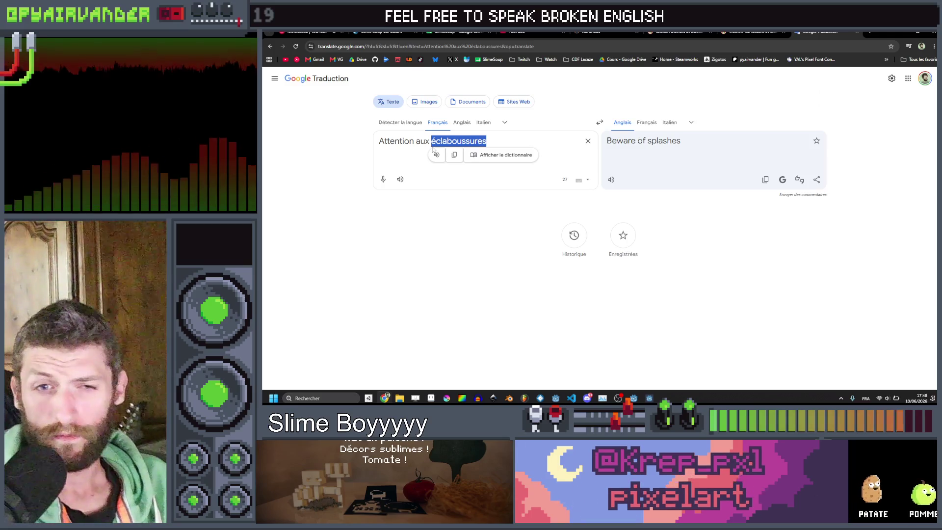
key("BackSpace")
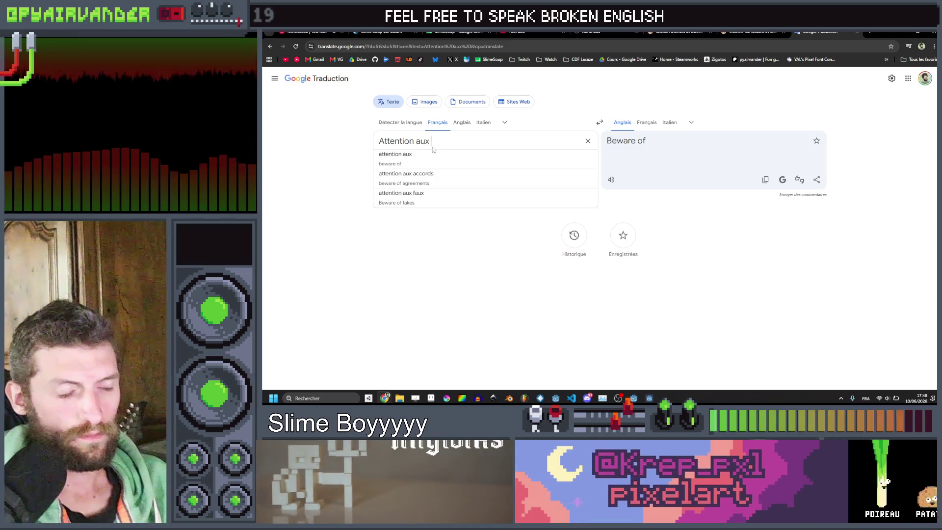
type("rever")
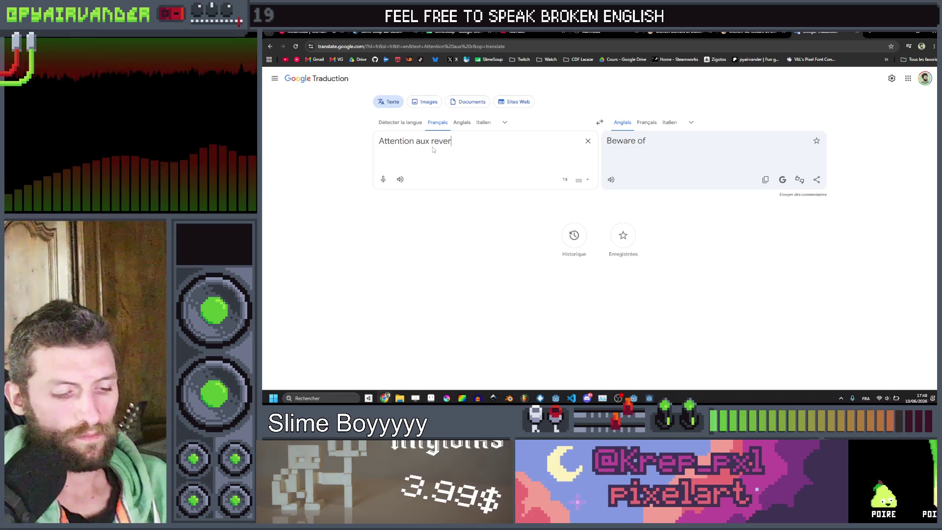
type("sement")
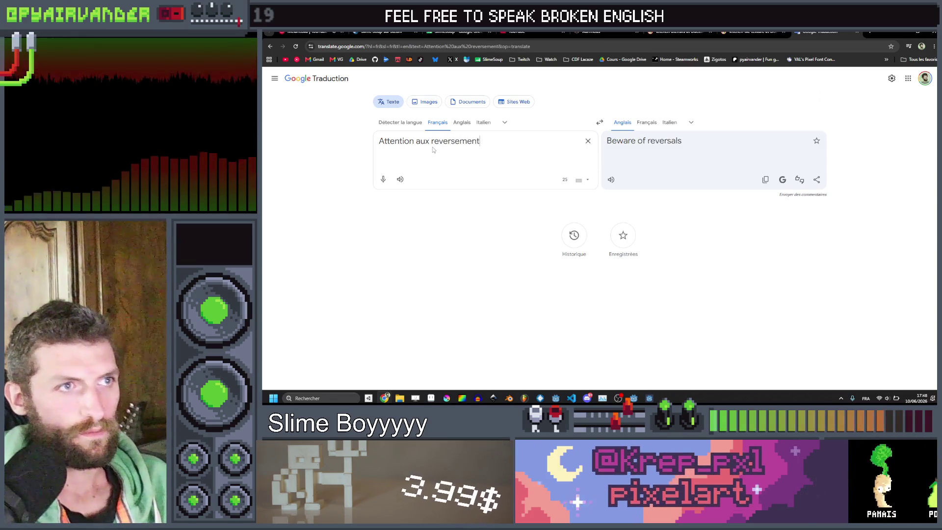
key("BackSpace")
key("BackSpace")
key("BackSpace")
key("BackSpace")
key("BackSpace")
key("BackSpace")
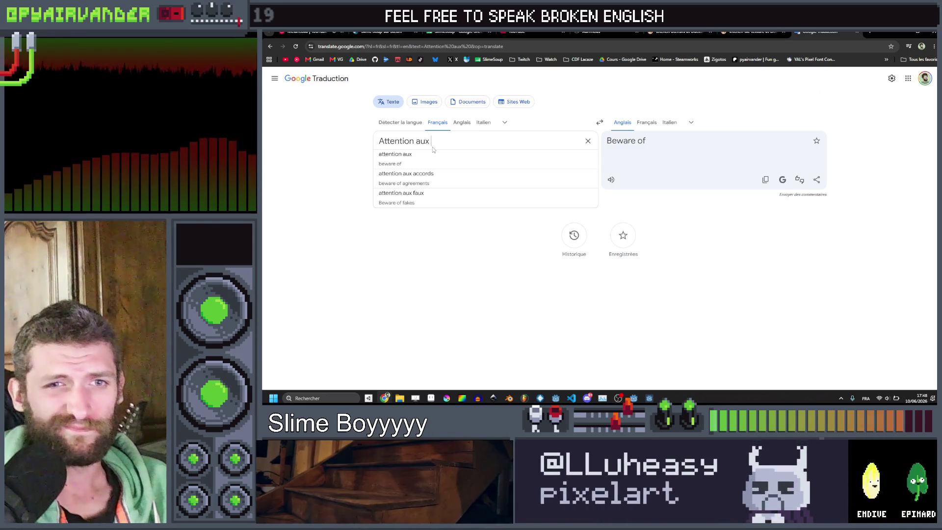
type("spillage")
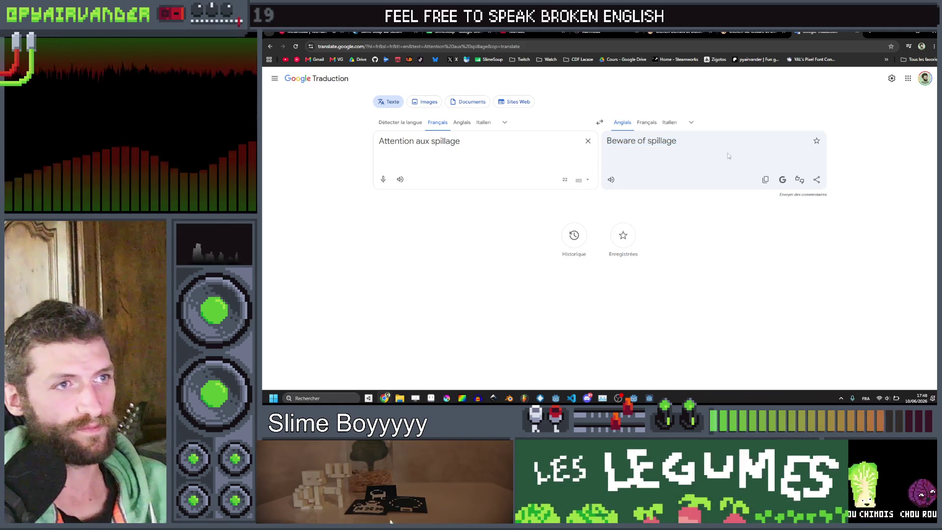
key("alt+Tab")
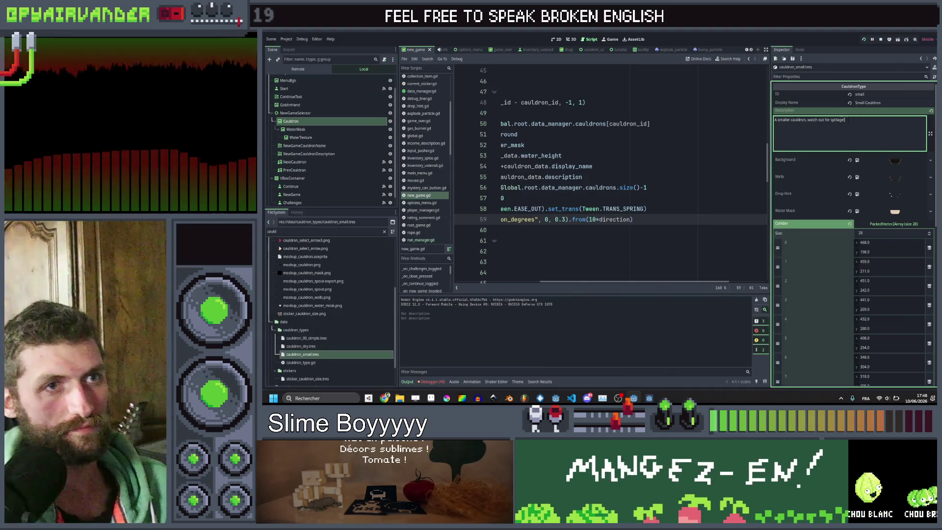
double_click(823, 119)
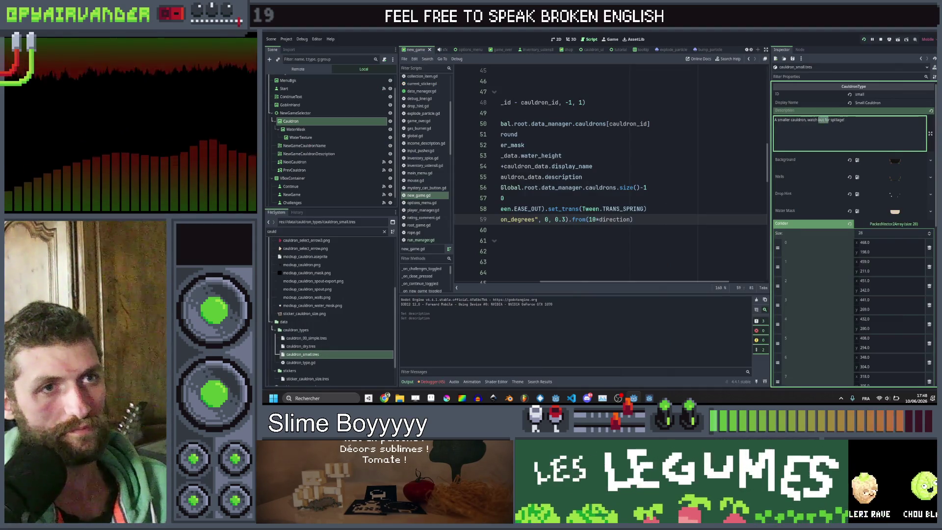
left_click(849, 120)
key("ctrl+s")
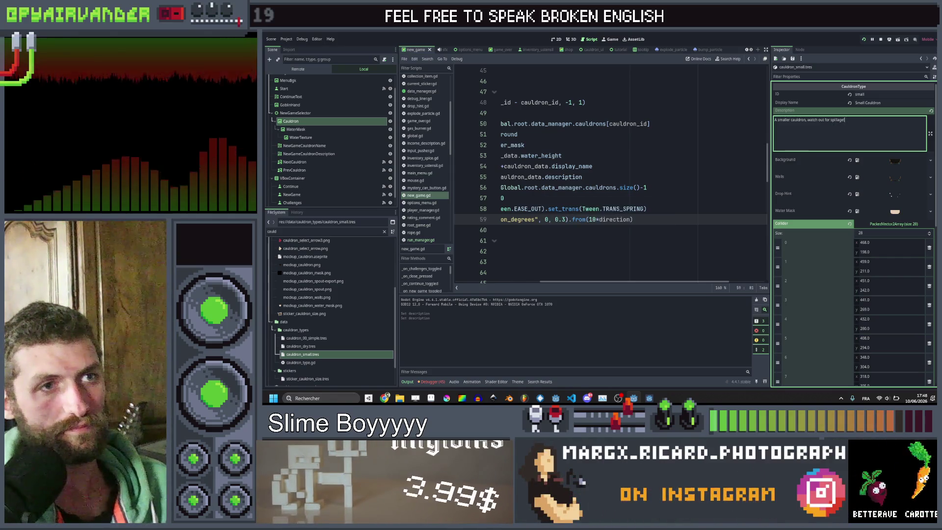
scroll(651, 218, "left", 5)
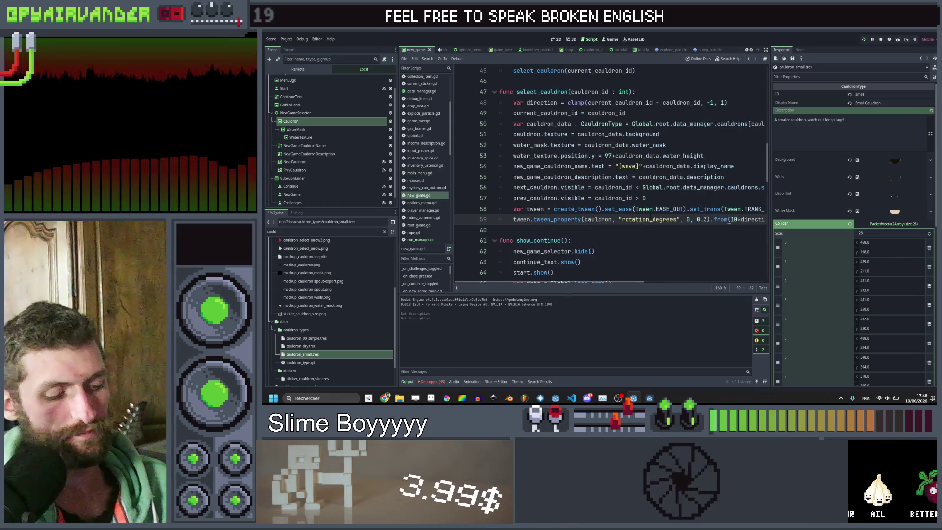
scroll(825, 185, "down", 10)
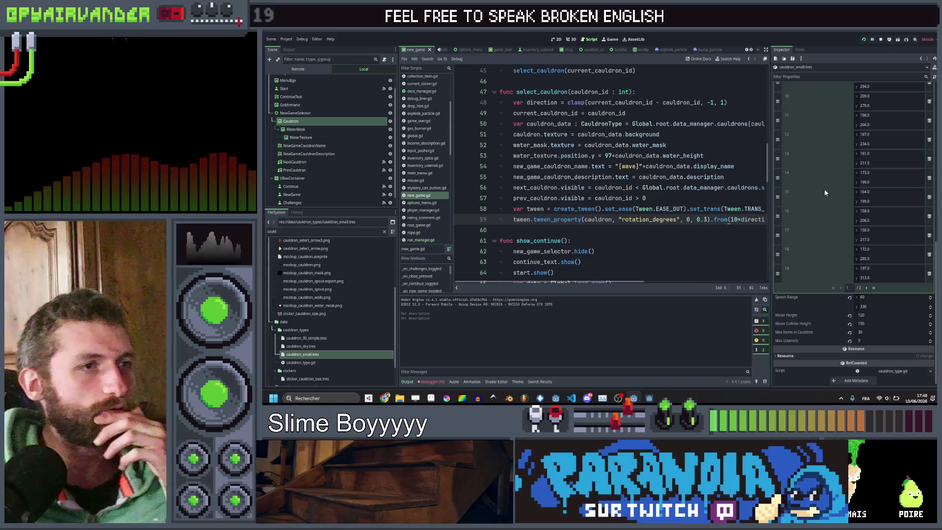
On line 56 of new_game.gd, append 'Cauldron capacity : ' with max_items_in_cauldron to the description text.
key("Up")
key("Up")
key("Up")
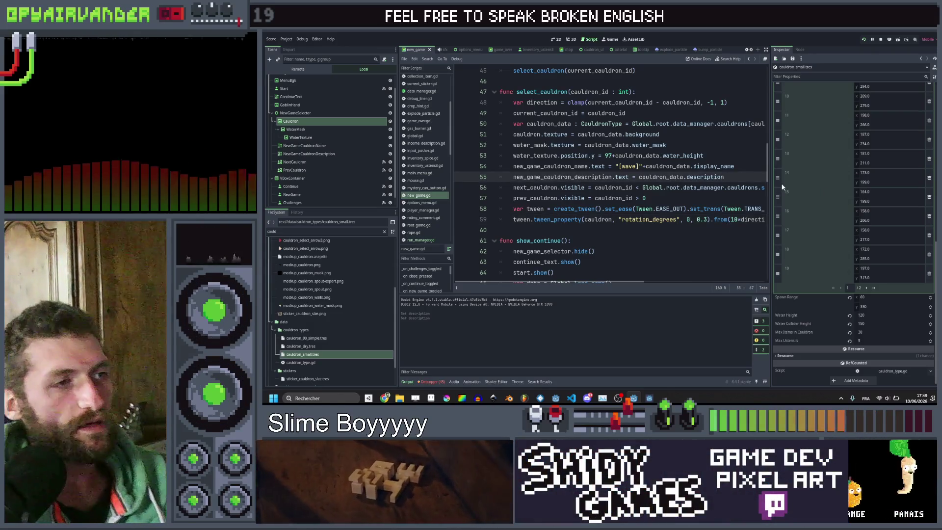
key("Return")
key("Up")
key("ctrl+shift+Right")
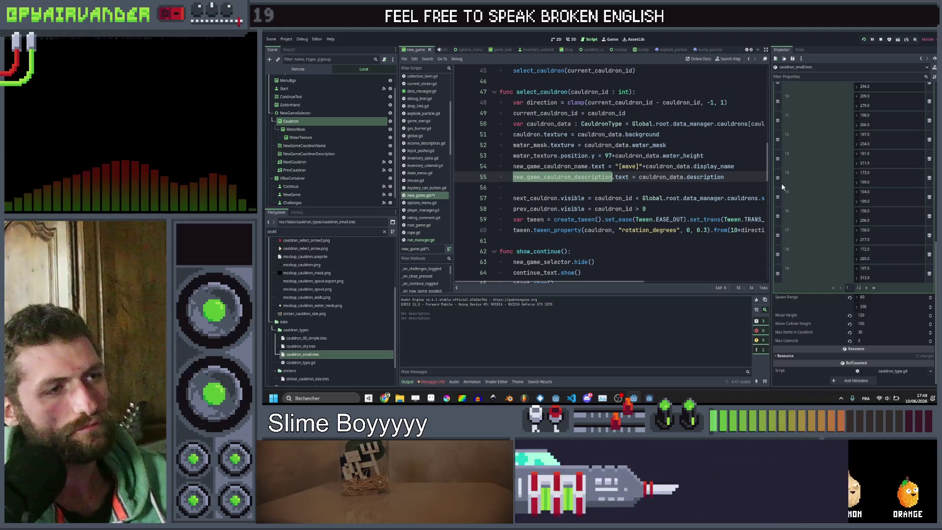
key("ctrl+c")
key("Down")
key("ctrl+v")
type(".")
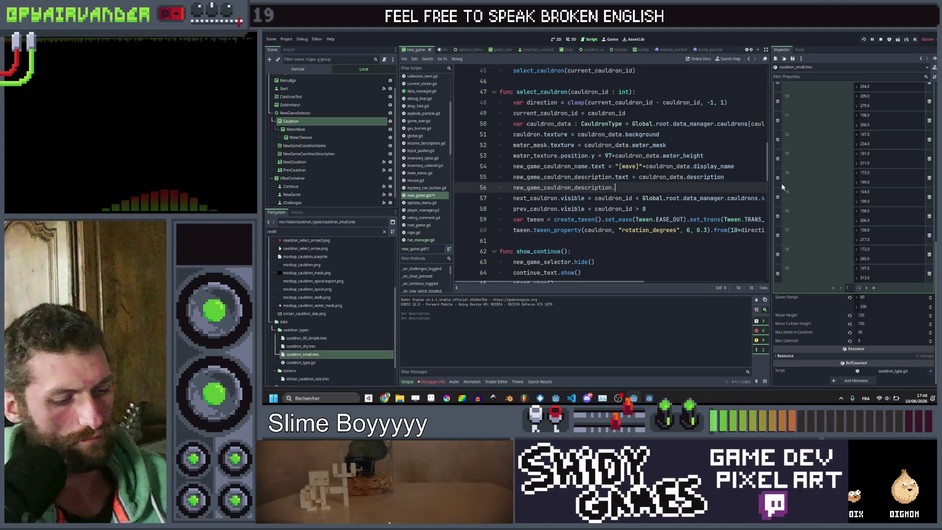
type("text +=\"\\")
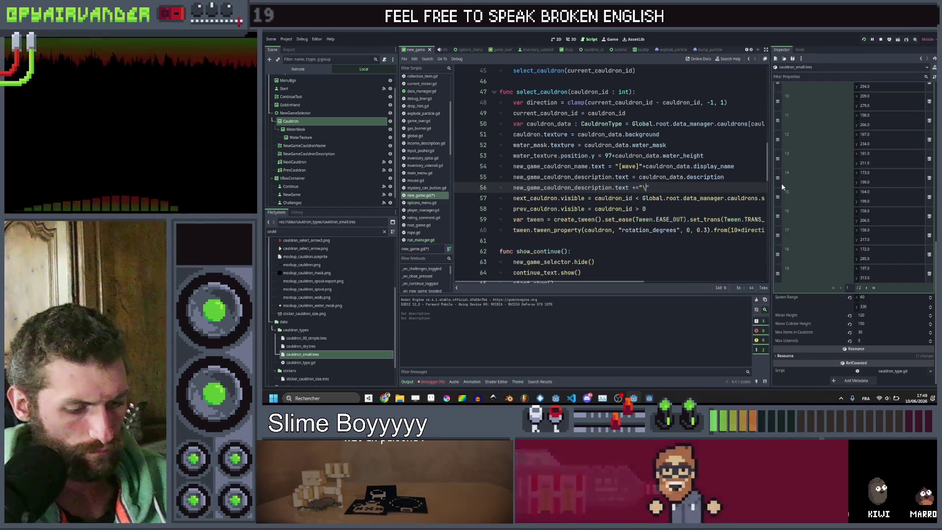
type("n")
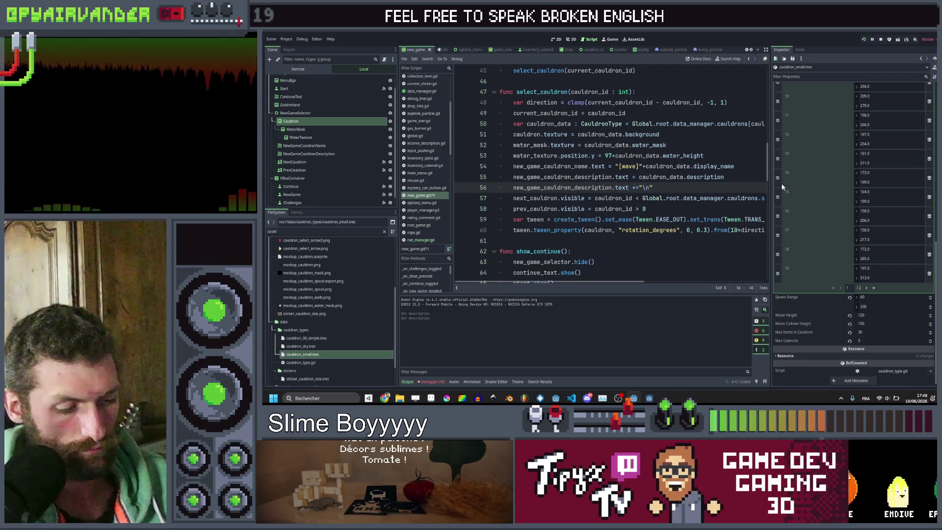
type("n capacity:")
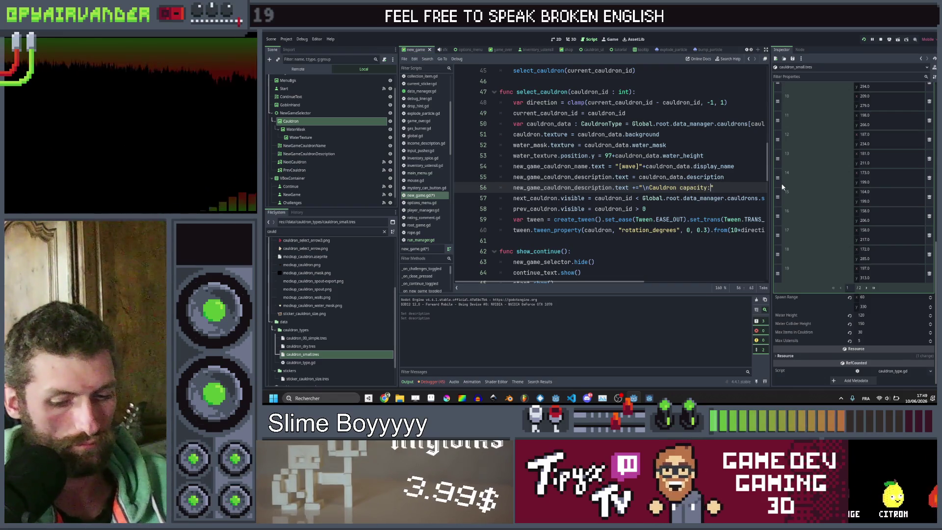
key("BackSpace")
type(": ")
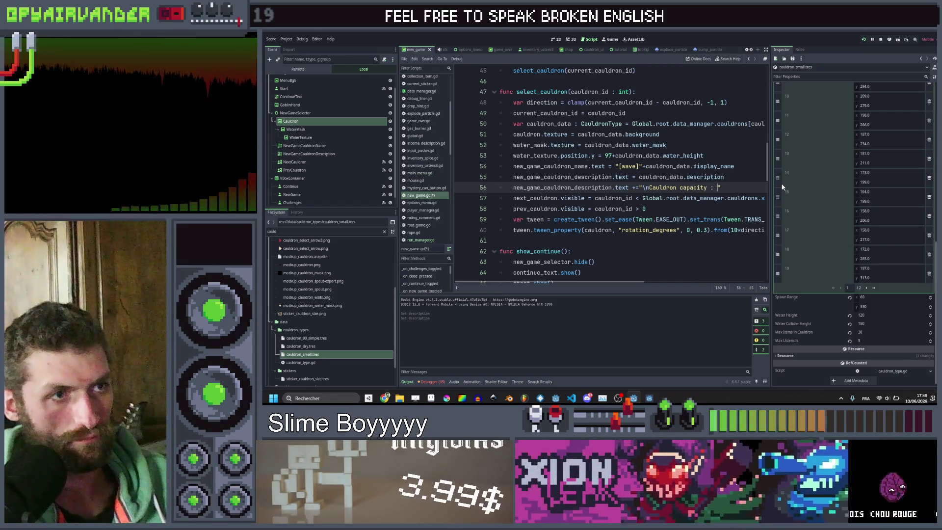
type("\"+st")
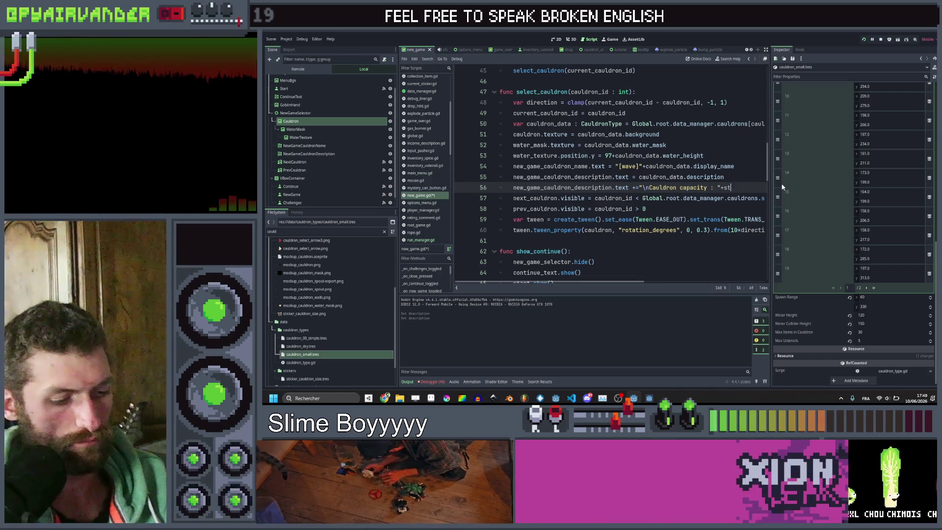
type("r(cauld")
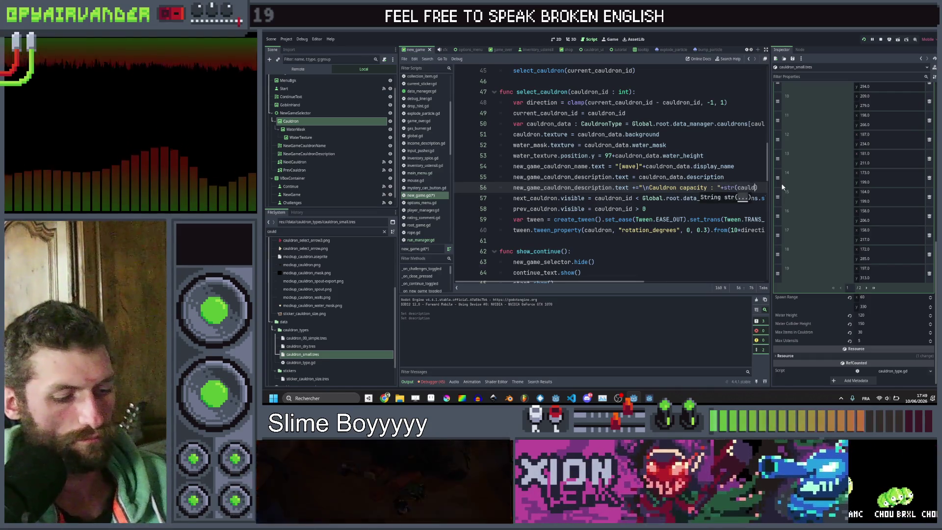
type("ron_data")
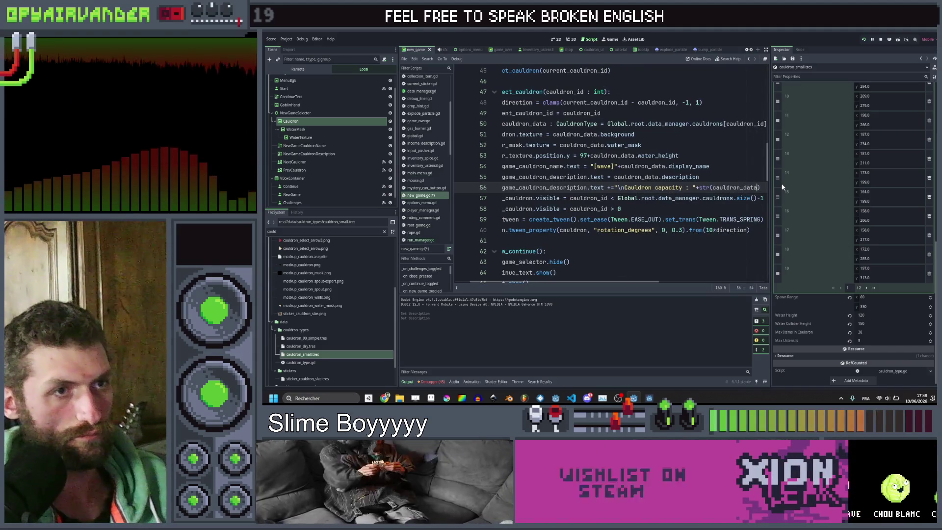
type(".max")
key("Return")
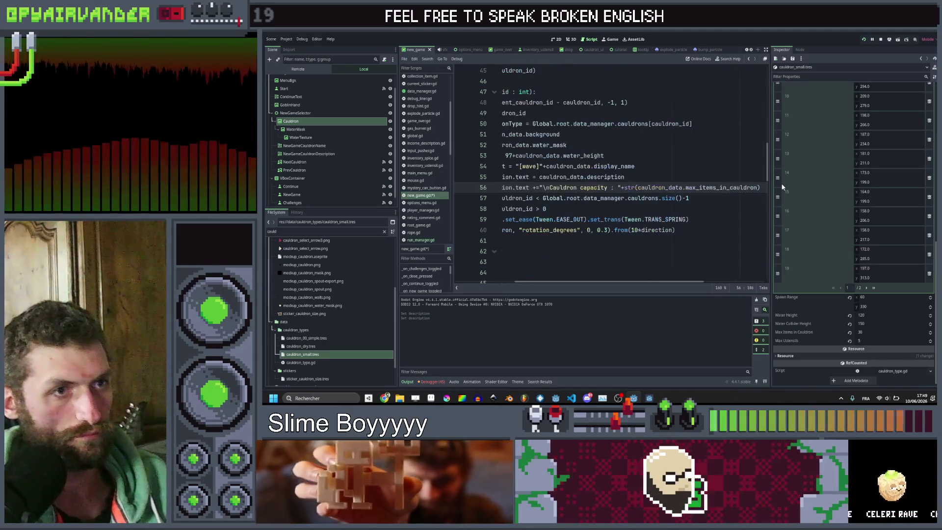
Extend the line with ' Max Utensils : ' plus cauldron_data.max_ustensils, and save to run the game.
type(") + ")
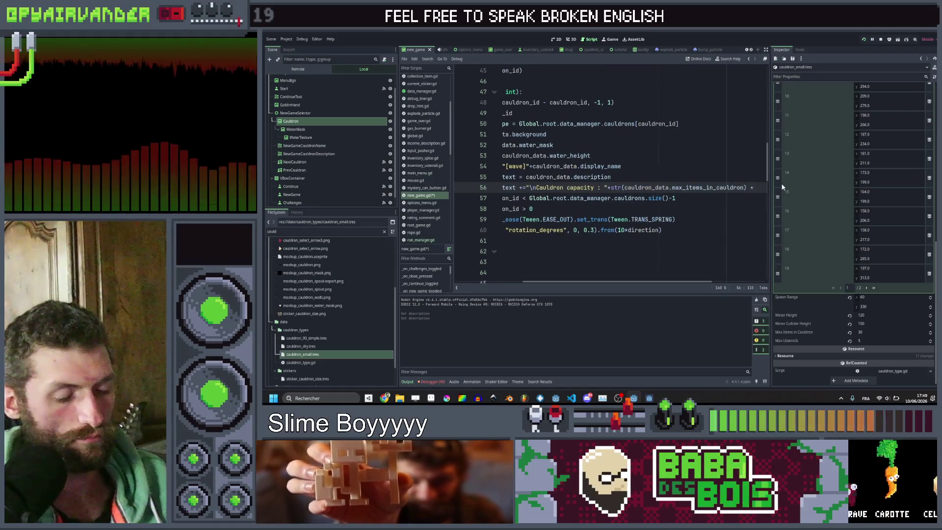
type("\"")
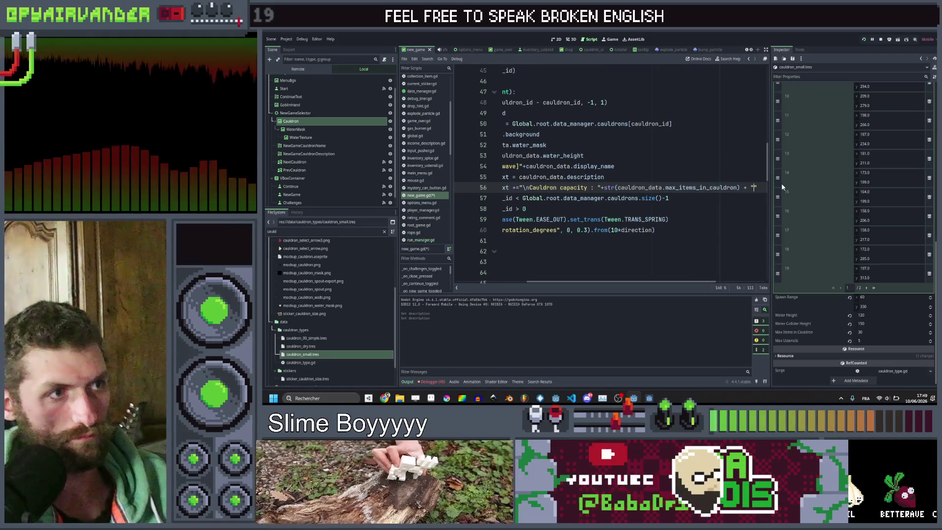
type("  Max")
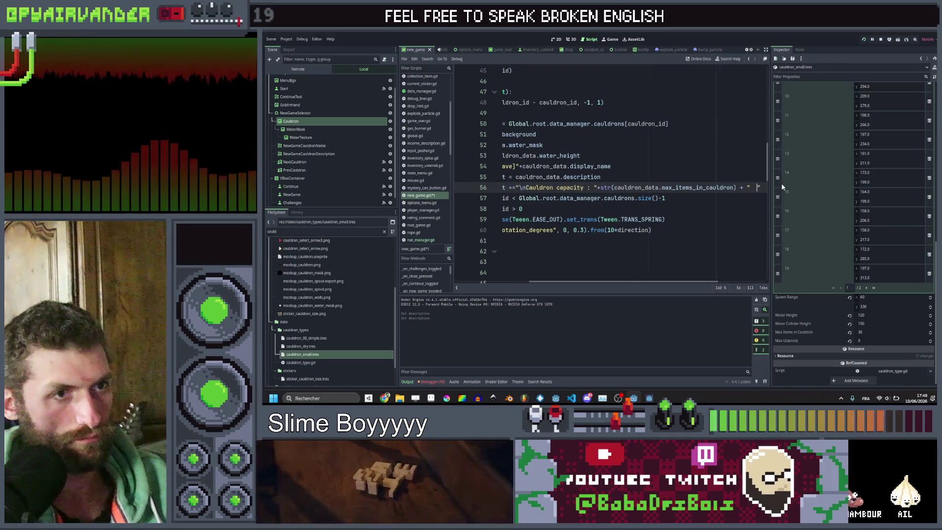
type(" Utens")
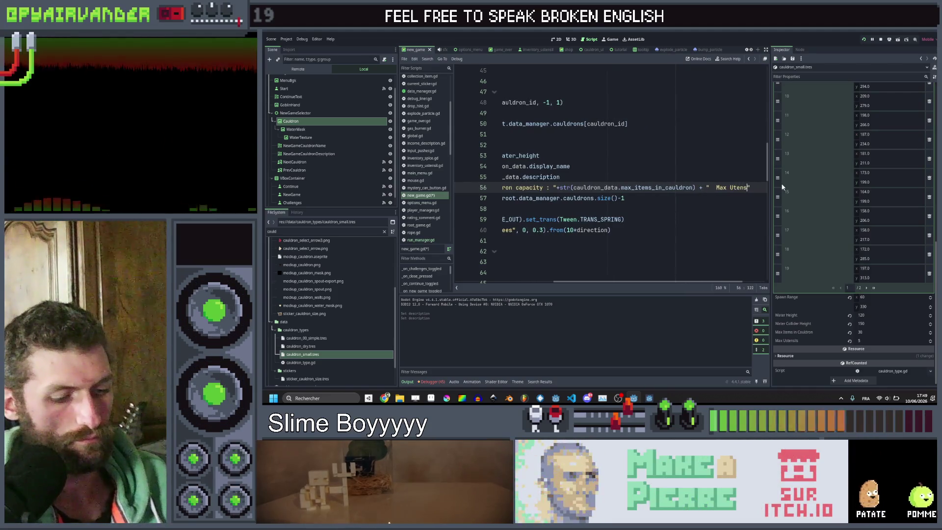
type("ils")
type(" : \"+")
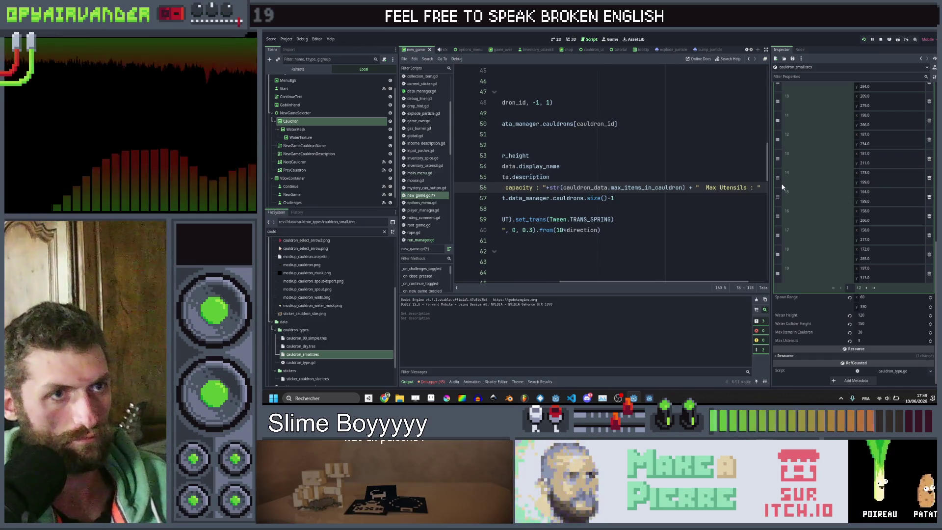
type("str(cauld")
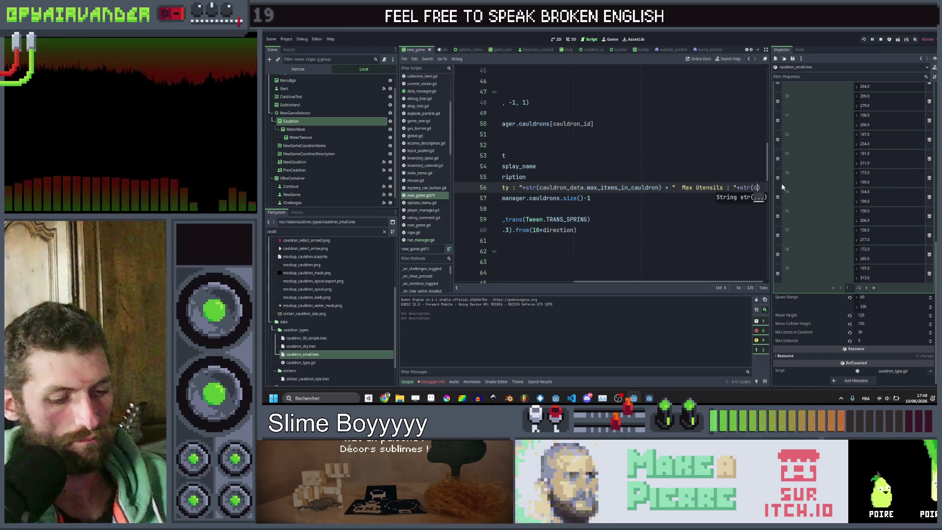
key("Down")
key("Down")
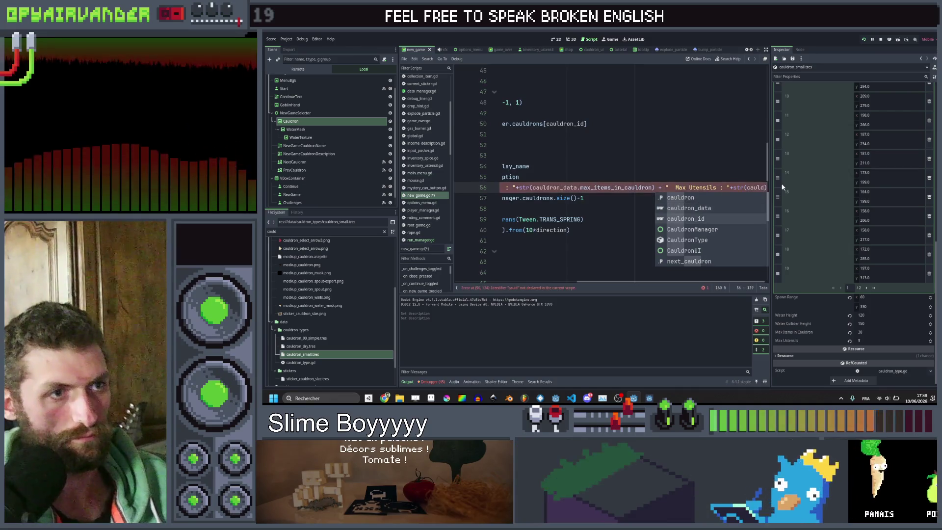
key("Return")
type(".max_u")
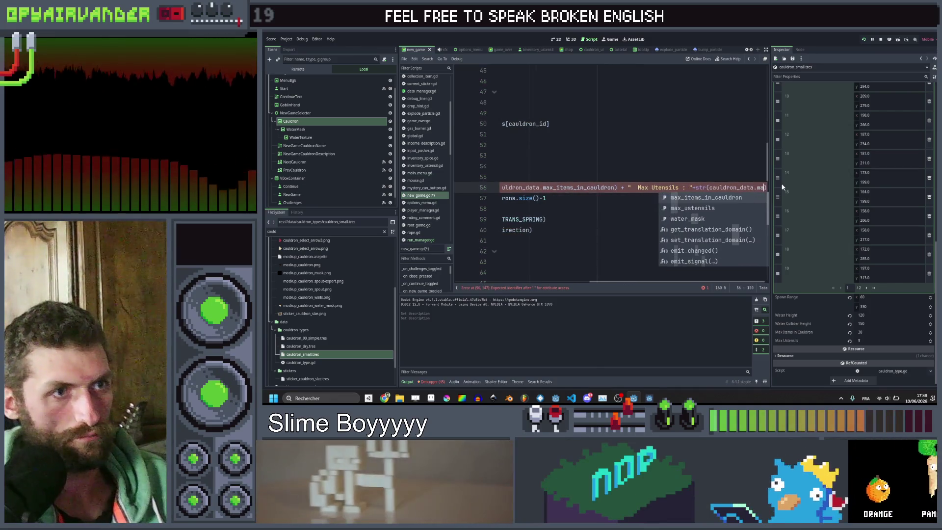
key("Return")
key("ctrl+s")
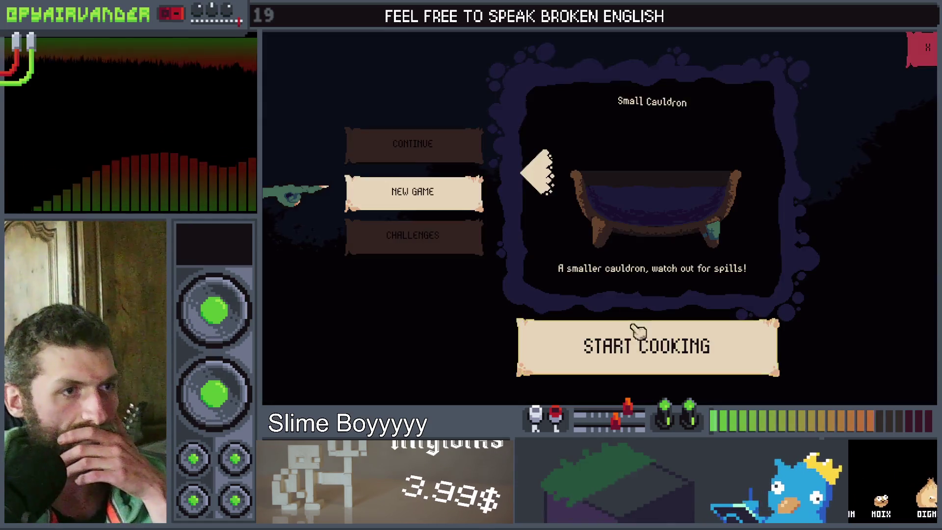
Cycle the Simple, Small and Dry cauldrons checking their capacity and max utensils, then stop the game.
left_click(768, 174)
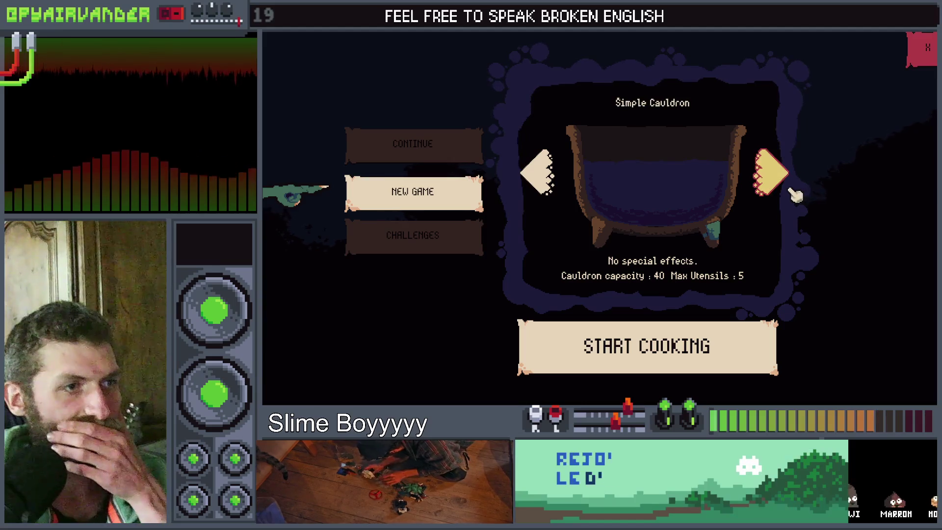
left_click(788, 183)
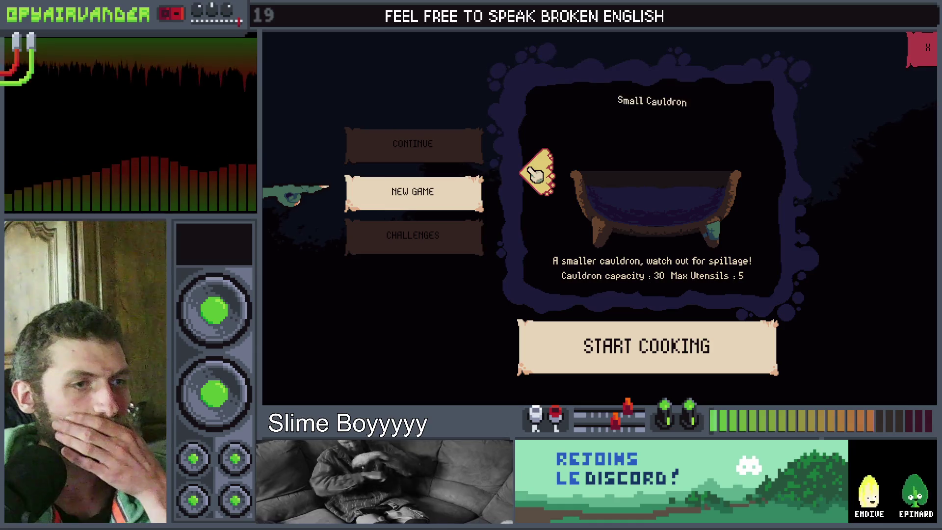
left_click(536, 174)
left_click(539, 173)
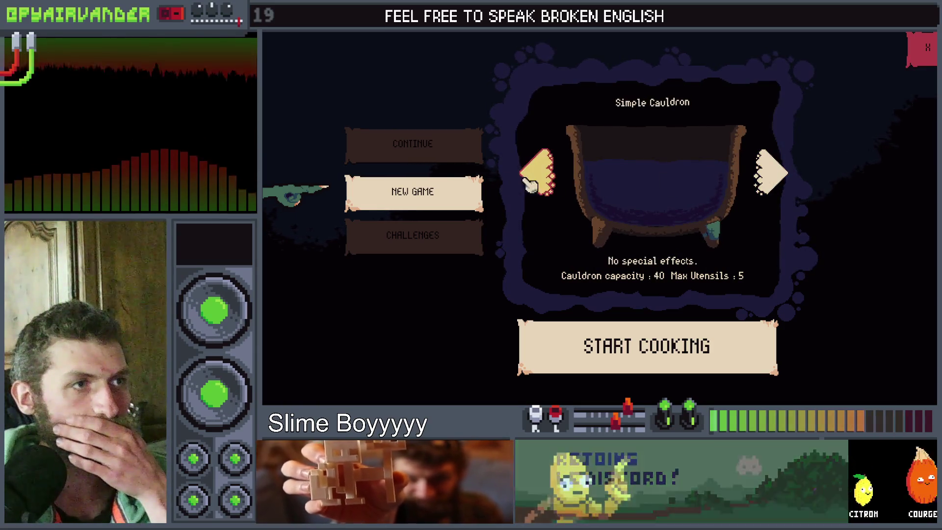
left_click(540, 175)
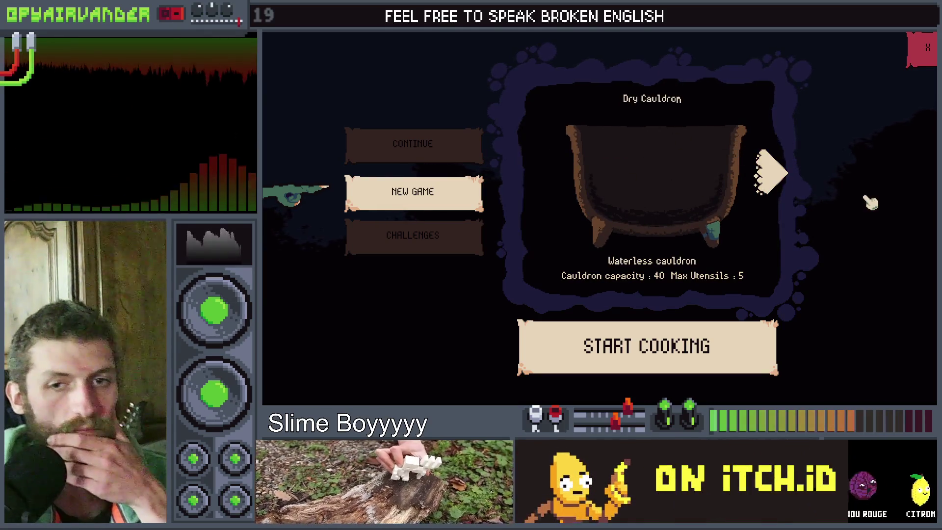
key("F8")
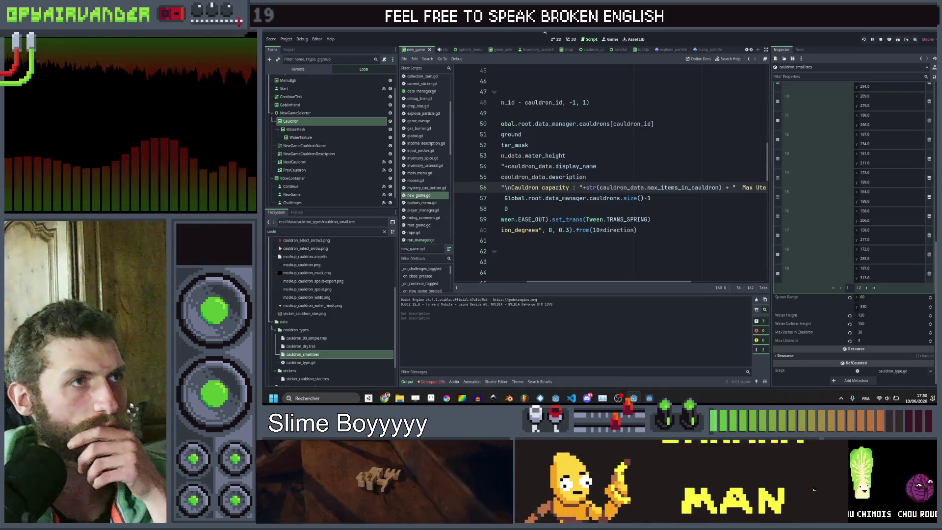
In the 2D view, move the Cauldron picture up 11 pixels.
left_click(556, 40)
scroll(616, 113, "up", 3)
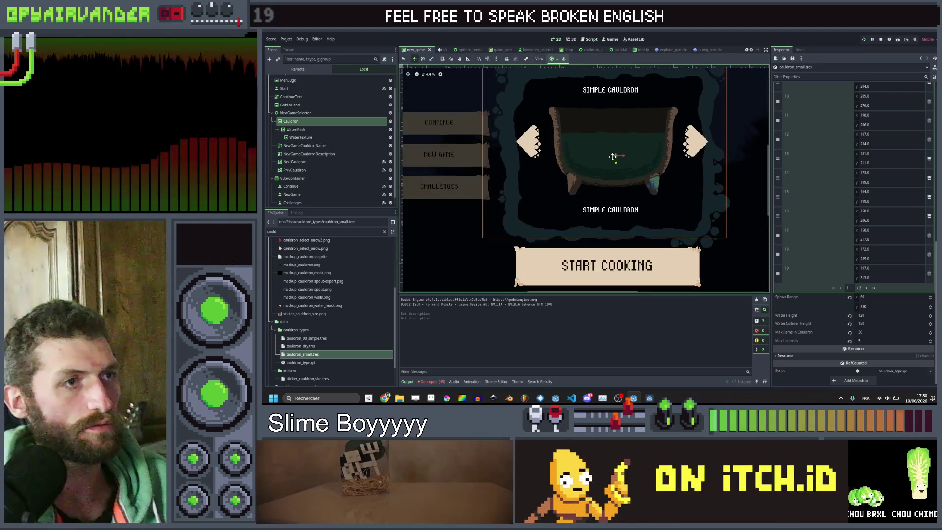
left_click(597, 154)
key("ctrl+z")
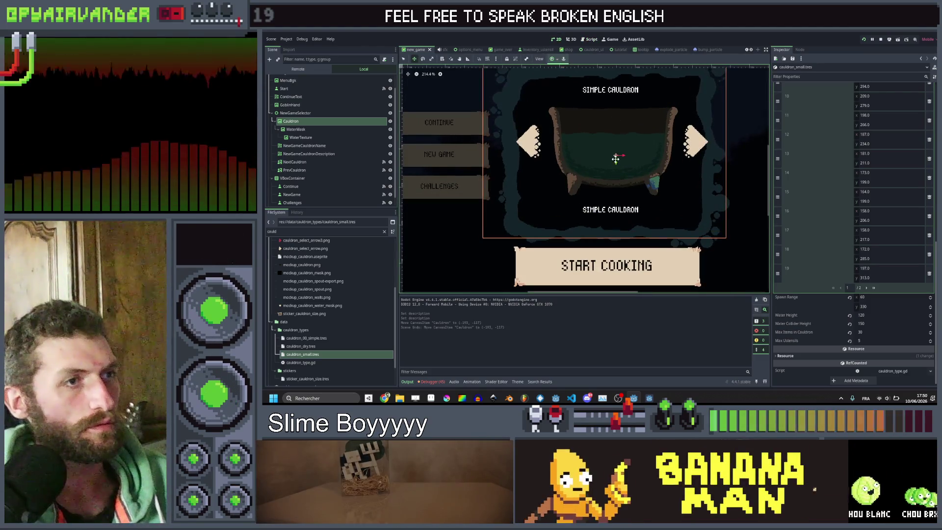
left_click_drag(615, 162, 616, 150)
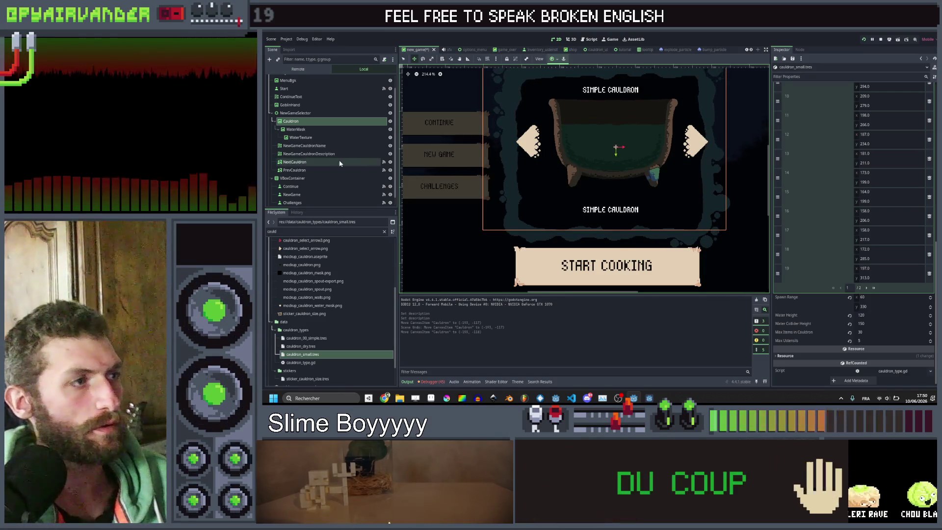
Make the NewGameCauldronDescription box taller upward, then save and relaunch the game.
left_click(309, 154)
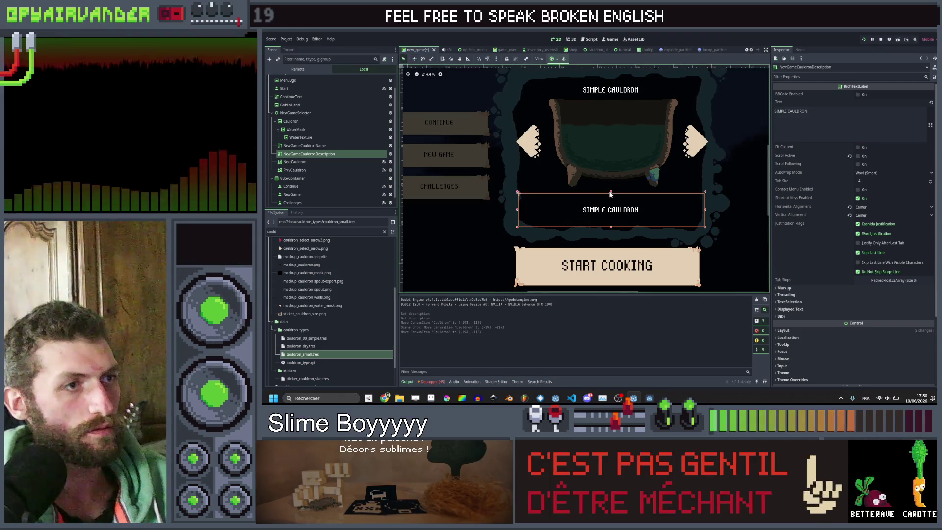
left_click_drag(610, 184, 611, 185)
key("ctrl+s")
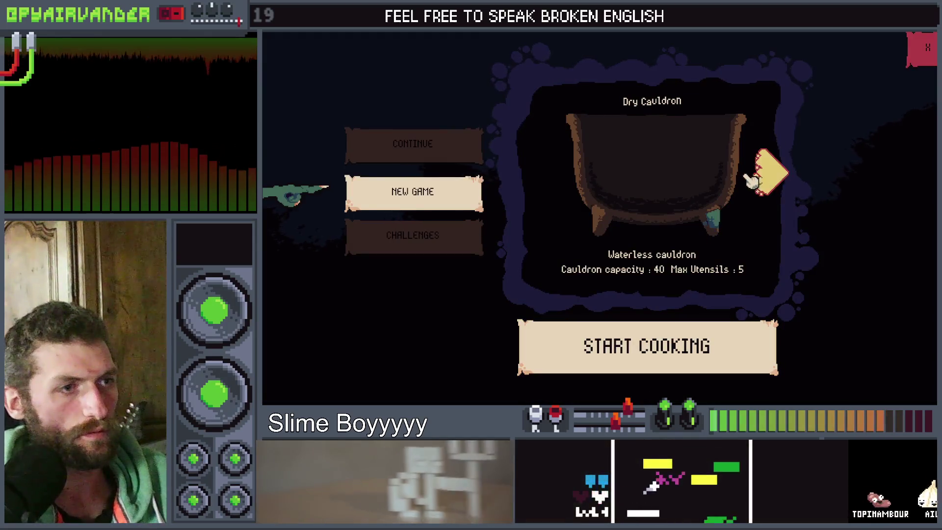
Cycle back and forth through the Dry, Simple and Small cauldrons in the new-game selector.
left_click(767, 182)
left_click(736, 173)
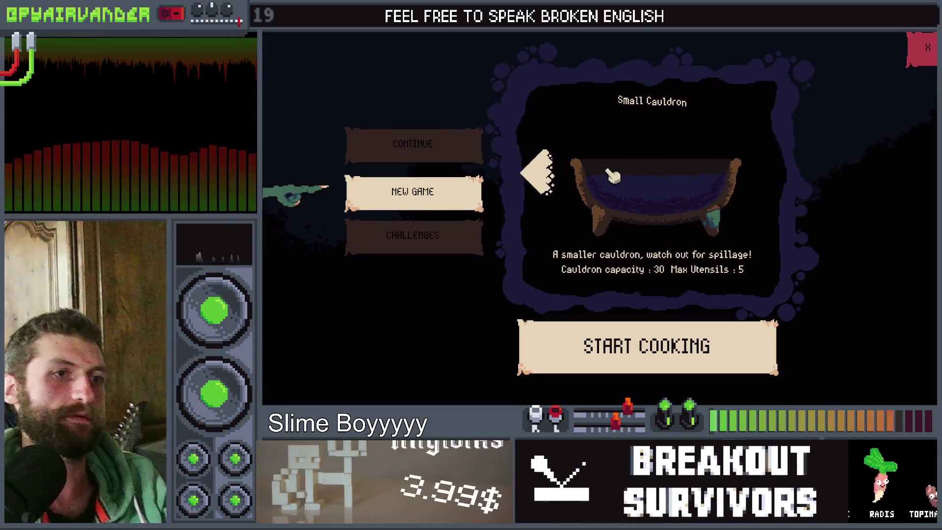
left_click(545, 174)
left_click(545, 174)
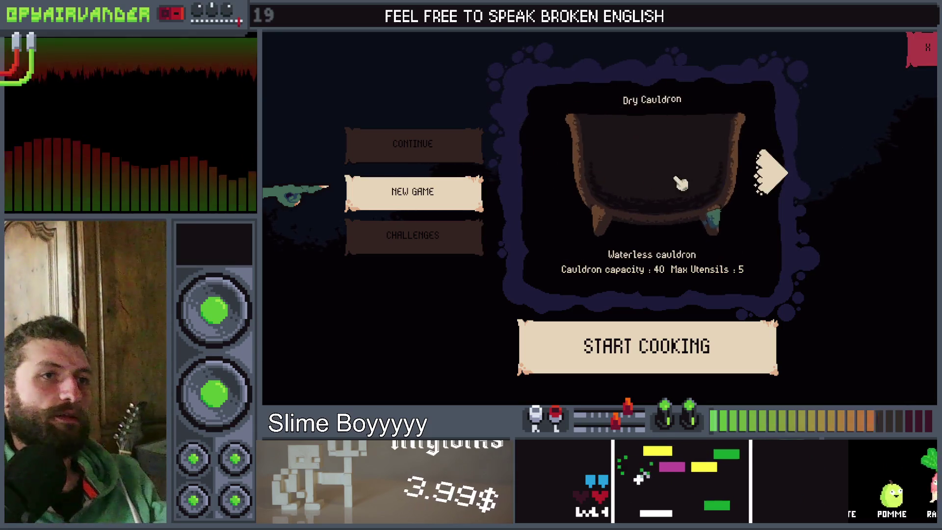
left_click(773, 179)
left_click(773, 179)
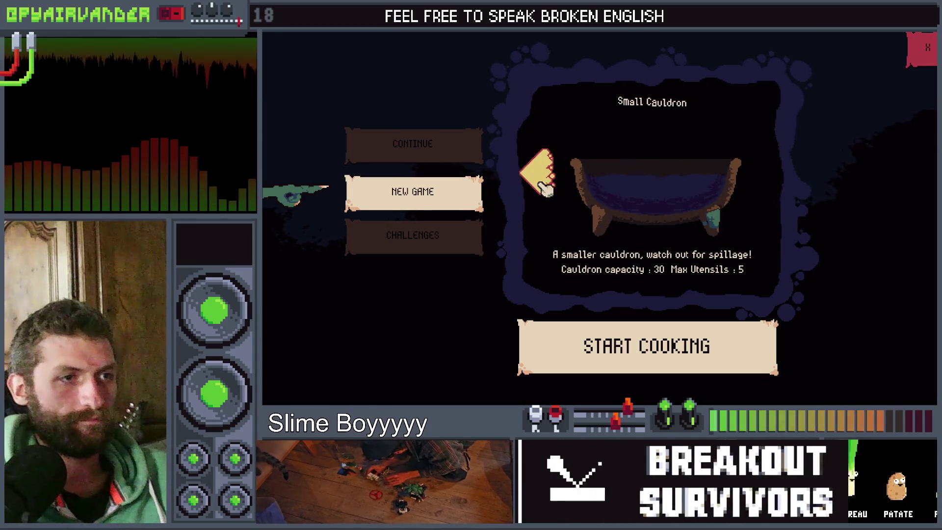
left_click(545, 184)
left_click(546, 184)
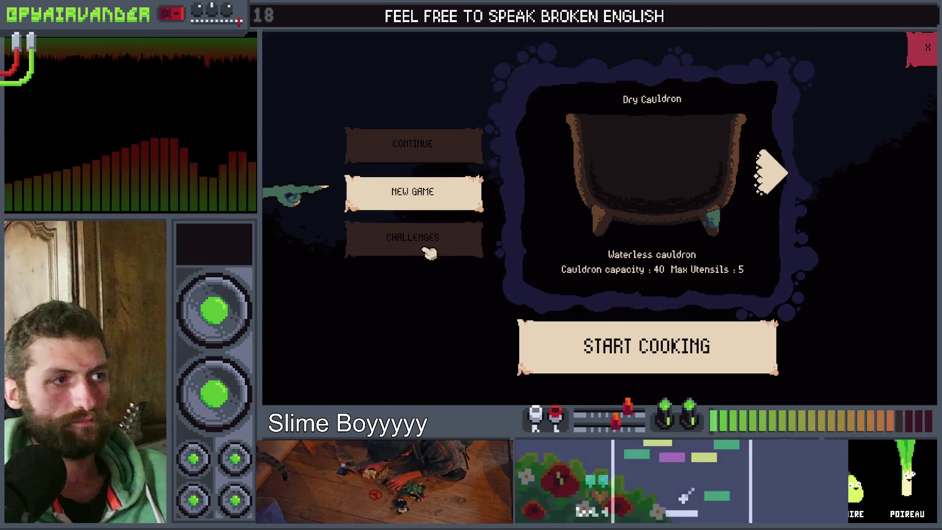
Switch between the Continue, New Game and Challenges play options, then close the play panel.
left_click(427, 238)
left_click(421, 191)
left_click(424, 150)
left_click(427, 193)
left_click(429, 239)
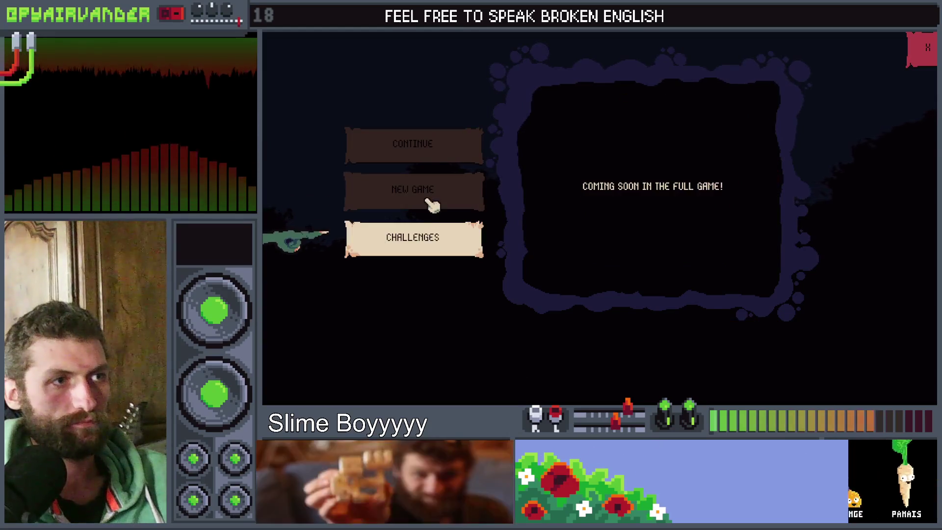
left_click(429, 199)
left_click(429, 158)
left_click(423, 199)
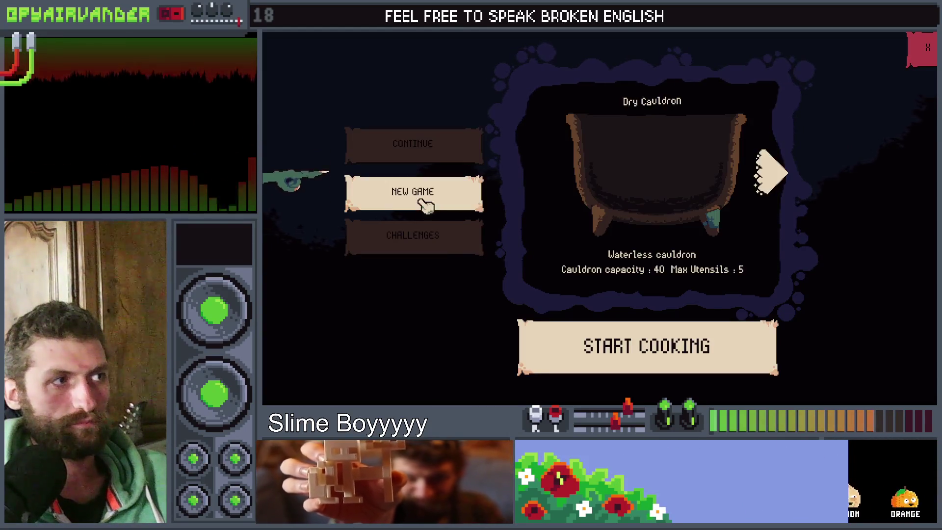
left_click(425, 245)
left_click(429, 150)
left_click(427, 196)
left_click(414, 247)
left_click(430, 196)
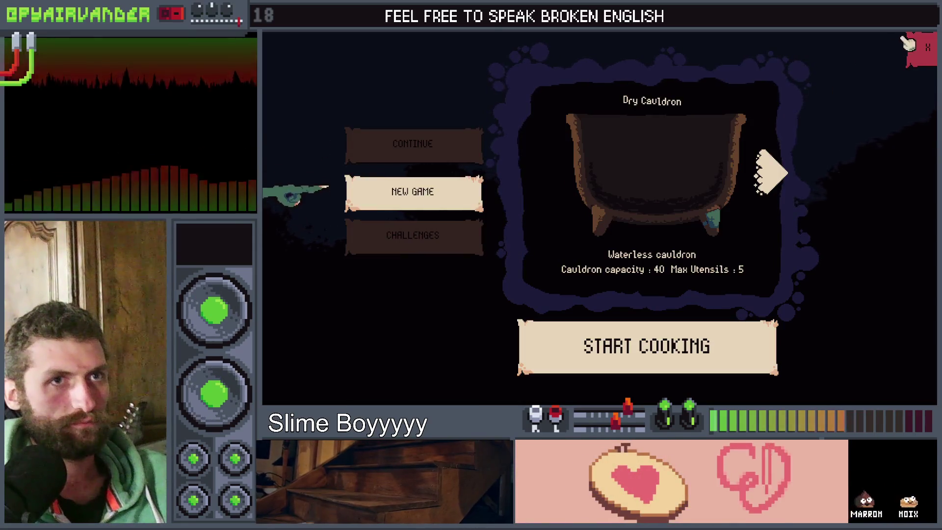
left_click(928, 48)
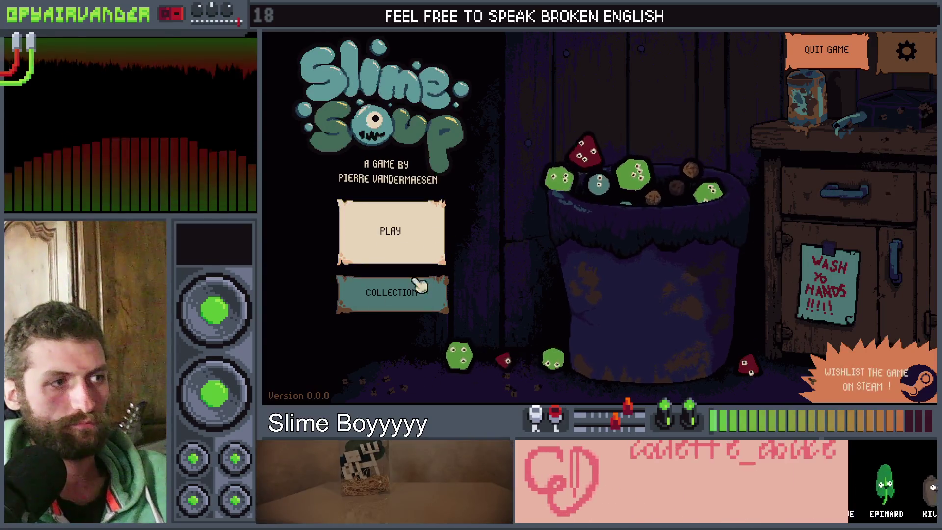
Page forward and back through the utensils collection book, then open and close the game settings.
left_click(383, 296)
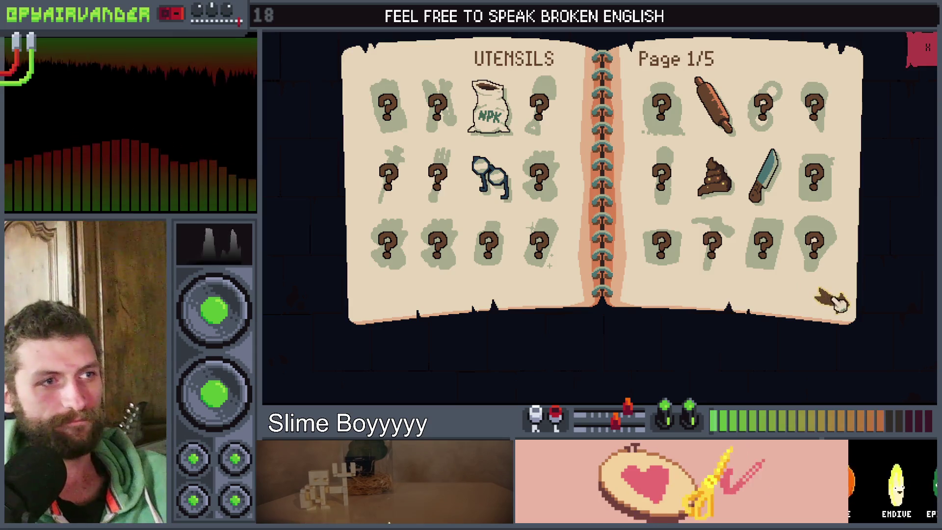
left_click(834, 302)
left_click(834, 302)
left_click(834, 302)
left_click(834, 302)
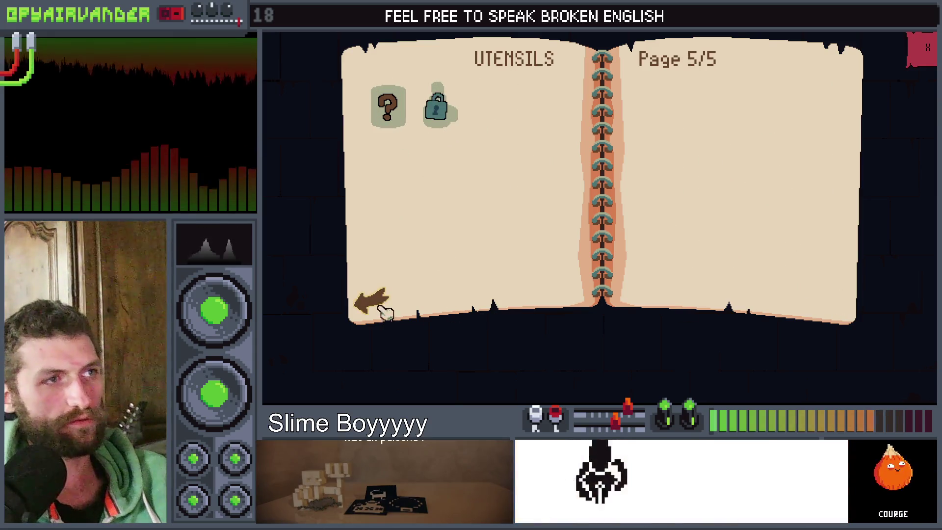
left_click(381, 302)
left_click(380, 301)
left_click(381, 302)
left_click(380, 302)
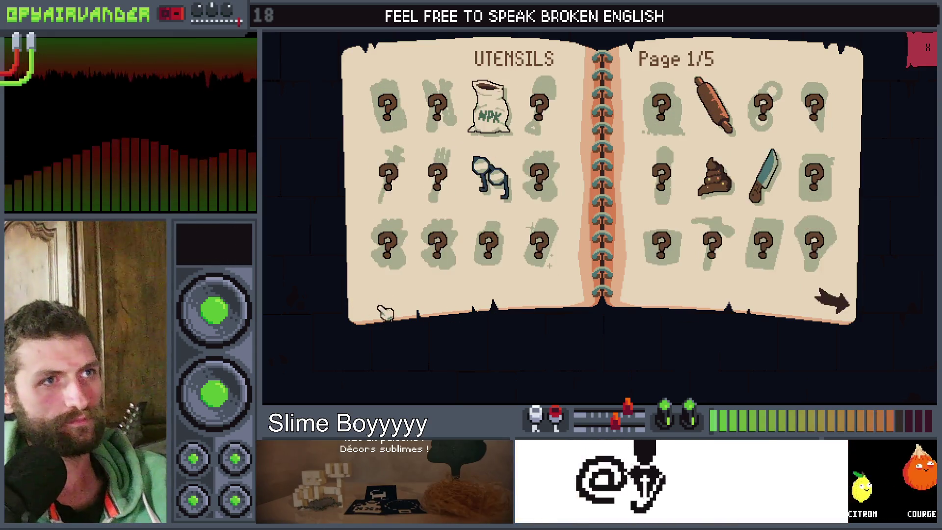
left_click(834, 302)
left_click(834, 302)
left_click(835, 303)
left_click(836, 303)
left_click(379, 303)
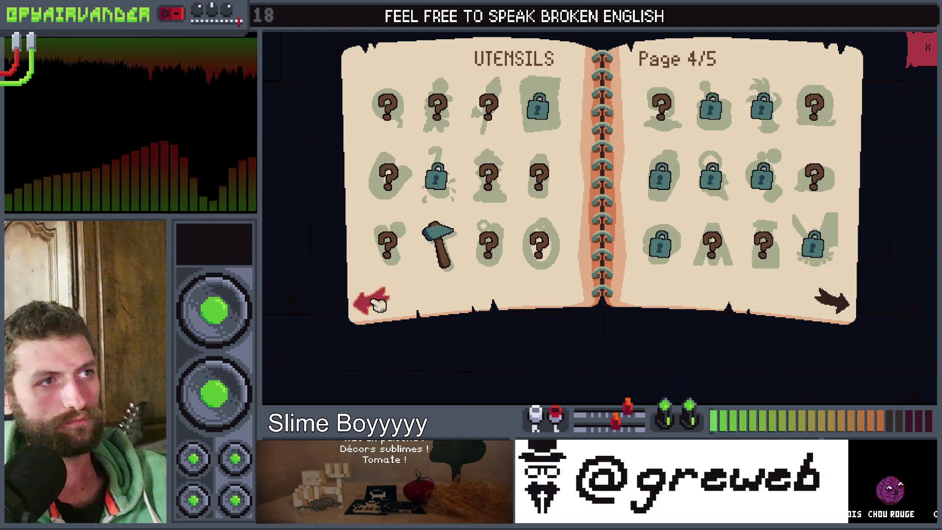
left_click(379, 303)
left_click(379, 304)
left_click(375, 302)
left_click(926, 49)
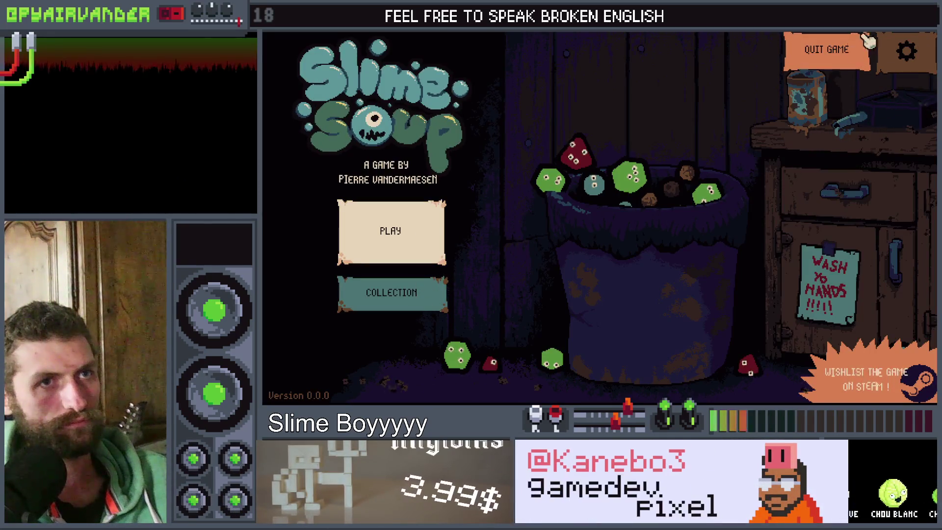
left_click(908, 55)
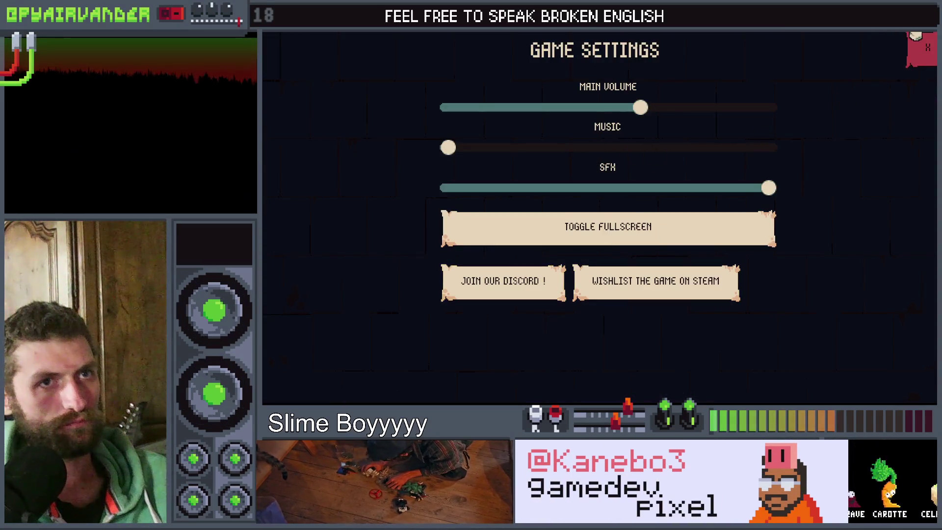
left_click(927, 48)
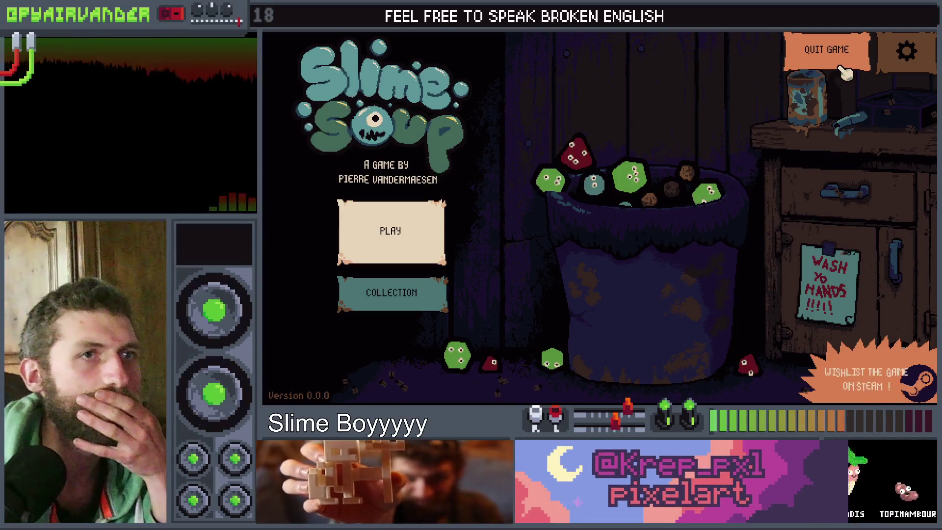
Browse the collection book again to utensils page 2/5, open settings, and stop the game.
left_click(419, 299)
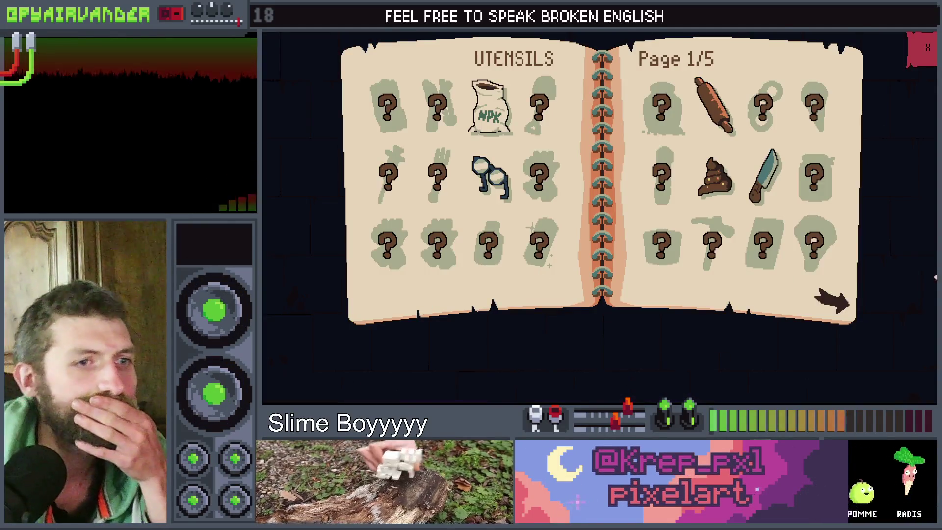
left_click(829, 316)
left_click(830, 316)
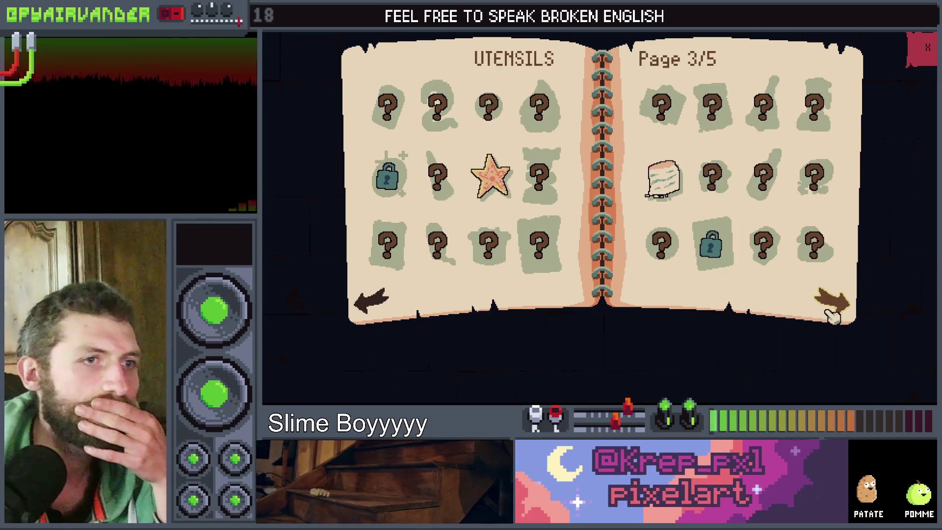
left_click(831, 317)
left_click(832, 316)
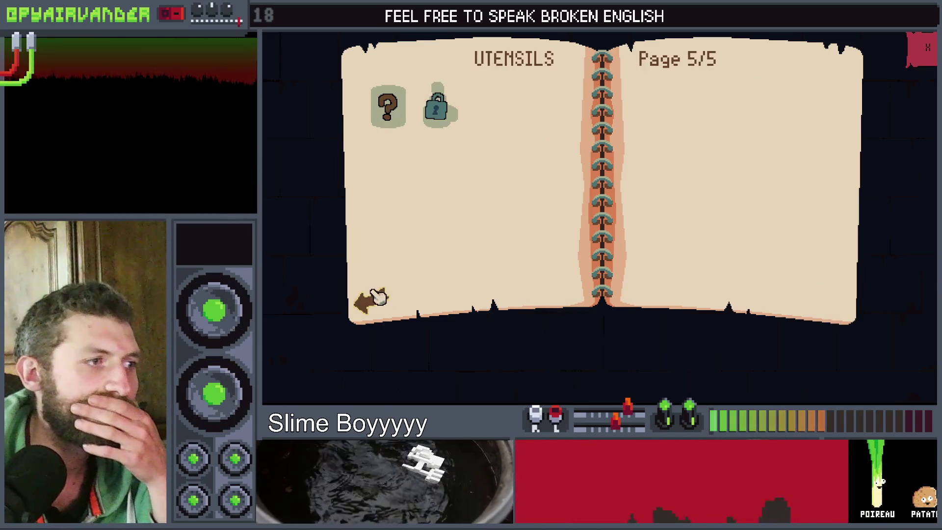
left_click(375, 298)
left_click(378, 297)
left_click(378, 297)
left_click(926, 56)
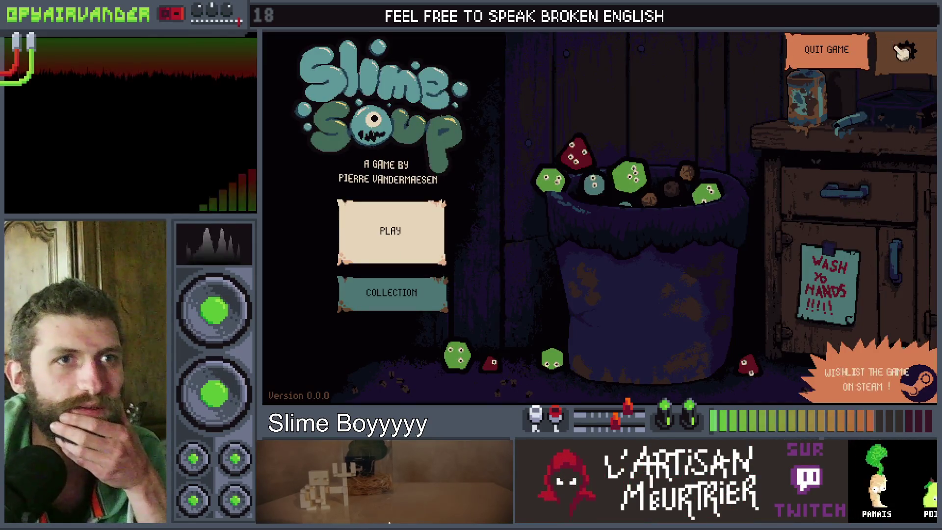
left_click(906, 51)
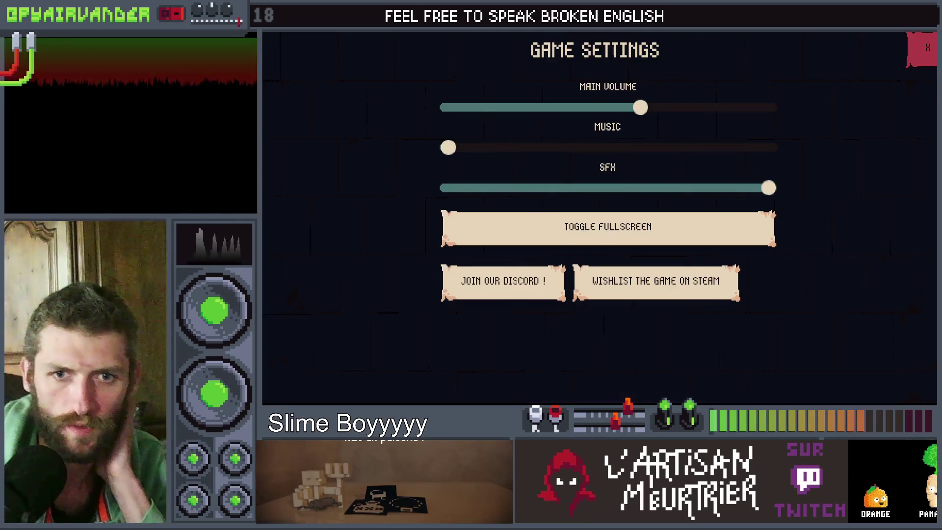
key("F8")
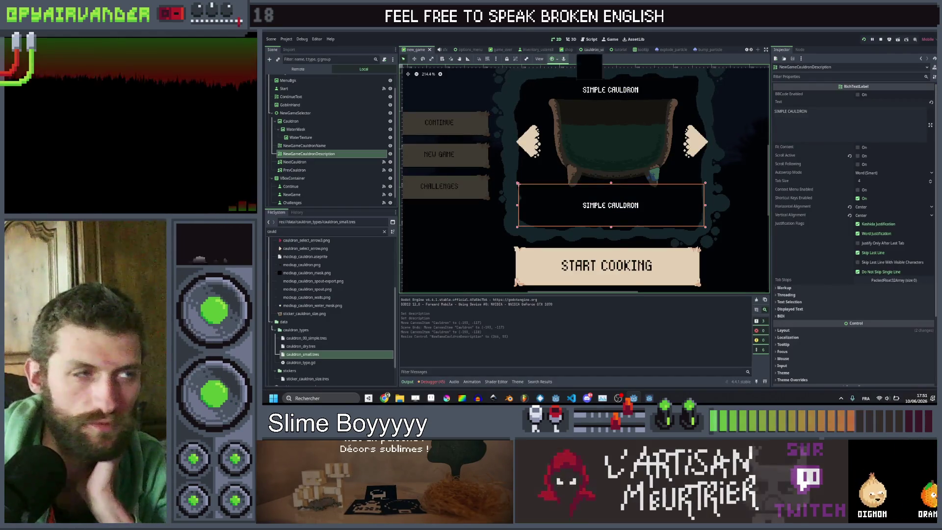
In main_menu.gd, copy the OS.get_name() == "HTML5" check into _ready.
left_click(588, 40)
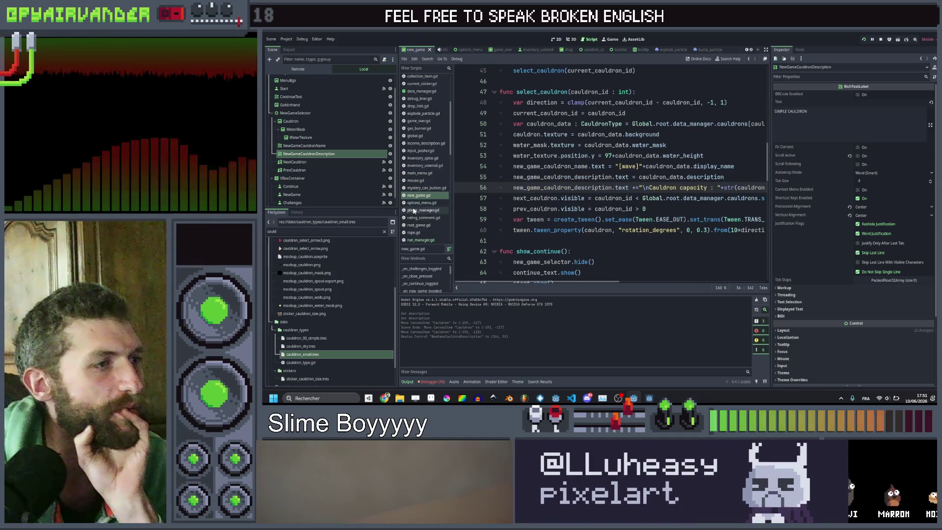
left_click(420, 173)
scroll(609, 172, "down", 10)
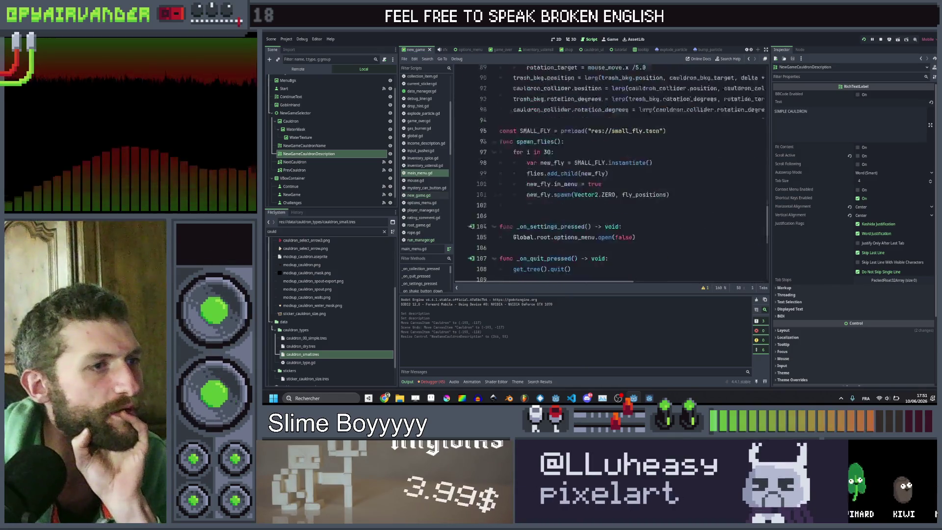
scroll(608, 171, "down", 5)
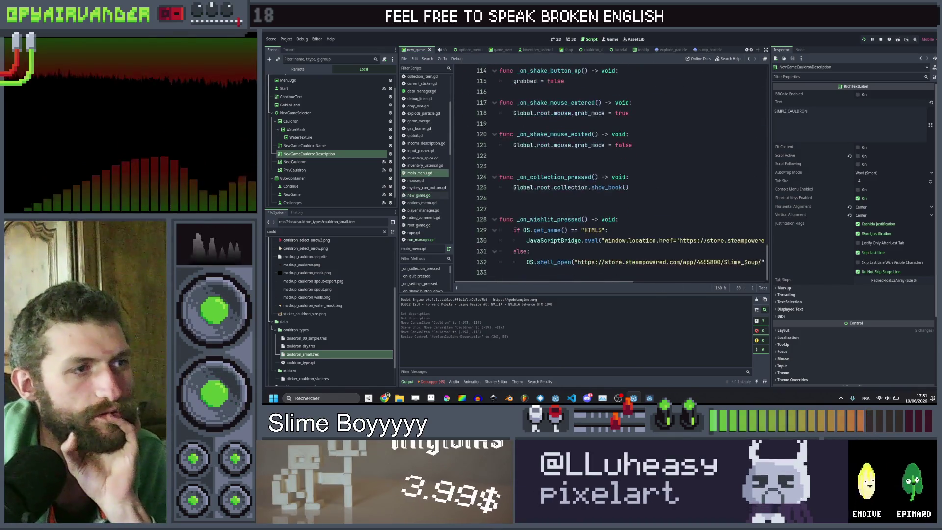
left_click_drag(608, 230, 510, 231)
key("ctrl+c")
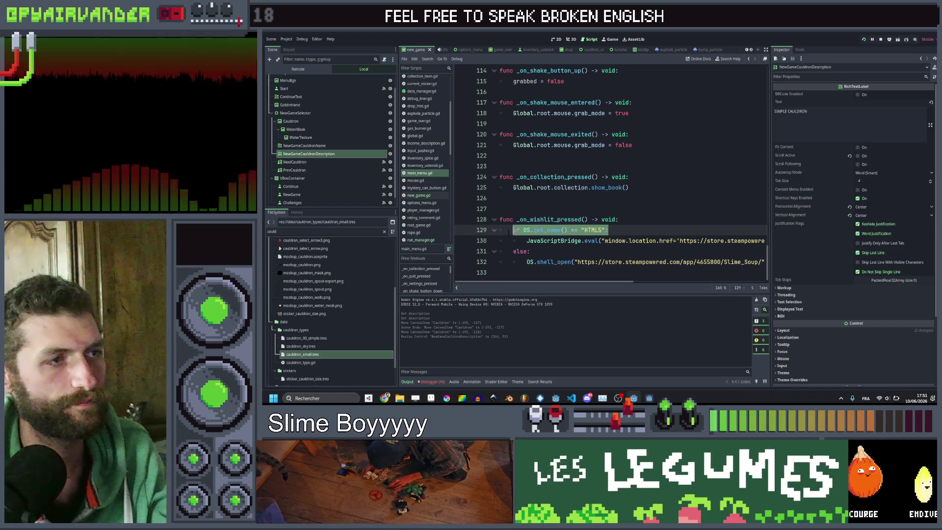
scroll(541, 187, "up", 20)
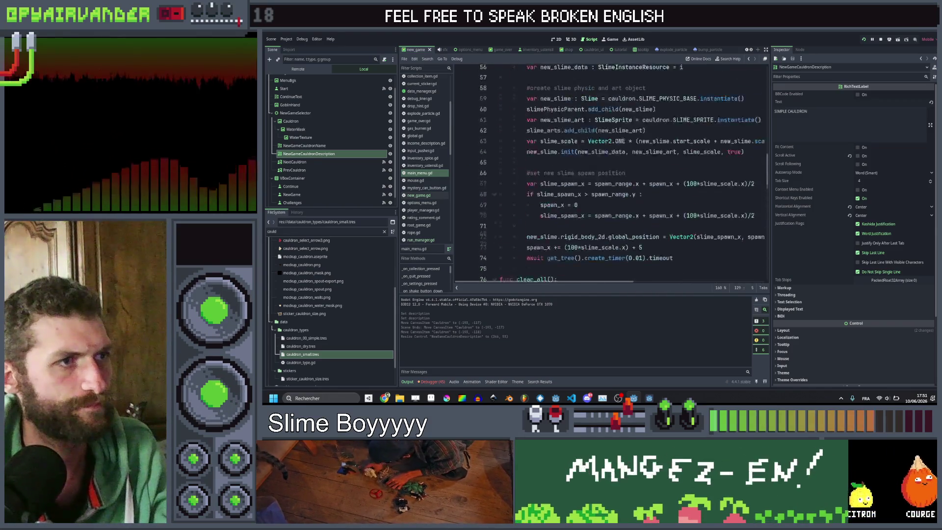
scroll(609, 172, "down", 4)
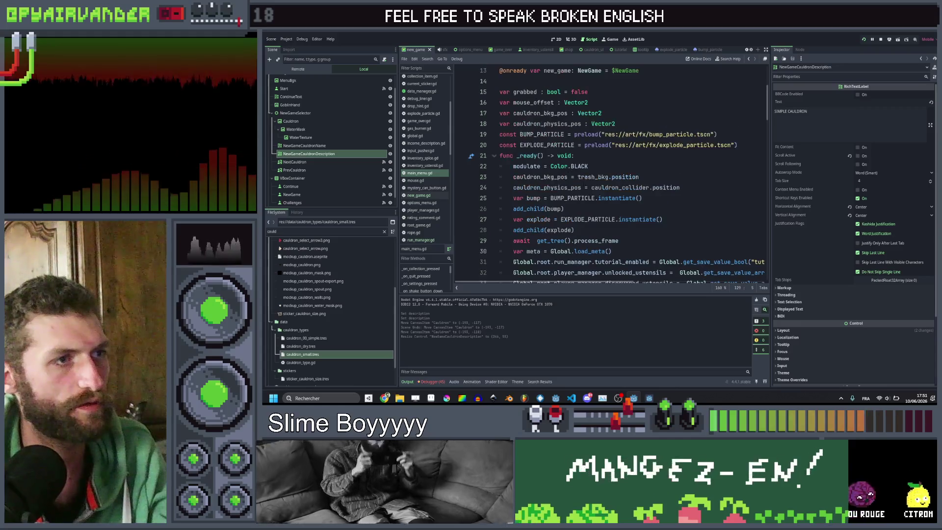
left_click(588, 166)
key("Return")
key("ctrl+v")
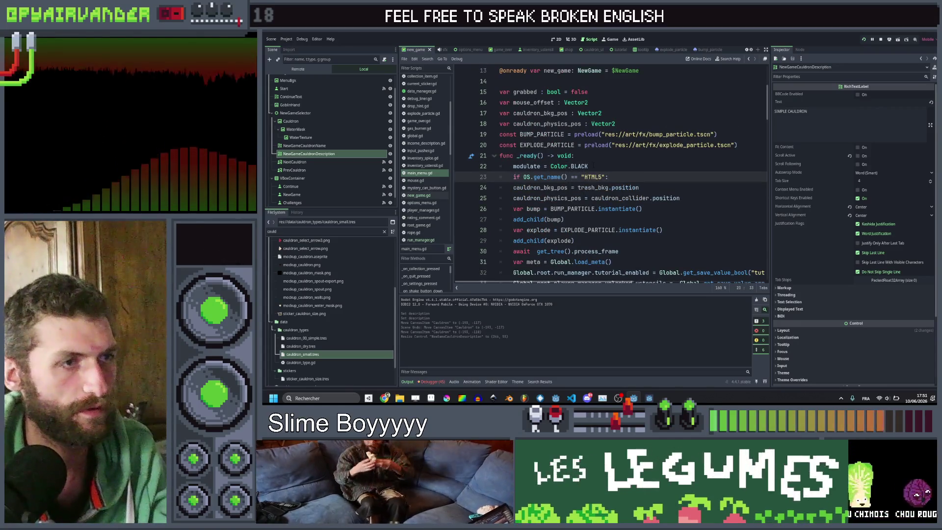
key("Return")
scroll(609, 172, "up", 4)
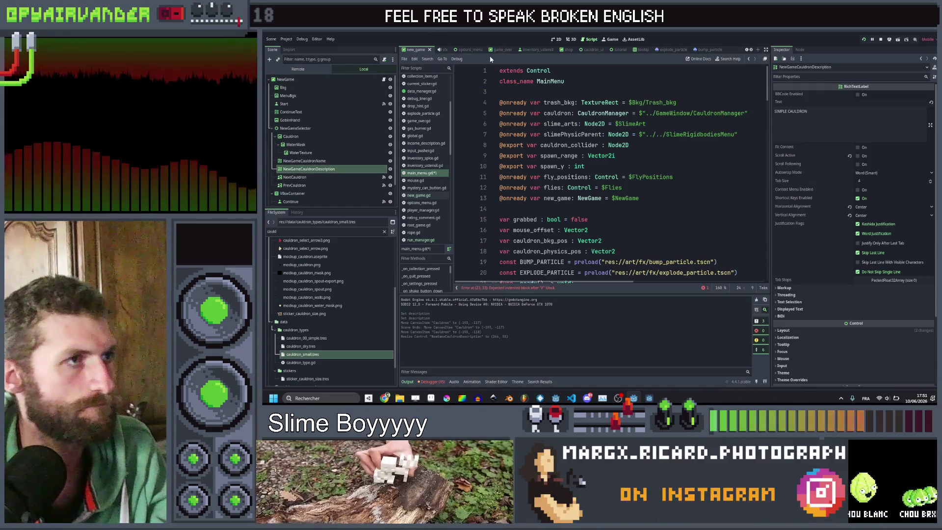
left_click(747, 51)
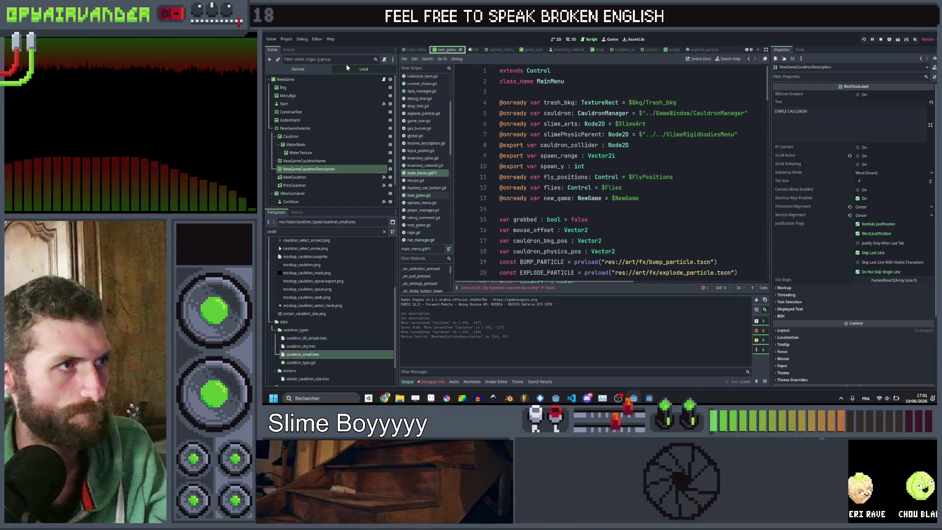
left_click(407, 49)
mouse_move(301, 178)
left_mouse_down()
mouse_move(491, 197)
mouse_move(501, 208)
left_mouse_up()
scroll(609, 196, "down", 3)
left_click(565, 230)
type("quit.hide()")
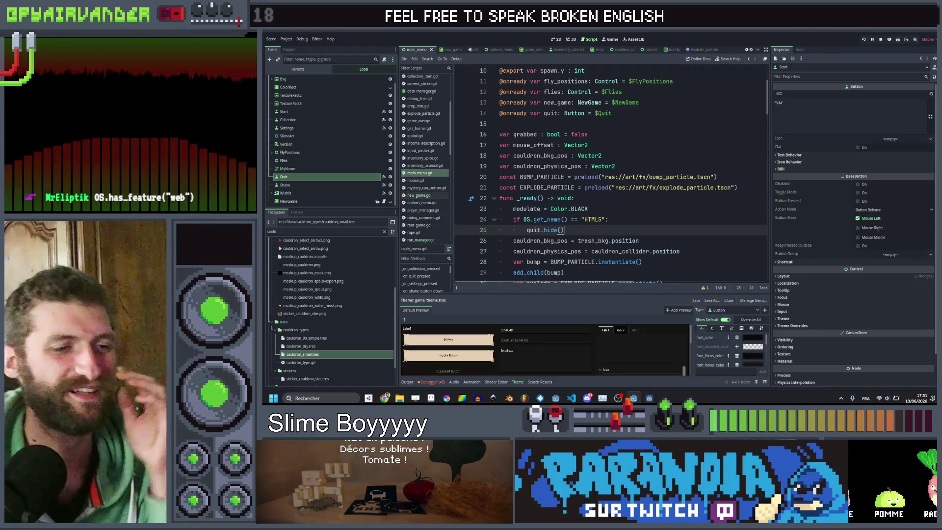
left_click(653, 398)
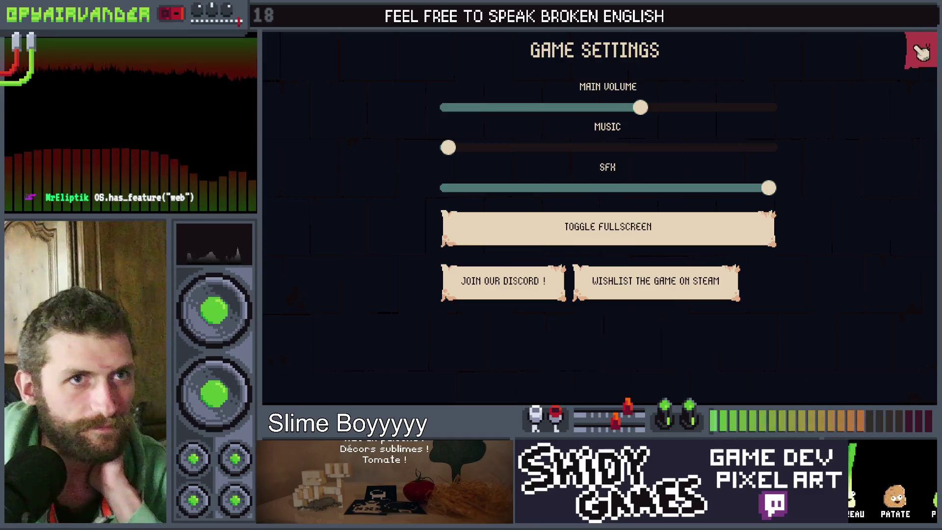
left_click(921, 50)
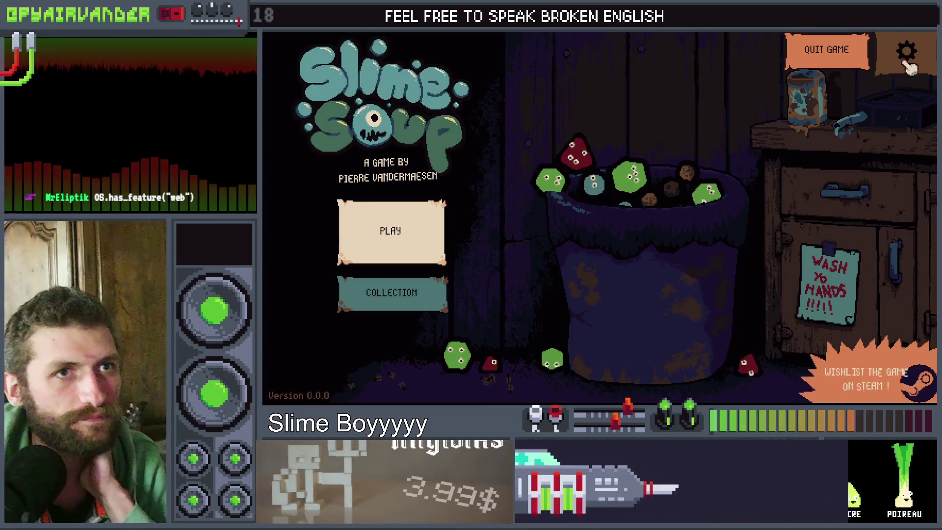
left_click(906, 50)
left_click(921, 57)
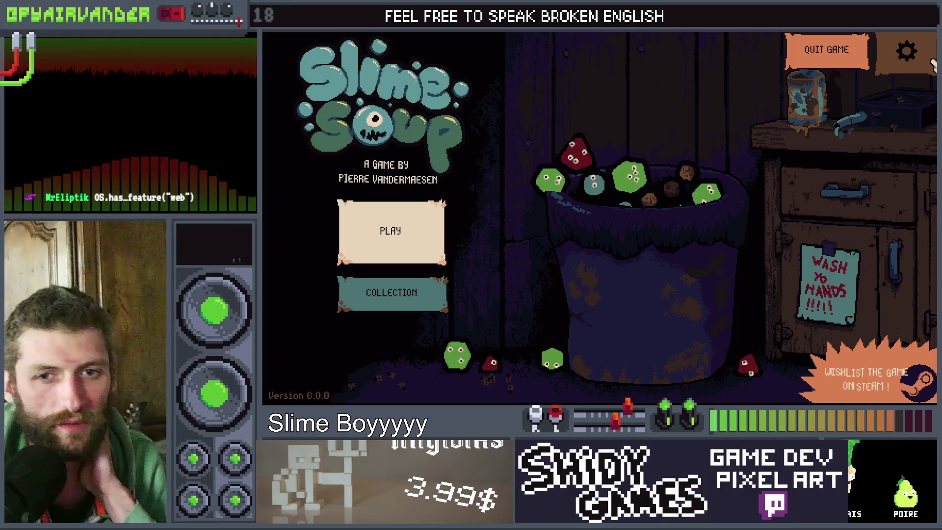
key("alt+F4")
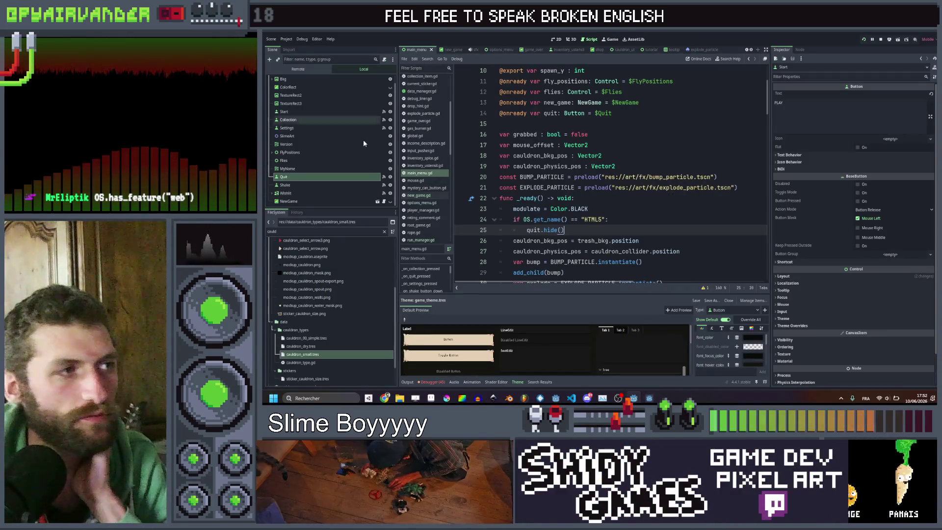
mouse_move(649, 398)
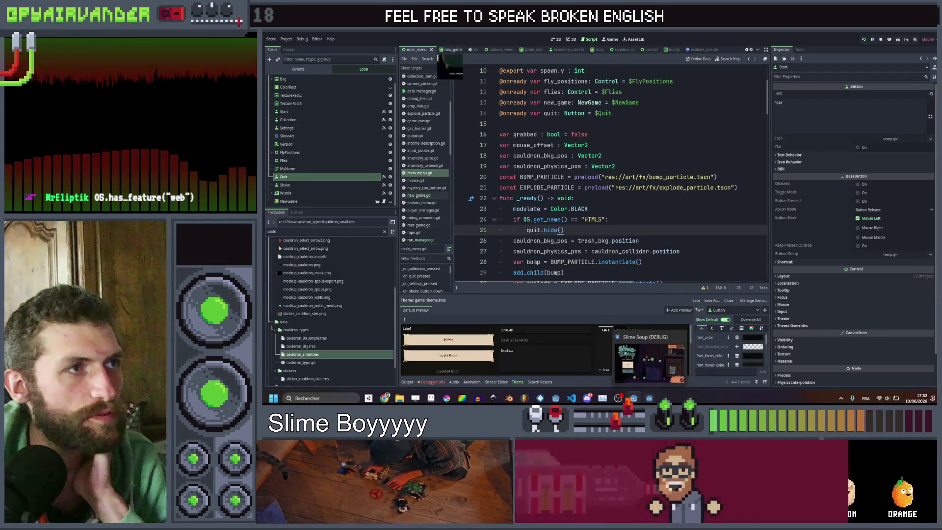
left_click(558, 41)
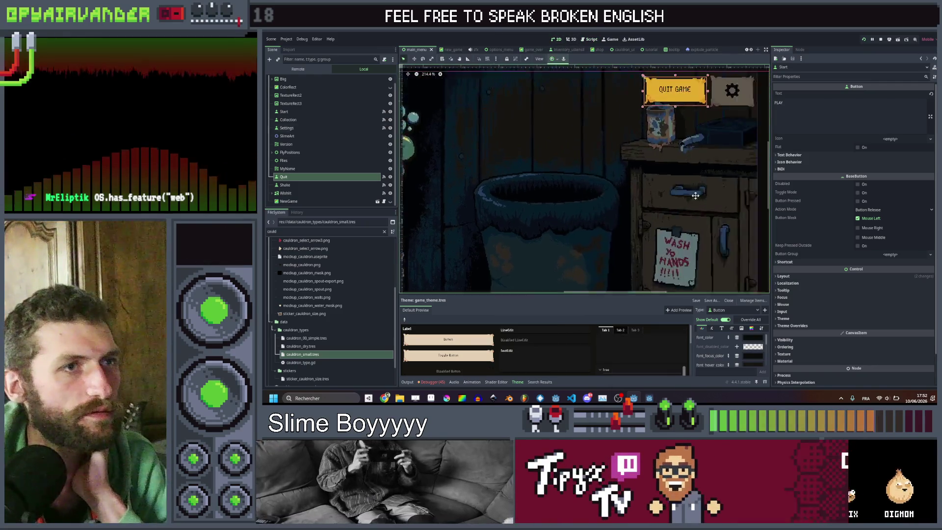
Shift the Trash_bkg2 background slightly right and save the main menu scene.
left_click(626, 109)
scroll(621, 107, "up", 2)
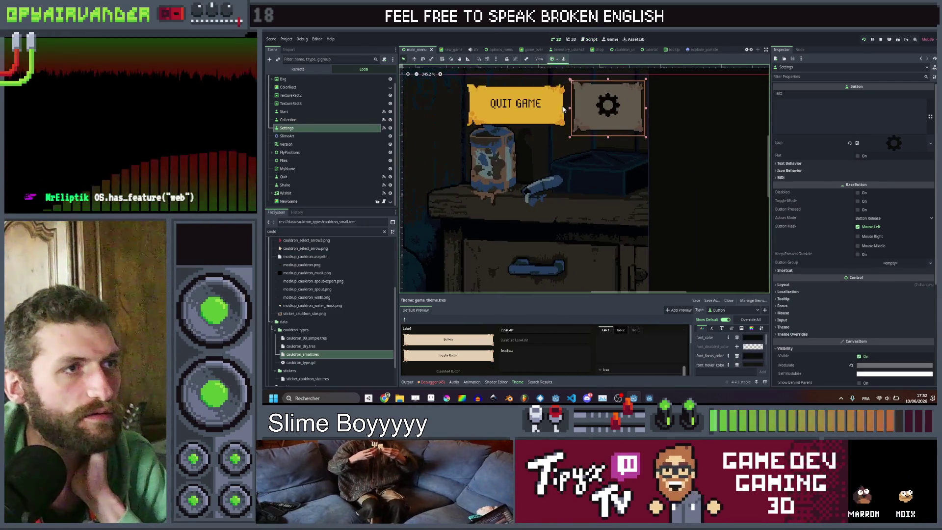
left_click_drag(571, 108, 612, 106)
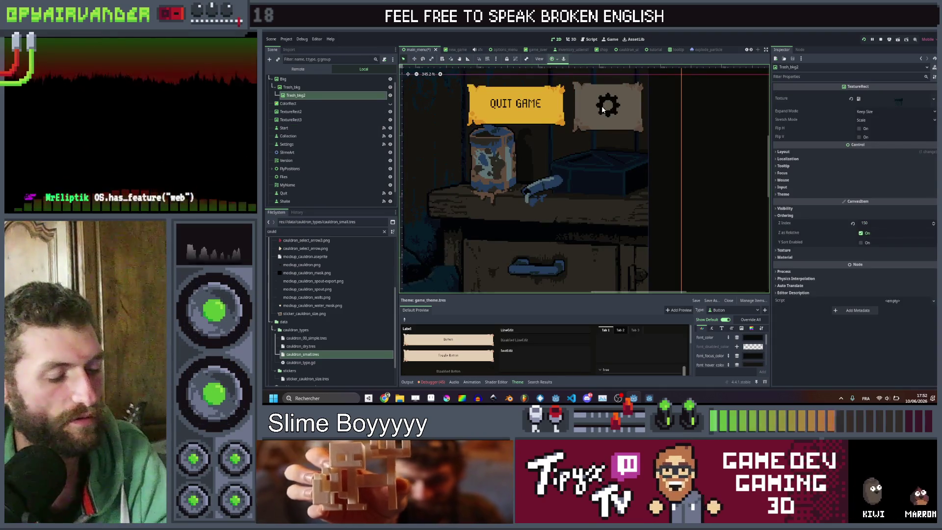
left_click(624, 108)
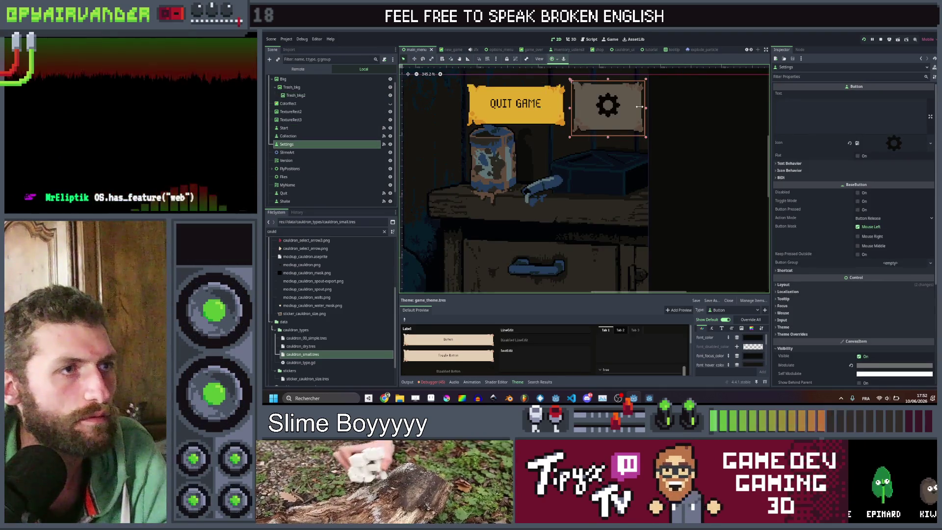
left_click(748, 148)
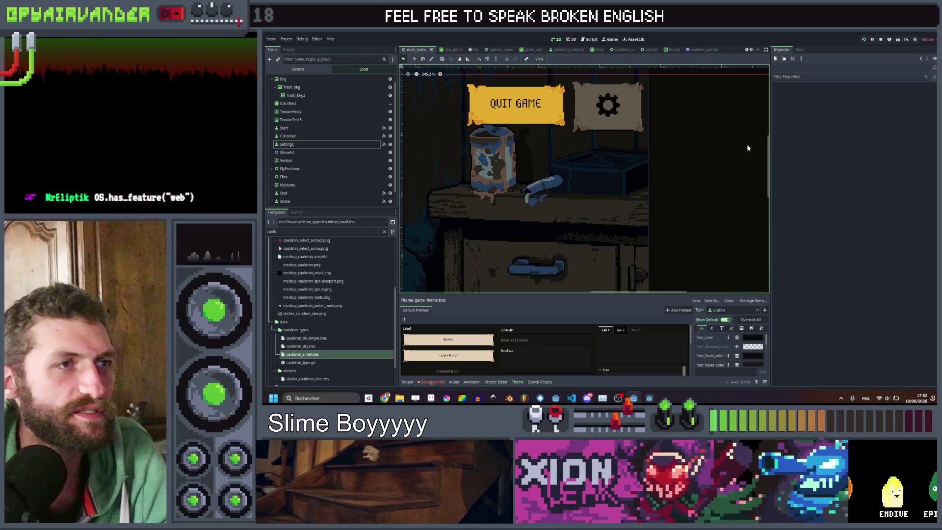
scroll(687, 128, "down", 7)
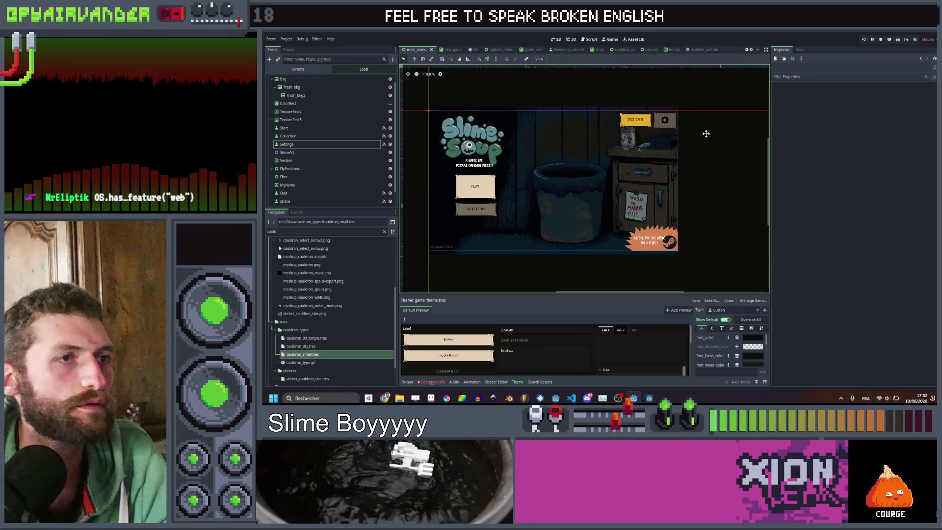
key("ctrl+s")
Show the Settings gear button's Layout Transform values: size 60×45 at position 577, 5.
left_click(683, 132)
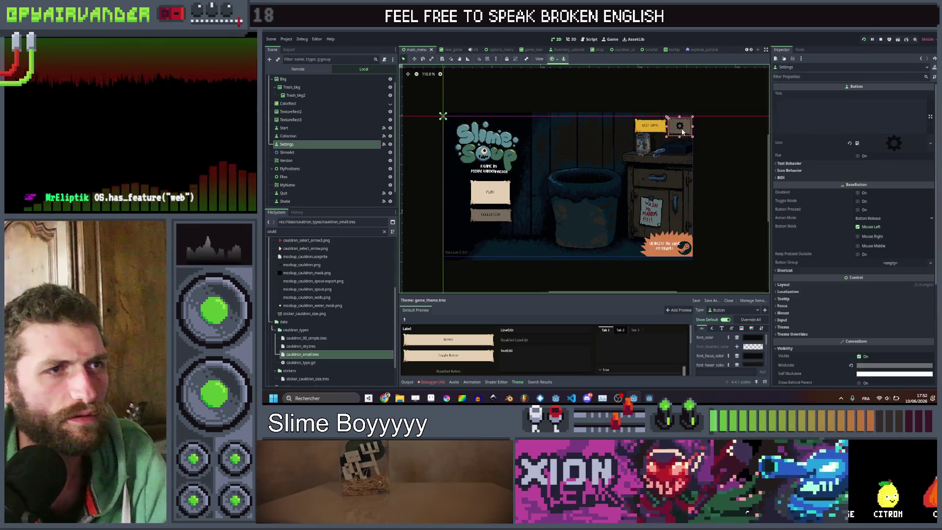
scroll(833, 193, "down", 5)
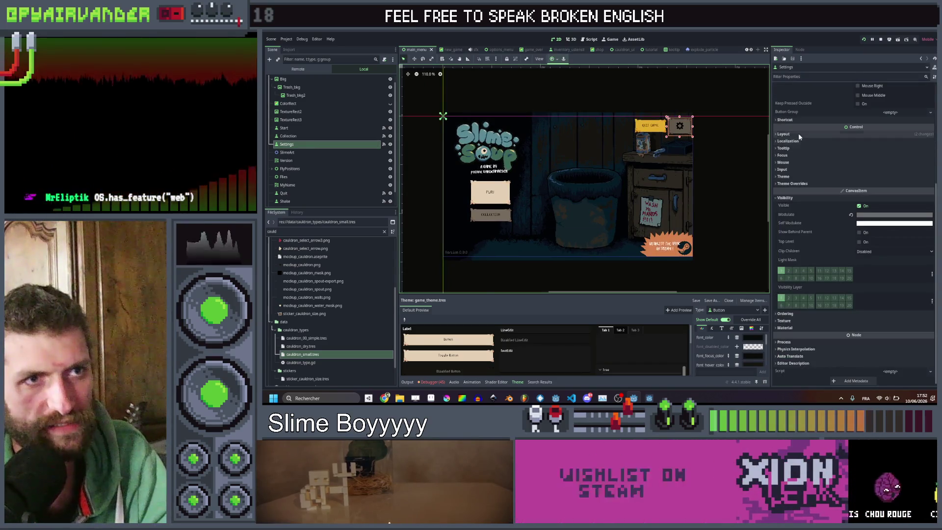
left_click(784, 133)
left_click(790, 200)
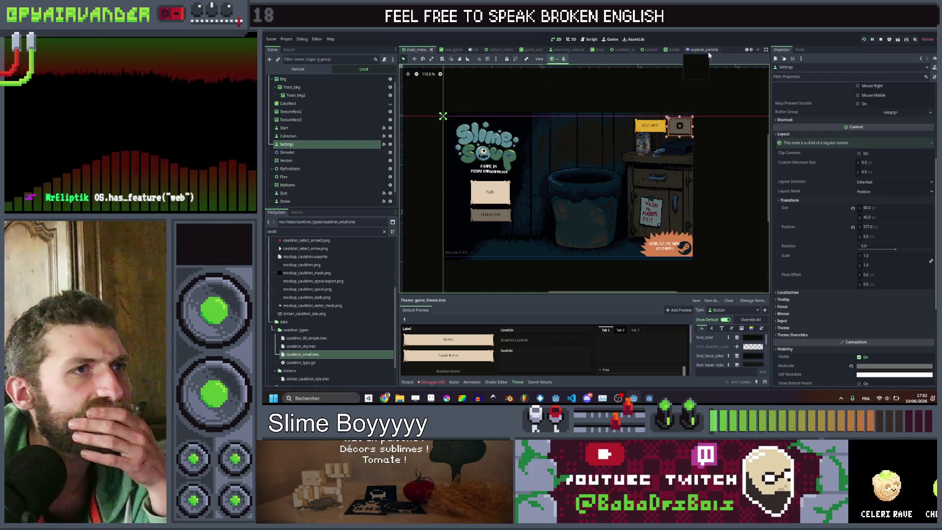
Edit the gear Settings button's Layout > Transform values in cauldron_ui and save the scene.
left_click(622, 50)
left_click(676, 113)
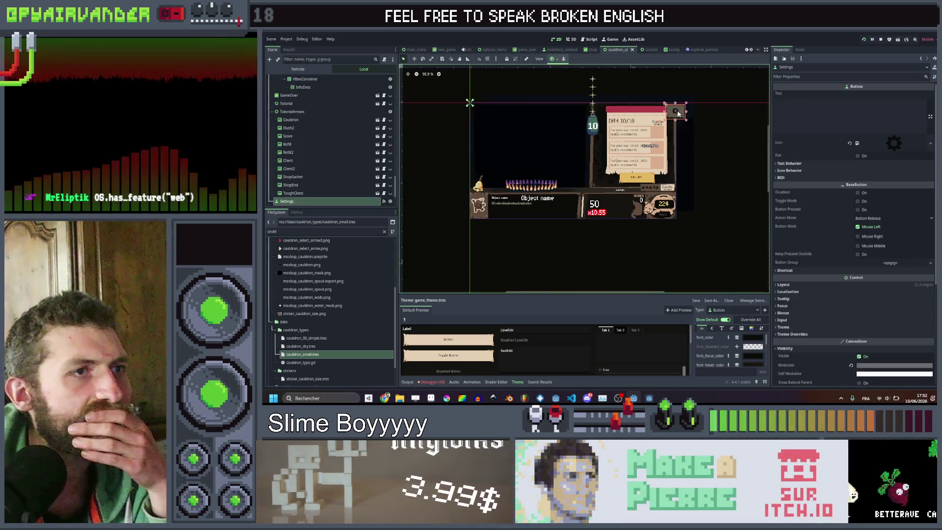
scroll(702, 121, "up", 5)
left_click_drag(711, 136, 720, 145)
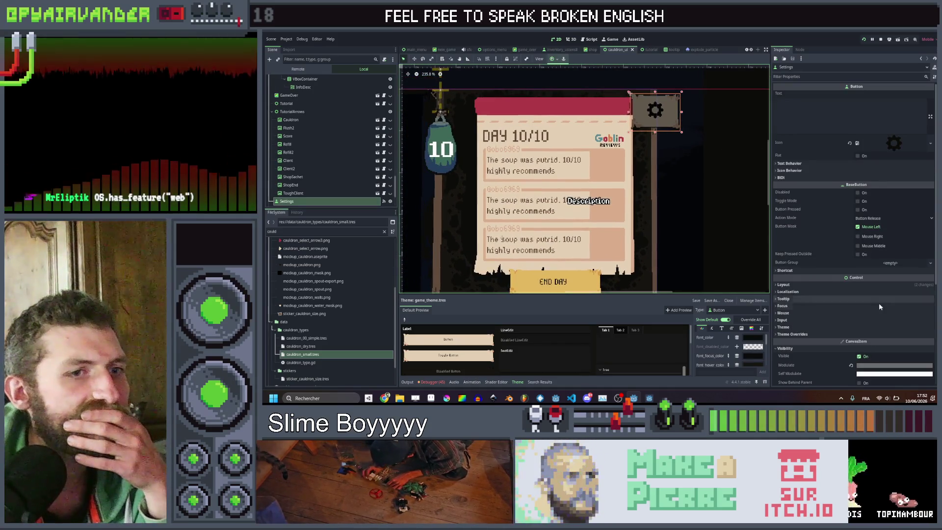
scroll(872, 287, "down", 4)
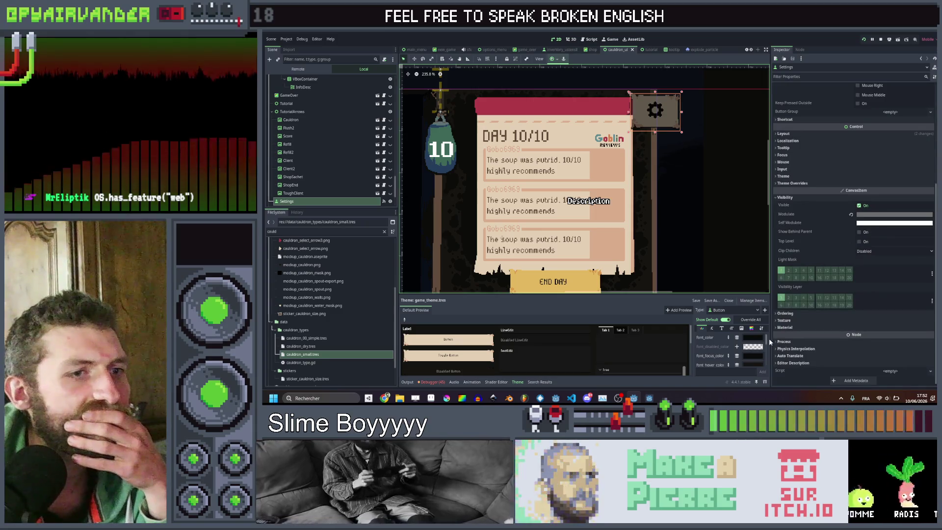
scroll(812, 239, "up", 4)
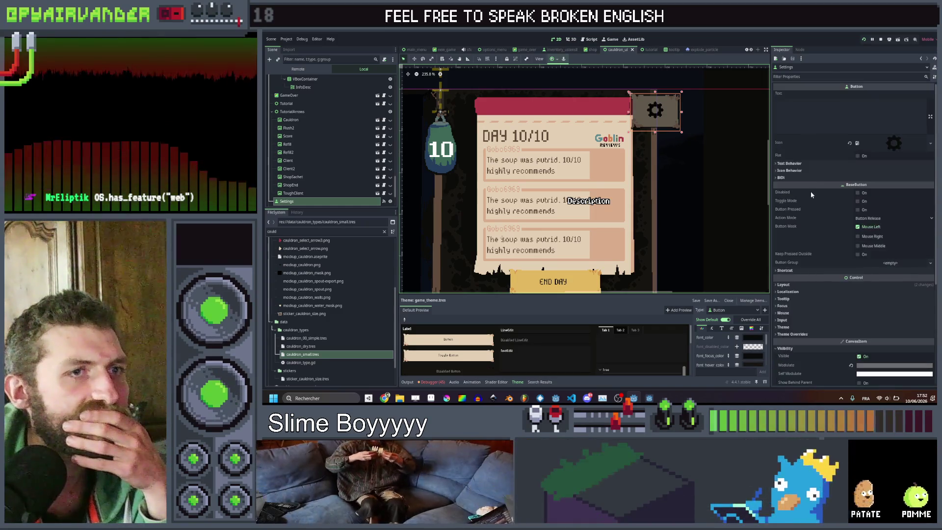
scroll(795, 271, "down", 3)
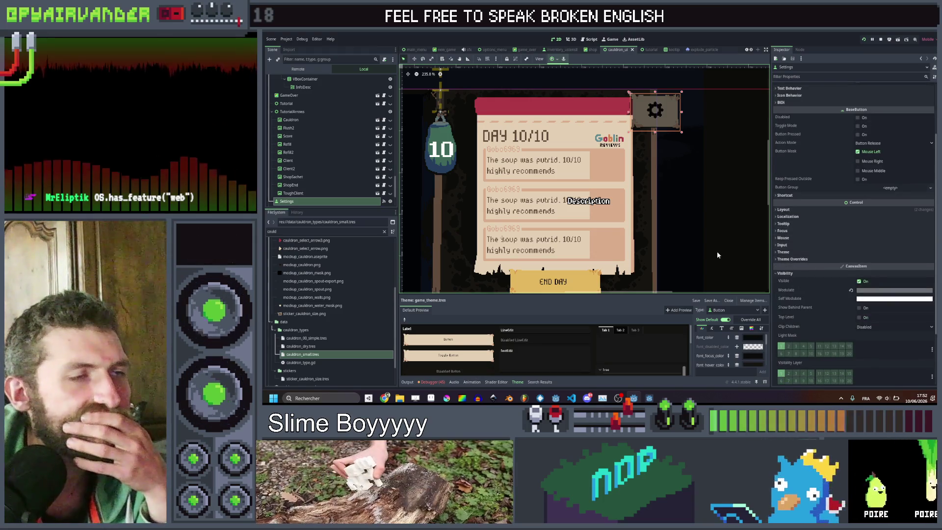
left_click(811, 210)
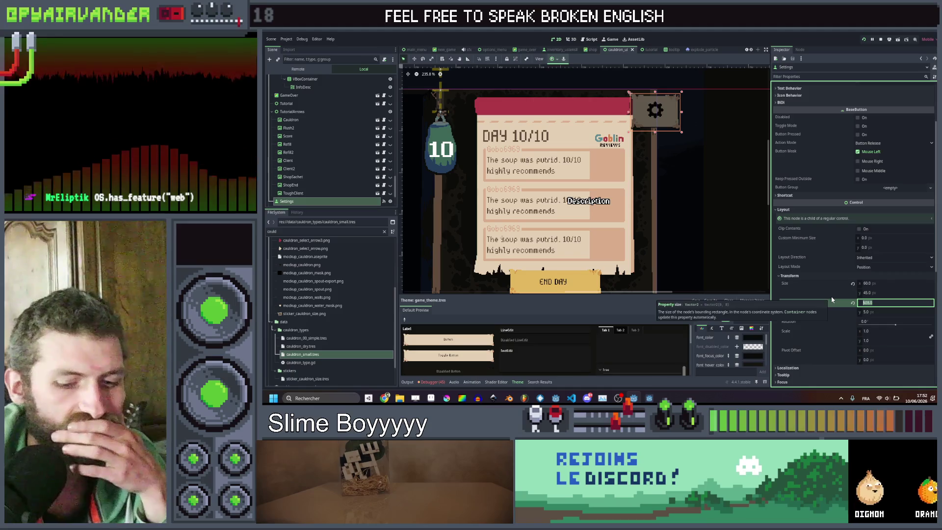
left_click(733, 223)
scroll(726, 185, "down", 4)
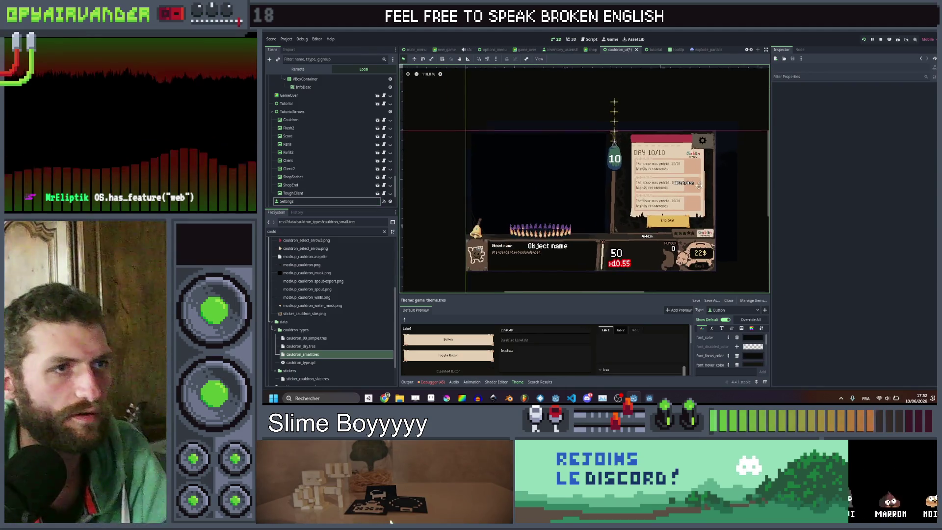
key("ctrl+s")
Reselect the gear Settings button to verify its layout, then switch to root_game.
scroll(715, 119, "up", 6)
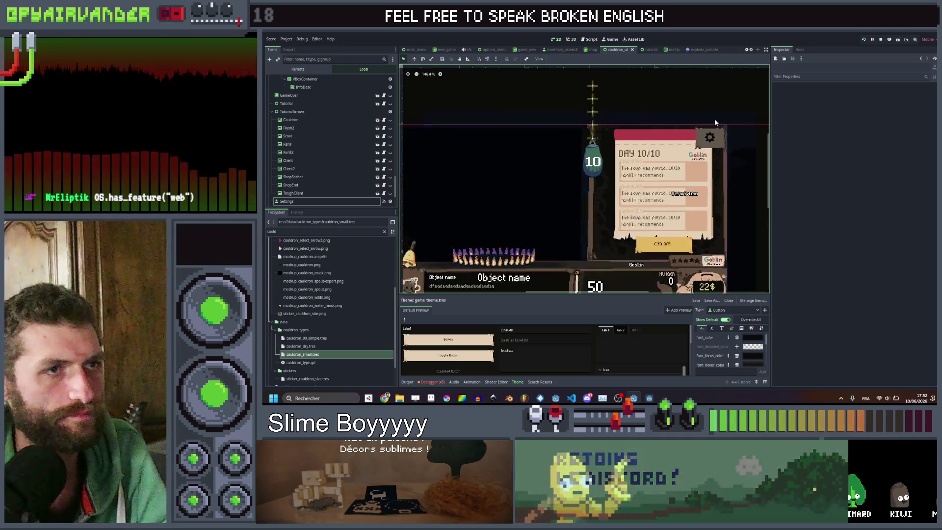
left_click(705, 181)
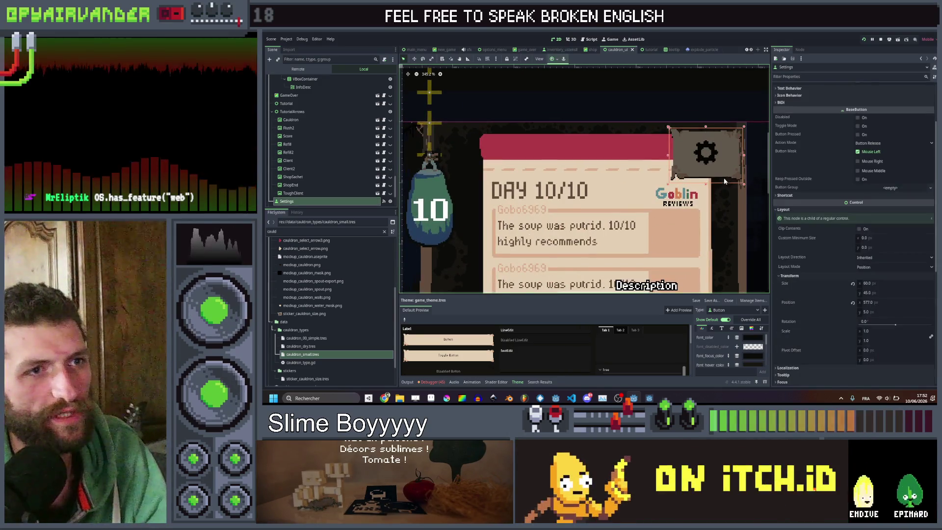
scroll(709, 189, "down", 4)
left_click(715, 197)
scroll(693, 203, "down", 3)
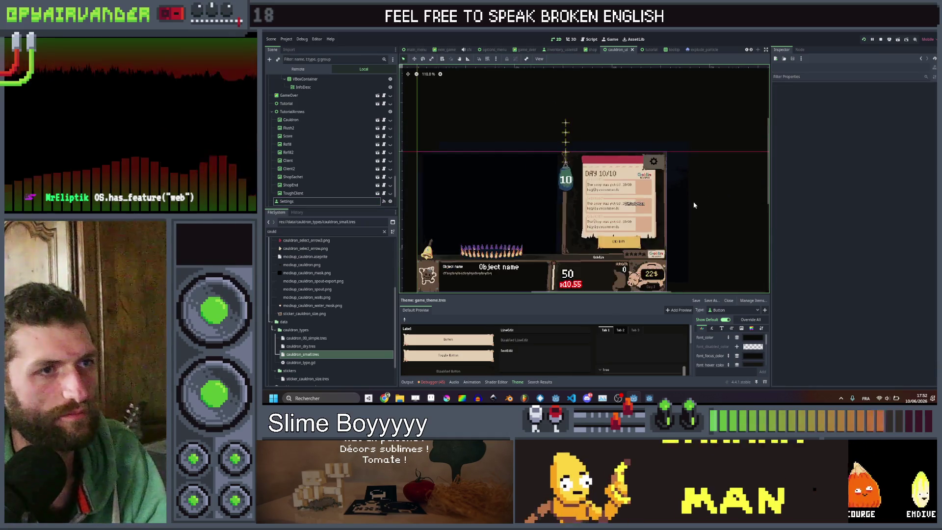
left_click(681, 130)
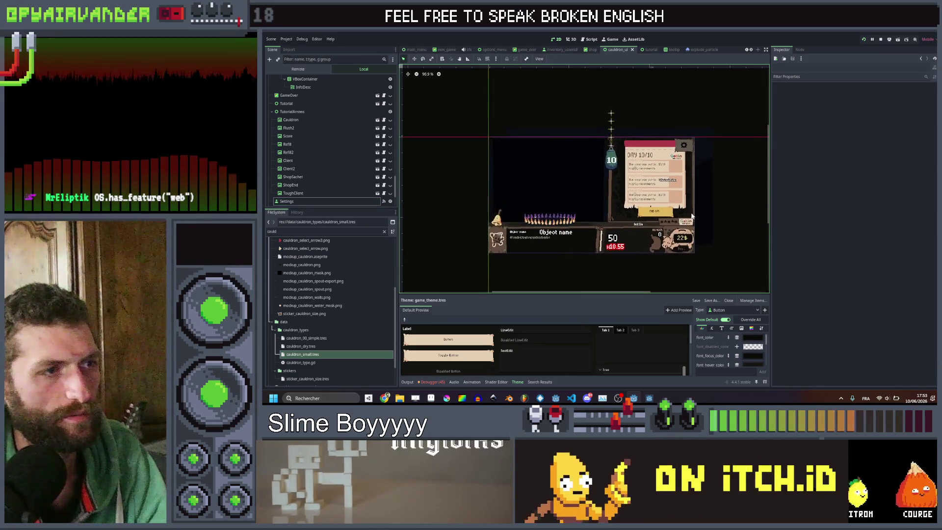
scroll(681, 129, "up", 5)
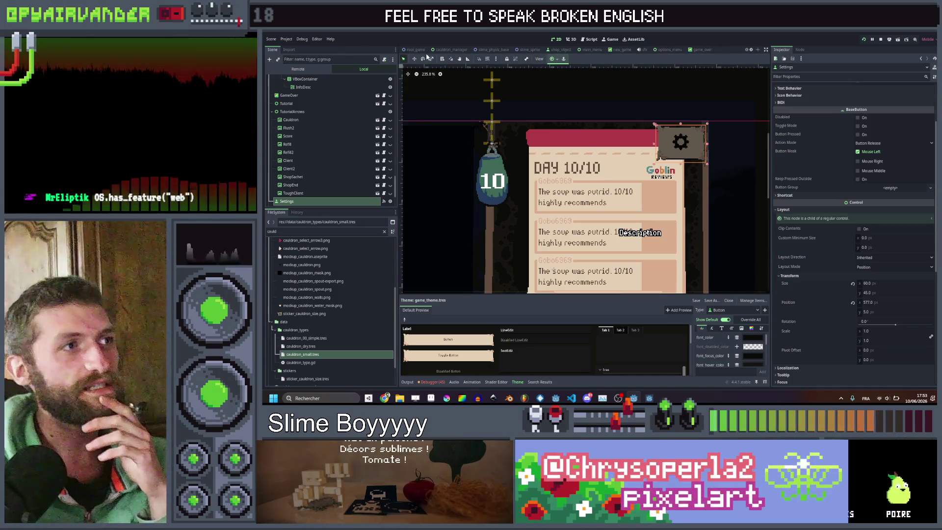
left_click(414, 51)
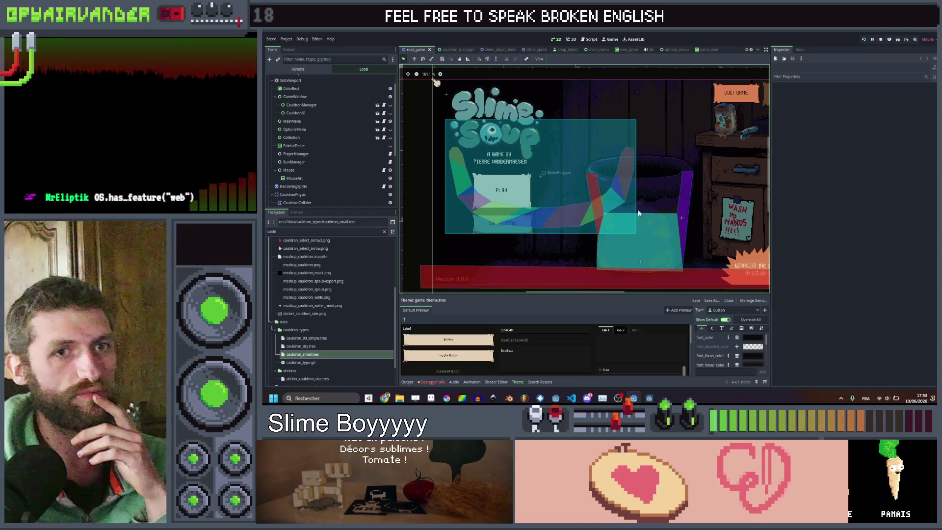
Zoom and pan the root_game viewport to frame the title menu over the shop.
scroll(639, 214, "right", 3)
scroll(614, 196, "down", 1)
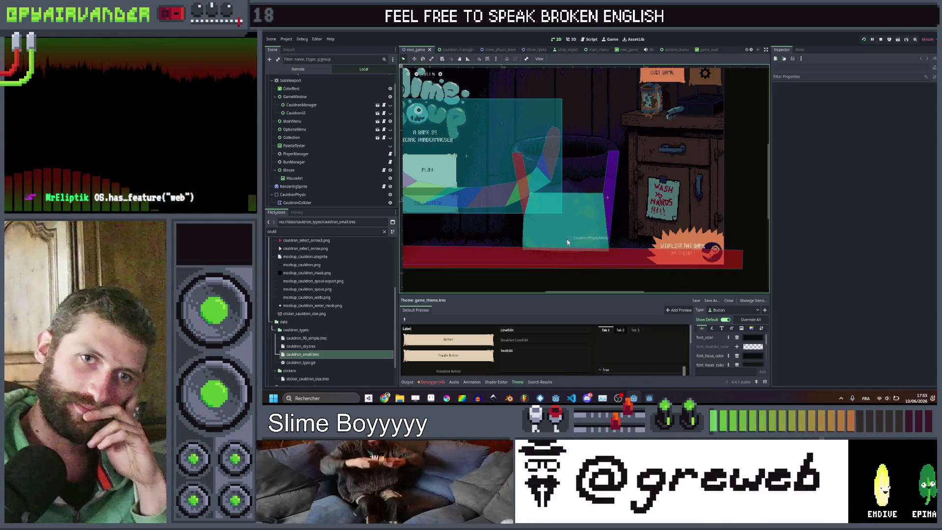
scroll(569, 227, "down", 4)
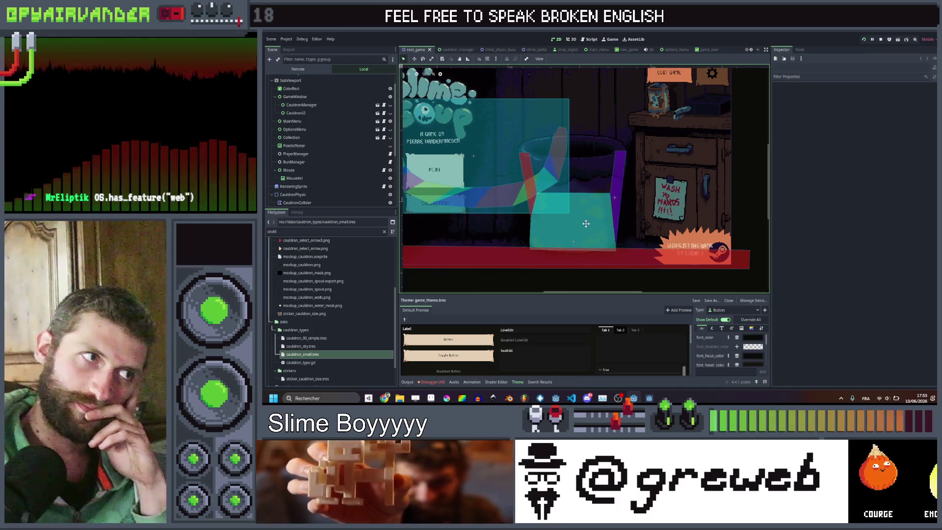
scroll(621, 226, "up", 5)
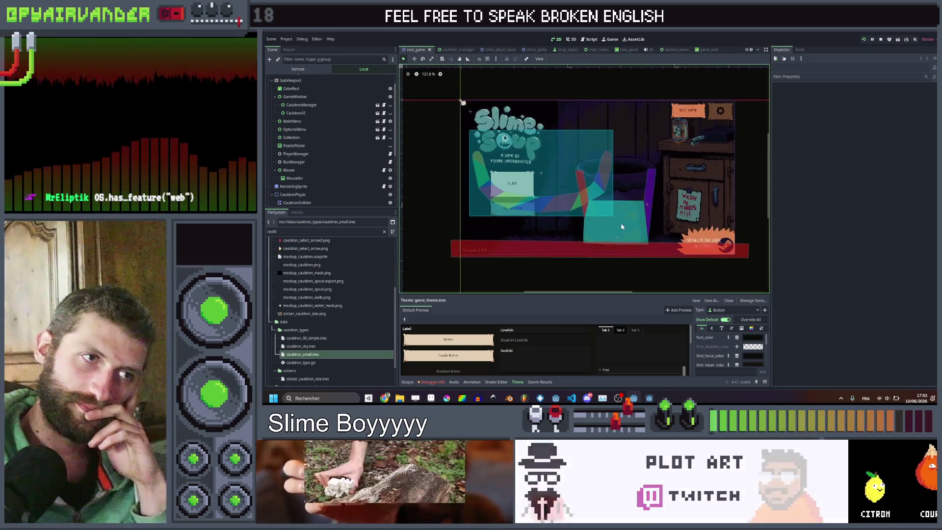
scroll(615, 224, "down", 1)
left_click_drag(615, 224, 616, 229)
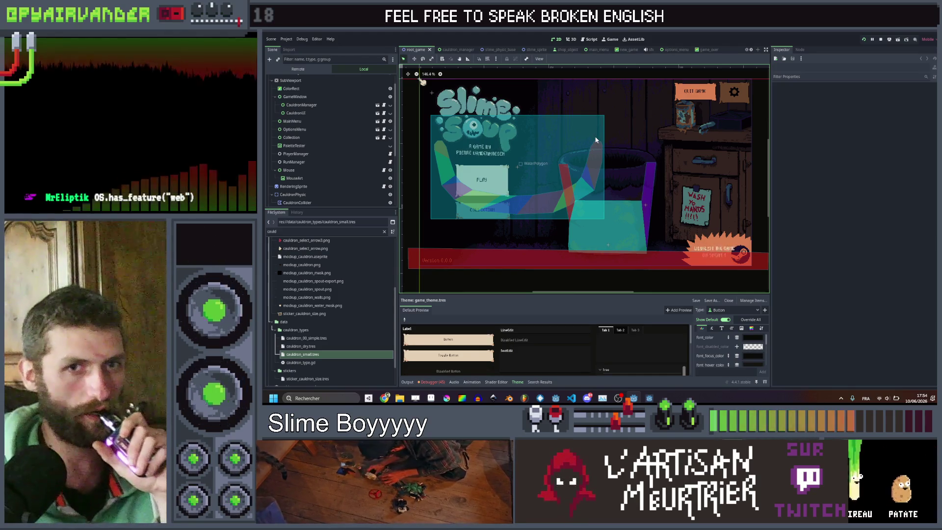
scroll(325, 148, "down", 4)
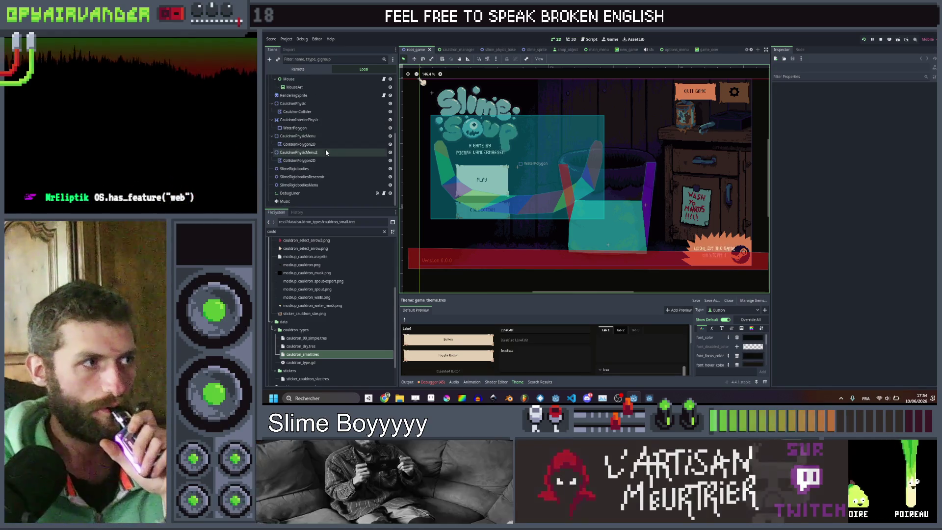
scroll(322, 149, "up", 5)
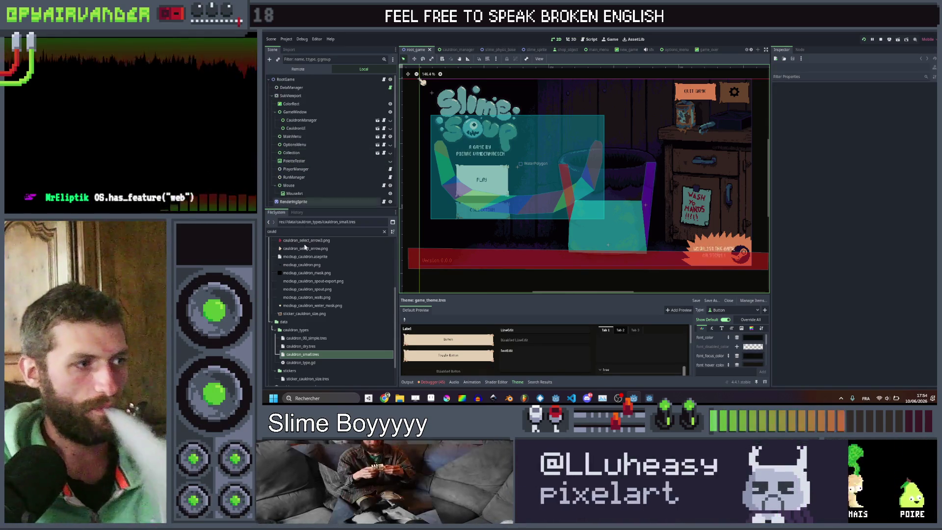
Edit the description text of the cauldron_00_simple.tres resource.
left_click(319, 346)
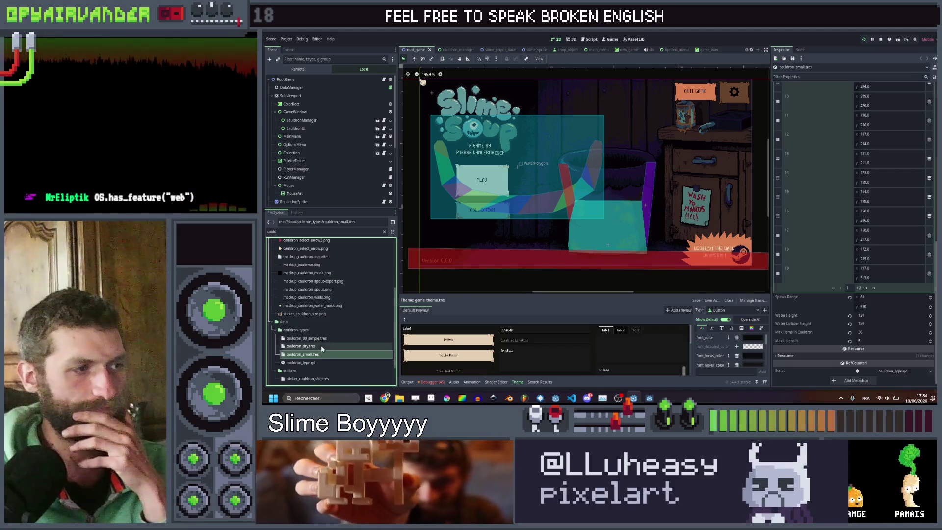
left_click(323, 338)
left_click(902, 124)
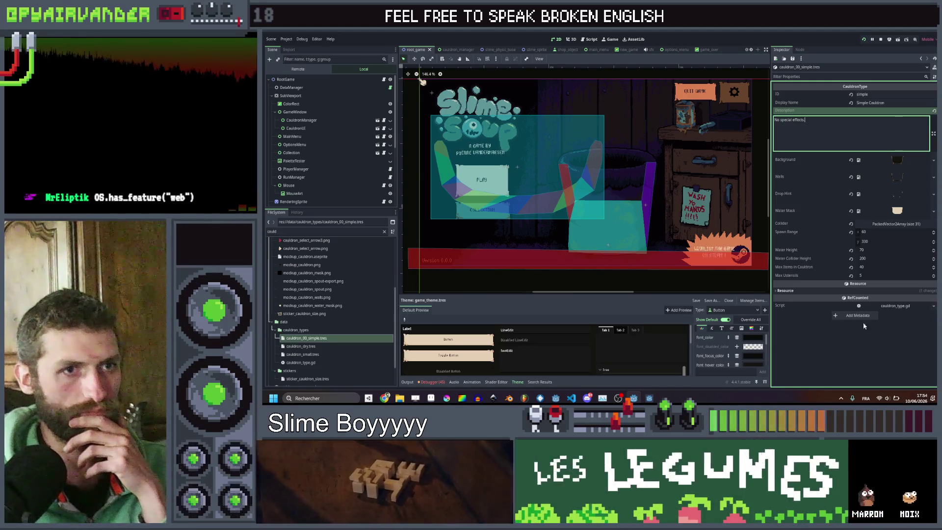
left_click(855, 357)
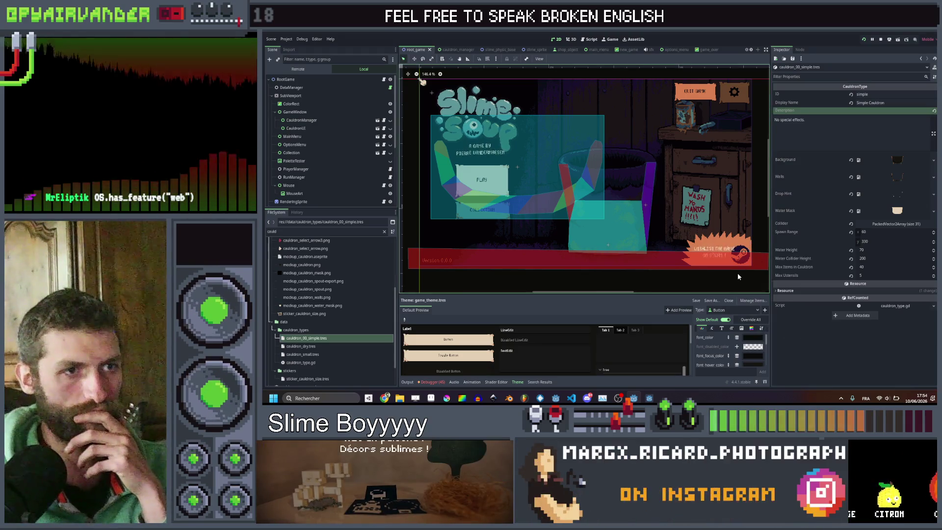
Select the RenderingSprite node to show its palette ShaderMaterial in the Inspector.
scroll(727, 287, "down", 1)
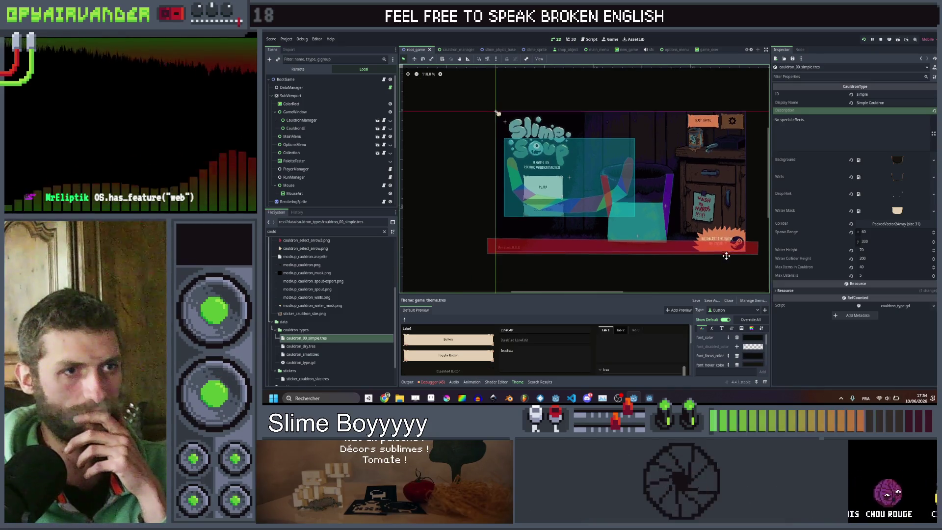
scroll(726, 255, "up", 2)
scroll(727, 259, "up", 4)
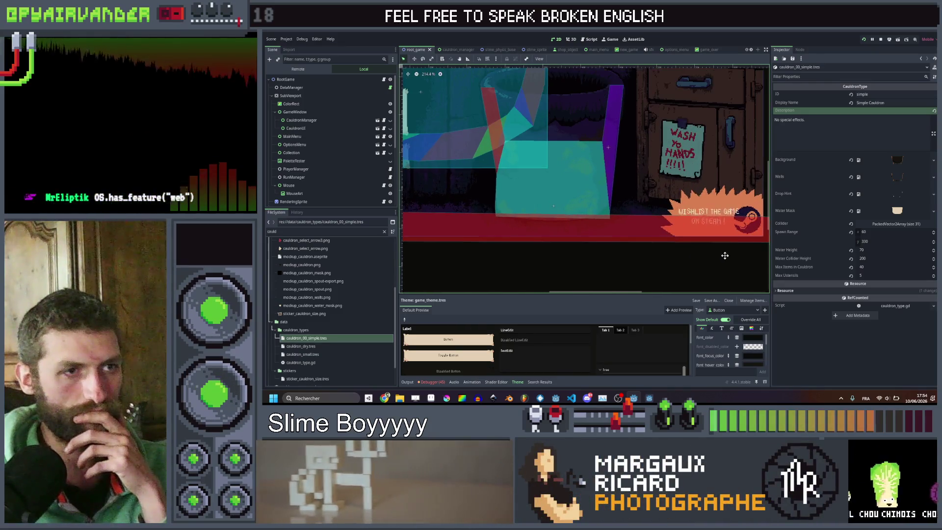
left_click(693, 212)
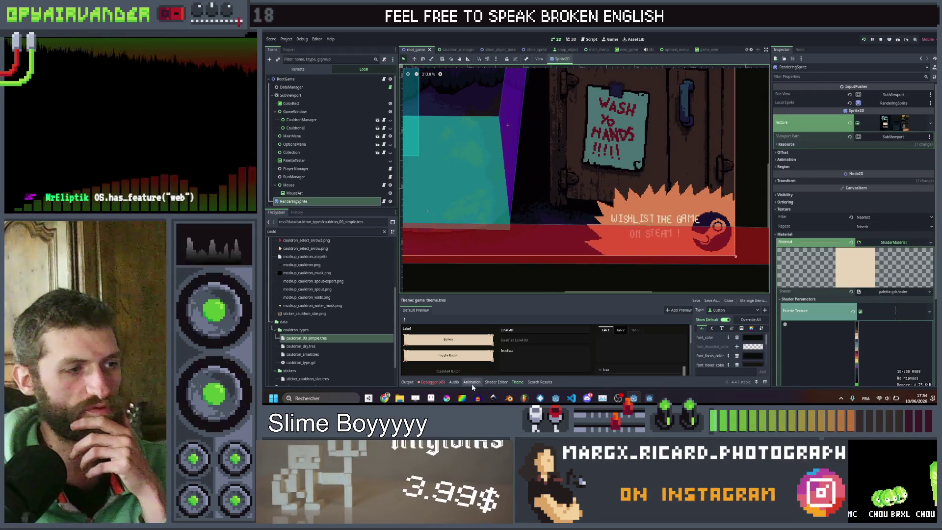
In the wishlist sprite, clear the orange fill and yellow spiky outline to transparent.
left_click(431, 398)
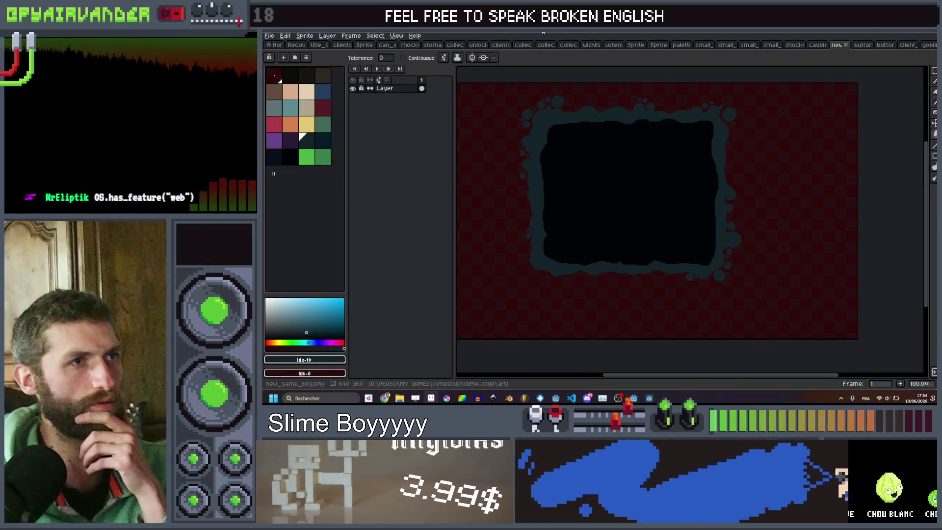
left_click(592, 44)
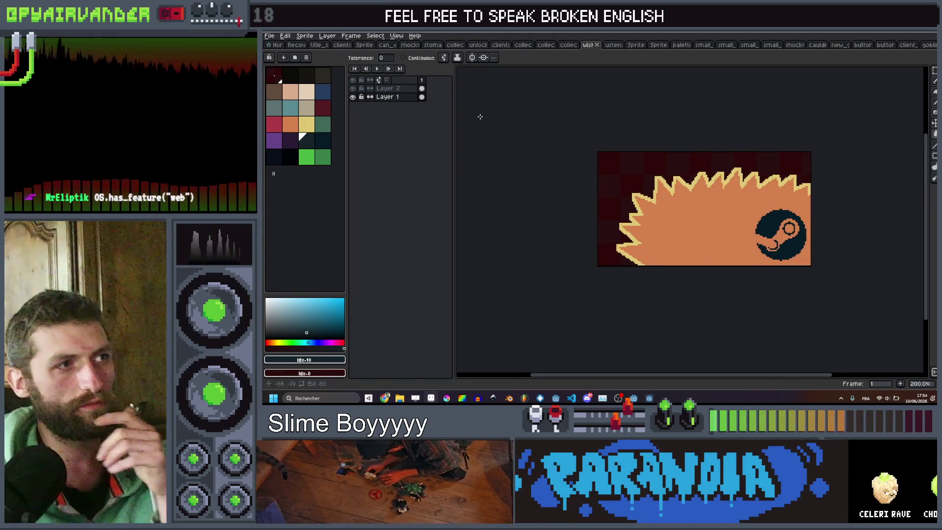
scroll(756, 207, "up", 1)
right_click(736, 197)
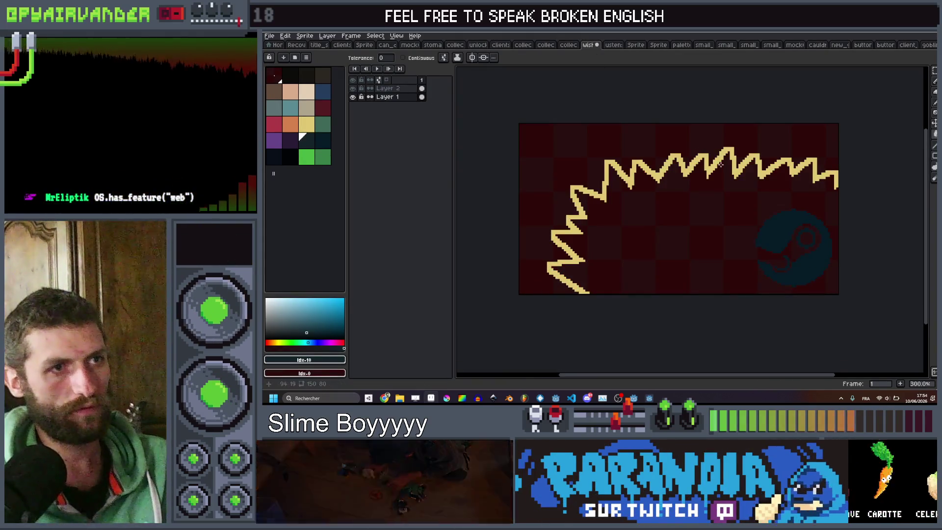
right_click(715, 161)
Paint a large green blob behind the Steam logo on Layer 1.
left_click(385, 88)
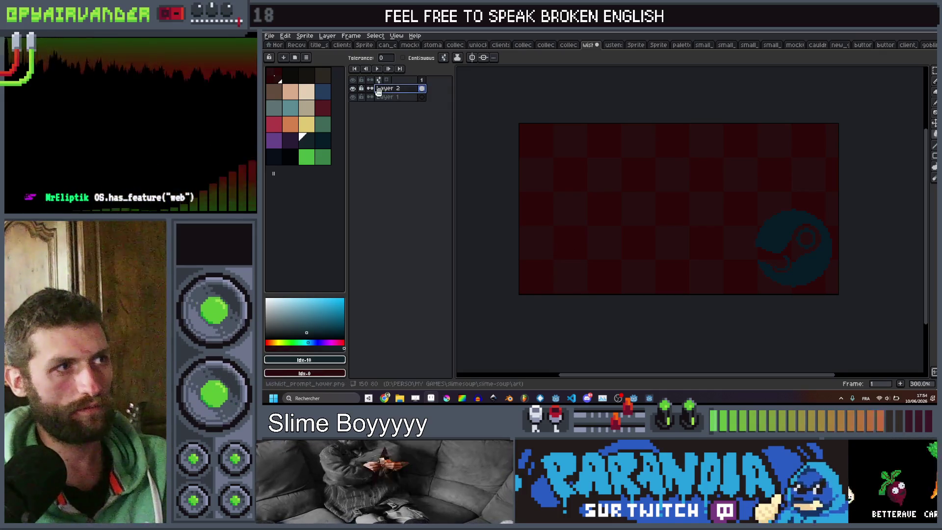
left_click(406, 98)
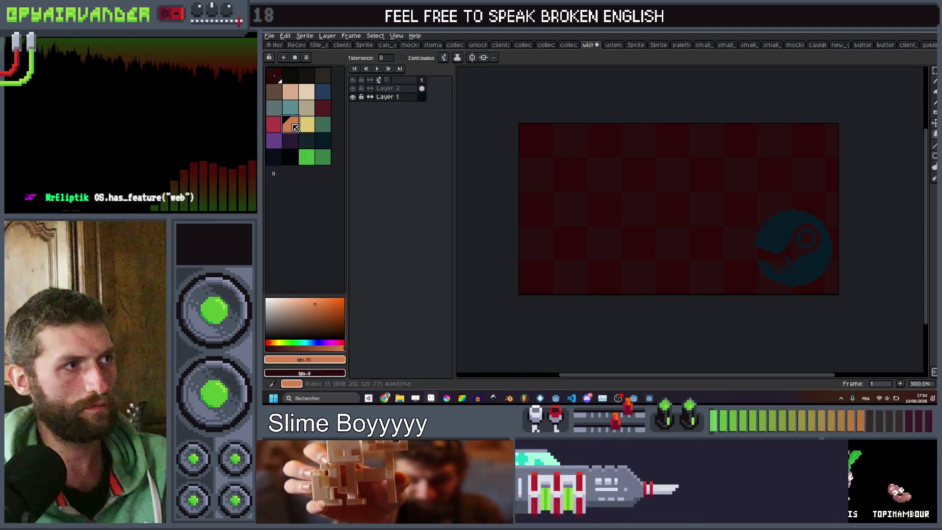
left_click(323, 124)
key("b")
scroll(786, 225, "up", 5)
mouse_move(786, 225)
left_mouse_down()
mouse_move(805, 241)
mouse_move(785, 250)
mouse_move(809, 196)
mouse_move(756, 206)
mouse_move(737, 246)
left_mouse_up()
mouse_move(796, 213)
left_mouse_down()
mouse_move(726, 192)
mouse_move(715, 238)
mouse_move(689, 206)
mouse_move(686, 265)
mouse_move(628, 255)
mouse_move(635, 268)
mouse_move(618, 281)
left_mouse_up()
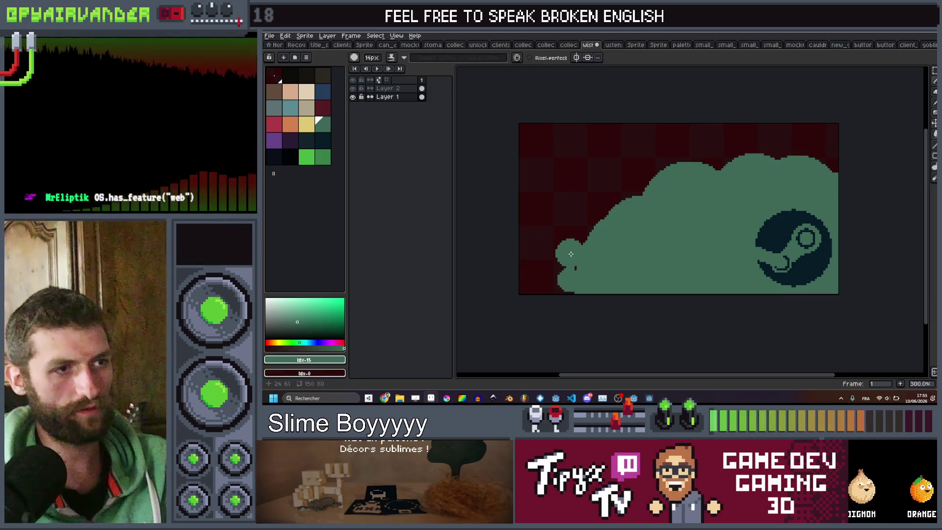
Dab round bubbles of shrinking size along the blob's upper-left and top edges.
left_click(580, 228)
key("minus")
key("minus")
key("minus")
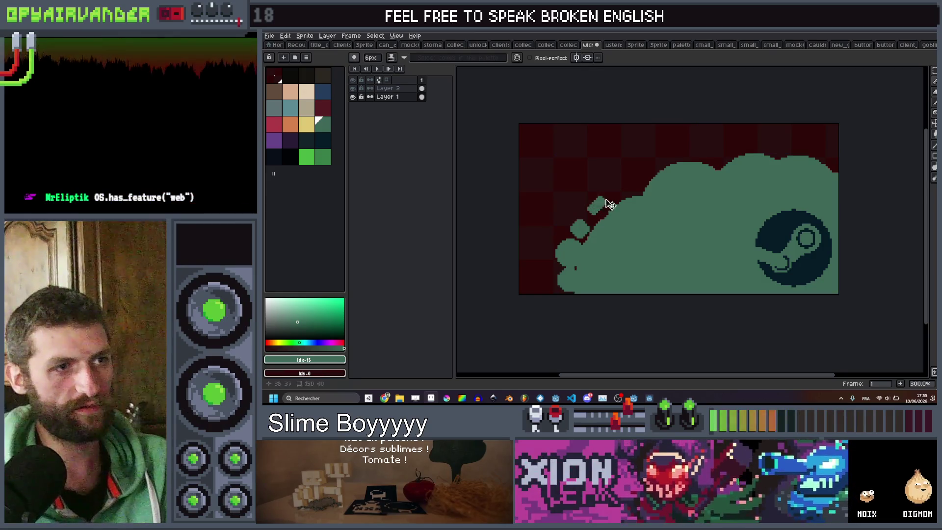
key("plus")
key("plus")
left_click(619, 189)
left_click(639, 180)
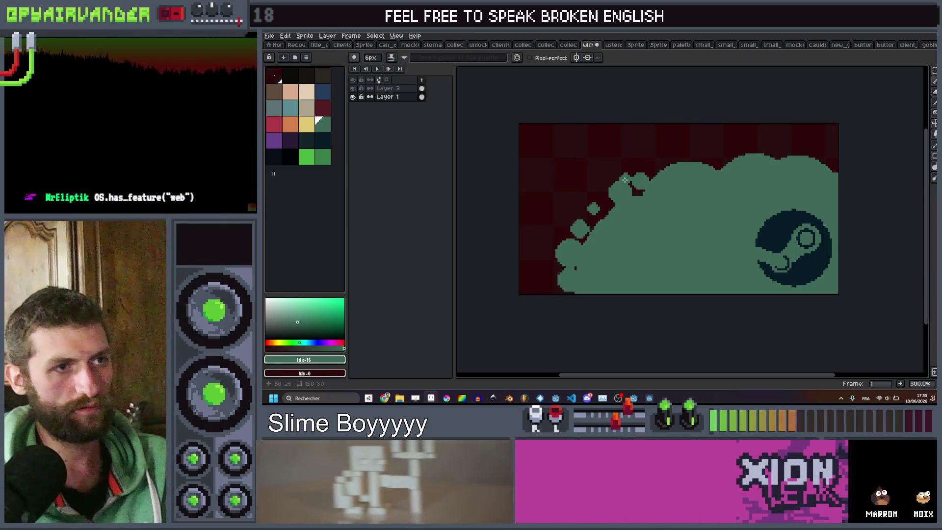
key("minus")
key("minus")
key("minus")
left_click(652, 161)
key("minus")
key("minus")
key("minus")
left_click(692, 151)
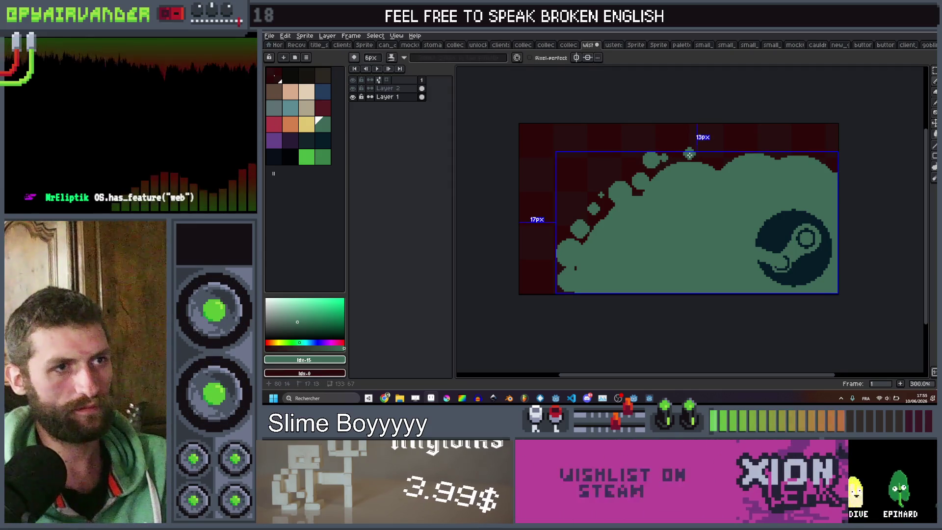
key("minus")
left_click(711, 158)
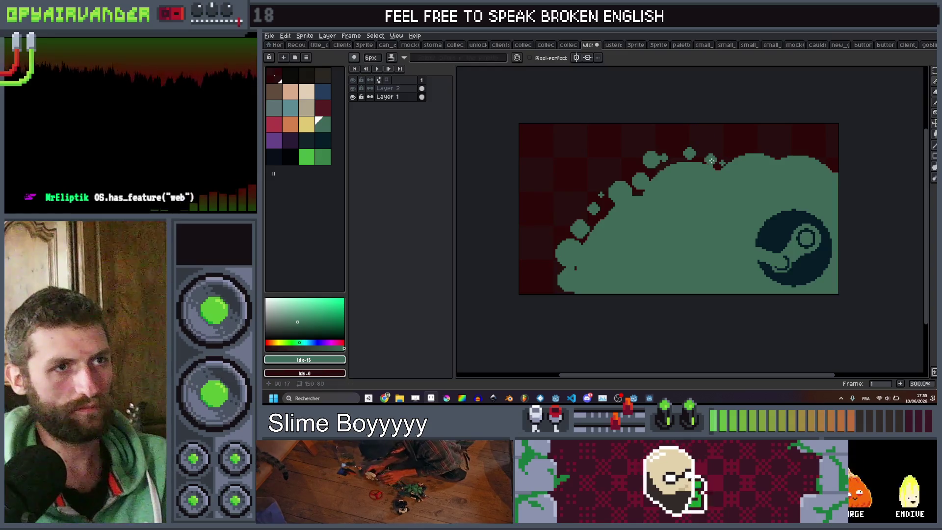
left_click(729, 150)
key("minus")
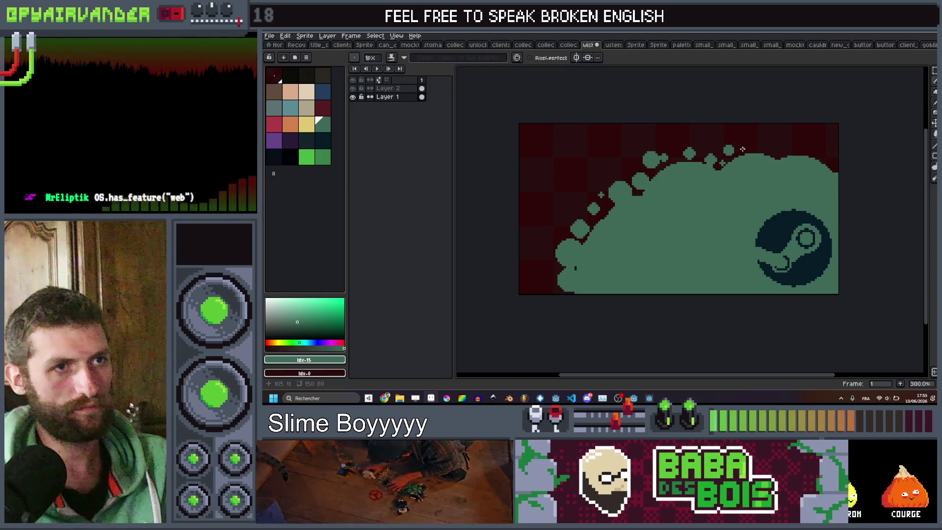
key("plus")
key("plus")
key("plus")
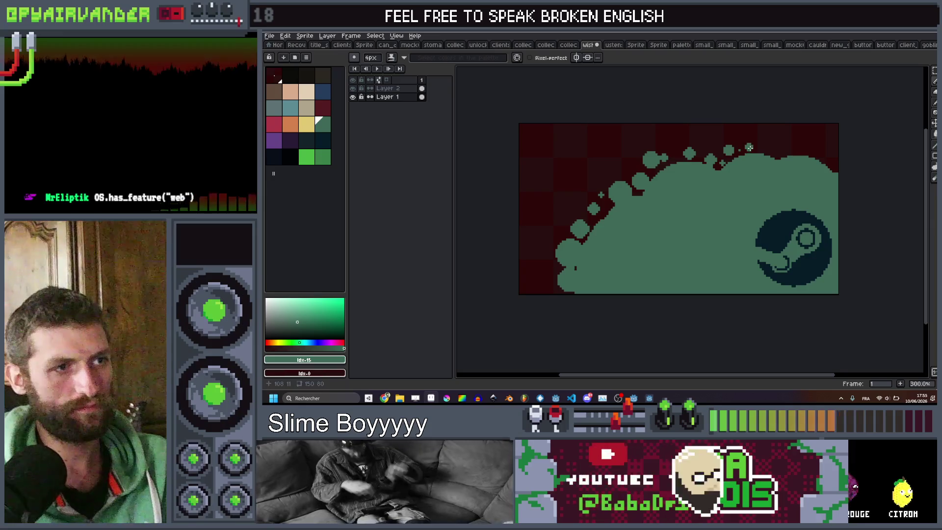
key("minus")
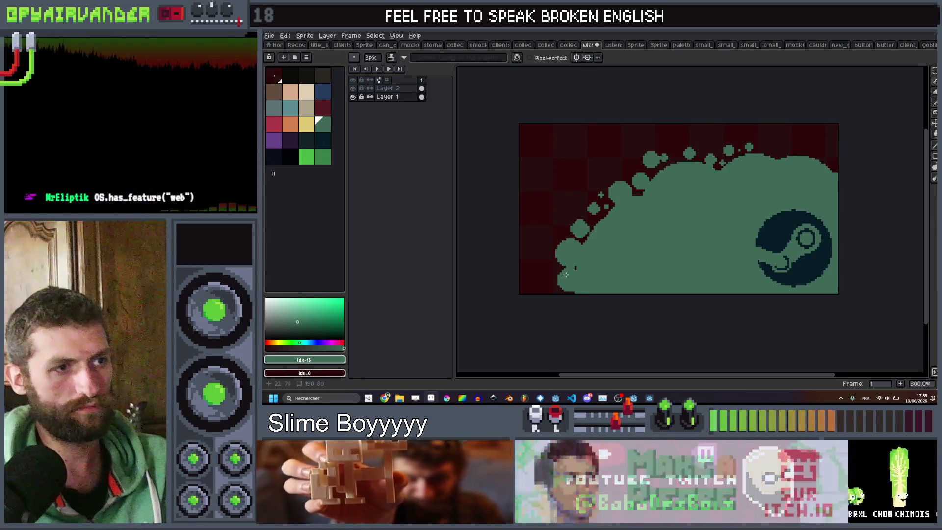
Add a bubble near the blob's top right and save the sprite.
scroll(787, 193, "down", 3)
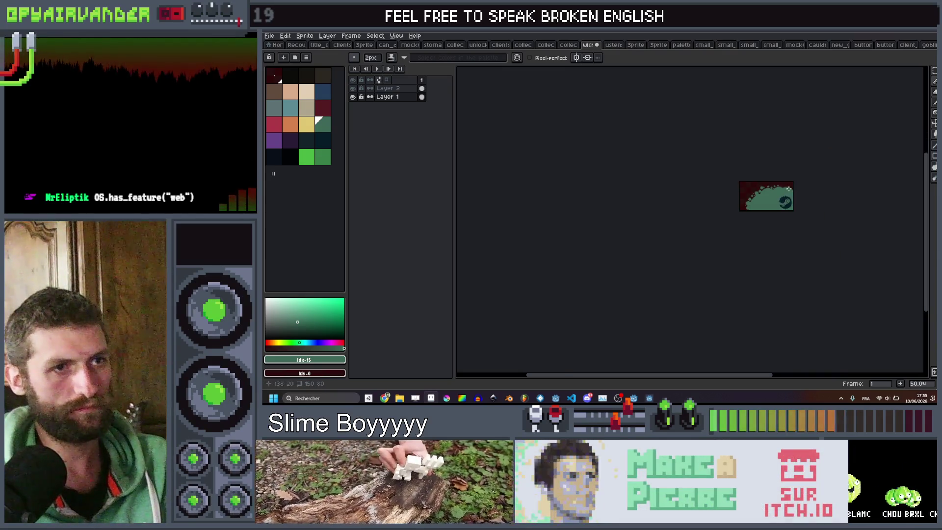
scroll(788, 194, "up", 5)
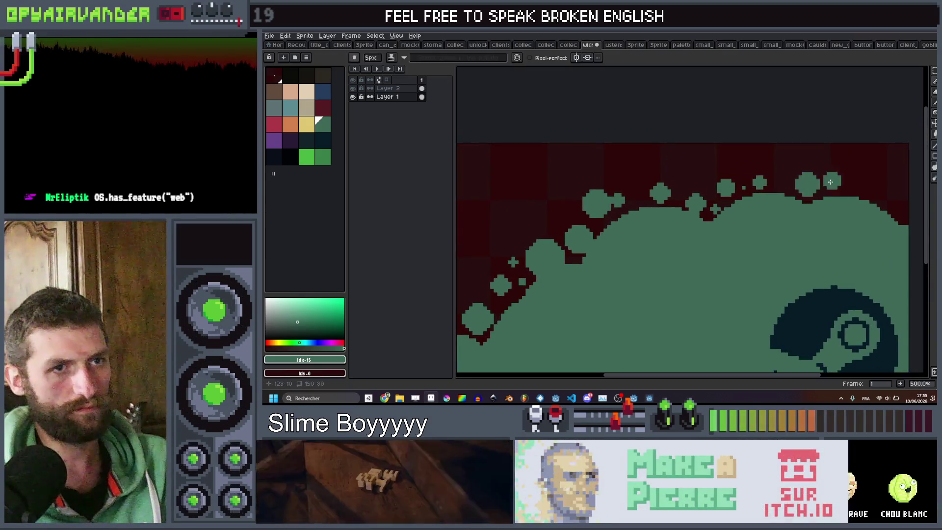
key("minus")
key("minus")
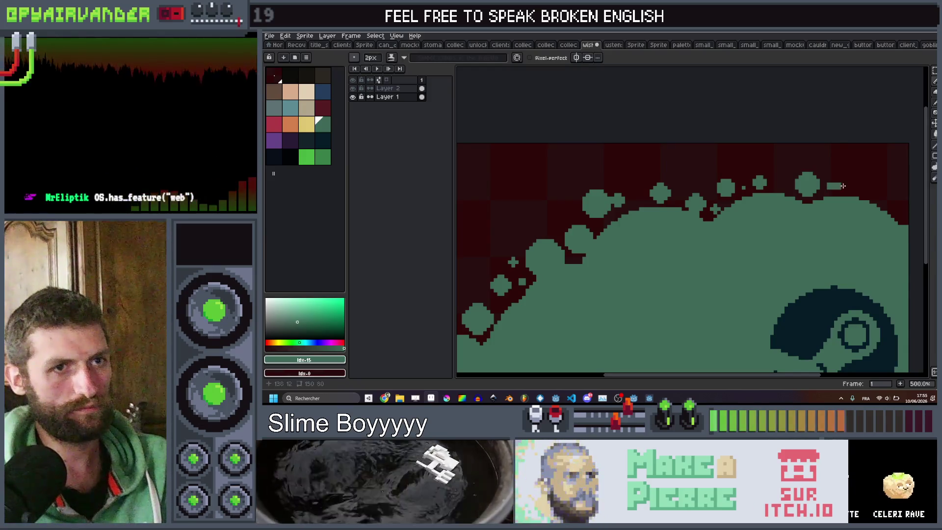
key("plus")
left_click_drag(886, 183, 865, 188)
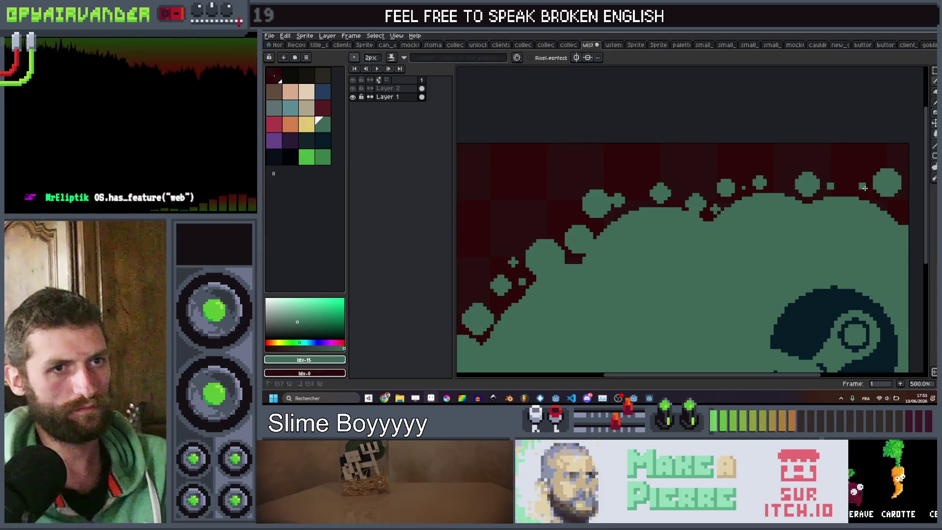
scroll(865, 188, "down", 5)
scroll(834, 206, "up", 2)
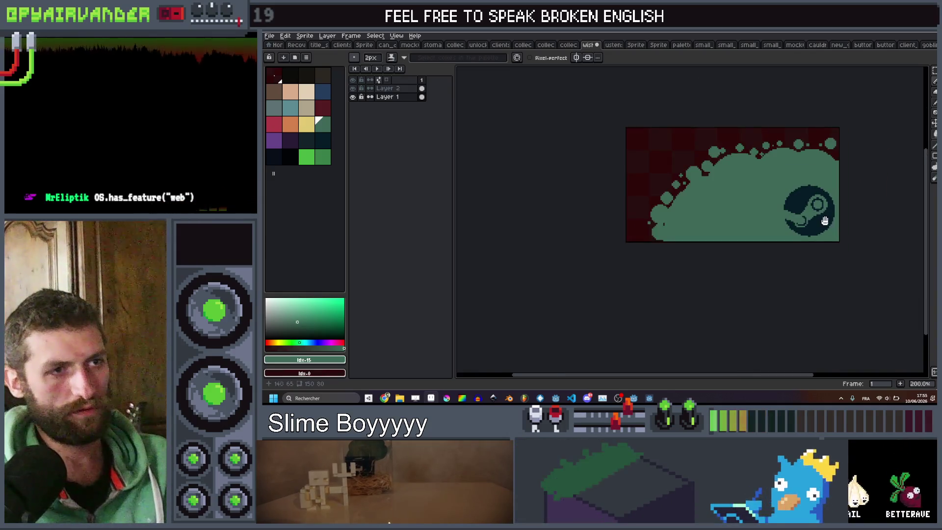
left_click_drag(825, 221, 834, 232)
key("ctrl+s")
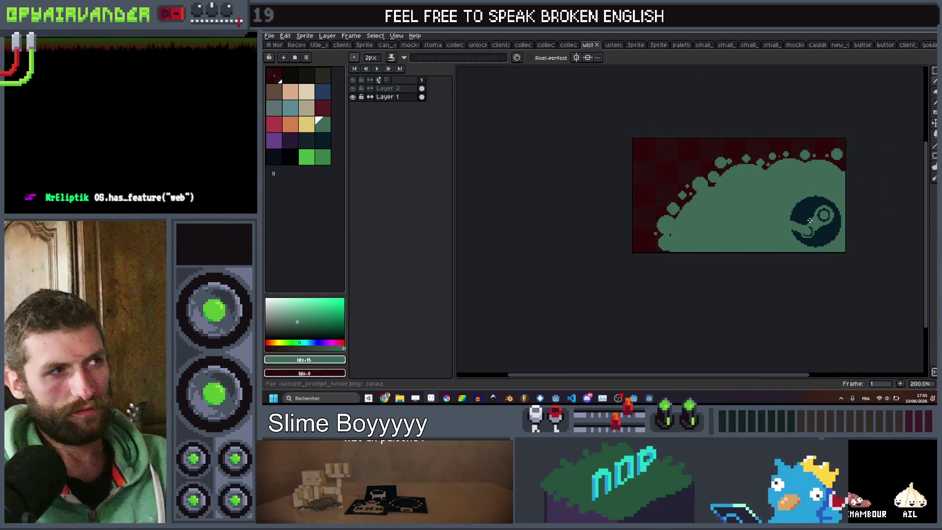
Dab a yellow pixel on the blob and bring up the Export File settings.
scroll(810, 220, "up", 1)
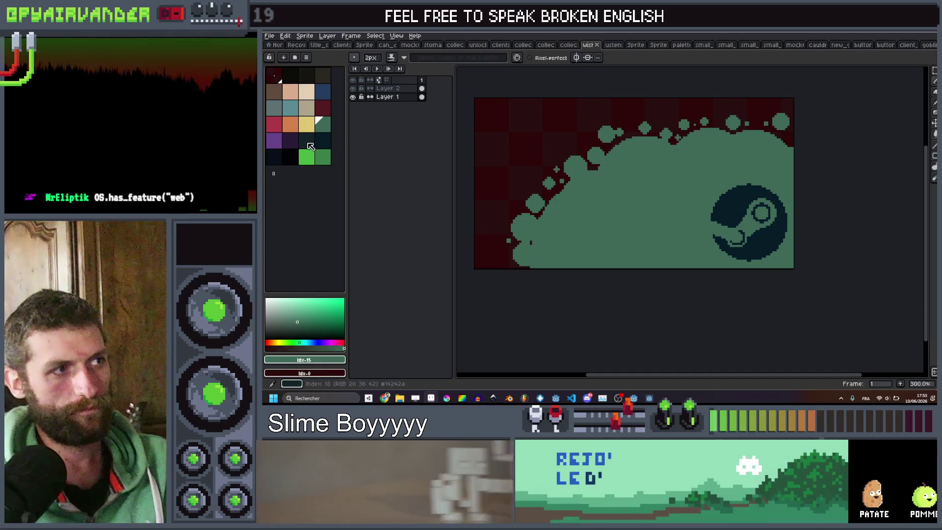
left_click(306, 140)
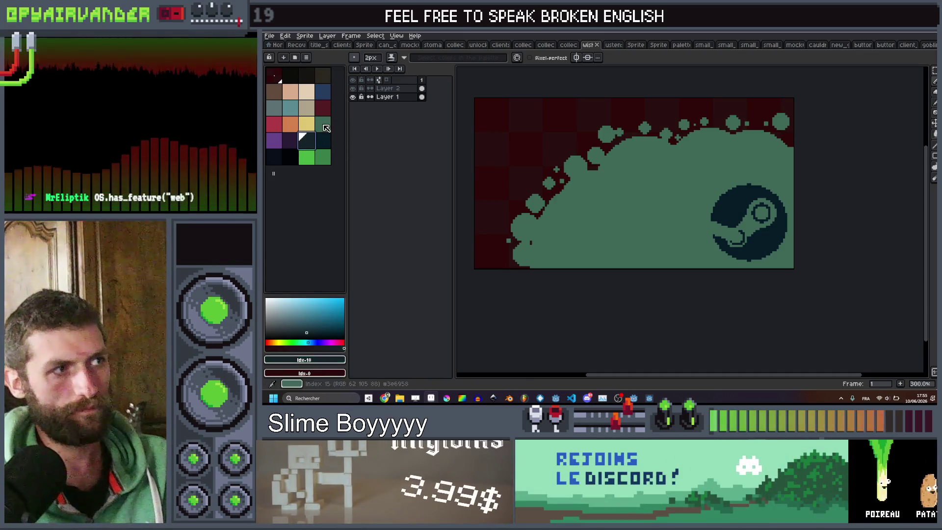
left_click(313, 126)
left_click(634, 200)
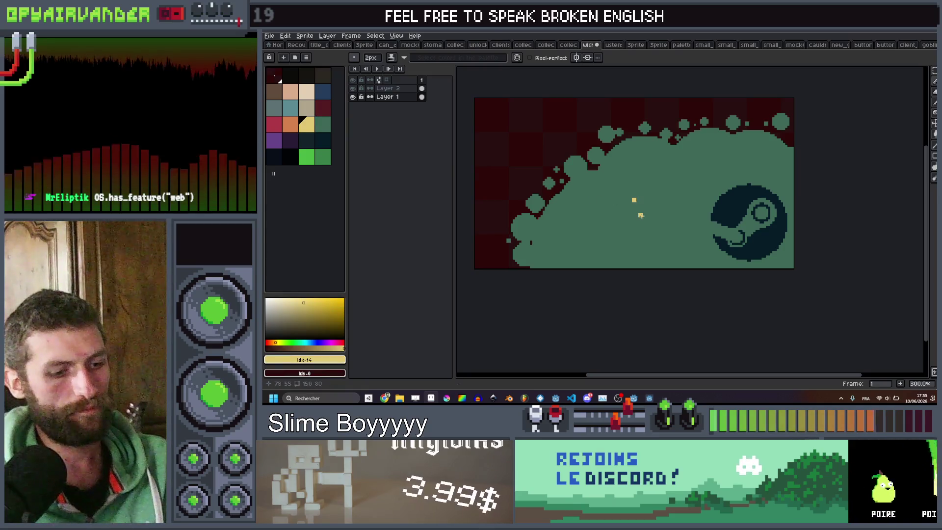
key("ctrl+alt+shift+s")
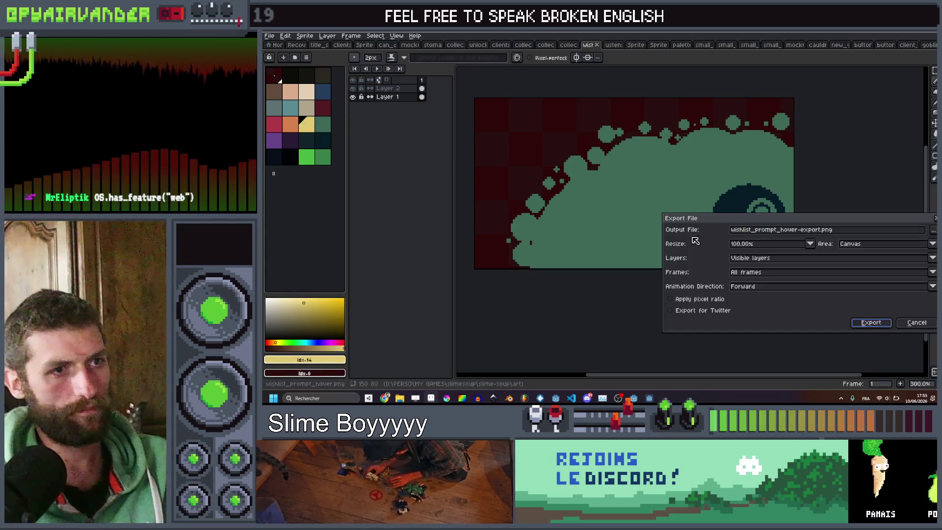
Close the export settings and save the sprite over wishlist_prompt.png.
left_click(916, 322)
key("ctrl+shift+s")
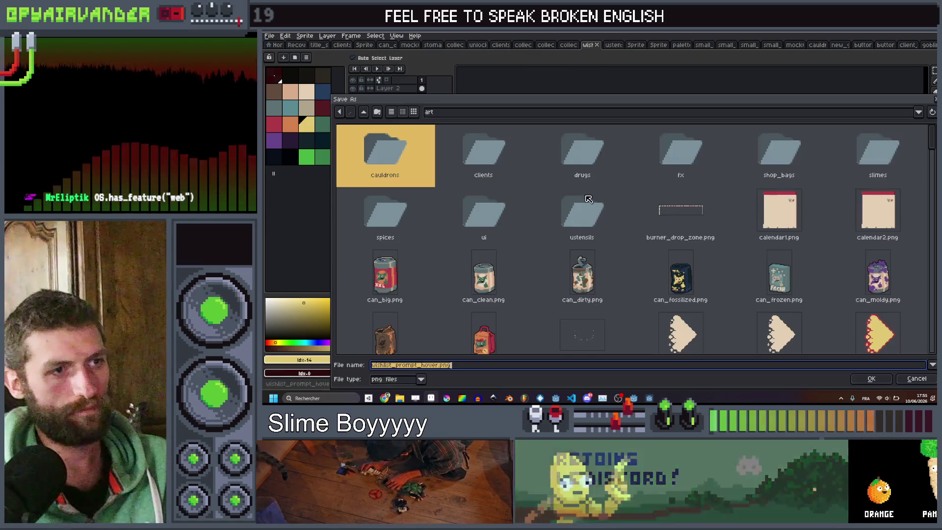
scroll(587, 202, "down", 15)
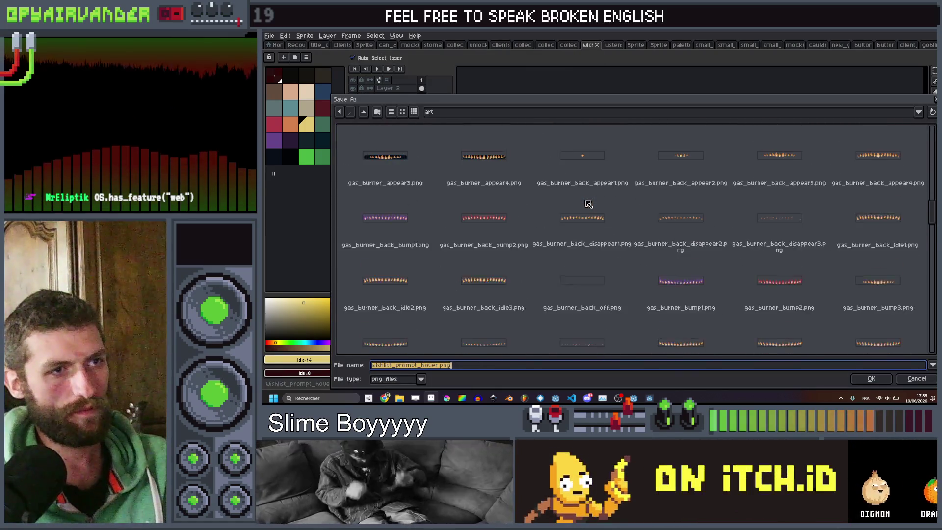
scroll(590, 204, "down", 15)
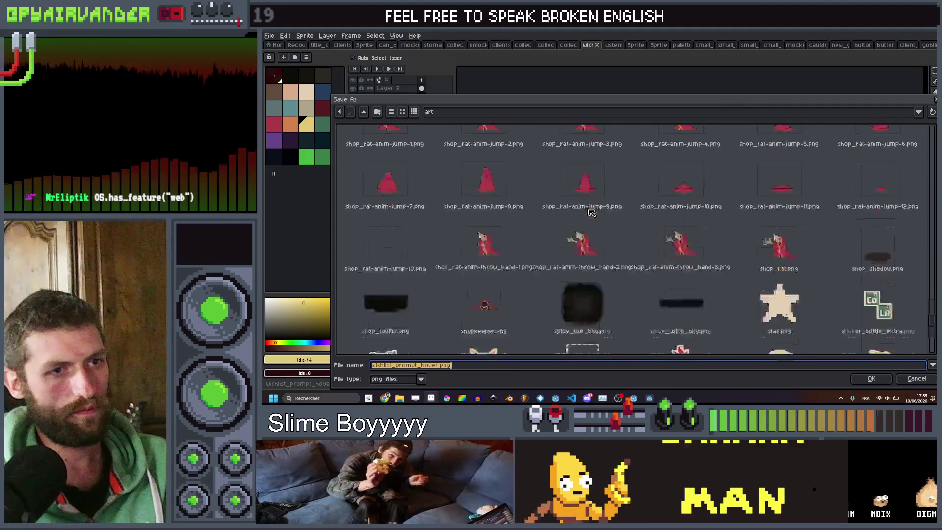
left_click(780, 318)
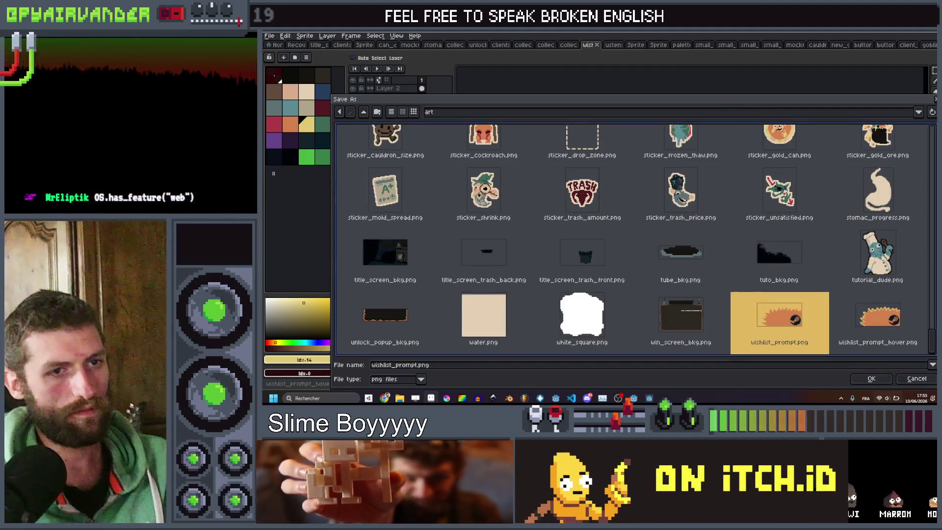
left_click(873, 379)
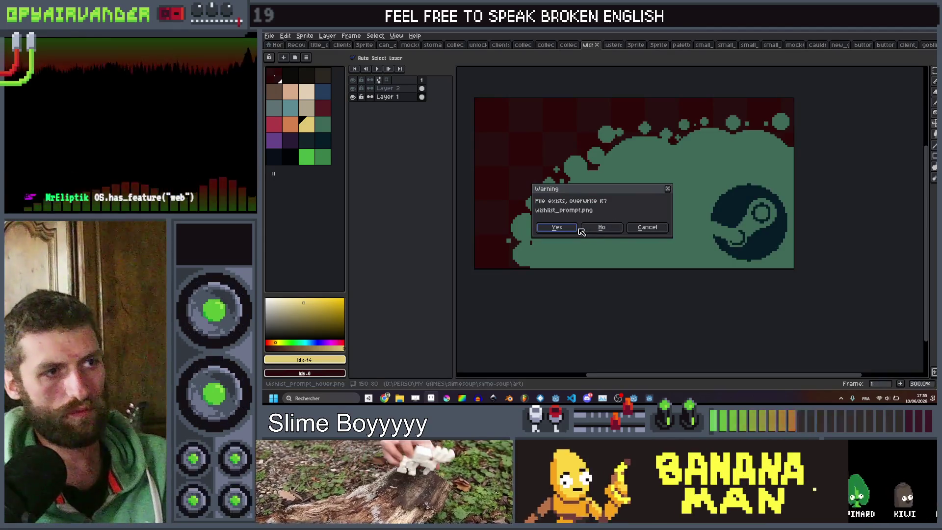
left_click(564, 226)
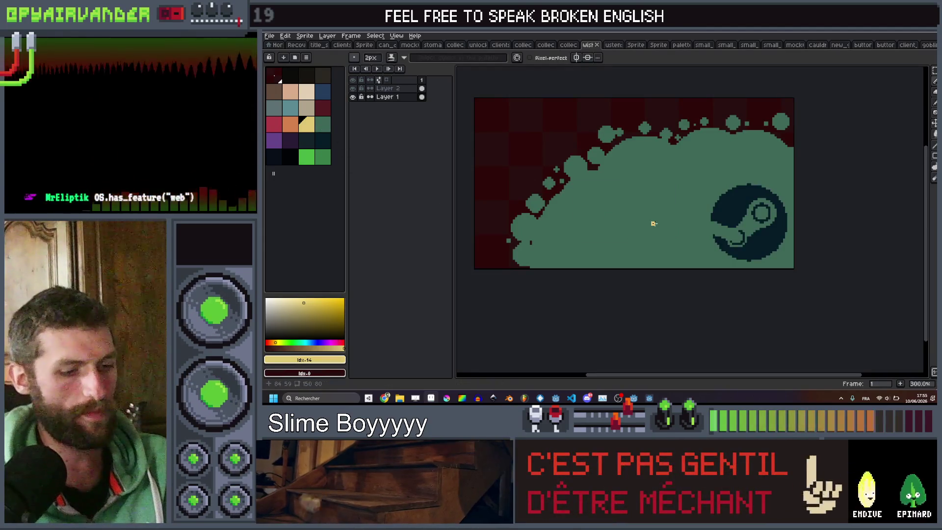
Flood-fill the slime shape with the bright green palette colour.
key("g")
left_click(306, 157)
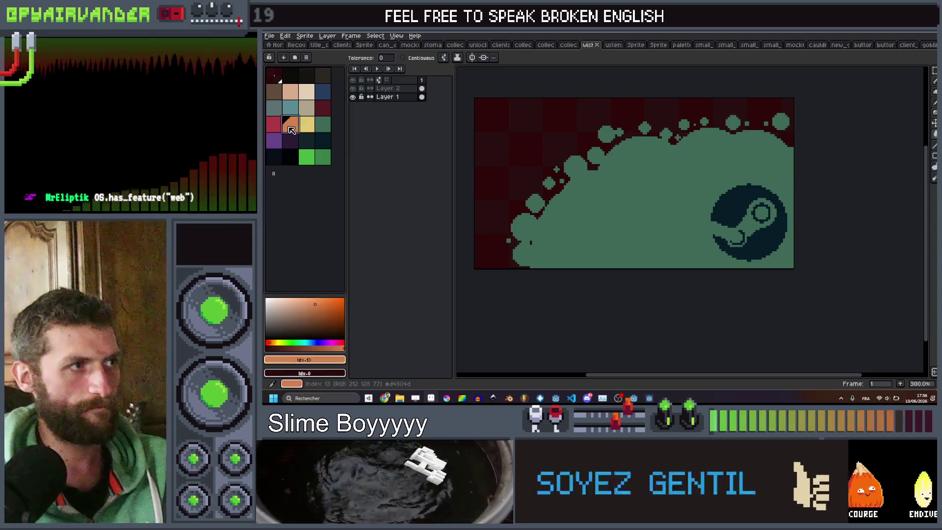
left_click(642, 204)
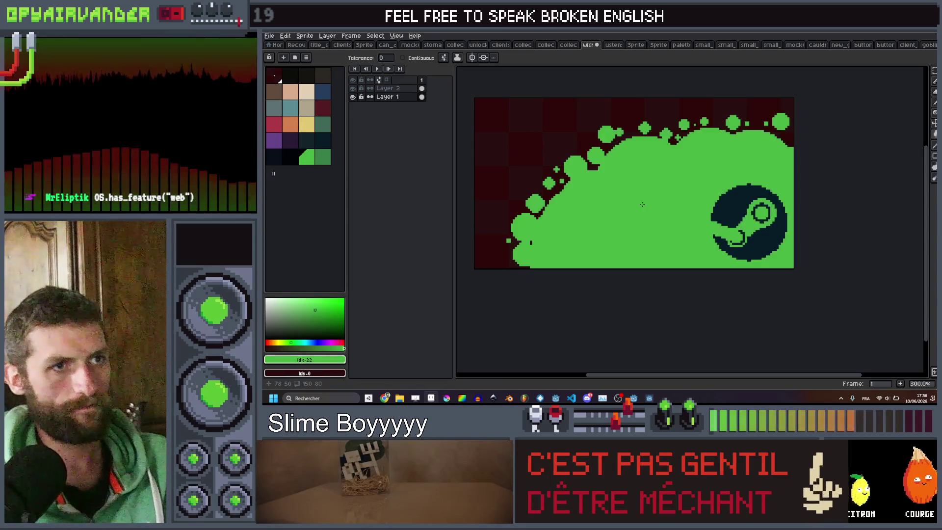
scroll(642, 204, "down", 1)
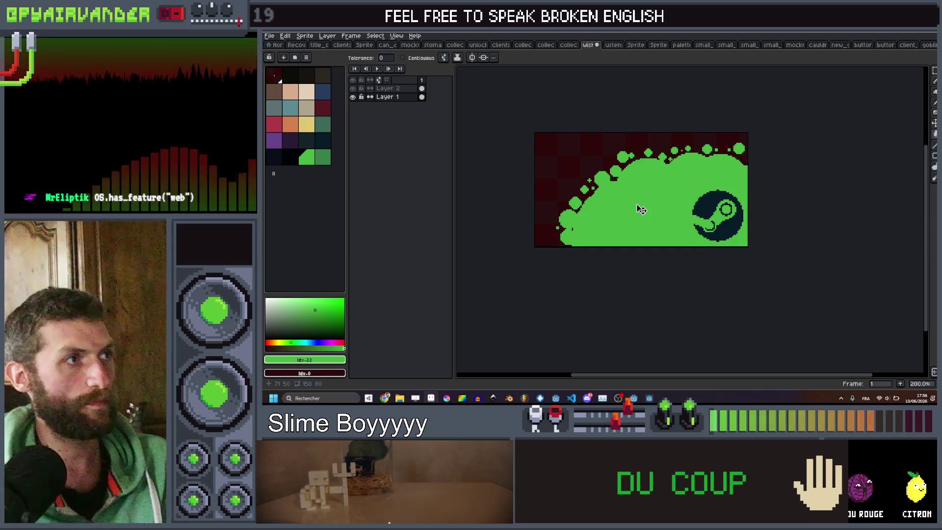
Save the sprite over wishlist_prompt_hover.png, confirm the overwrite, and return to Godot.
key("ctrl+alt+shift+s")
key("Return")
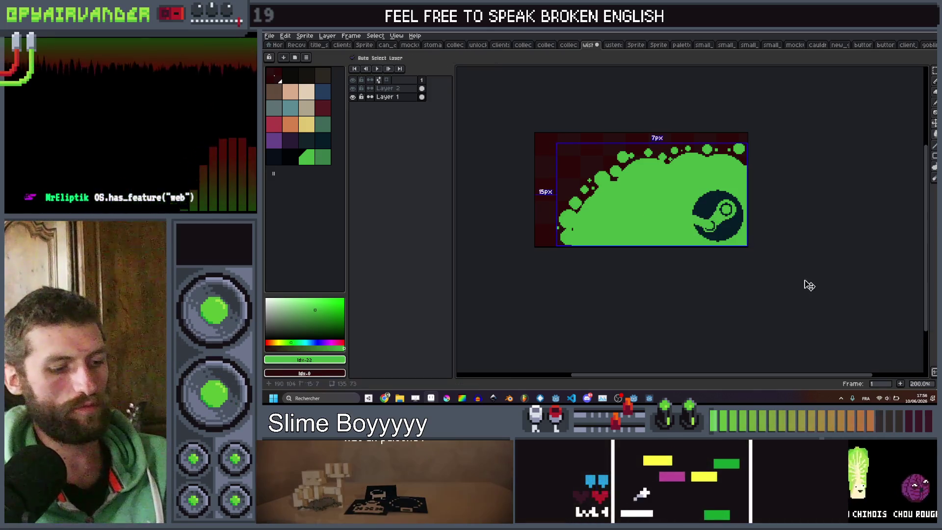
key("ctrl+shift+s")
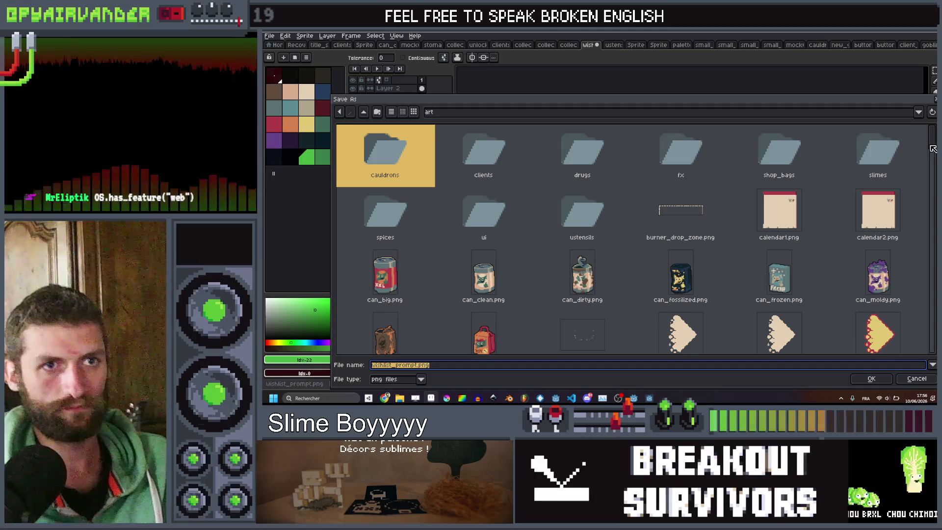
scroll(892, 343, "down", 10)
left_click(892, 344)
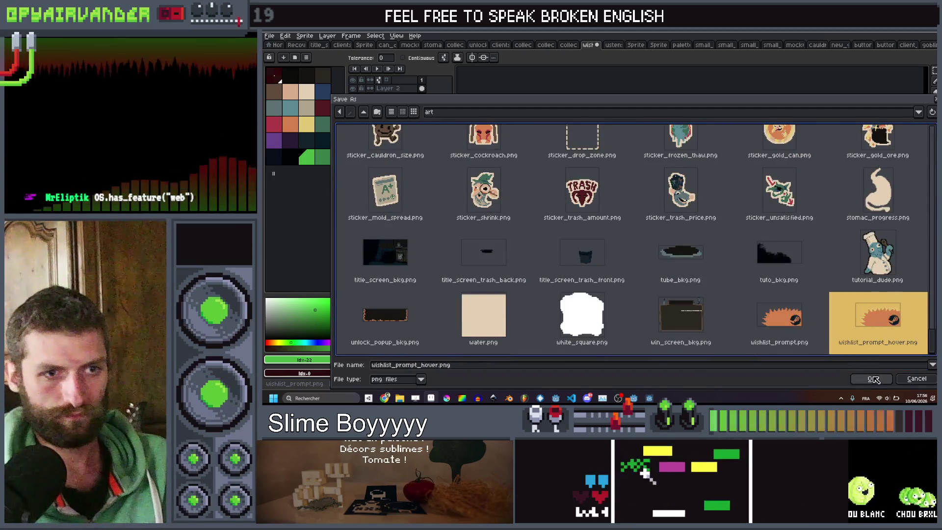
double_click(852, 314)
left_click(557, 227)
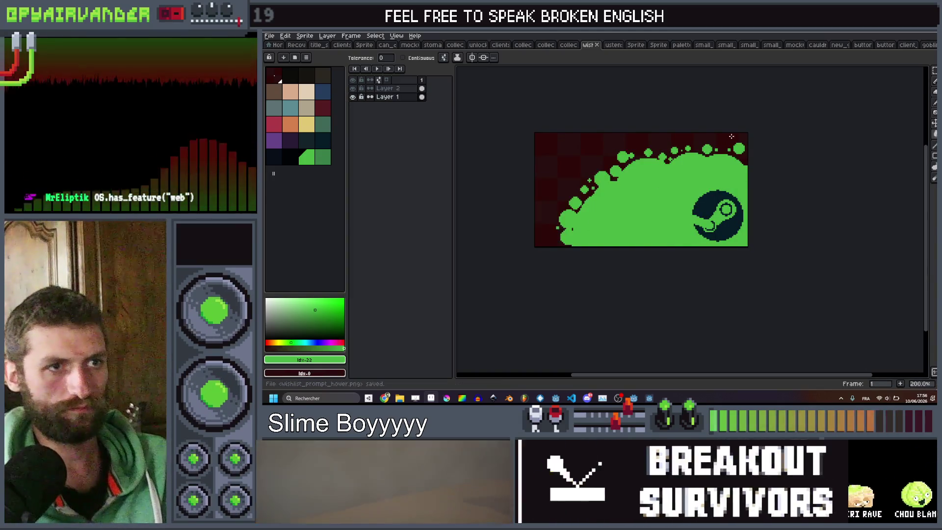
left_click(633, 398)
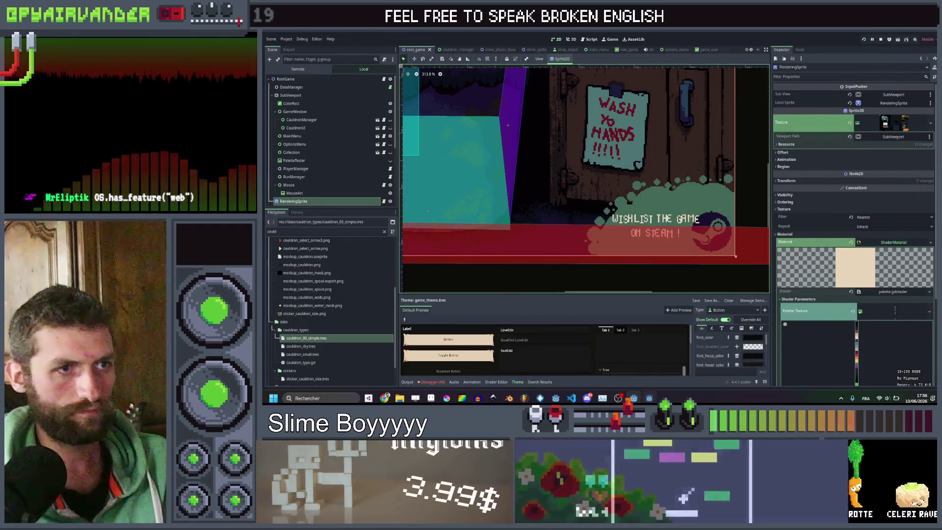
Close the running game, open main_menu.tscn, and select the WISHLIST text label.
left_click(650, 363)
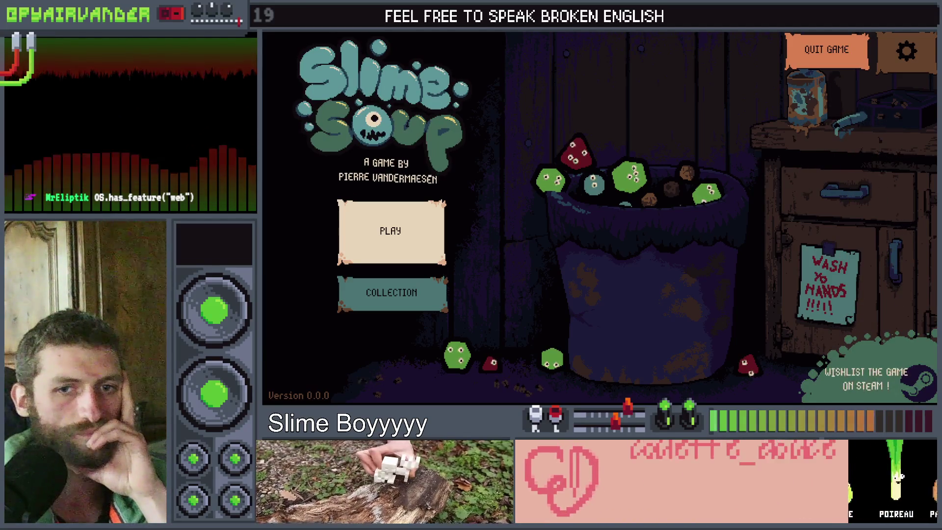
key("F8")
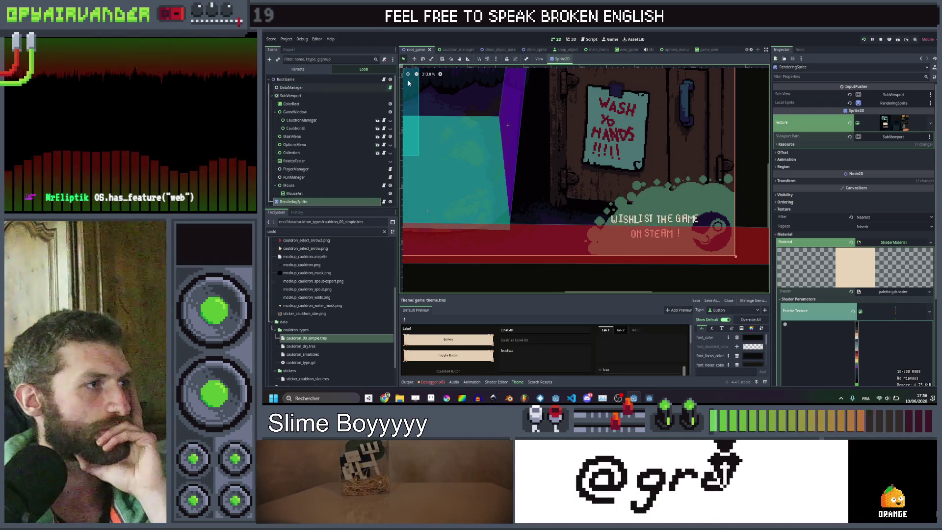
left_click(383, 137)
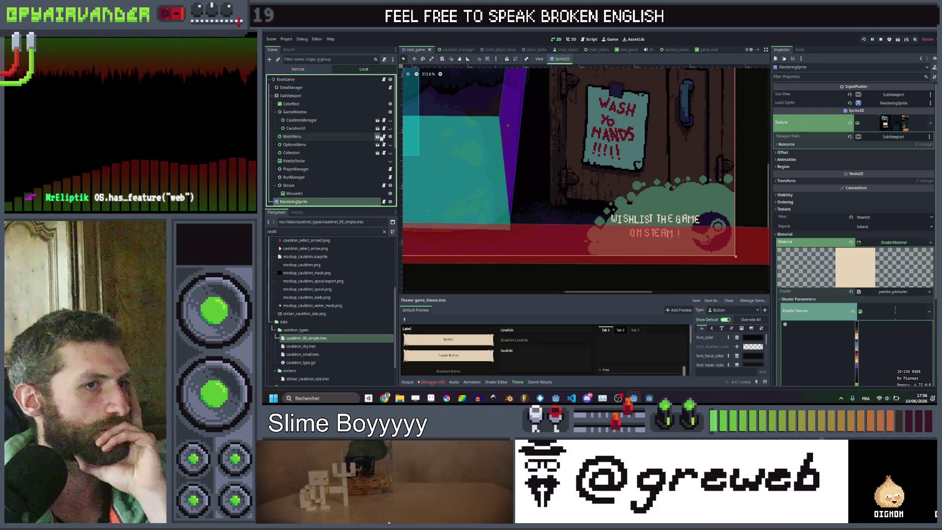
left_click(666, 251)
scroll(667, 251, "up", 5)
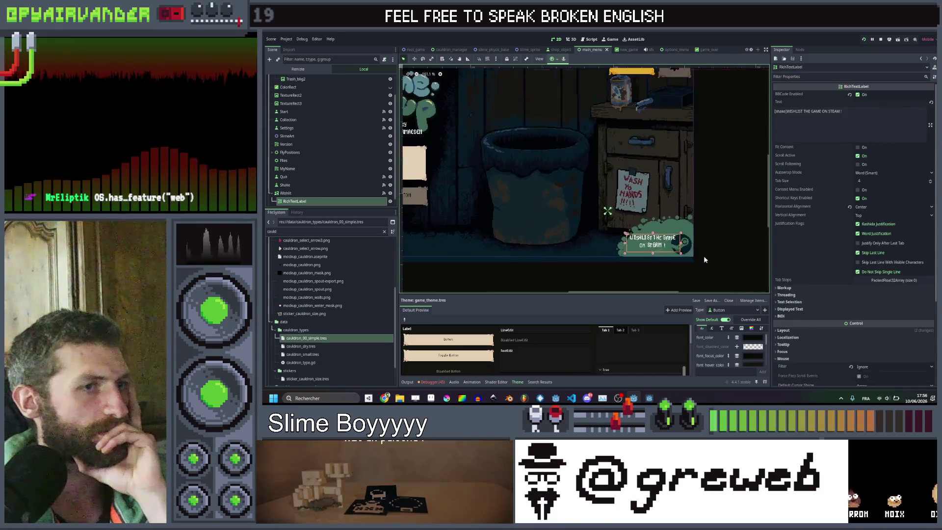
Narrow the wishlist label so its text wraps to three lines, undo a stray move, and save.
left_click_drag(678, 244, 663, 242)
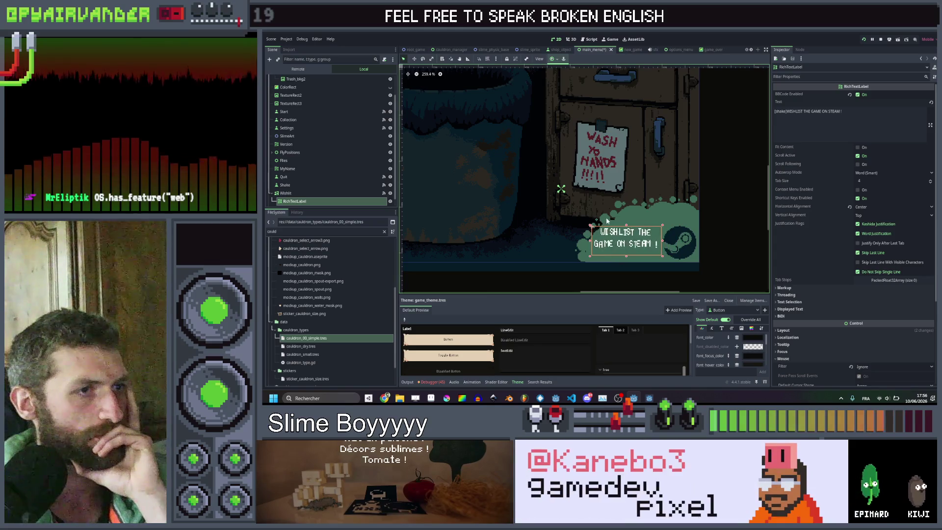
mouse_move(591, 229)
left_mouse_down()
mouse_move(661, 242)
mouse_move(629, 217)
left_mouse_up()
key("ctrl+z")
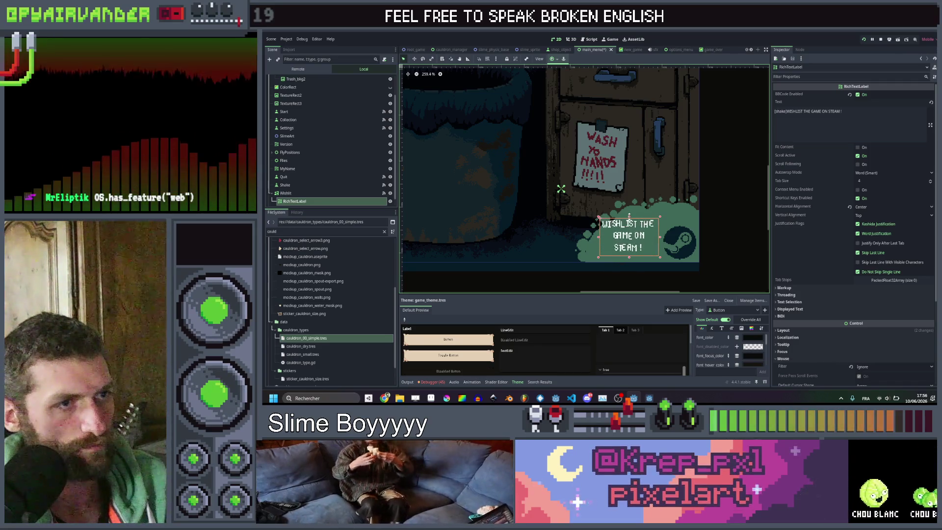
left_click(745, 231)
scroll(728, 209, "down", 3)
key("ctrl+s")
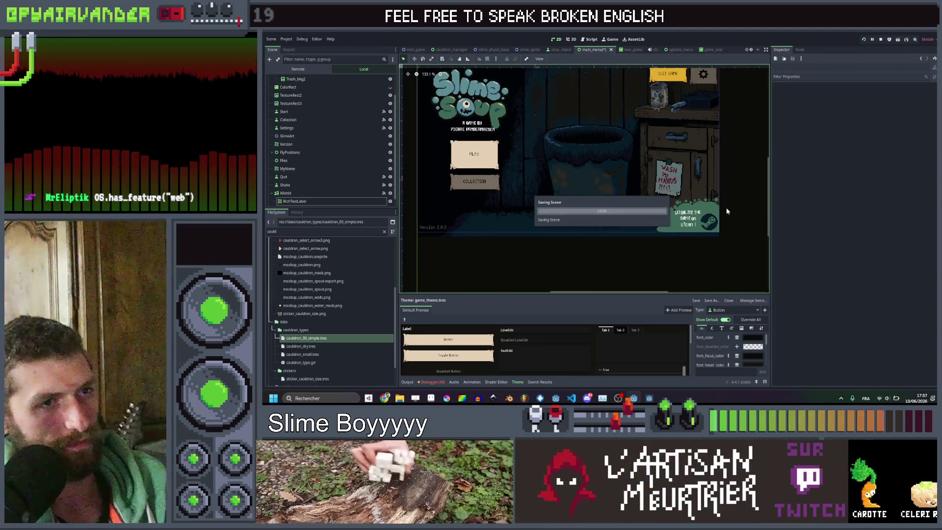
Turn off Scroll Active on the wishlist label, save main_menu, and check the running game.
left_click(648, 400)
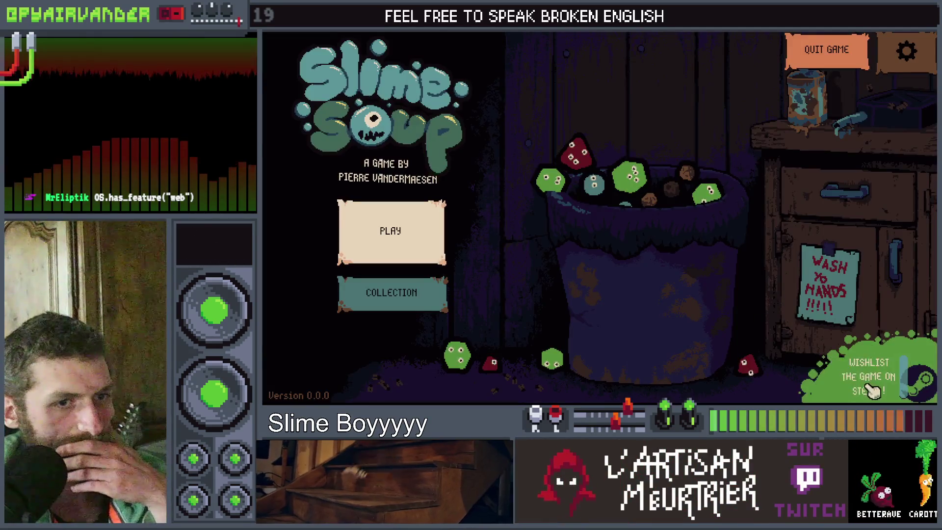
key("alt+Tab")
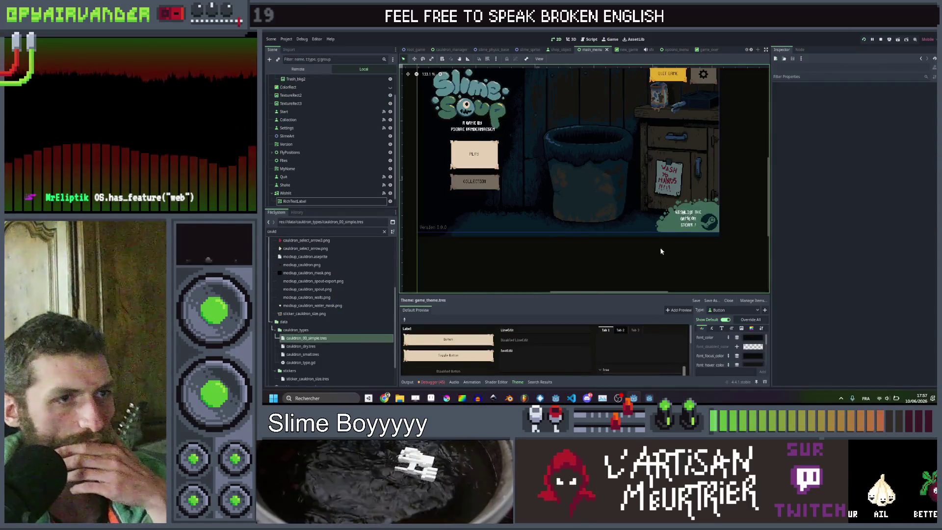
left_click(685, 226)
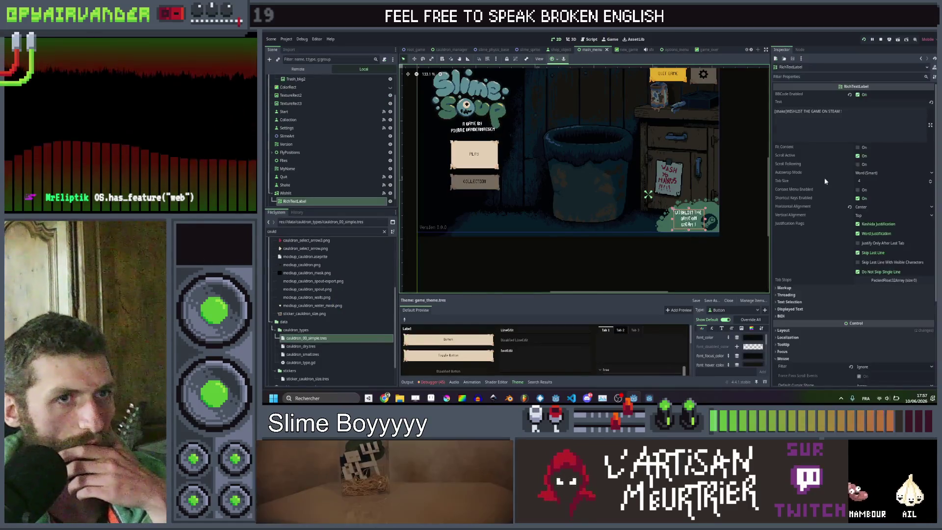
left_click(858, 155)
key("ctrl+s")
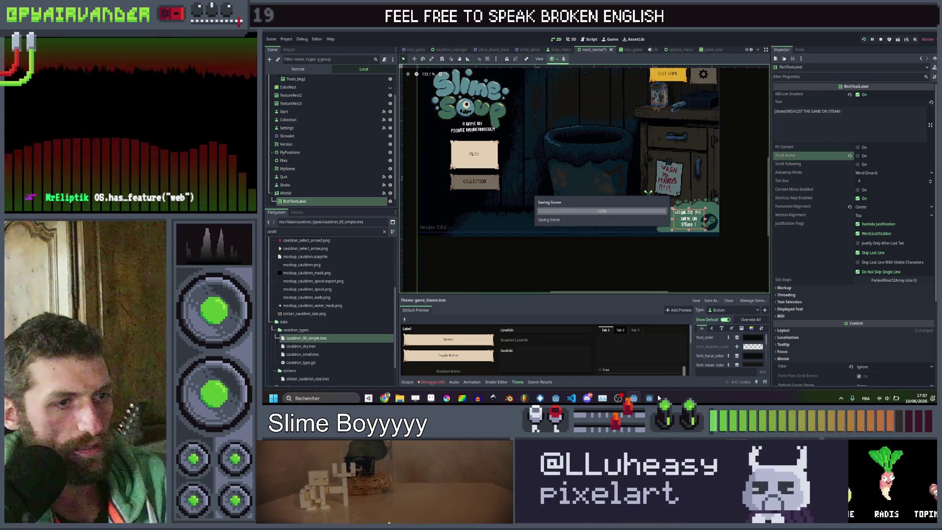
left_click(651, 398)
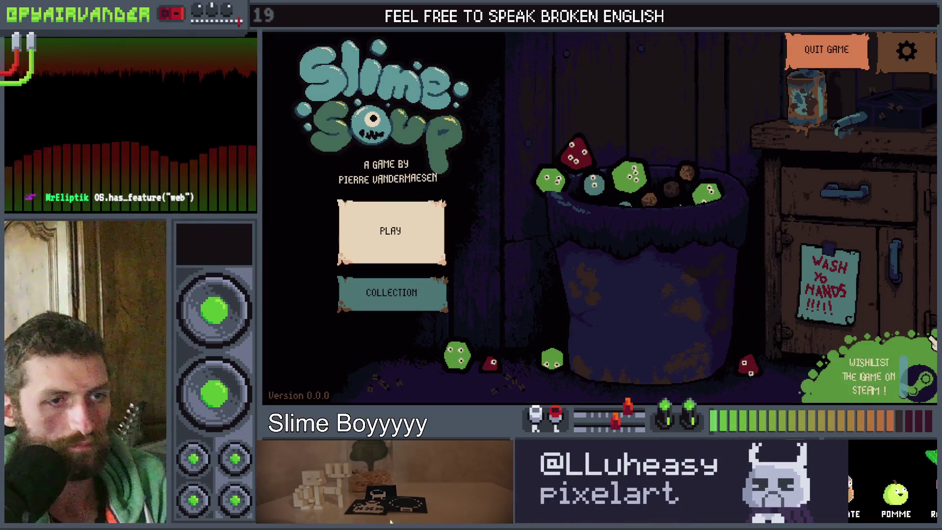
key("alt+Tab")
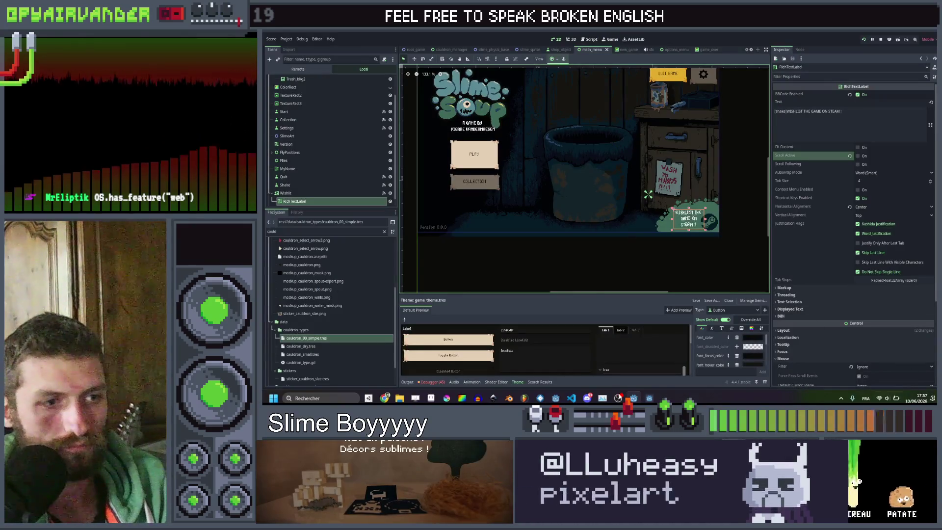
left_click(655, 399)
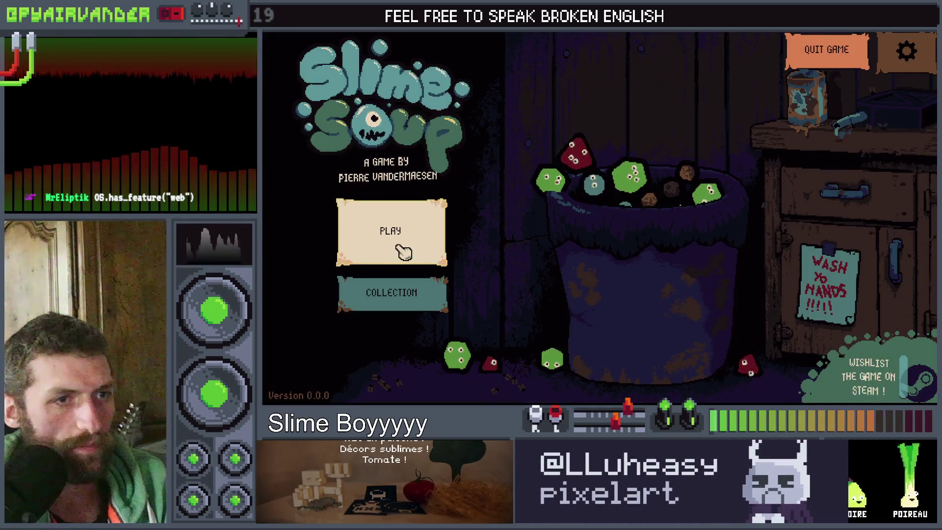
Open the Play screen, toggling Continue and New Game and browsing Small, Simple and Dry cauldrons.
left_click(400, 248)
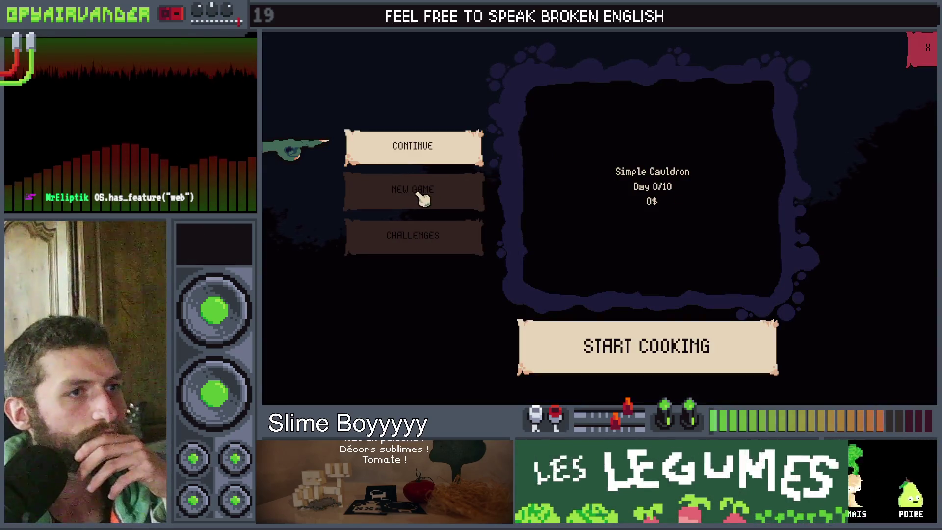
left_click(421, 195)
left_click(417, 149)
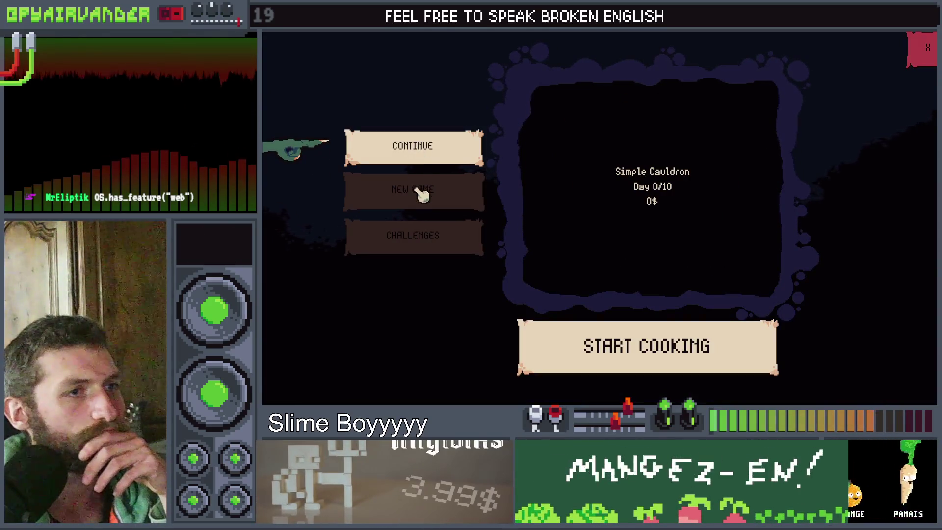
left_click(421, 194)
left_click(418, 154)
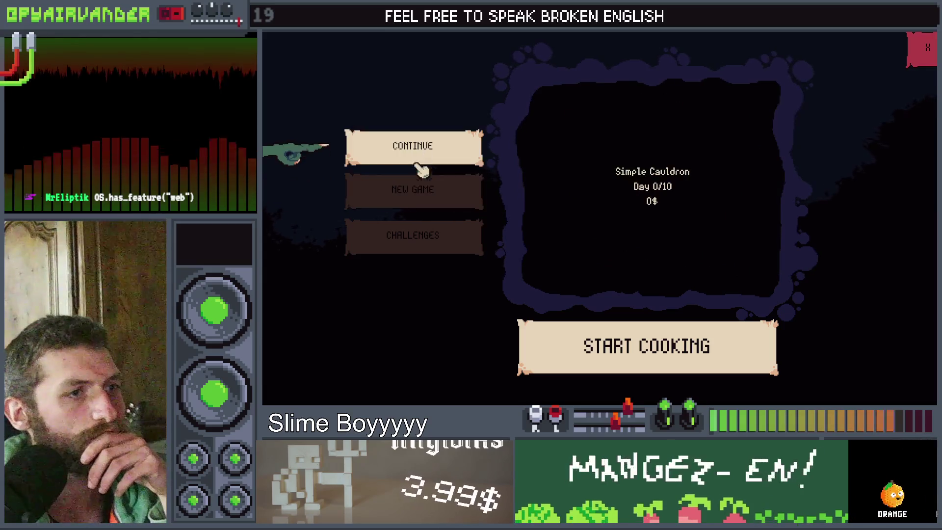
left_click(421, 192)
left_click(421, 153)
left_click(441, 196)
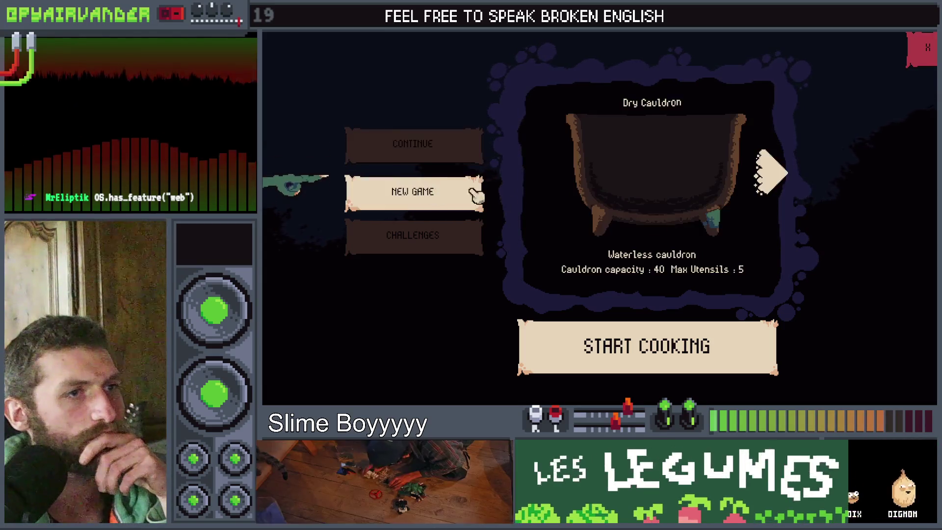
left_click(788, 185)
left_click(787, 185)
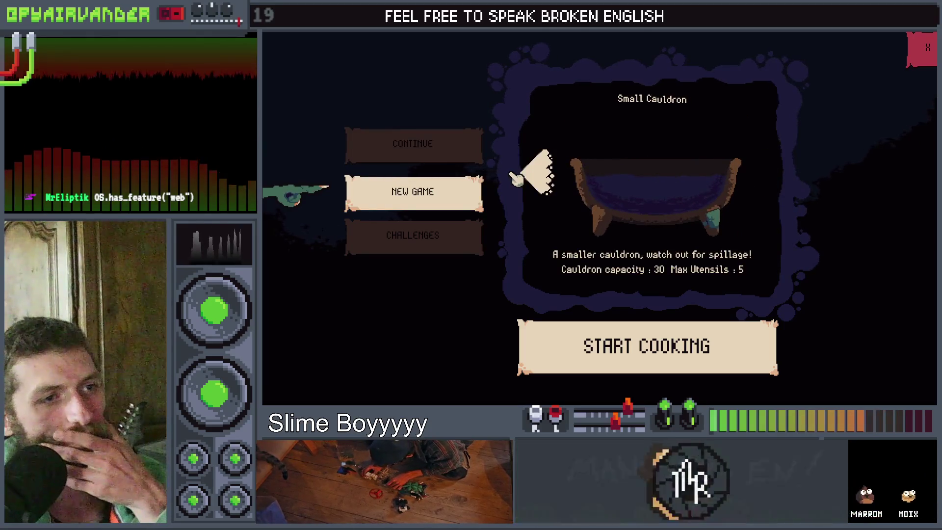
left_click(523, 175)
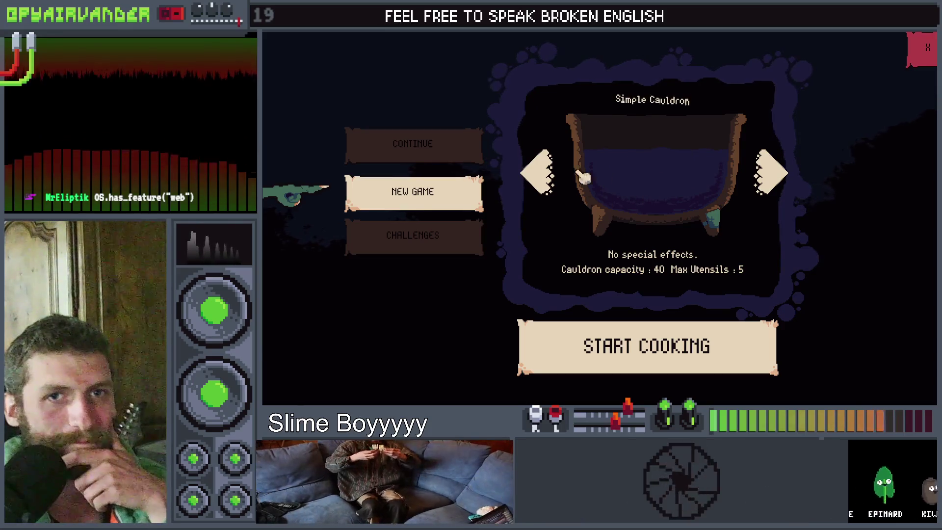
left_click(539, 175)
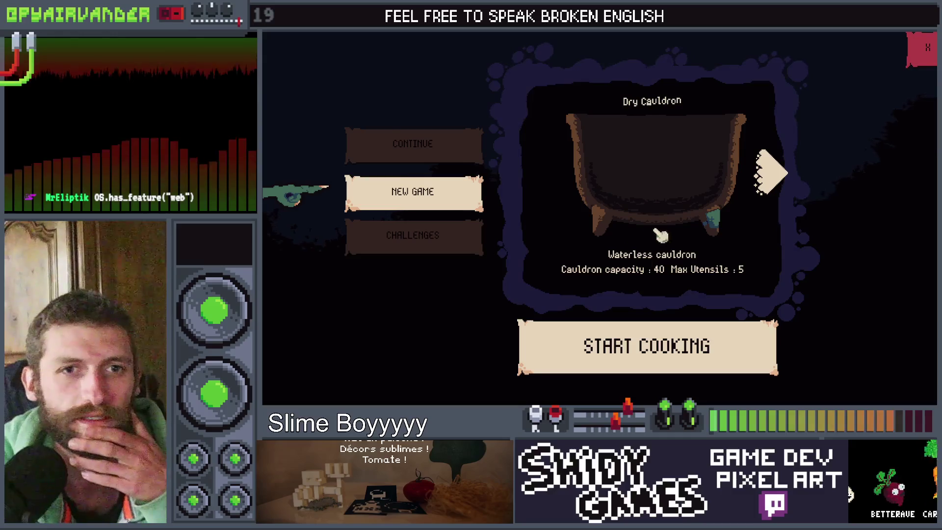
Continue the saved Simple Cauldron run and start cooking, triggering the load crash.
left_click(769, 171)
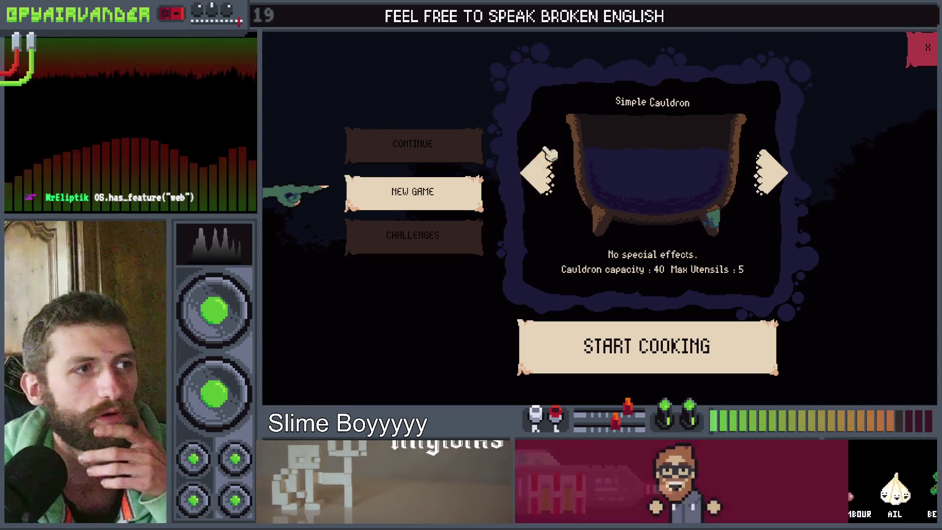
left_click(431, 143)
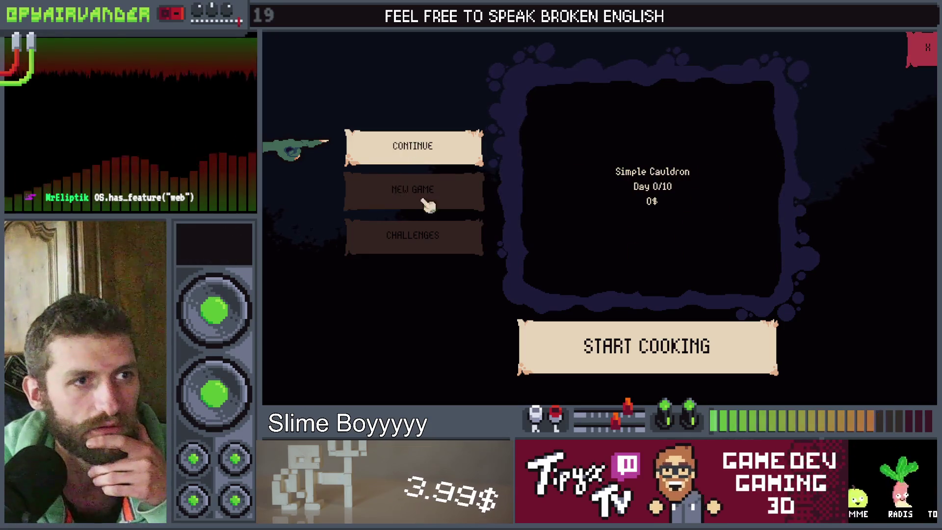
left_click(668, 354)
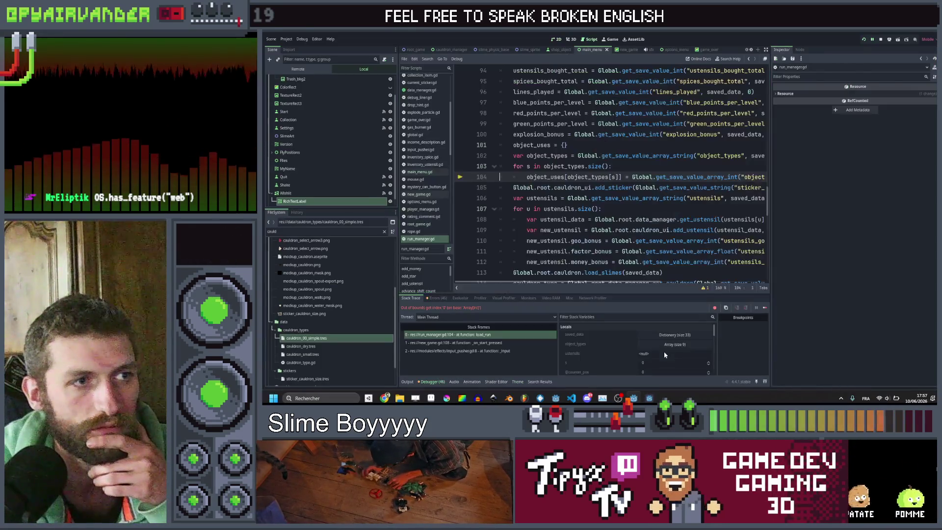
scroll(611, 172, "right", 3)
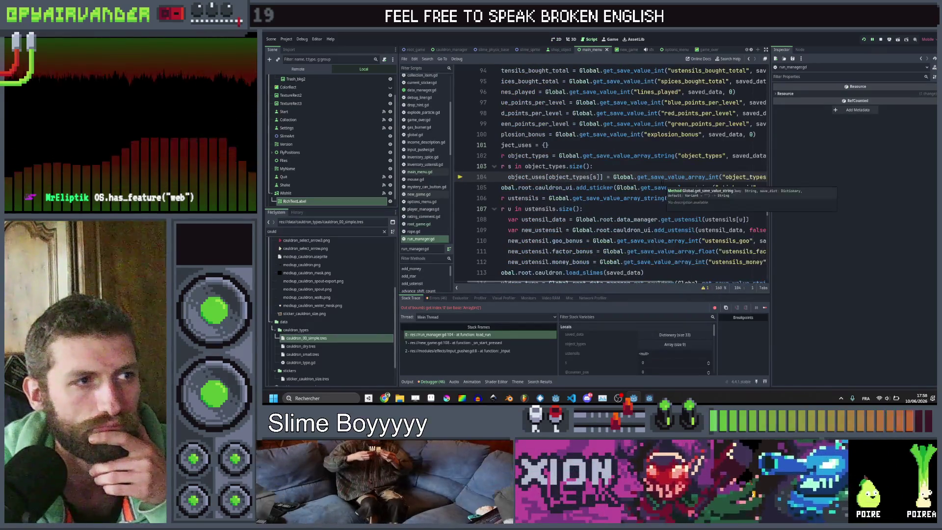
scroll(662, 183, "right", 5)
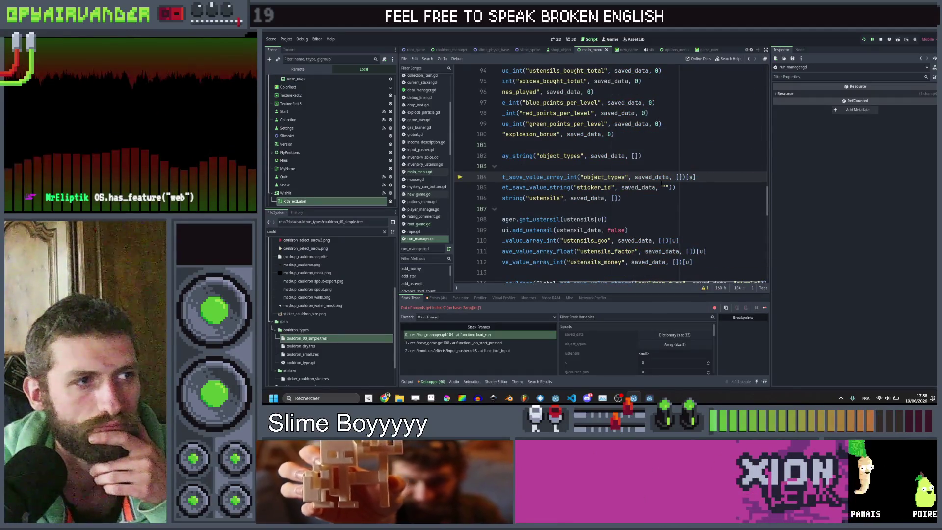
scroll(662, 182, "left", 8)
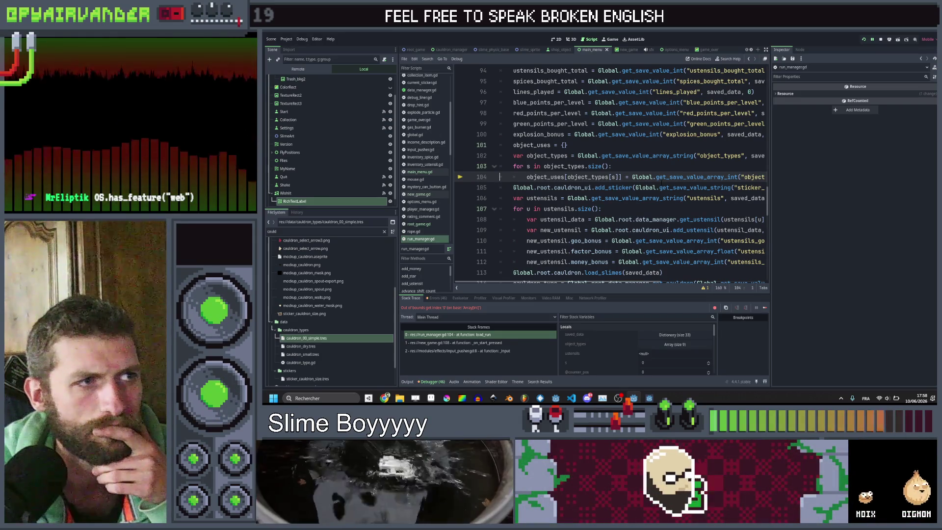
mouse_move(662, 184)
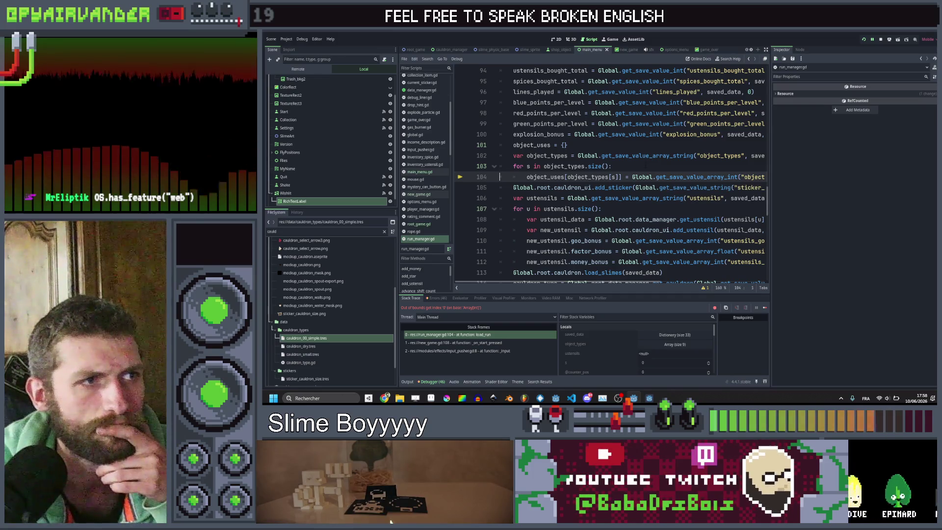
scroll(608, 171, "right", 5)
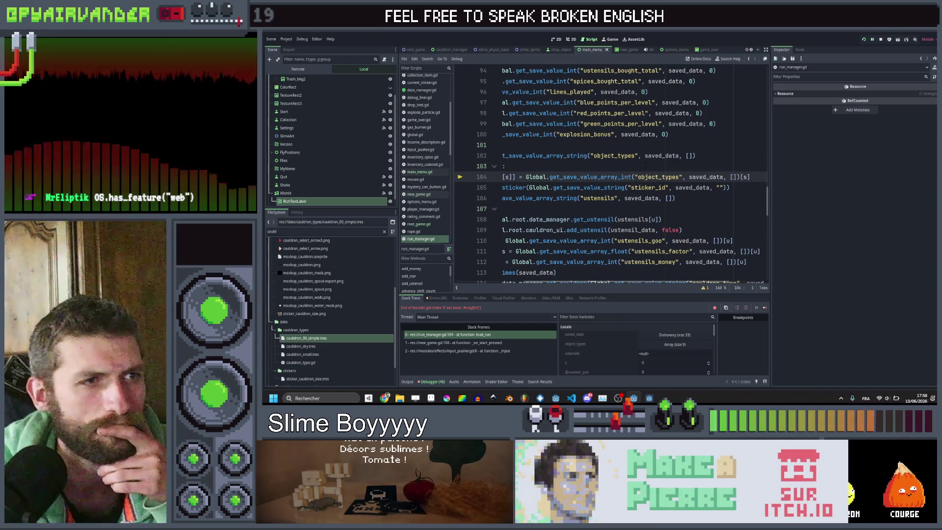
scroll(608, 172, "left", 4)
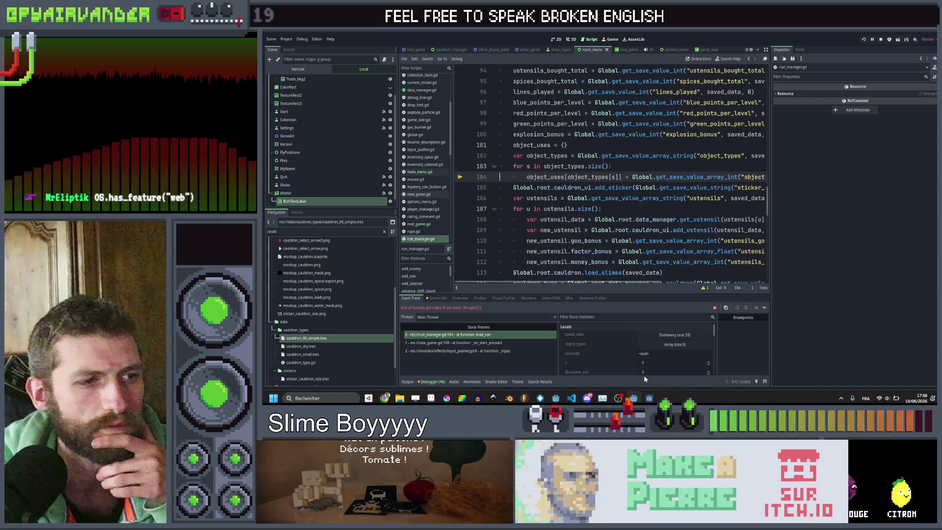
left_click(648, 398)
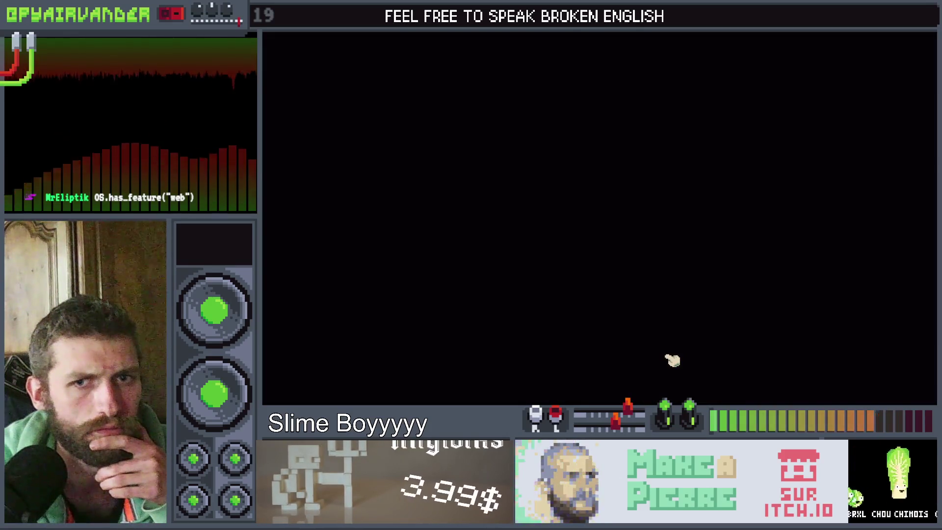
left_click(673, 360)
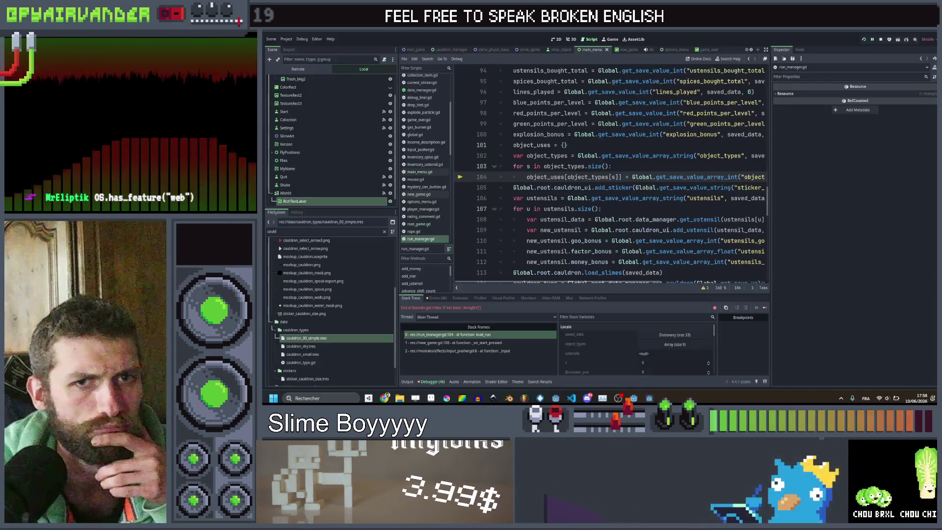
left_click(663, 167)
scroll(664, 169, "right", 5)
mouse_move(701, 179)
left_mouse_down()
mouse_move(491, 157)
mouse_move(474, 167)
mouse_move(472, 145)
left_mouse_up()
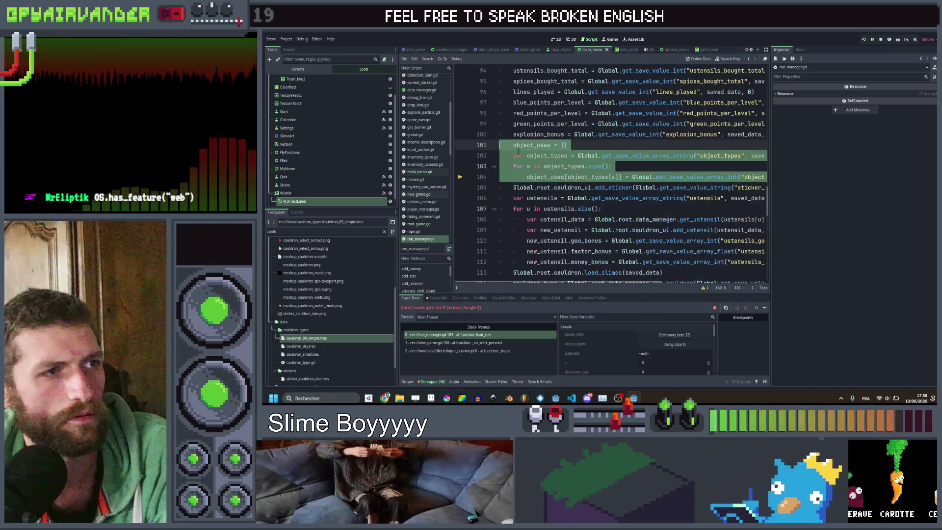
Delete the object_uses loading lines (101–104) from run_manager.gd and save.
key("BackSpace")
key("BackSpace")
scroll(661, 199, "up", 2)
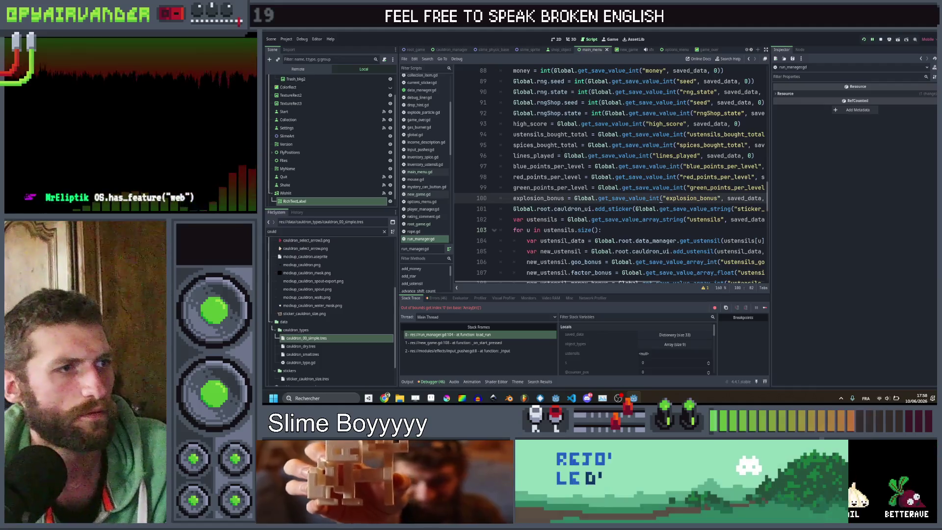
key("ctrl+s")
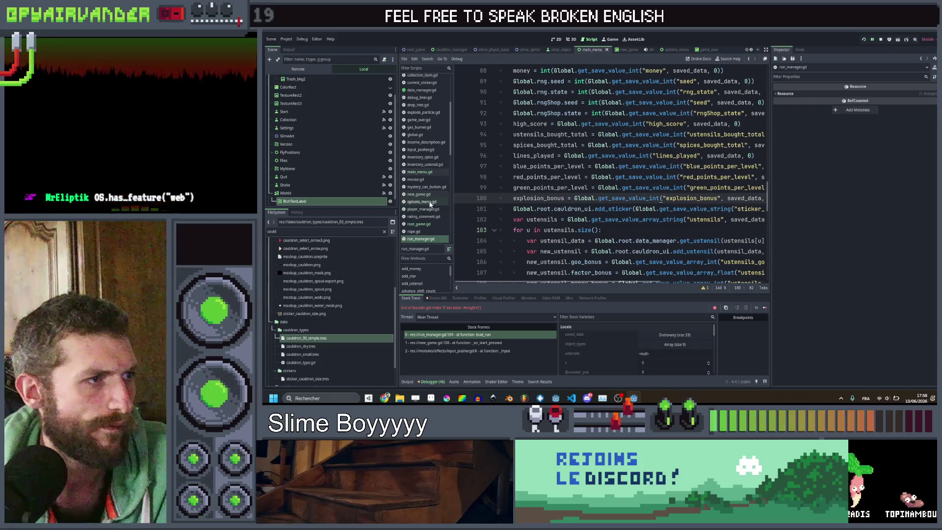
left_click(534, 188)
scroll(534, 188, "up", 15)
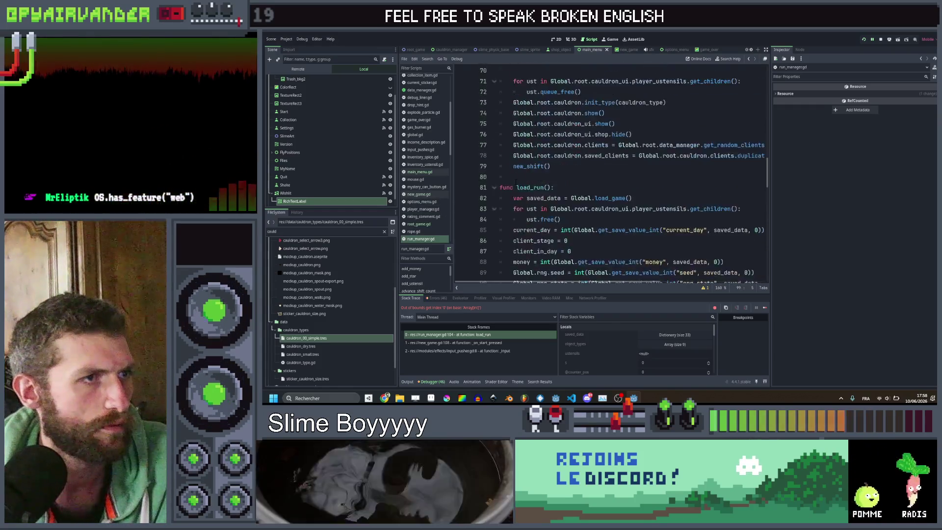
scroll(534, 188, "down", 4)
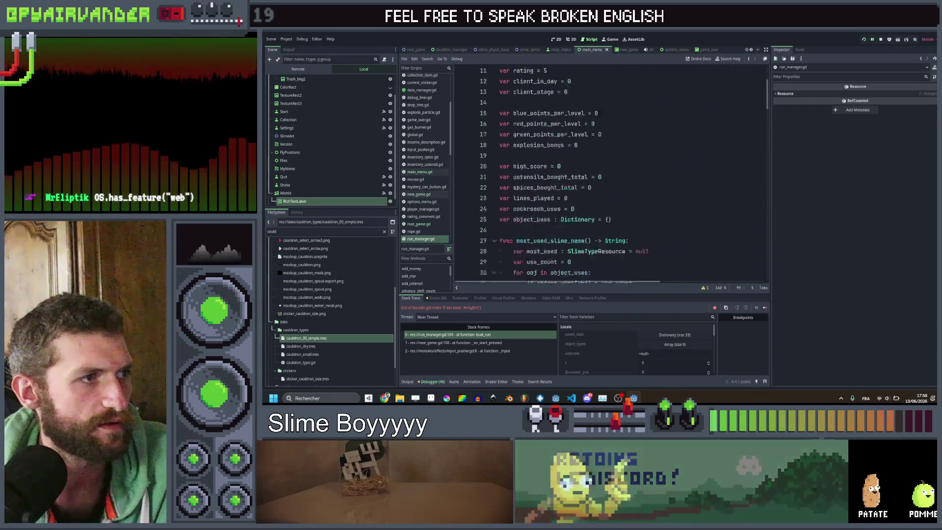
scroll(534, 188, "down", 10)
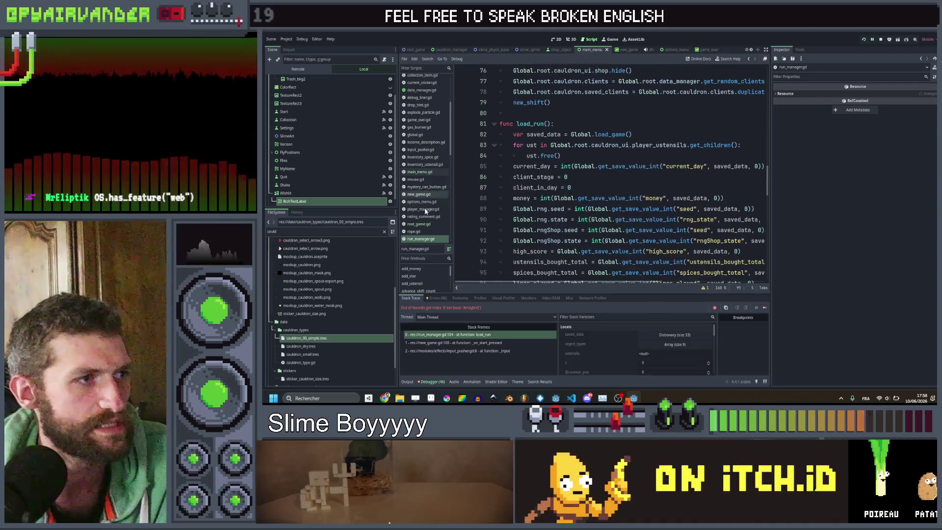
After a look at root_game.gd, delete the object_uses declaration on line 25 of run_manager.gd.
left_click(421, 224)
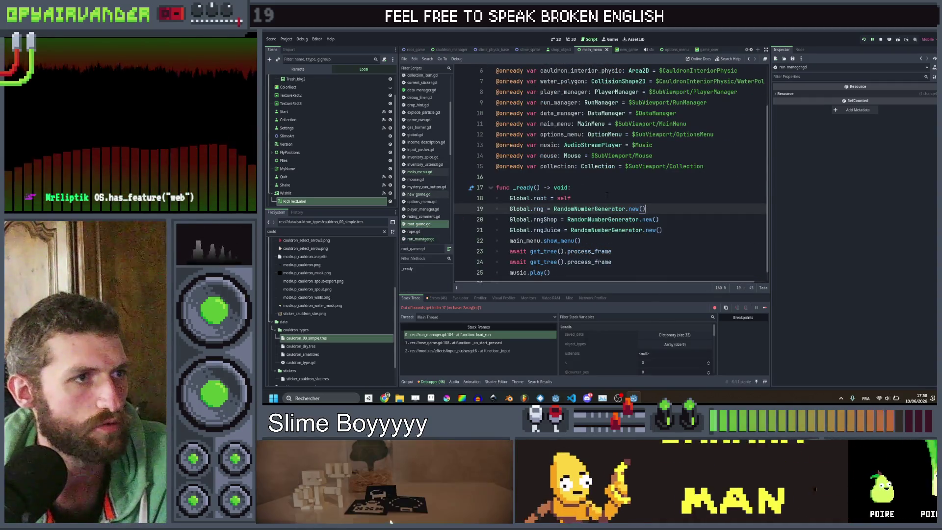
scroll(423, 206, "down", 2)
left_click(421, 197)
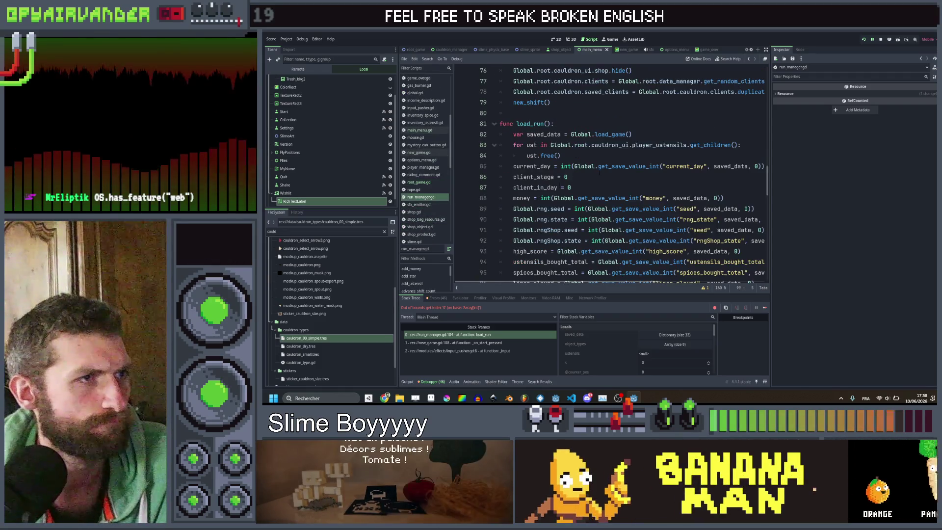
scroll(609, 172, "up", 10)
scroll(608, 172, "up", 2)
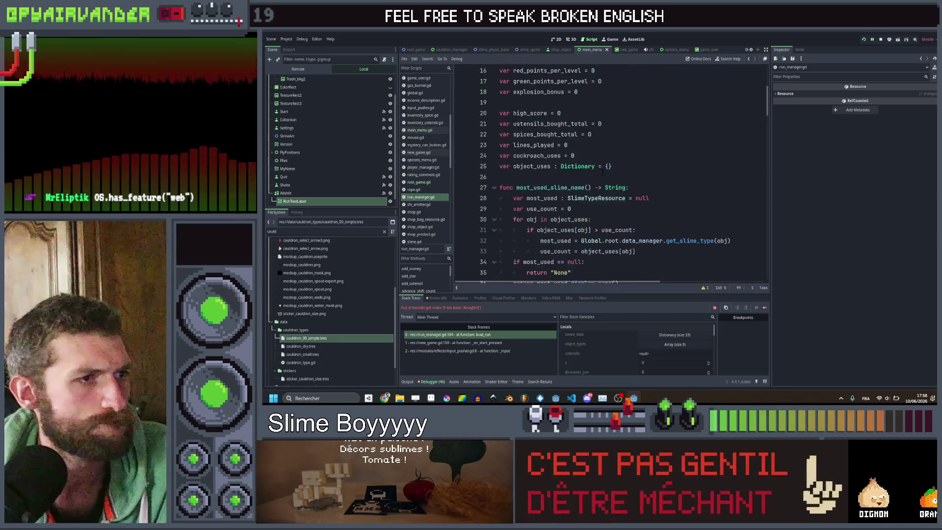
left_click(612, 166)
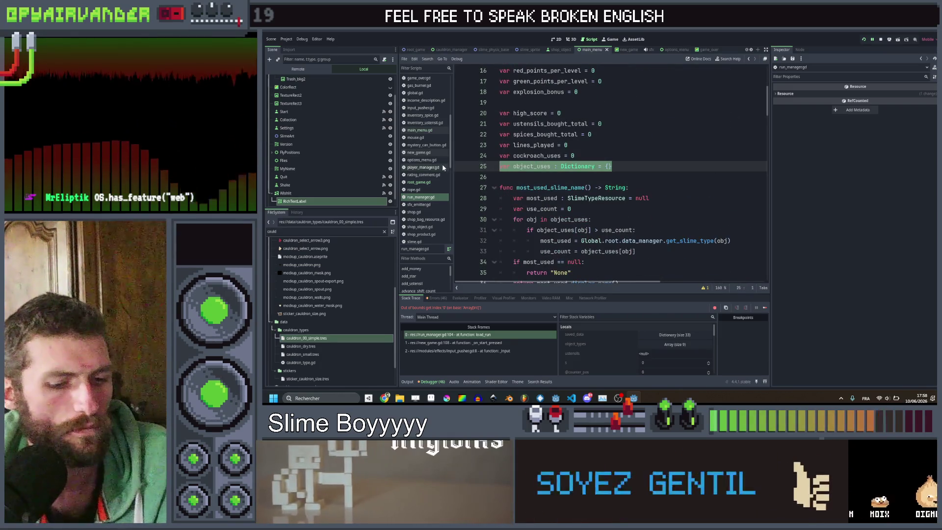
key("BackSpace")
key("BackSpace")
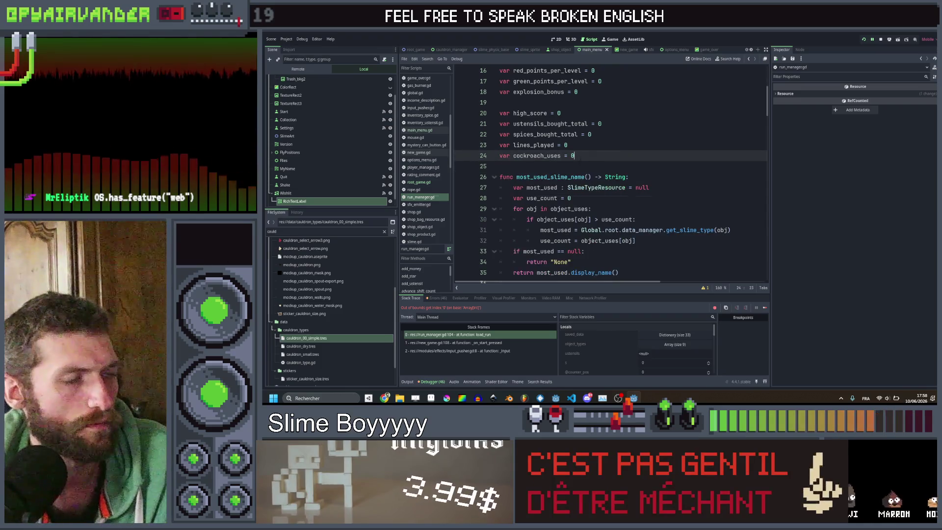
Comment out the object_uses loop (lines 29–32) in most_used_slime_name and save the script.
scroll(428, 197, "down", 3)
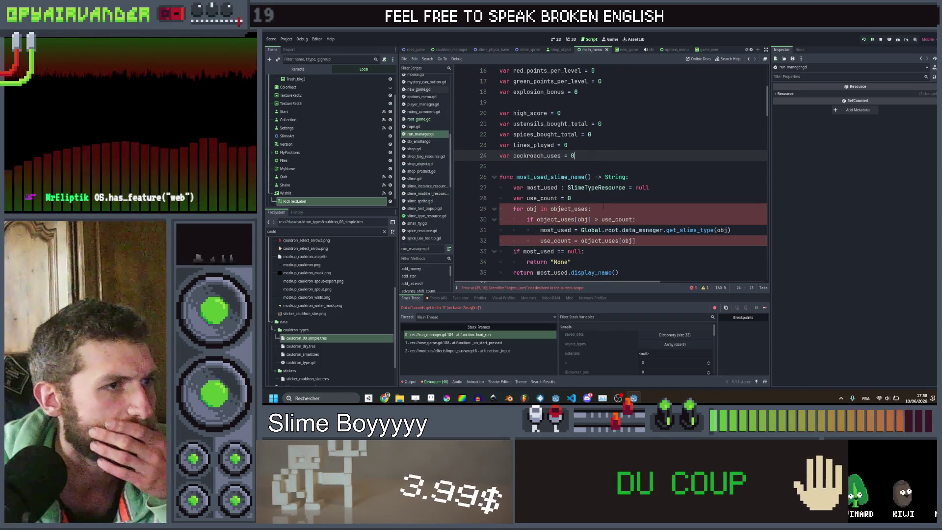
scroll(603, 205, "down", 1)
left_click_drag(636, 209, 499, 176)
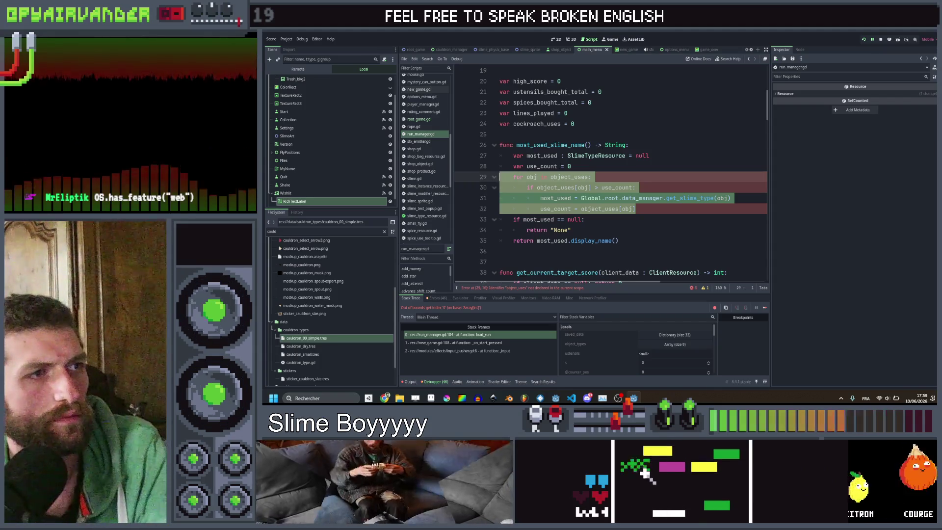
key("BackSpace")
key("BackSpace")
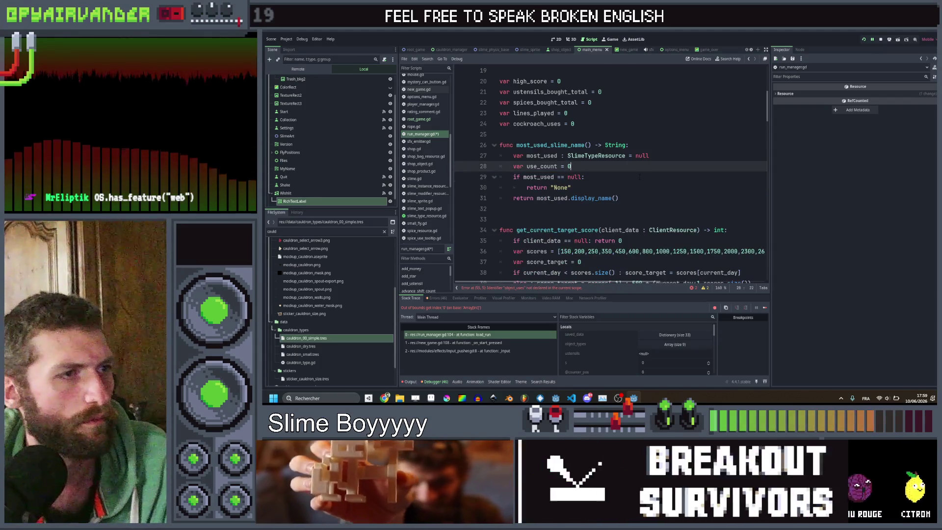
key("ctrl+z")
key("ctrl+k")
key("ctrl+s")
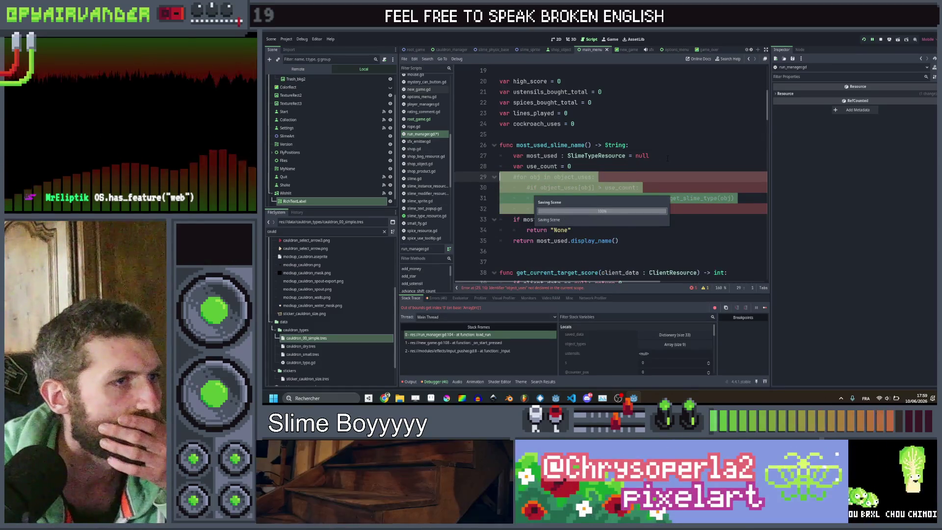
left_click(667, 156)
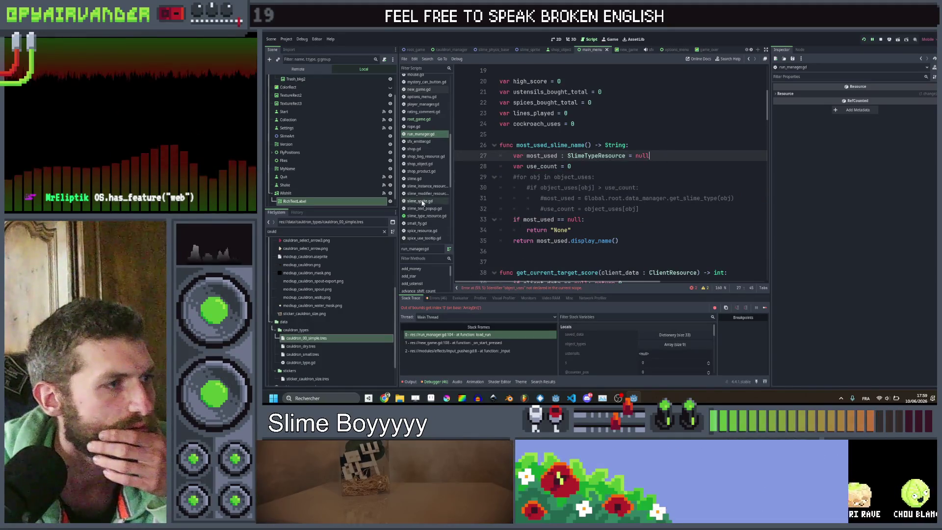
scroll(423, 199, "down", 4)
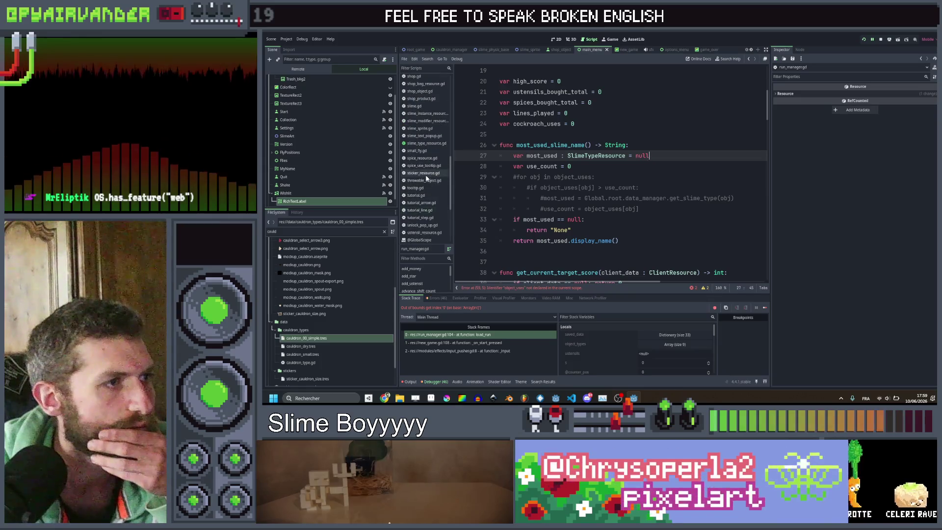
scroll(426, 162, "up", 3)
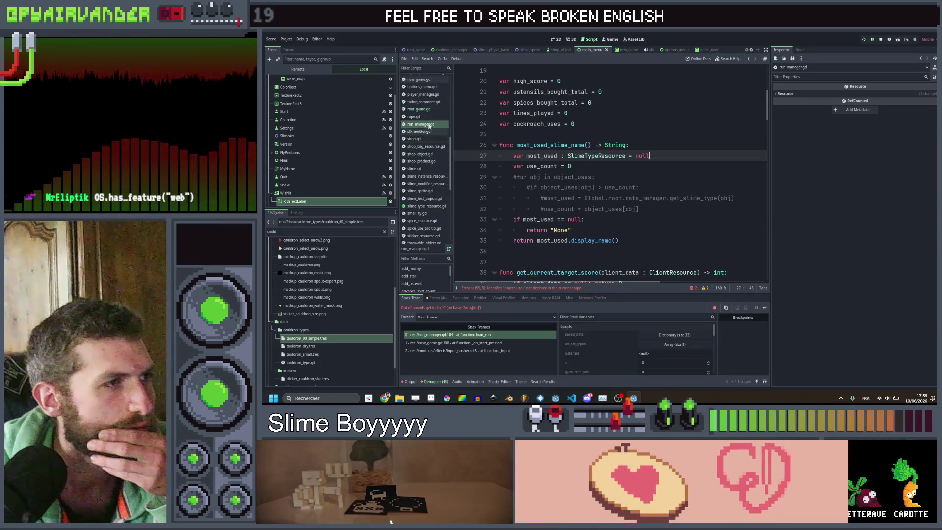
scroll(422, 196, "down", 1)
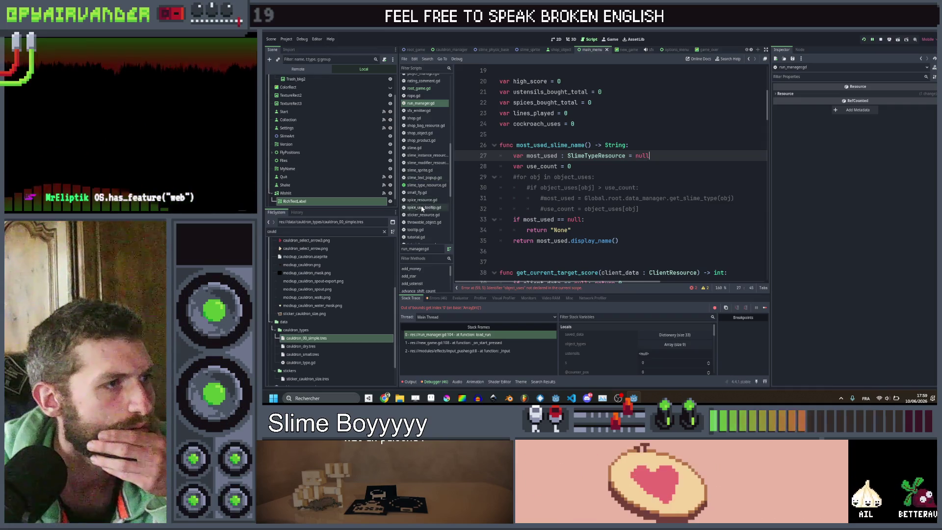
scroll(421, 215, "down", 1)
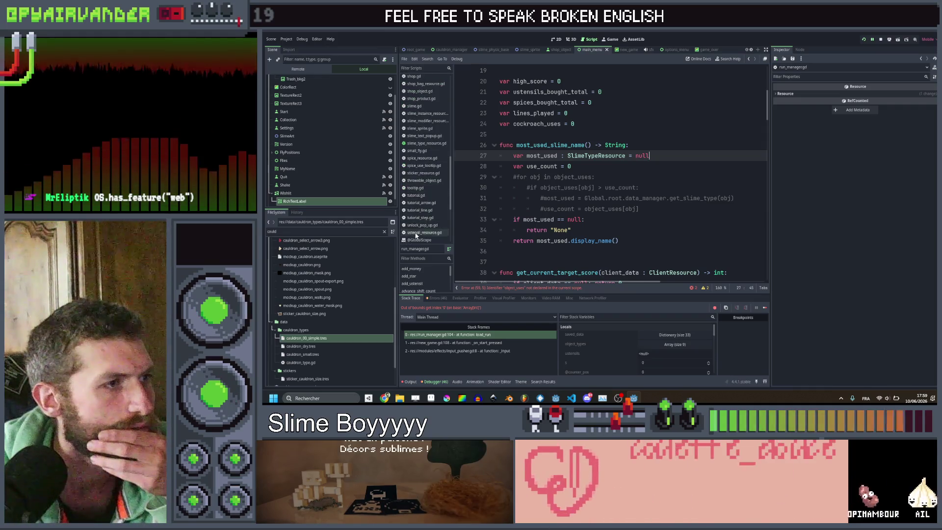
scroll(421, 206, "up", 5)
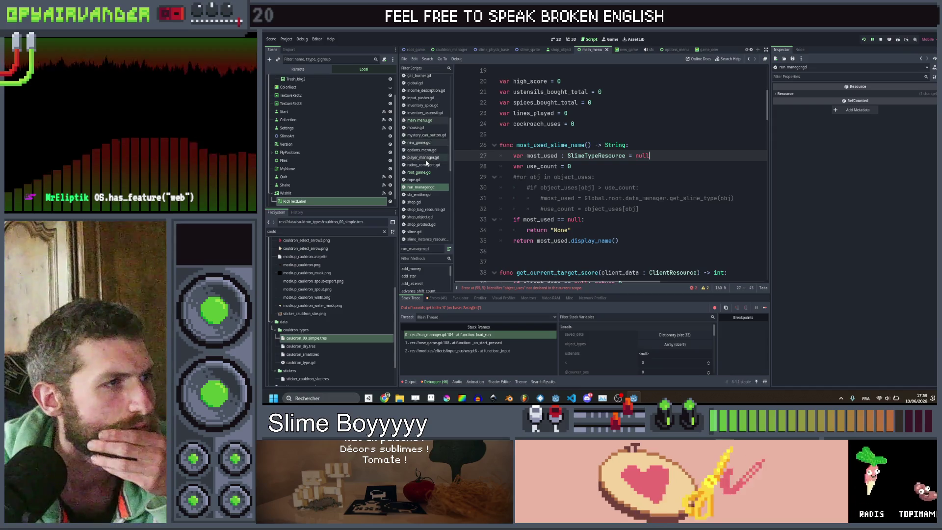
Look through player_manager.gd, then bring up game_over.gd's most used slime line.
left_click(425, 158)
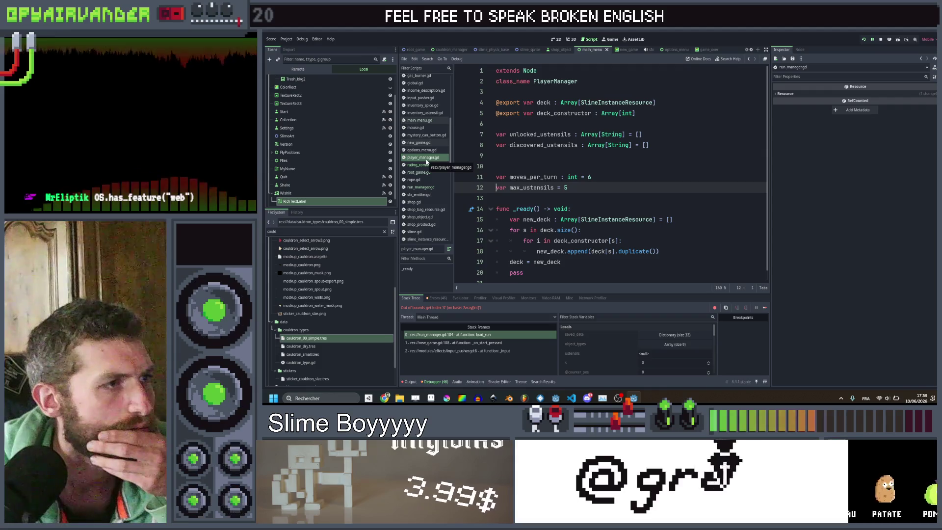
scroll(428, 106, "up", 6)
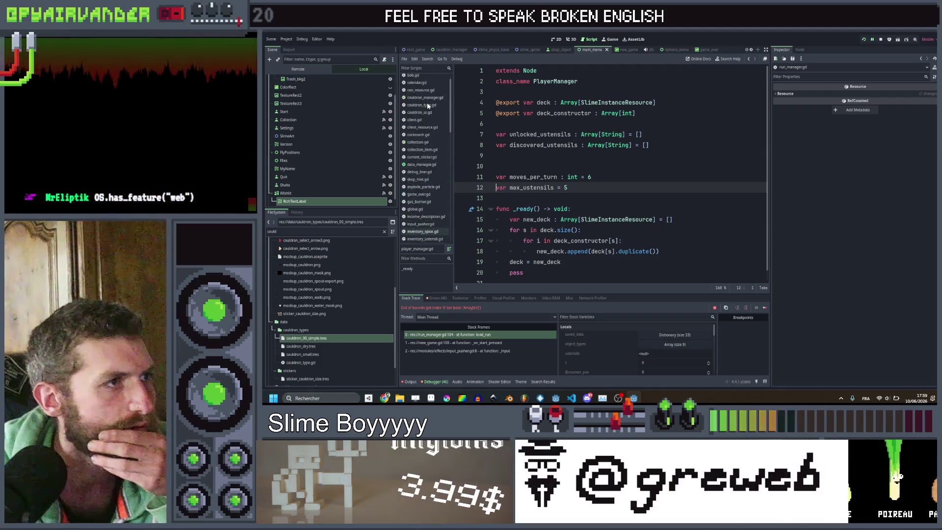
scroll(427, 104, "down", 6)
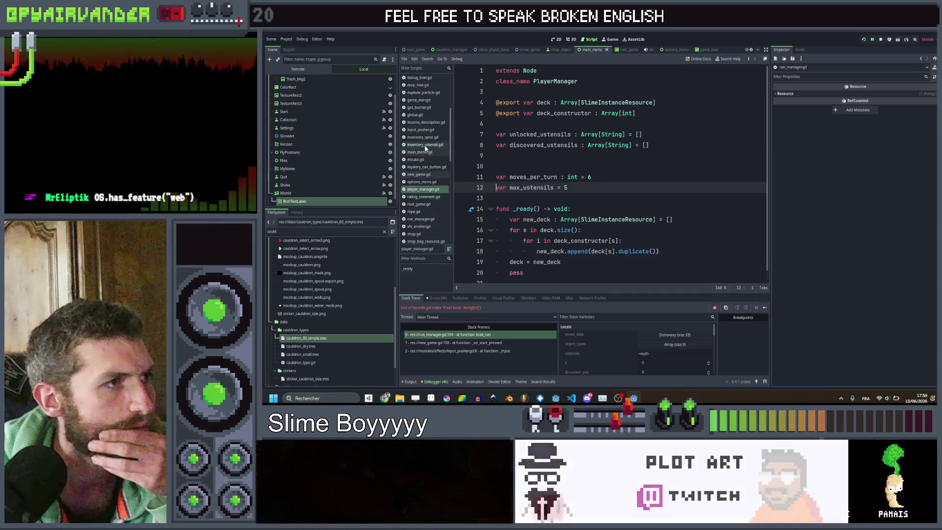
scroll(426, 152, "up", 3)
left_click(428, 143)
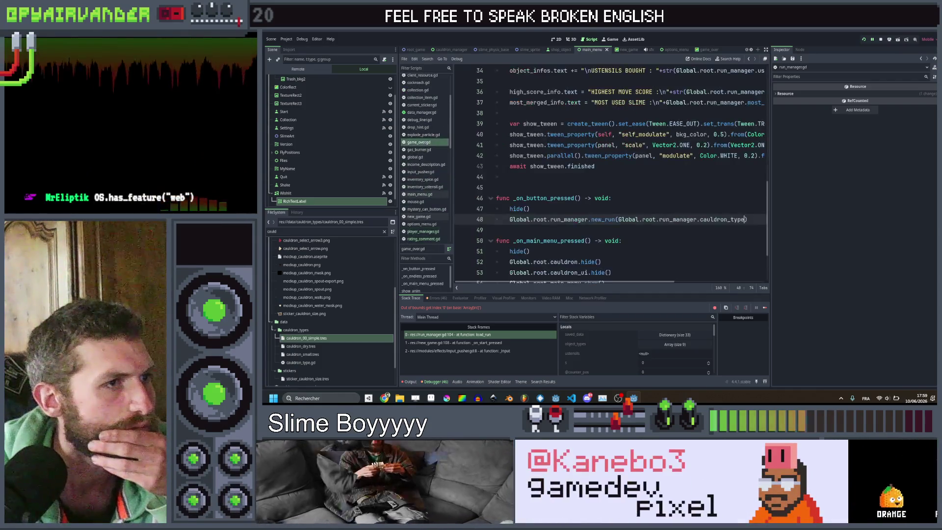
scroll(609, 172, "down", 2)
scroll(608, 172, "up", 6)
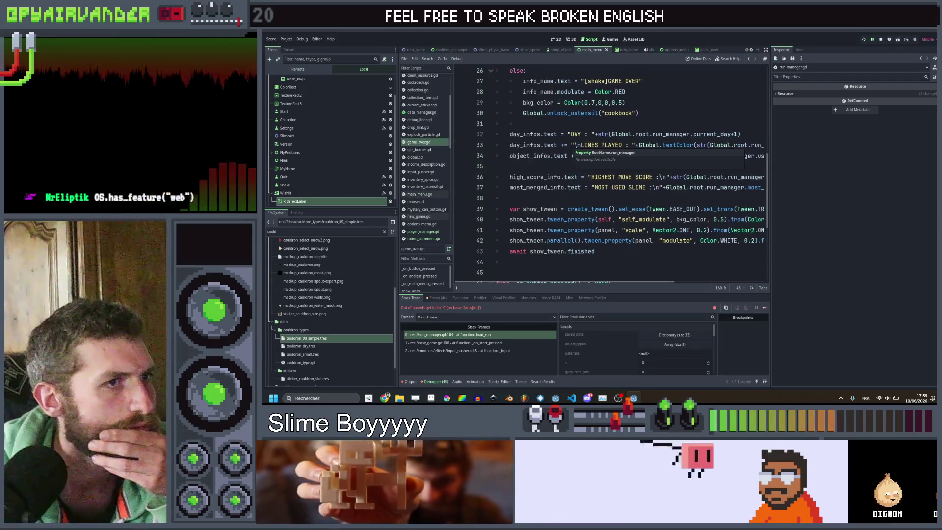
scroll(608, 172, "right", 5)
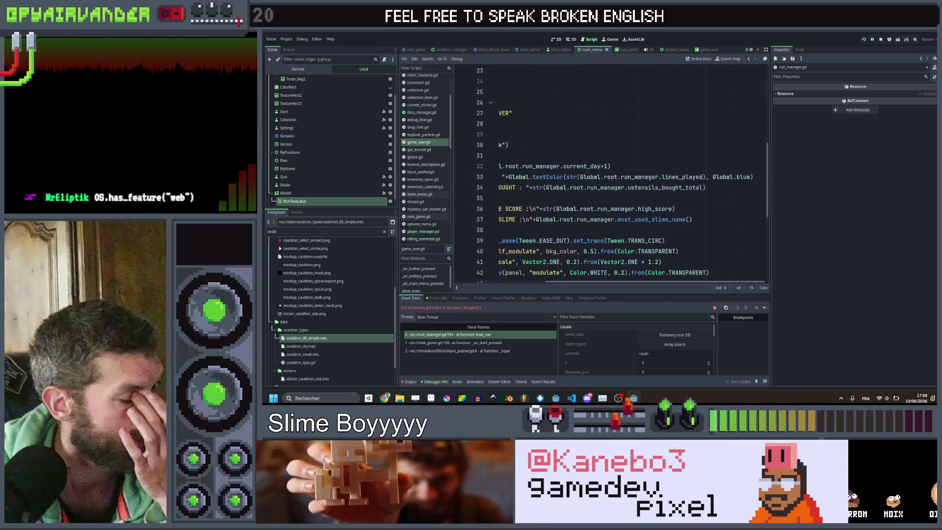
Replace the most used slime text on line 37 of game_over.gd with an empty string "".
left_click_drag(702, 219, 505, 219)
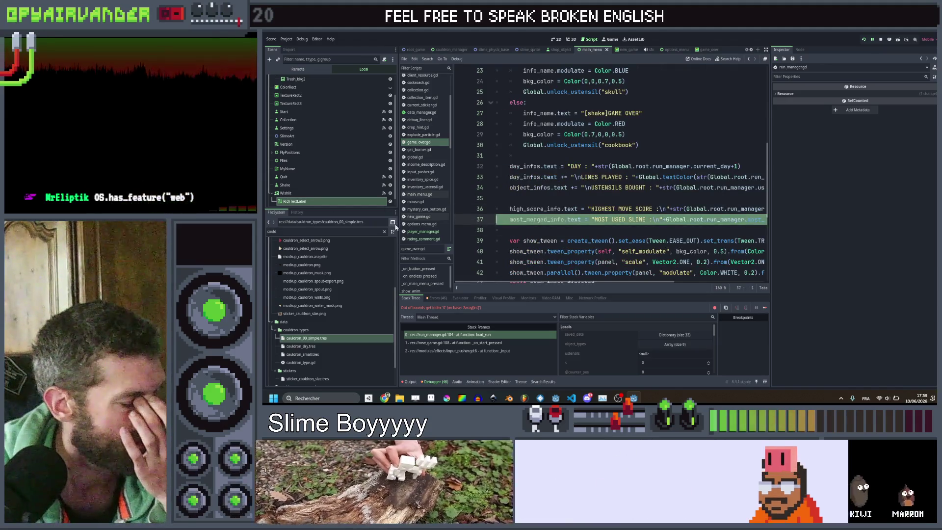
left_click(591, 220)
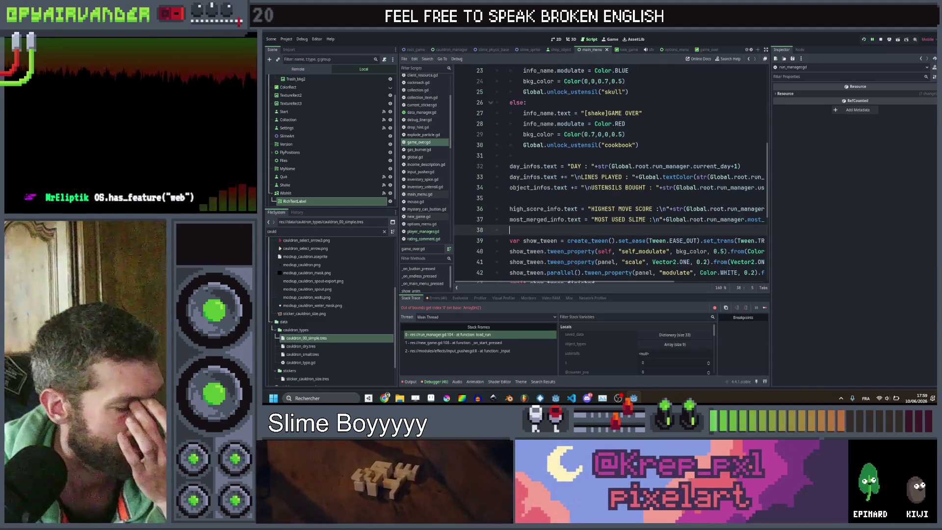
left_click_drag(592, 219, 742, 220)
key("shift+End")
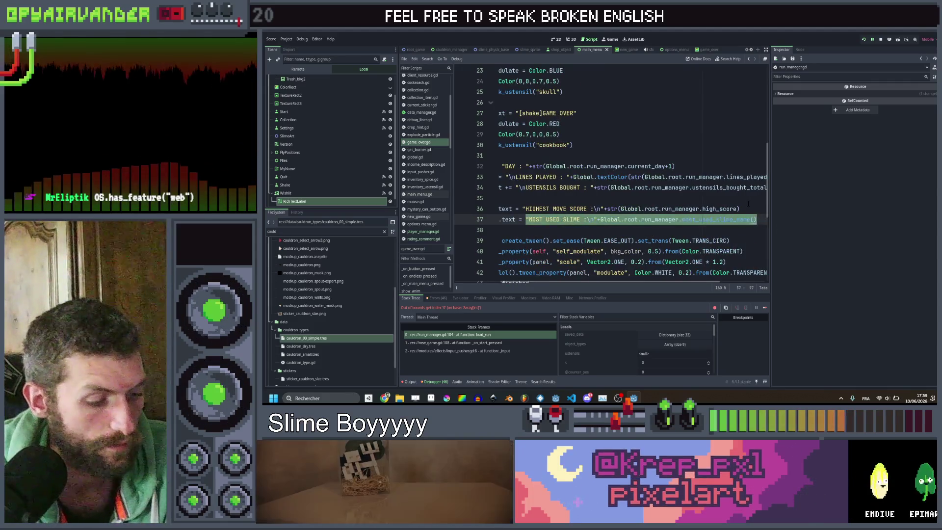
type("\"")
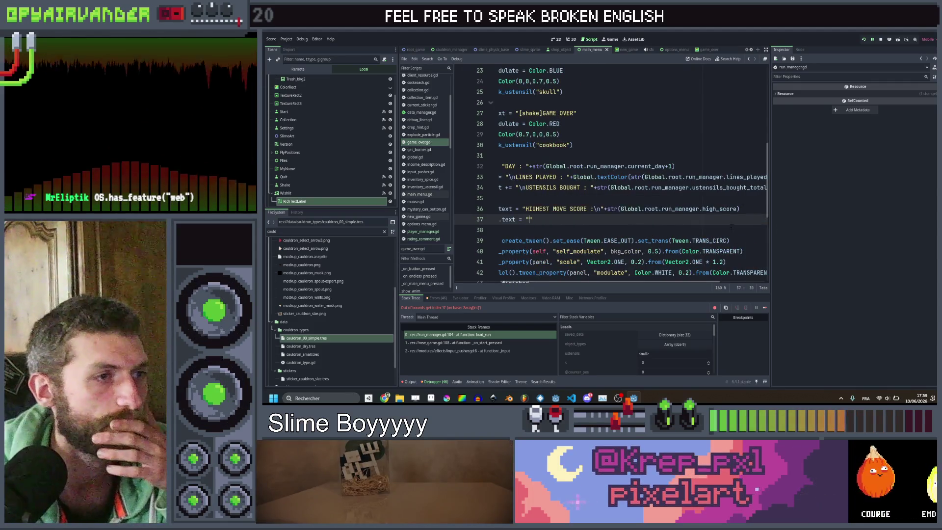
left_click(731, 228)
key("Tab")
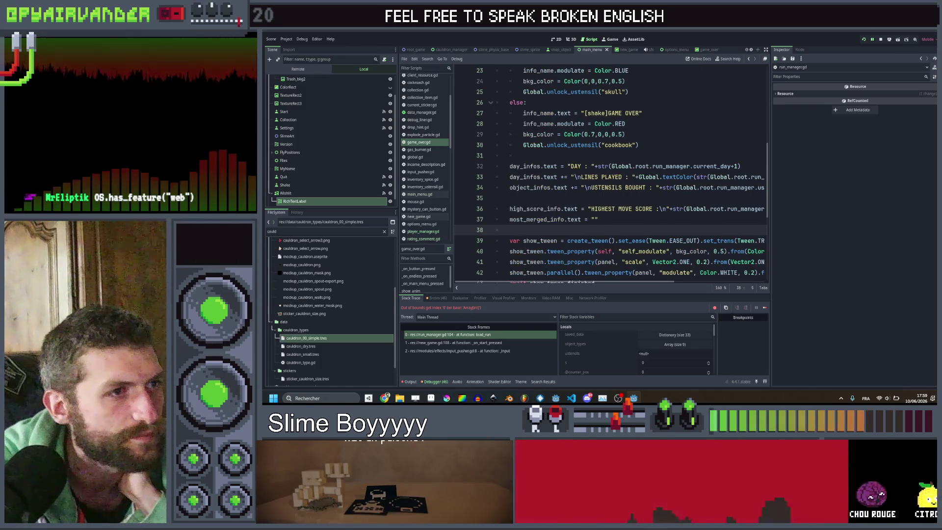
Check the utensils bought line and bring up global.gd's save dictionary.
left_click(598, 187)
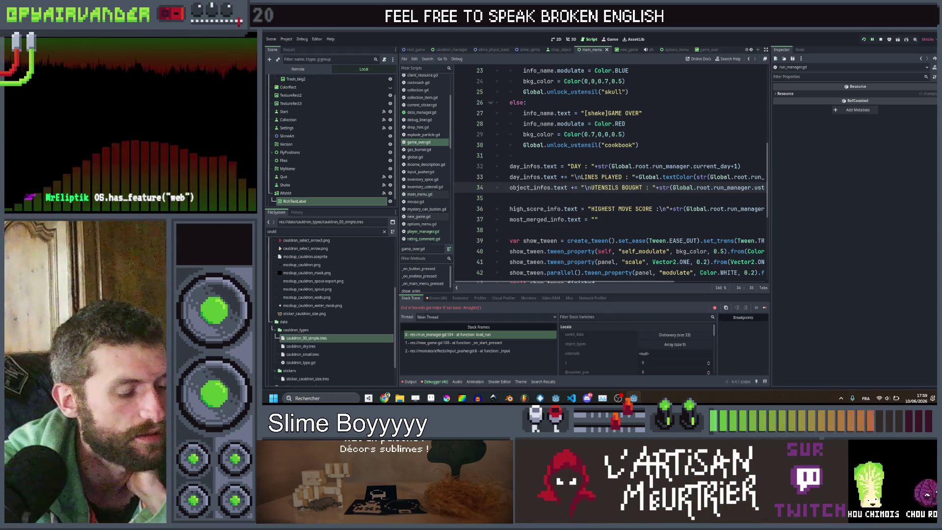
left_click(680, 144)
scroll(692, 149, "up", 5)
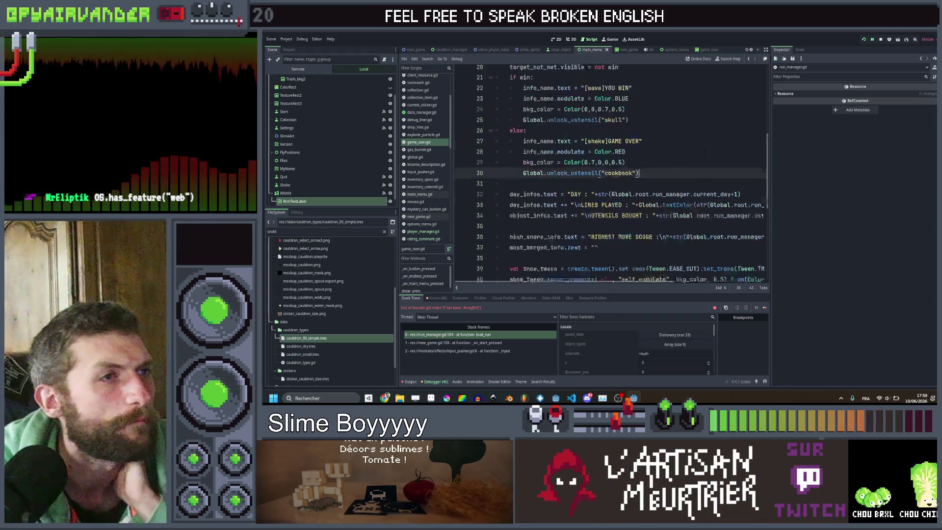
scroll(704, 153, "down", 11)
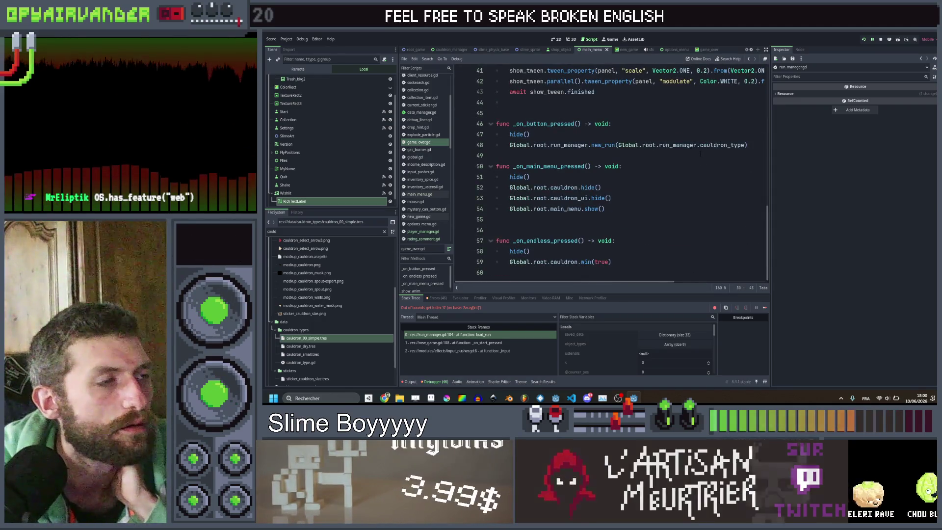
scroll(427, 197, "up", 3)
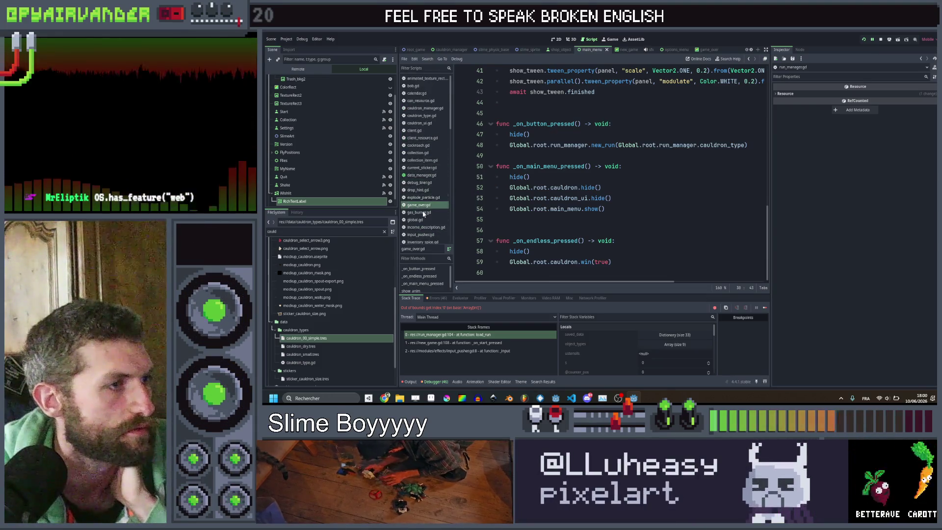
left_click(421, 219)
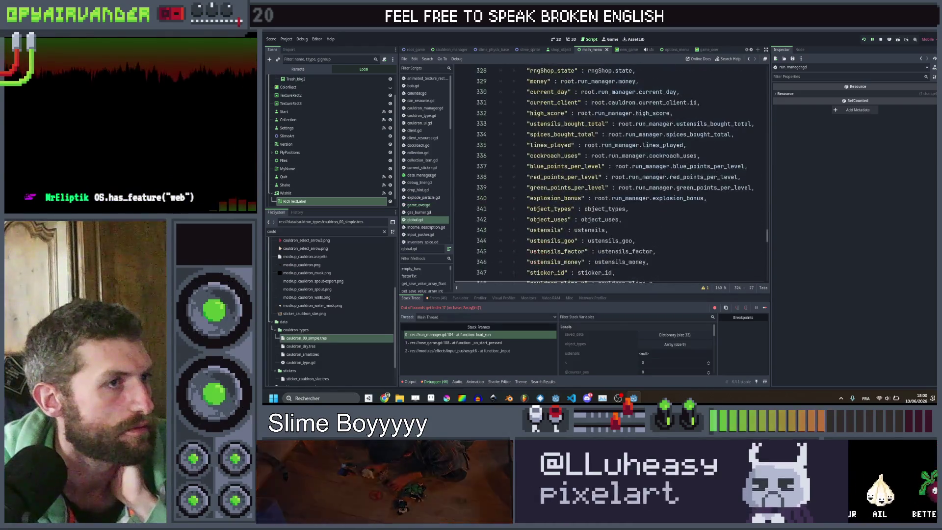
Delete the object_types and object_uses entries from global.gd's save dictionary.
left_click_drag(622, 219, 500, 209)
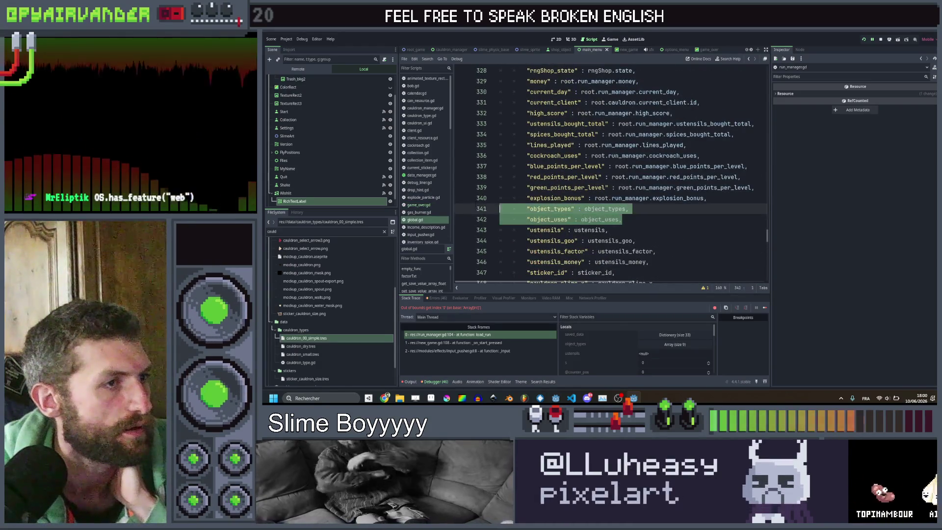
scroll(608, 176, "up", 5)
scroll(608, 176, "down", 2)
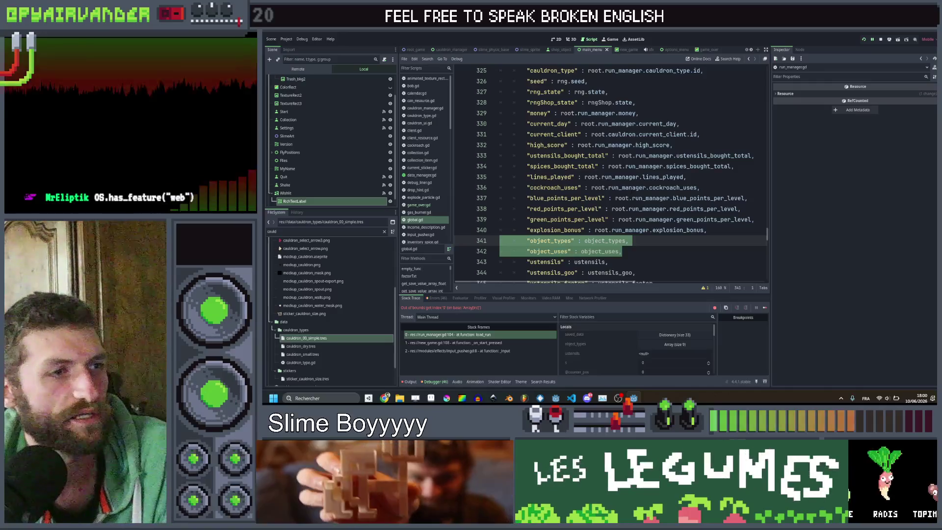
key("BackSpace")
key("BackSpace")
scroll(633, 176, "up", 5)
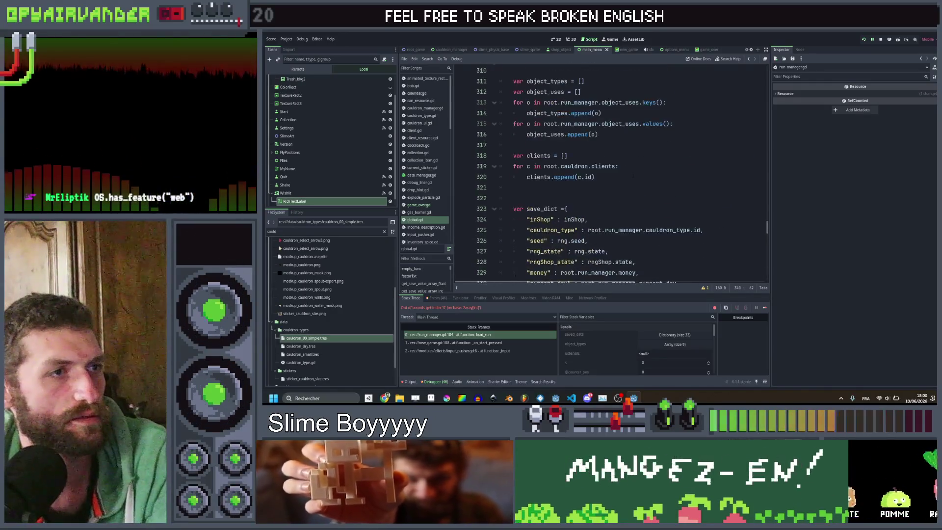
scroll(633, 176, "up", 13)
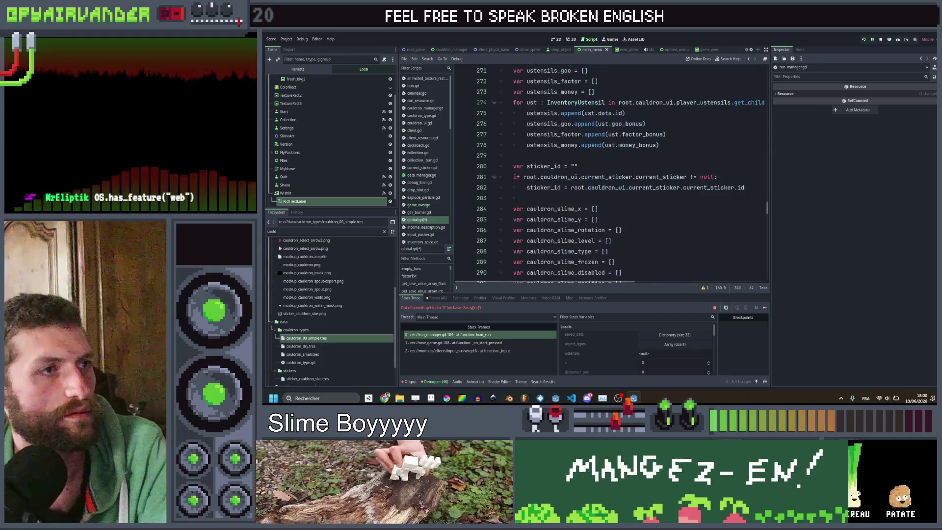
scroll(609, 176, "down", 9)
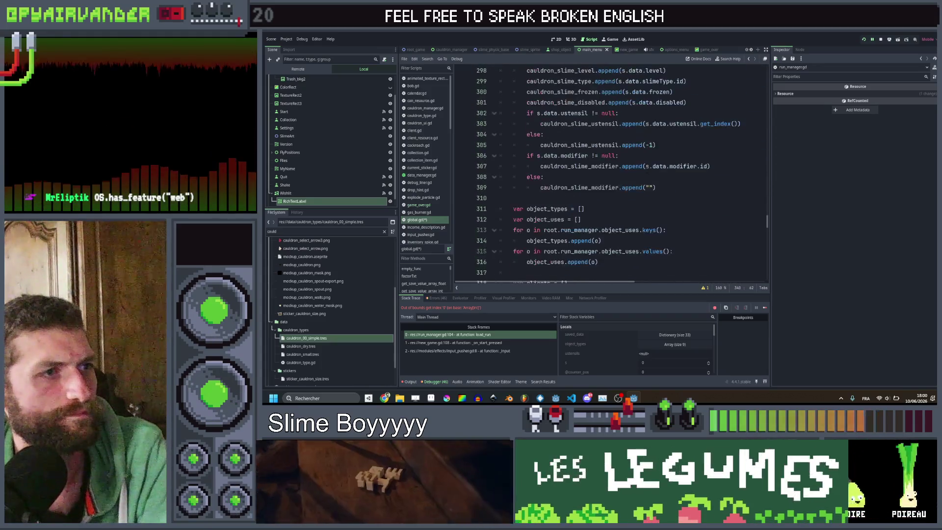
Remove the loops collecting object types and uses, save global.gd, and rerun the game with F5.
left_click_drag(600, 261, 500, 208)
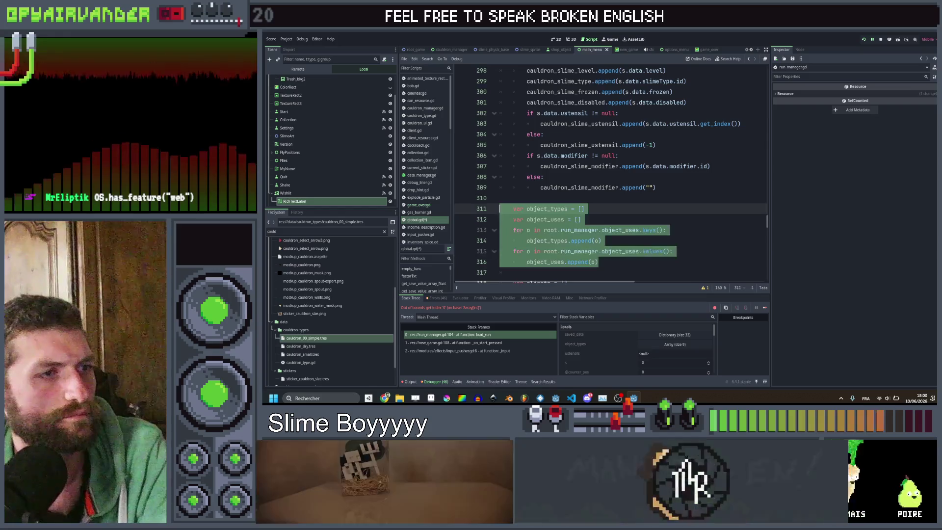
key("BackSpace")
key("BackSpace")
key("BackSpace")
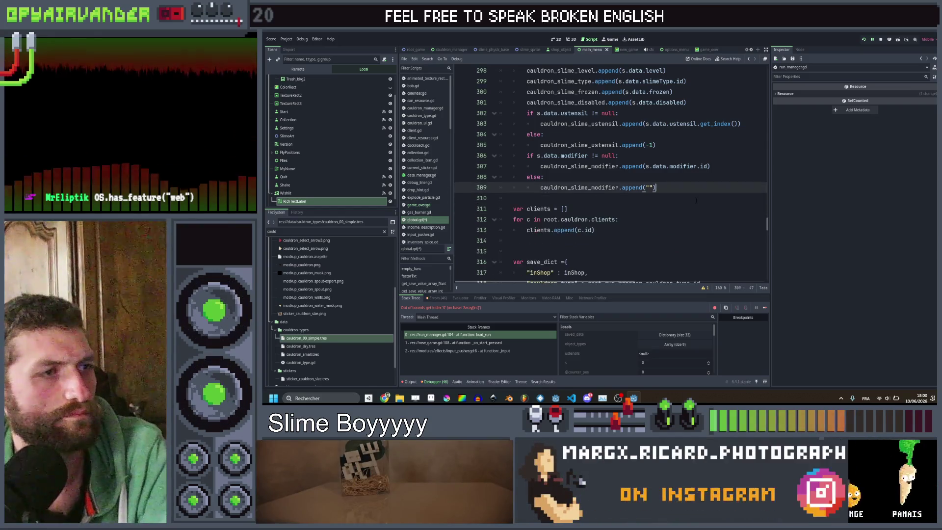
key("ctrl+s")
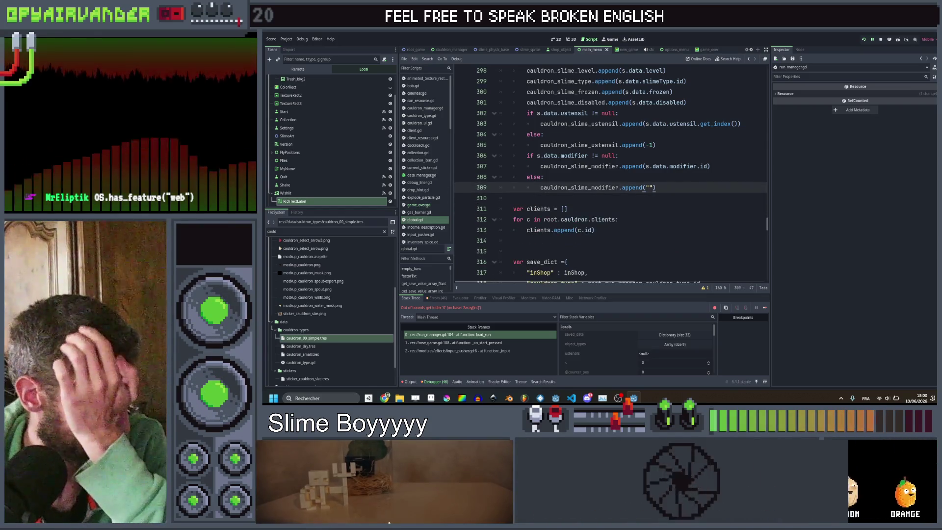
scroll(695, 167, "down", 5)
scroll(695, 167, "down", 11)
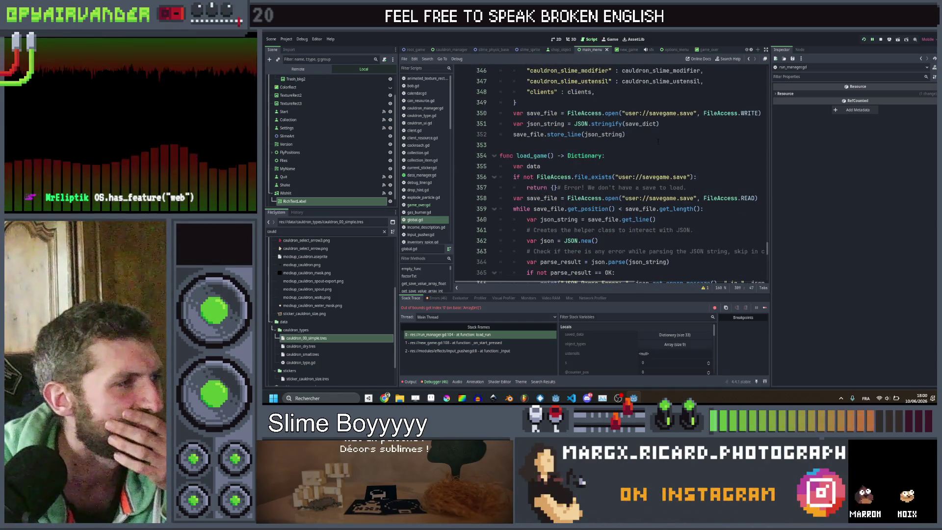
left_click(657, 143)
scroll(673, 142, "down", 6)
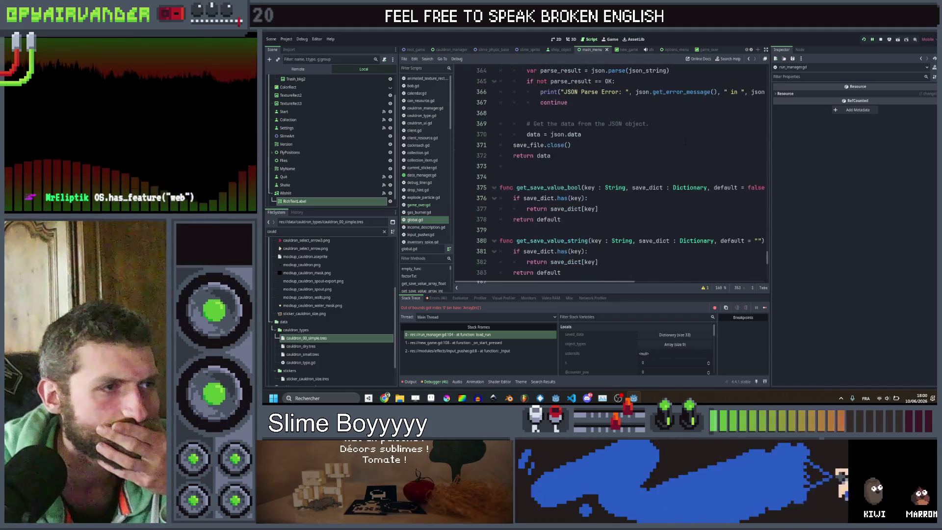
key("ctrl+s")
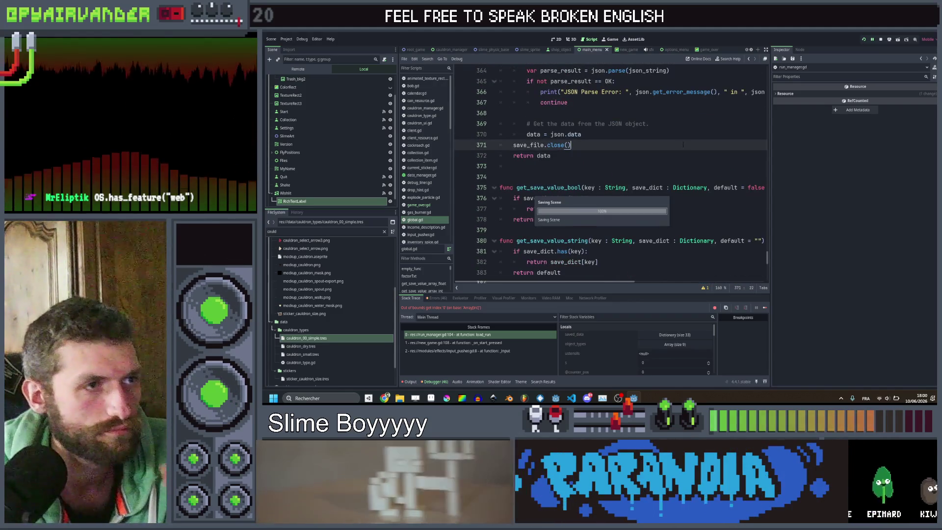
scroll(683, 144, "up", 8)
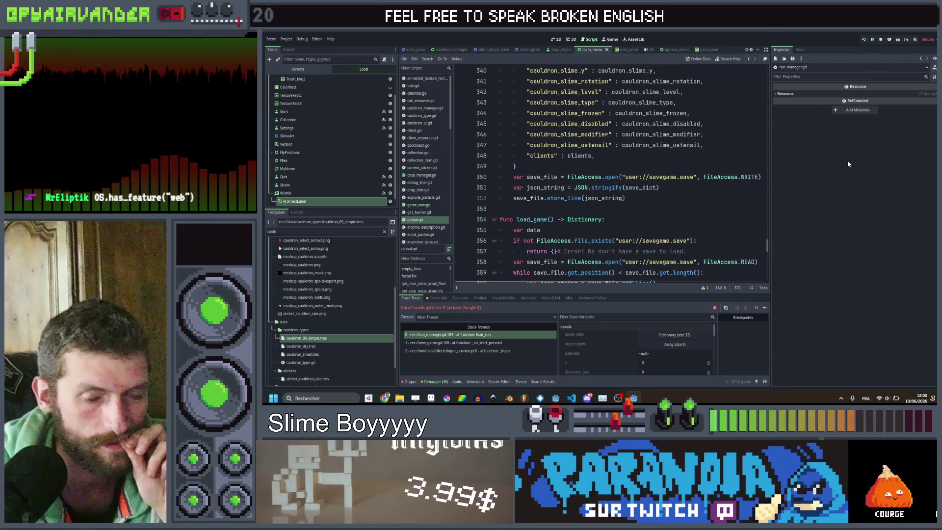
key("F5")
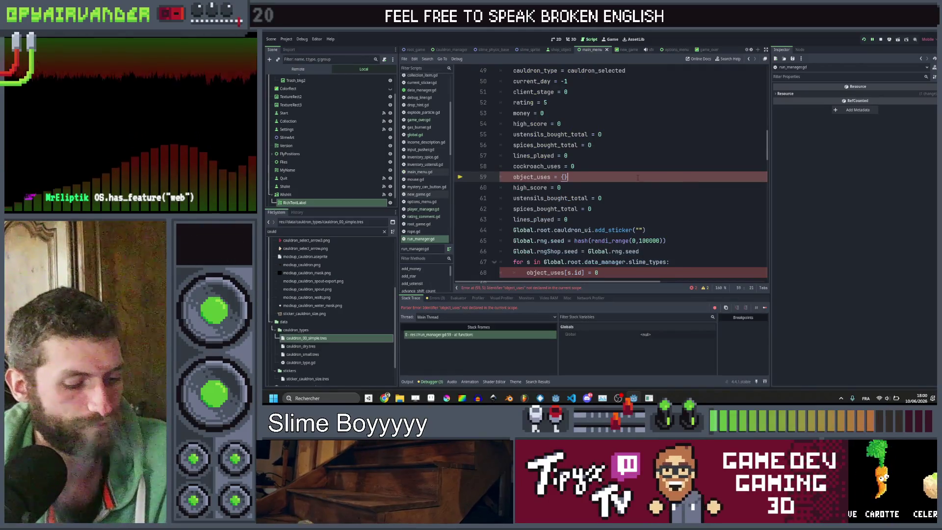
Remove object_uses = {} and the per-slime object_uses loop from new_run, save, and restart the game.
key("ctrl+shift+k")
scroll(633, 171, "down", 3)
left_click(613, 166)
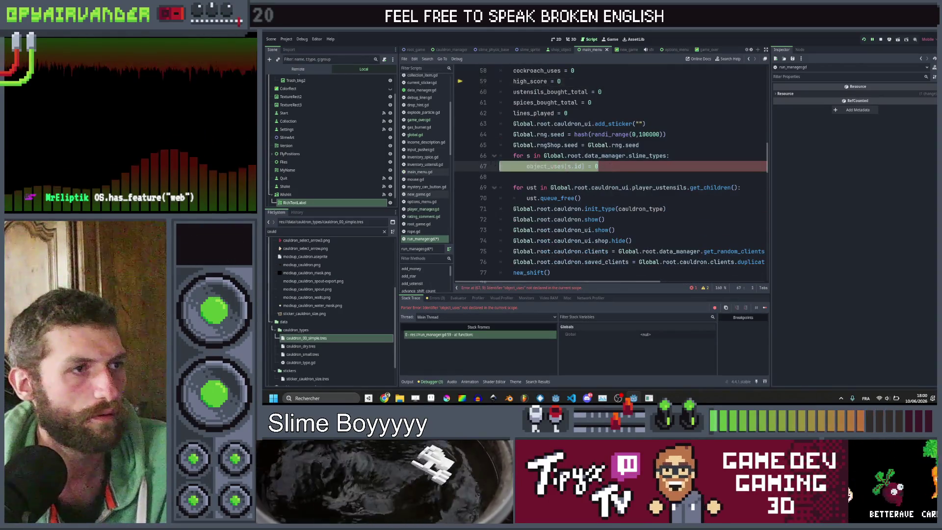
key("Up")
key("ctrl+shift+k")
key("ctrl+shift+k")
scroll(637, 162, "up", 3)
key("ctrl+s")
scroll(637, 163, "up", 1)
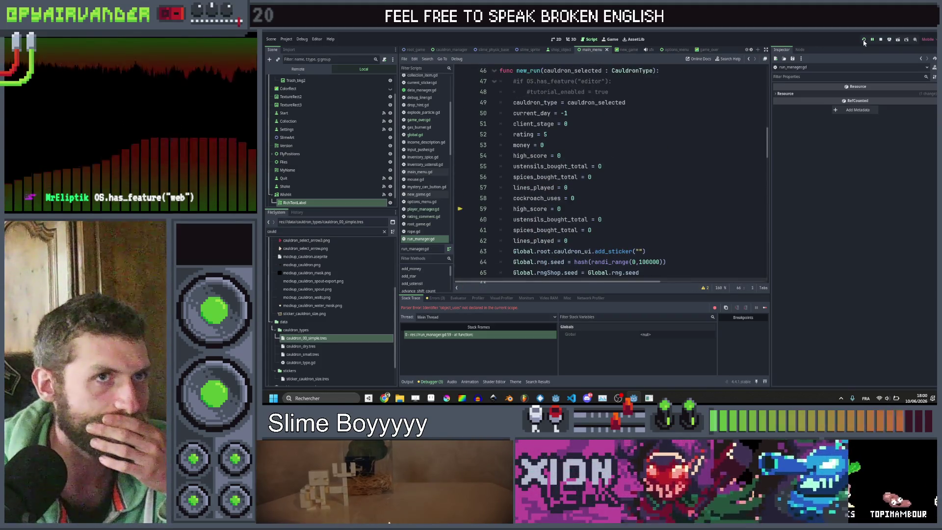
left_click(864, 40)
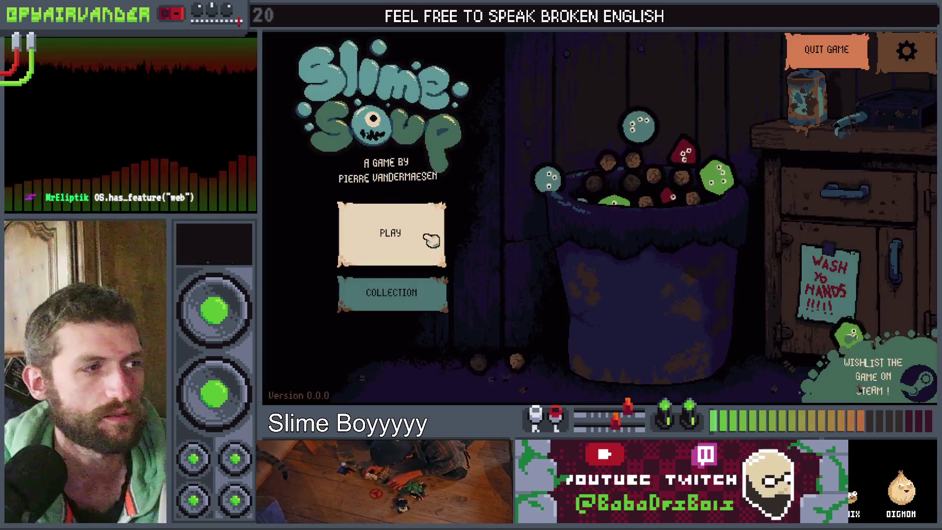
In the running game, open Play and New Game, close that menu, and choose Quit Game.
left_click(431, 237)
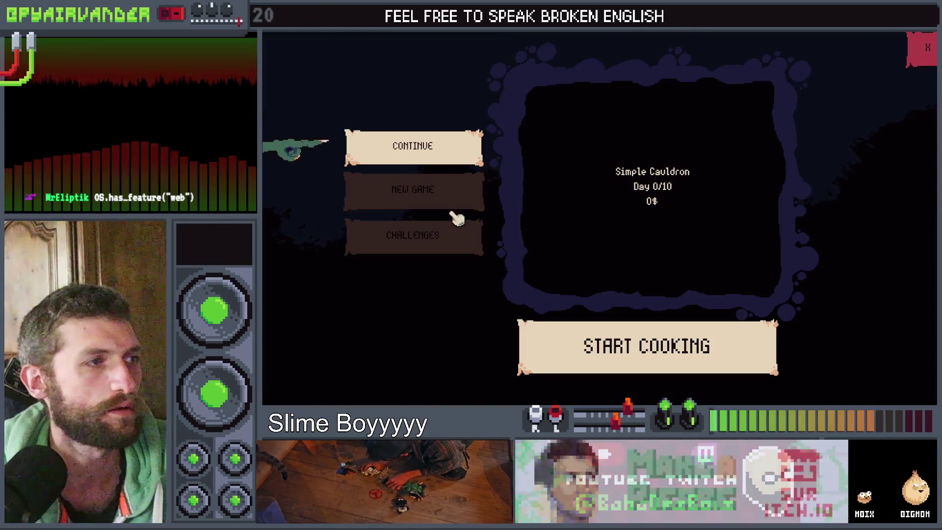
left_click(454, 199)
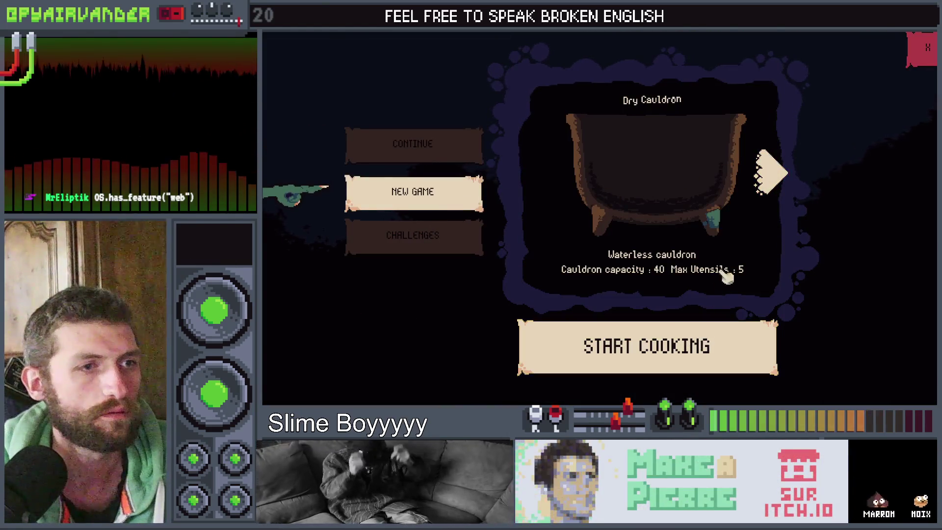
left_click(925, 55)
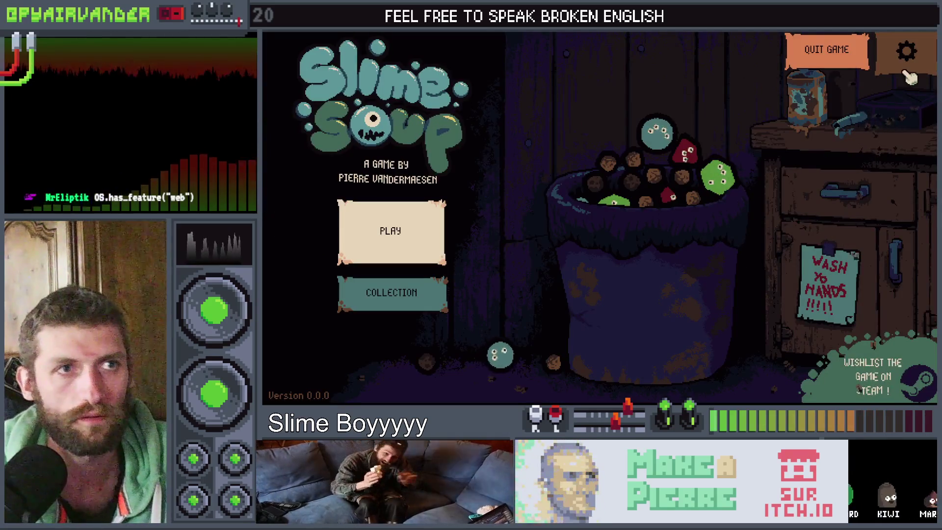
left_click(827, 49)
scroll(362, 108, "up", 2)
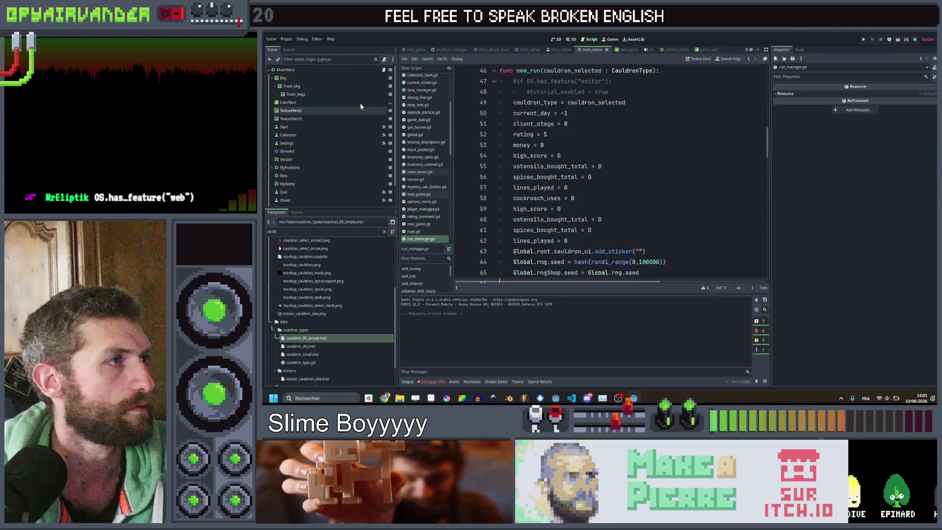
Put cauldron_00_simple at index 0 of the DataManager's Cauldrons array in root_game, then run the project.
left_click(415, 49)
left_click(311, 76)
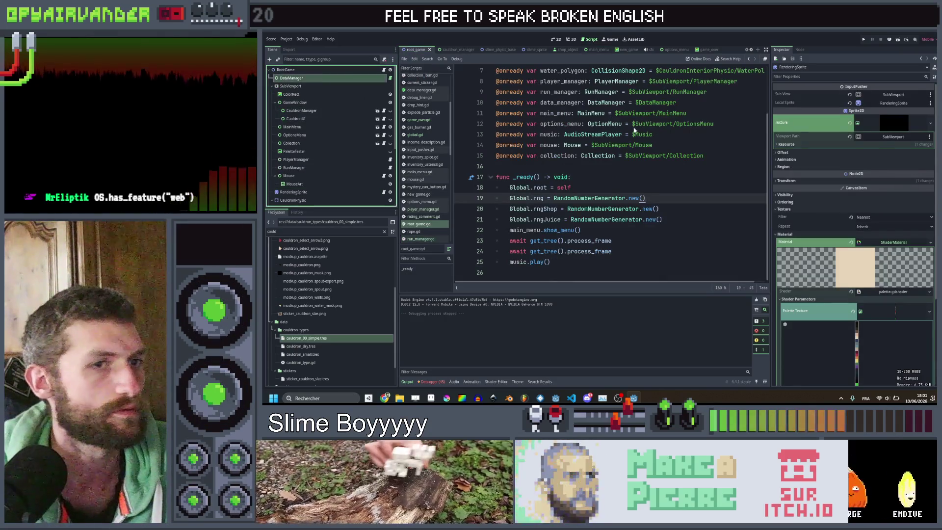
scroll(849, 189, "down", 15)
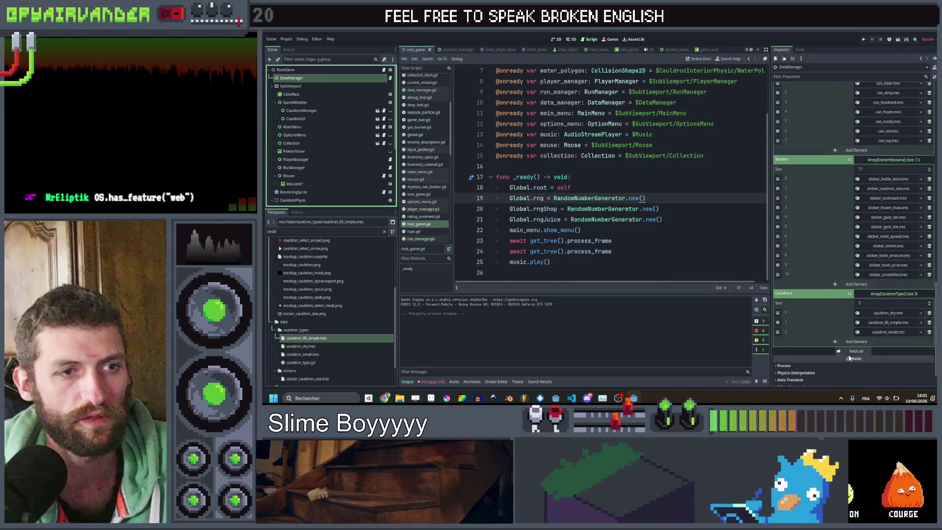
key("ctrl+z")
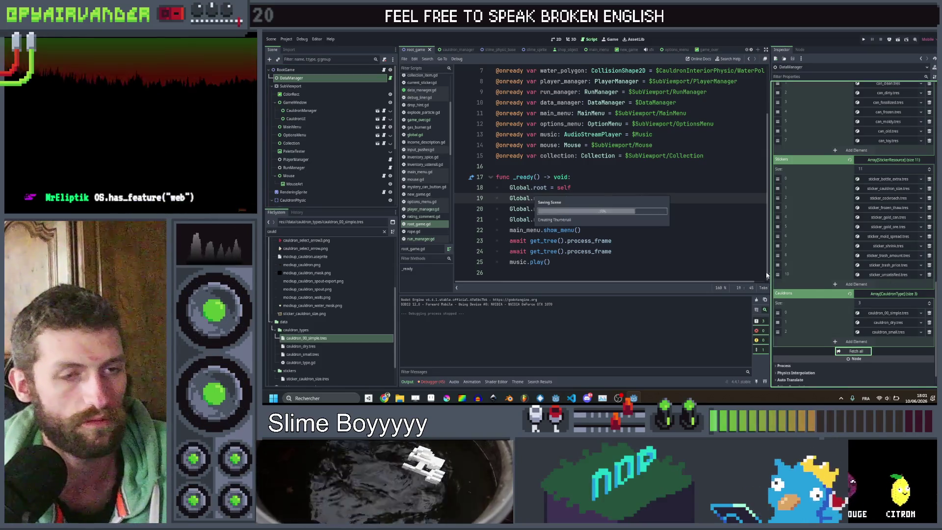
left_click(864, 41)
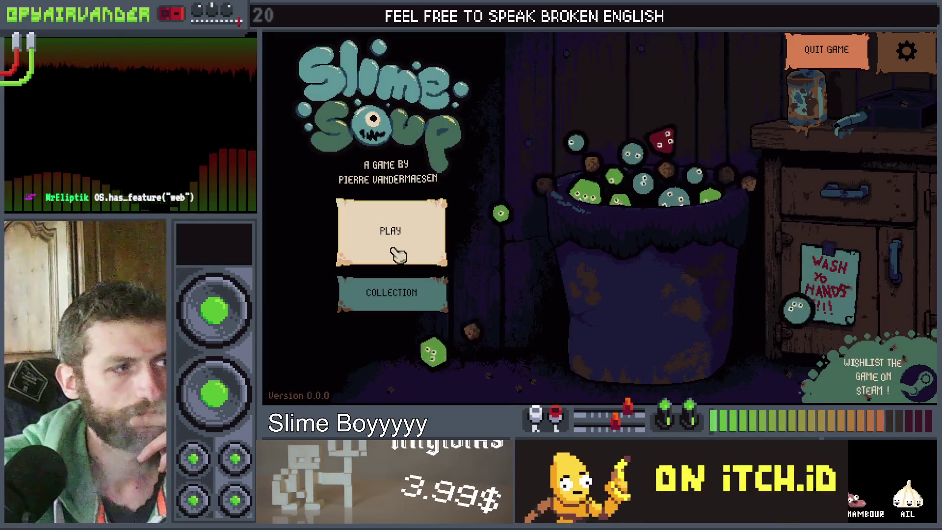
Start a new Dry Cauldron game, merge the red slimes and pull the weight until the debugger halts.
left_click(395, 255)
left_click(431, 205)
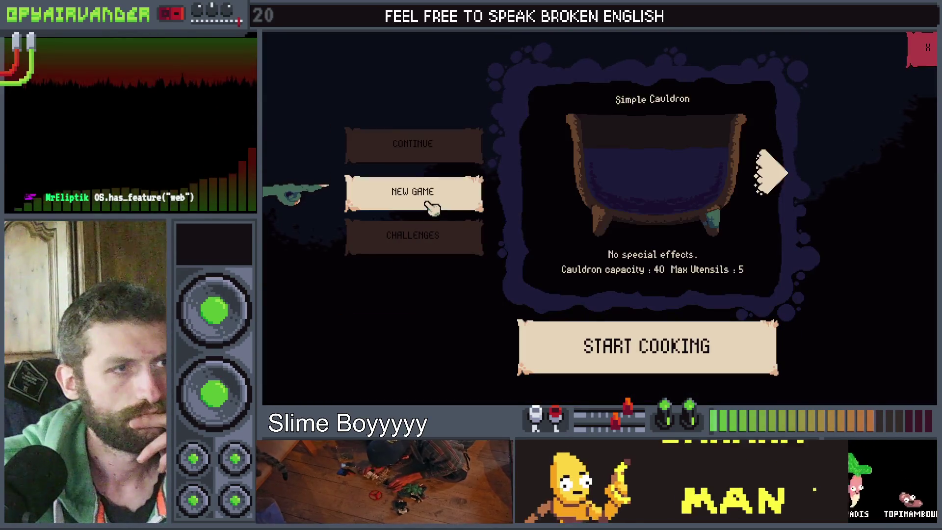
left_click(775, 177)
left_click(778, 181)
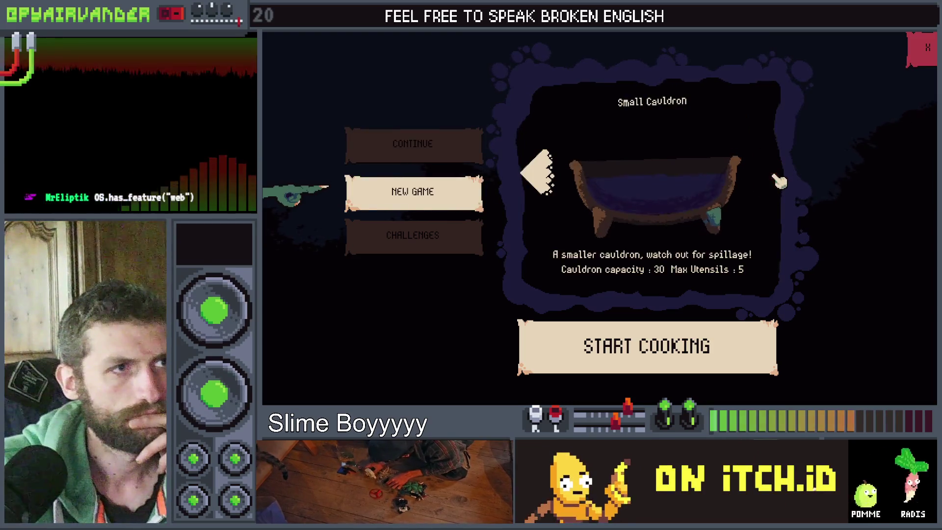
left_click(538, 167)
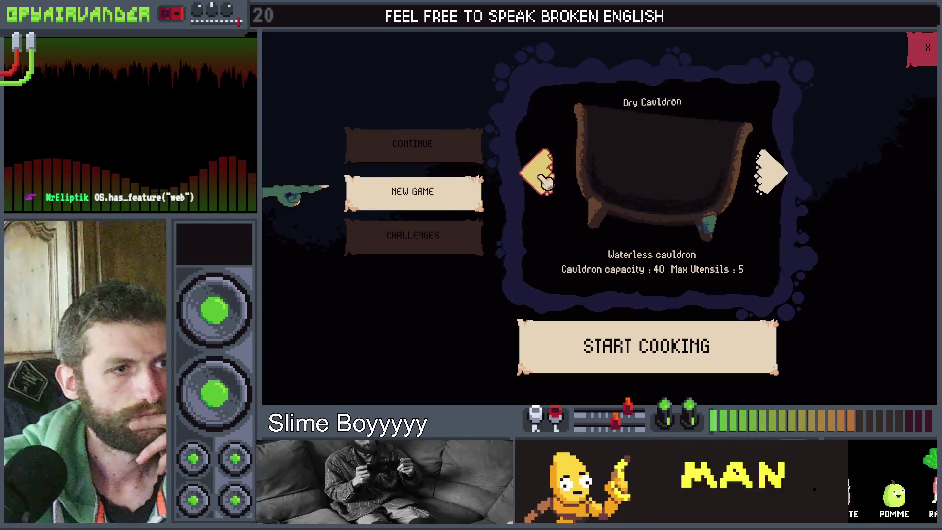
left_click(611, 348)
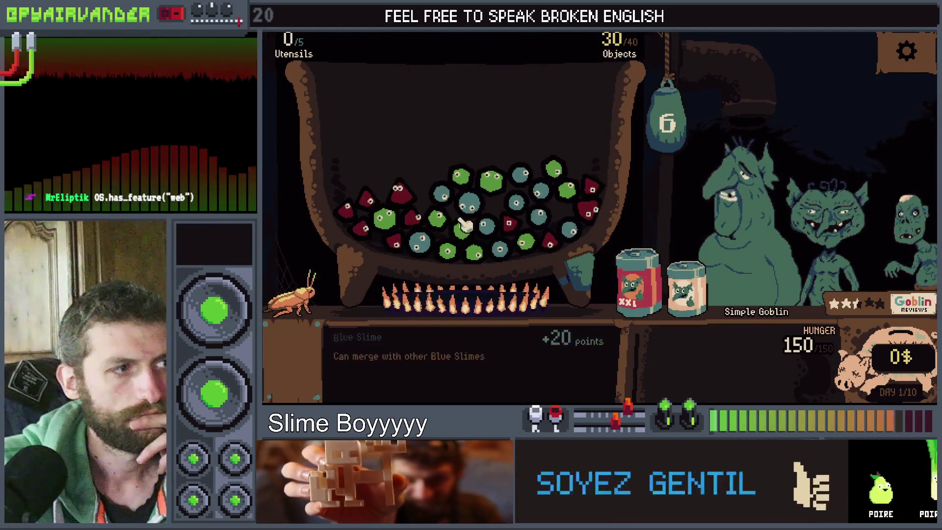
left_click(365, 231)
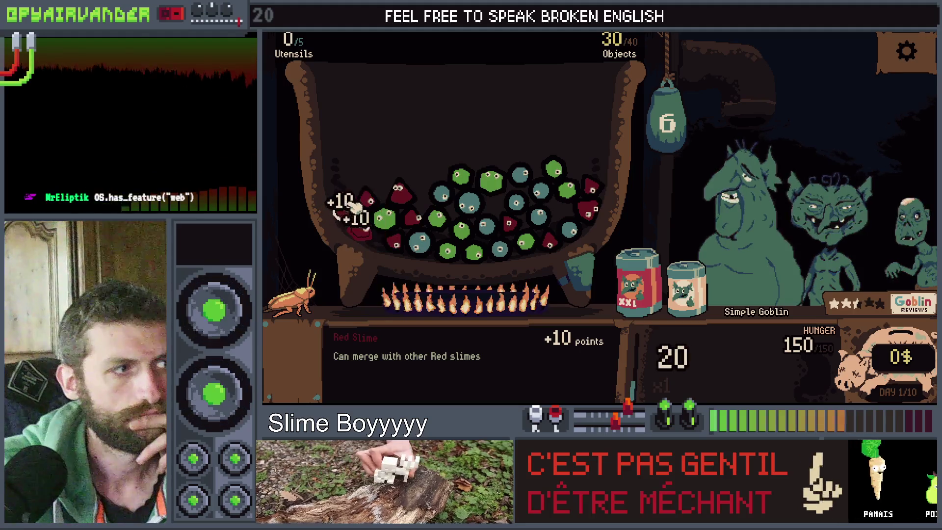
left_click_drag(668, 122, 662, 206)
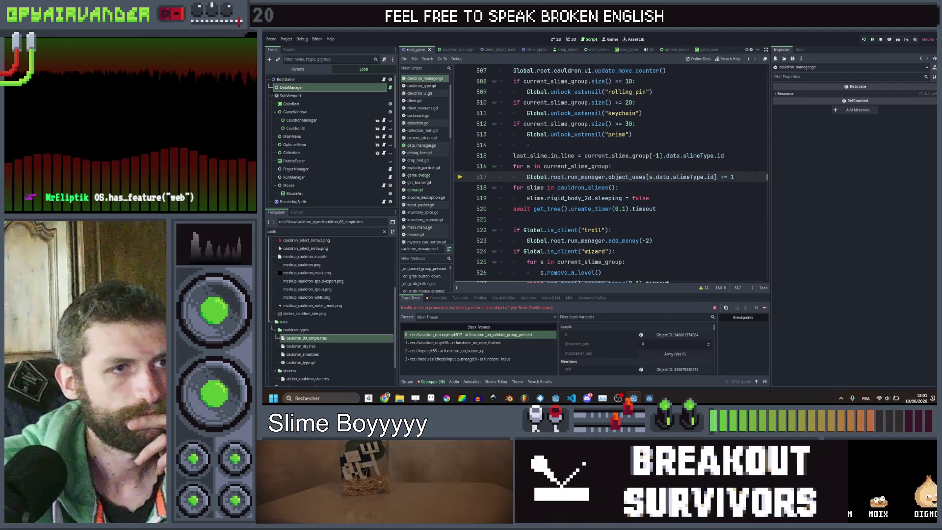
Delete the object_uses increment loop (lines 516–517) in cauldron_manager.gd, save, and stop the game with F8.
key("shift+Up")
key("shift+Home")
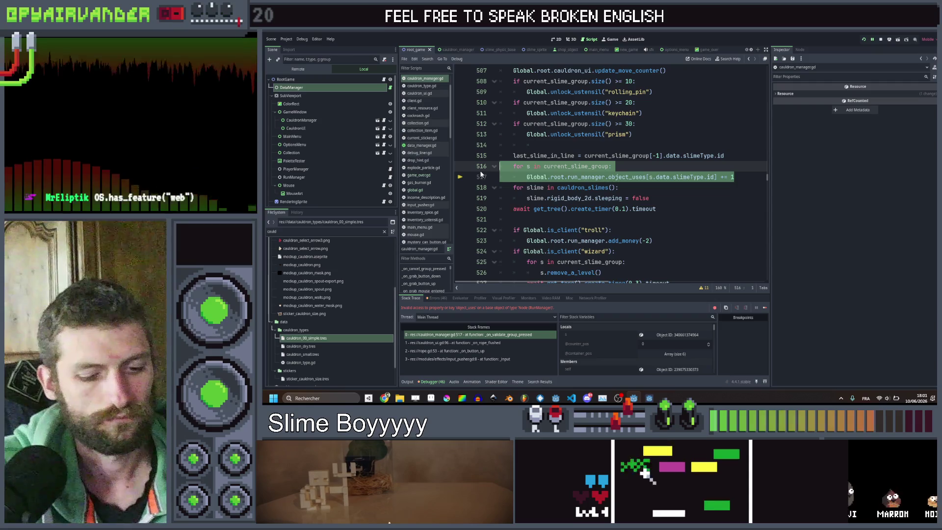
key("BackSpace")
key("BackSpace")
key("ctrl+s")
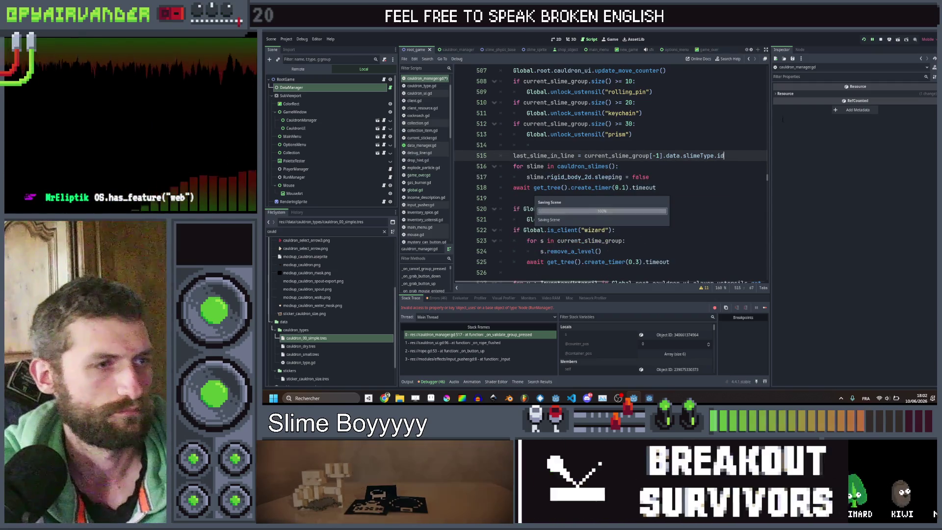
key("F8")
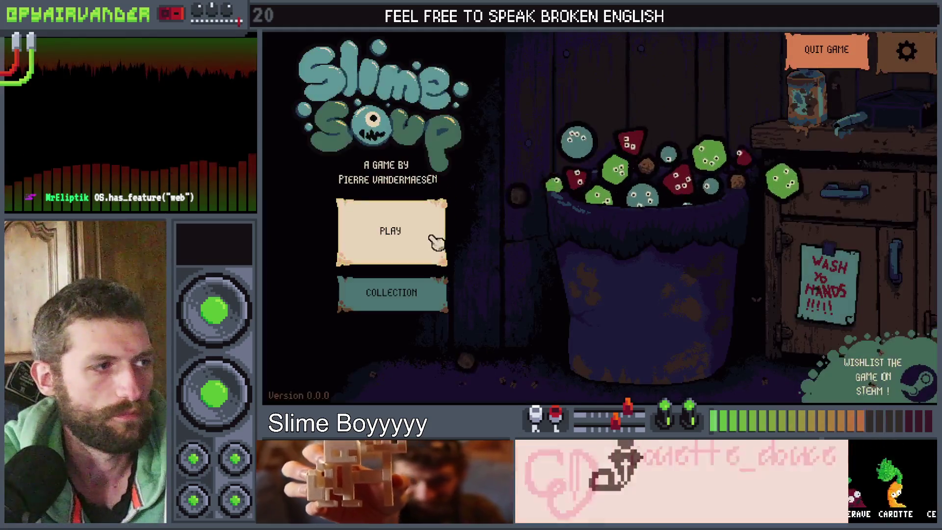
Start a fresh New Game with the Dry Cauldron selected.
left_click(434, 235)
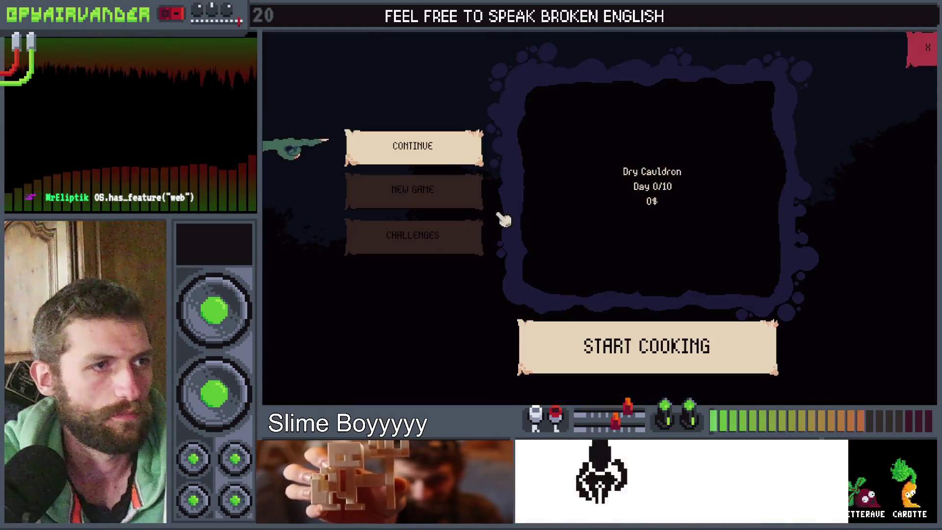
left_click(436, 190)
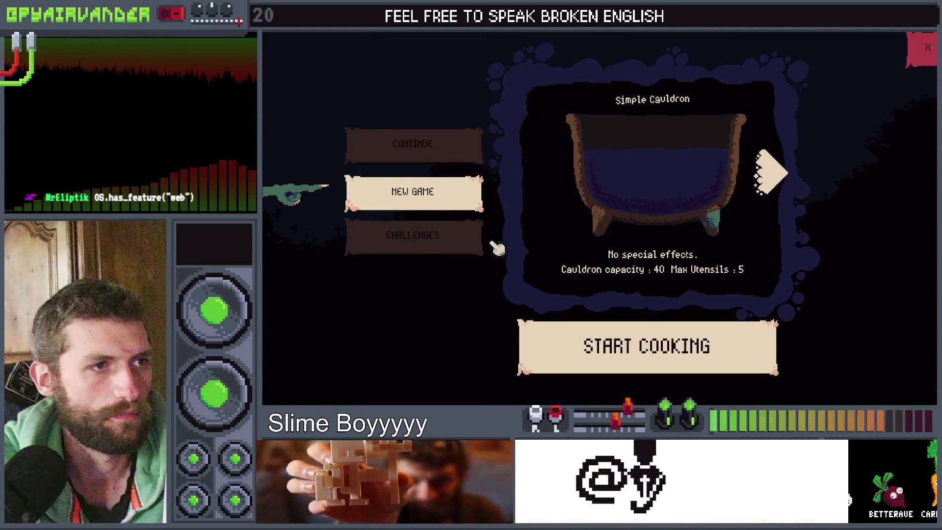
left_click(781, 173)
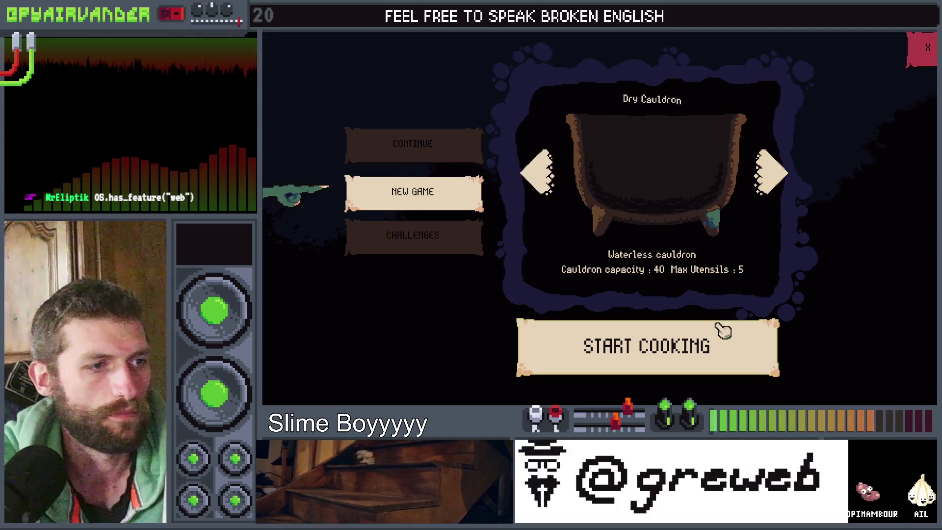
left_click(719, 344)
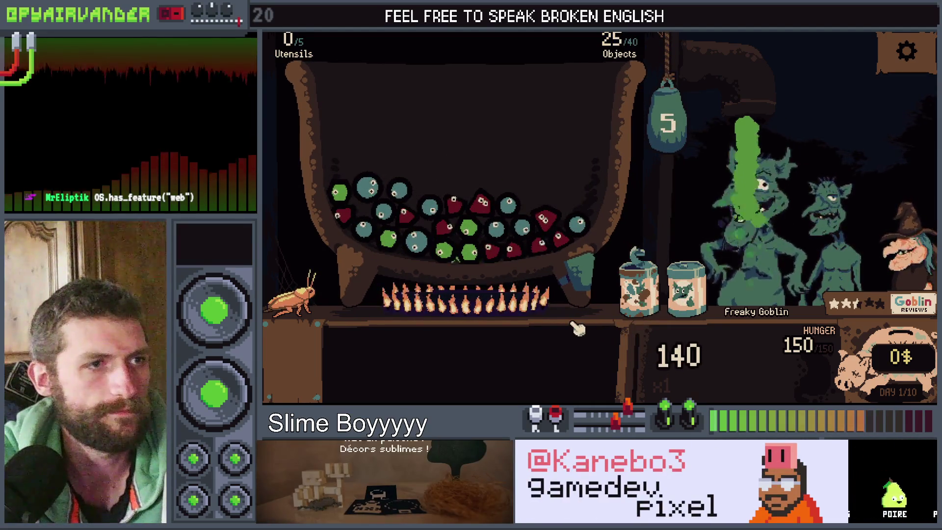
Play day 1 by pouring slime jars, merging blue and green slime chains, and pulling the sack.
mouse_move(672, 319)
left_mouse_down()
mouse_move(631, 274)
mouse_move(507, 216)
left_mouse_up()
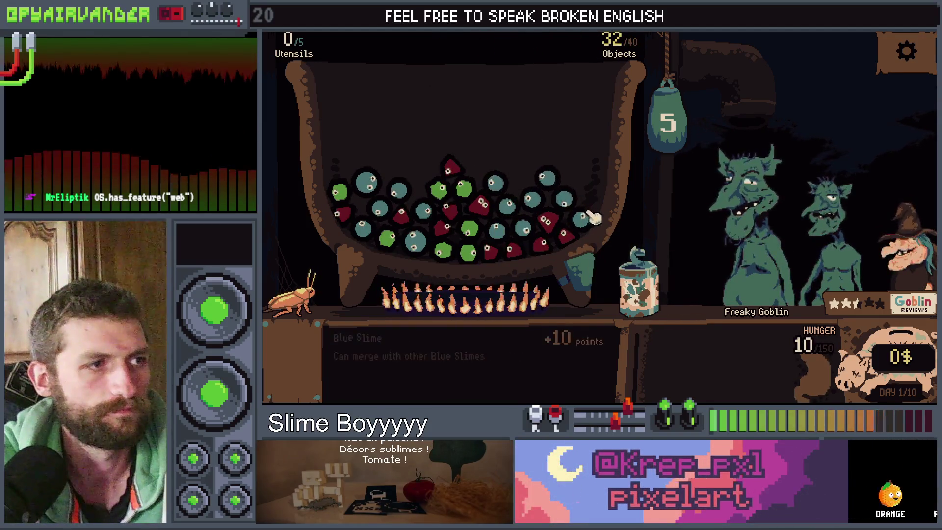
left_click(592, 216)
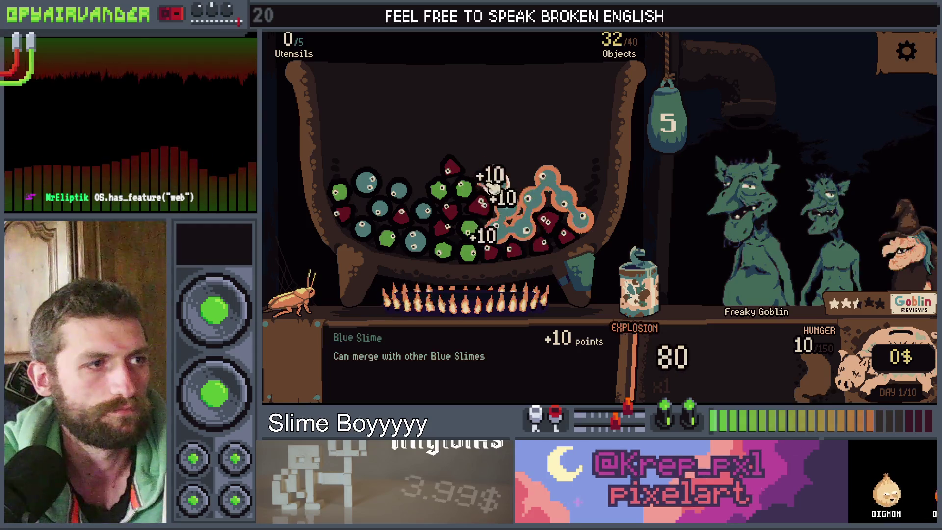
left_click(654, 141)
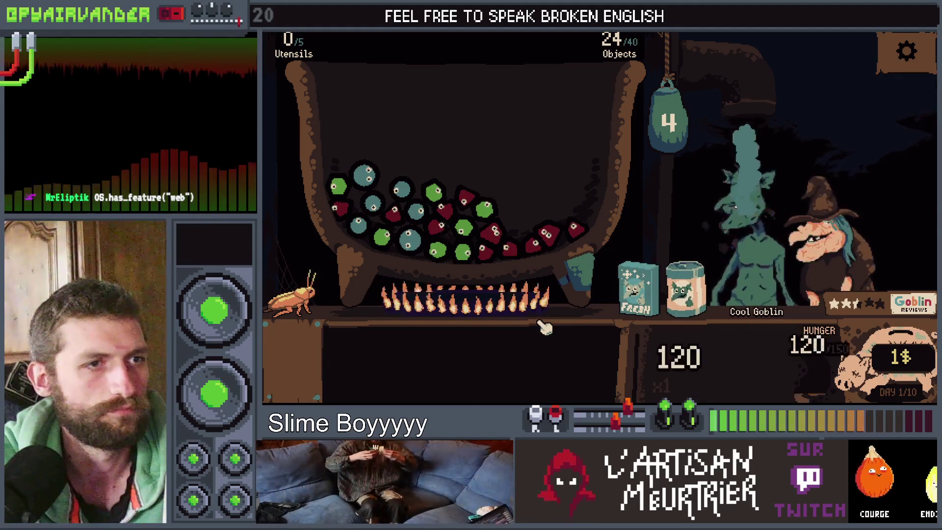
mouse_move(542, 323)
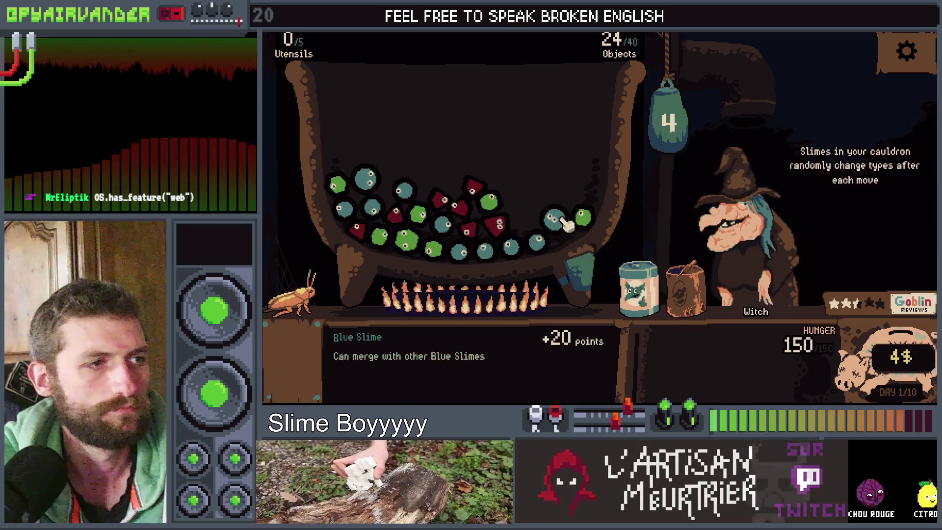
left_click(554, 219)
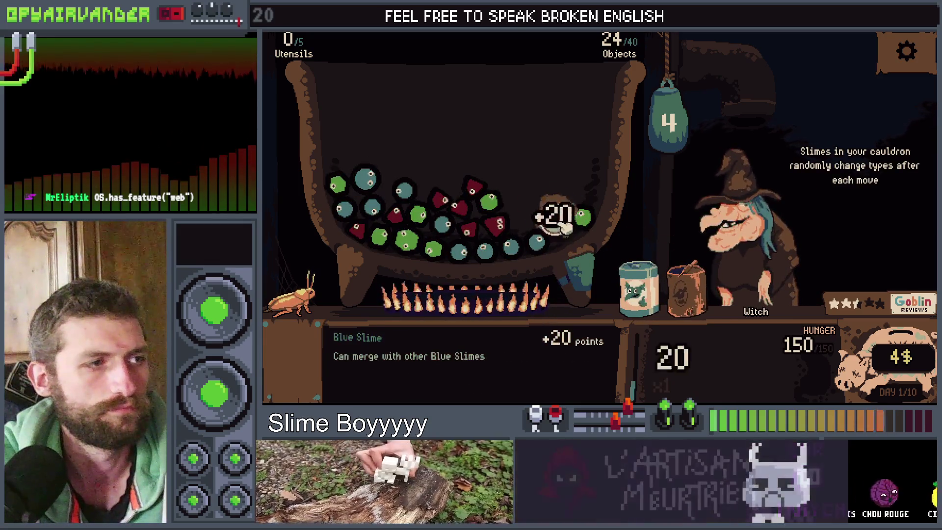
left_click(652, 122)
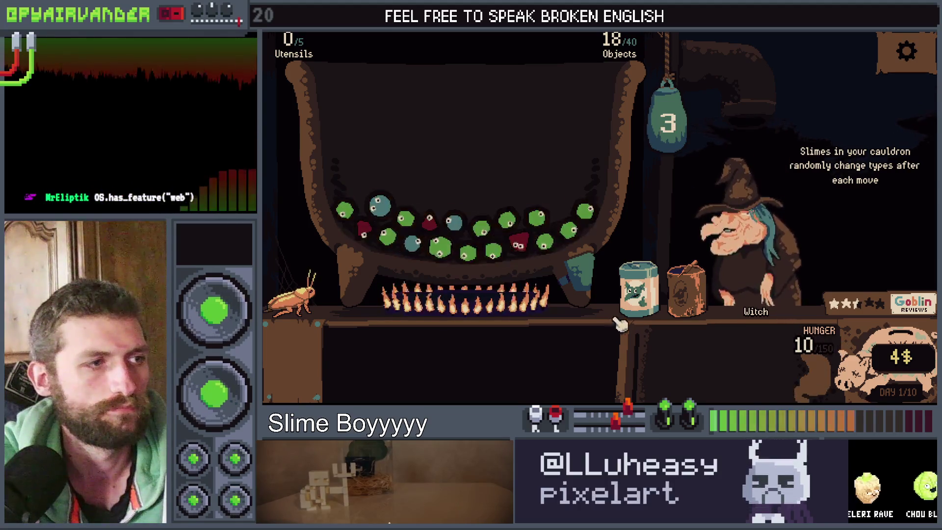
left_click(638, 289)
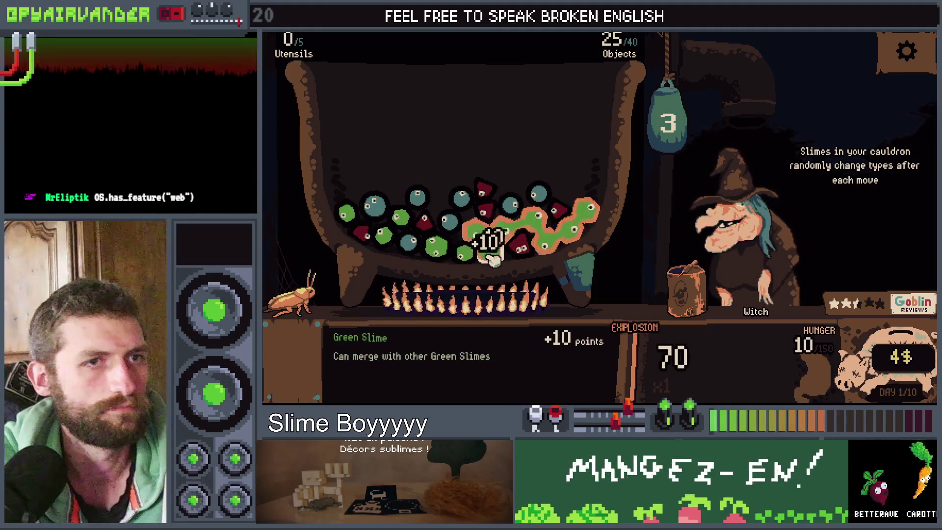
left_click(670, 119)
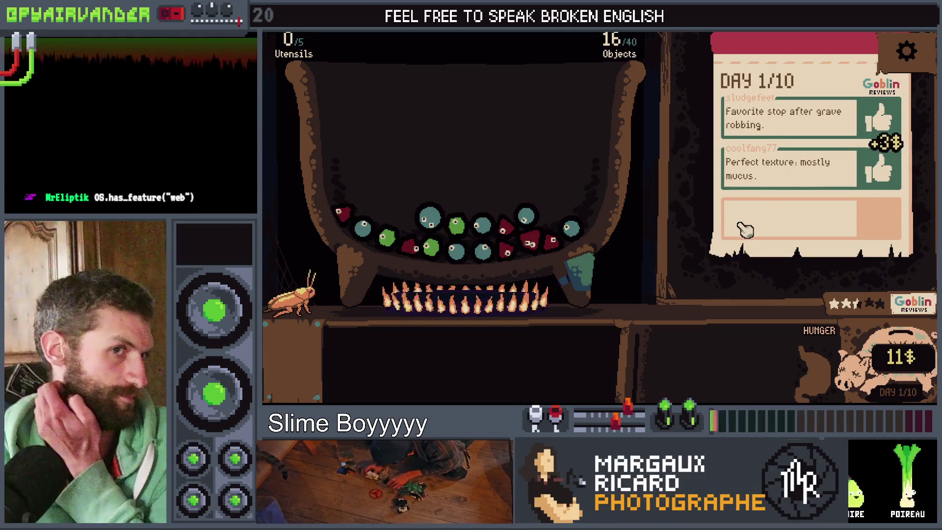
End day 1 from the review card and buy the 6$ Cardboard Box in the shop.
left_click(785, 268)
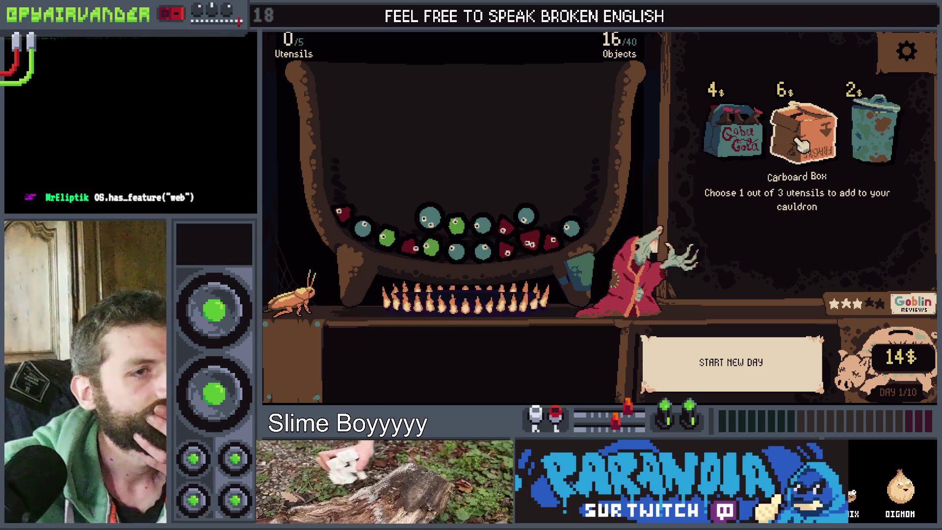
left_click(803, 137)
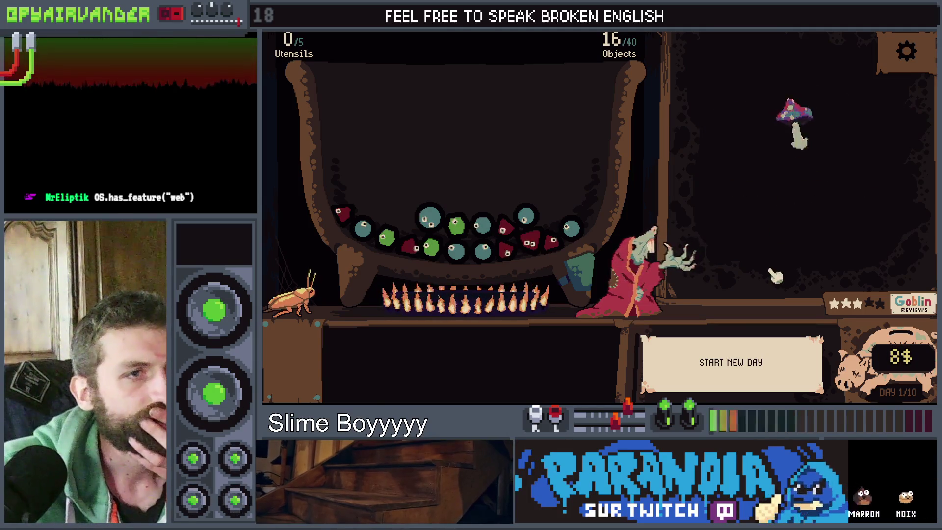
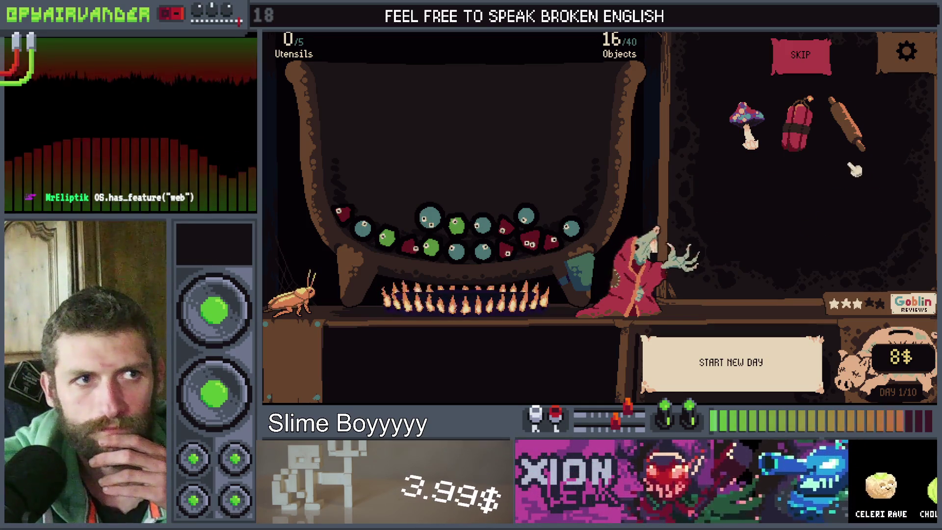
Add the dynamite and the Cola bottle's red slimes to the cauldron, start day 2, and open settings.
mouse_move(797, 132)
left_click_drag(474, 191, 475, 192)
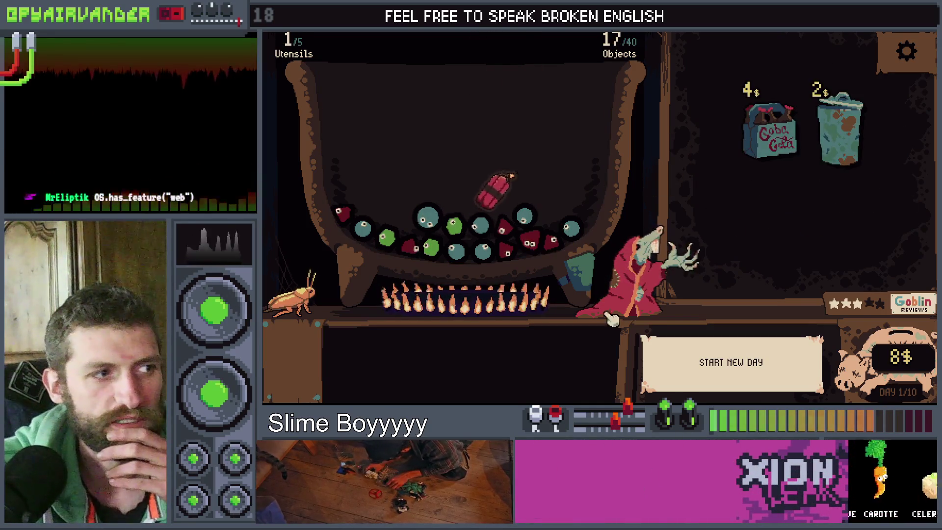
left_click(770, 149)
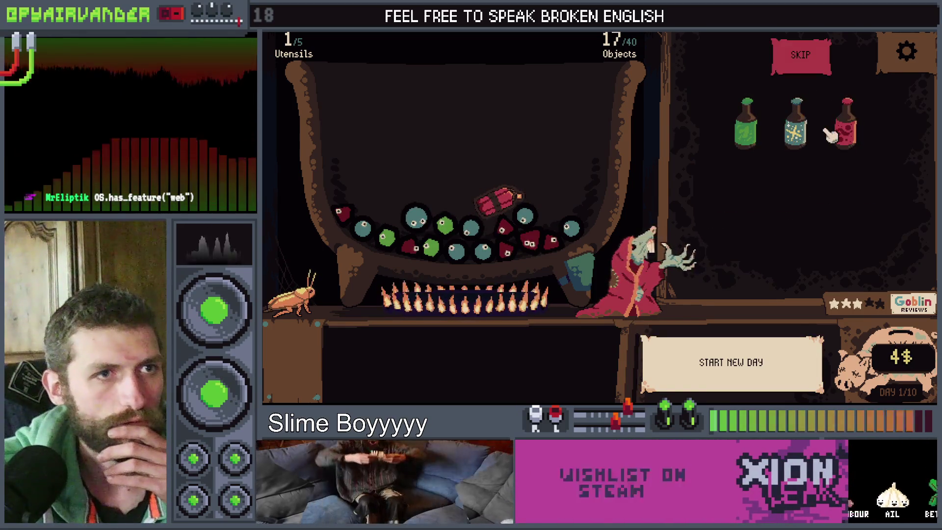
left_click_drag(842, 133, 579, 159)
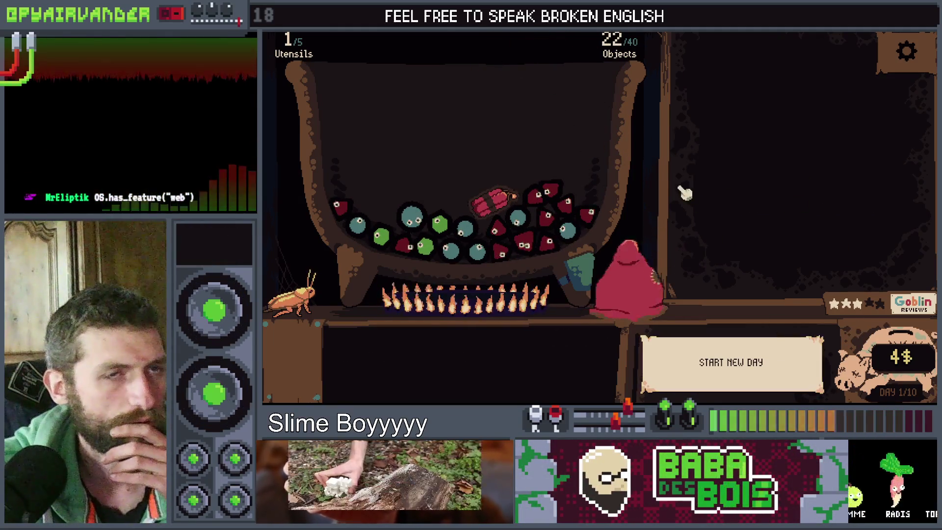
left_click(731, 362)
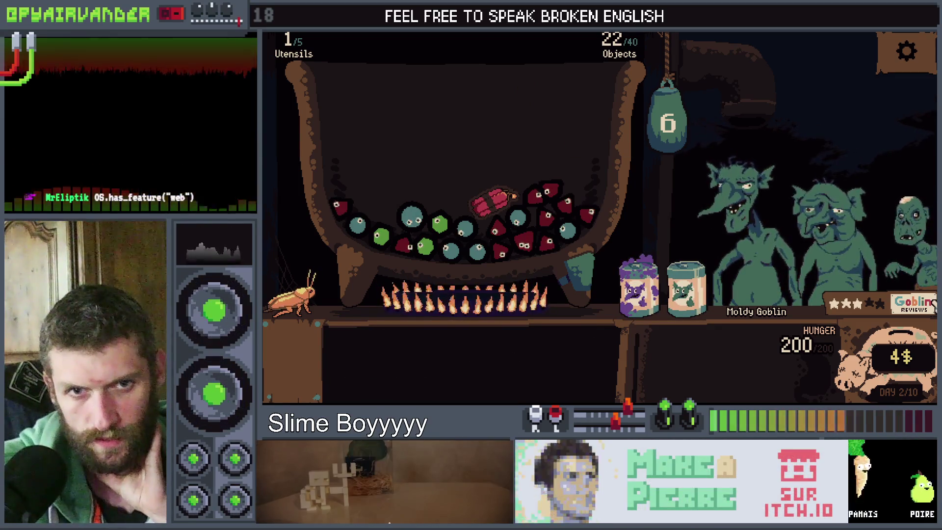
left_click(914, 68)
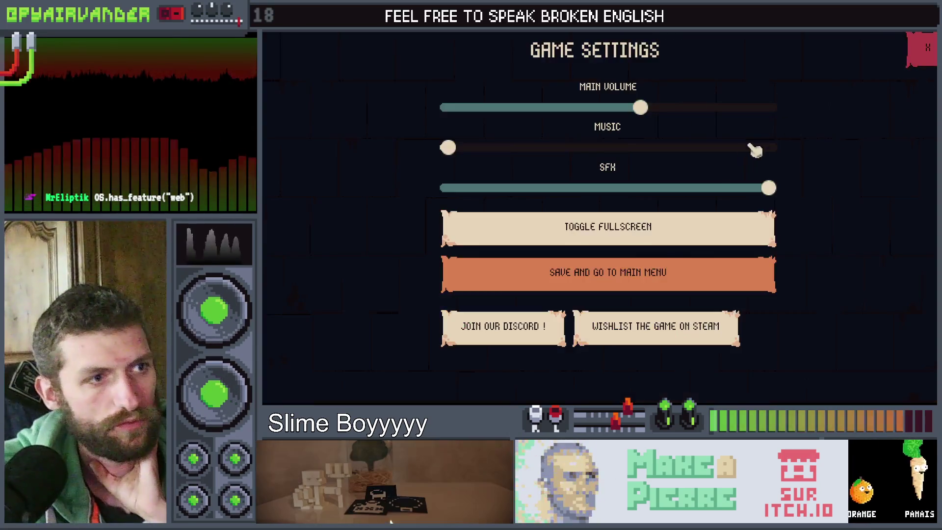
Choose 'Save and go to main menu' in Game Settings.
left_click(625, 285)
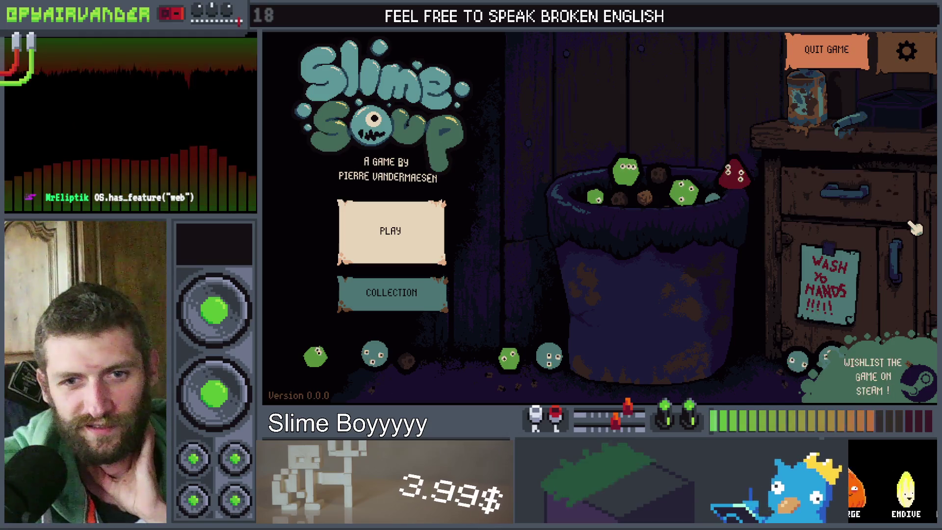
Close the game and open ust_skull.tres from the FileSystem filtered for 'skull'.
key("alt+F4")
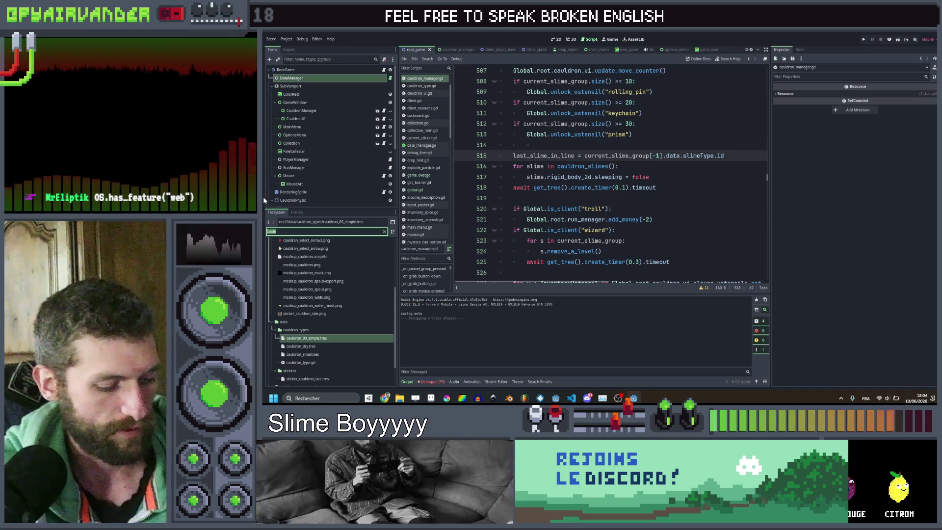
type("skull")
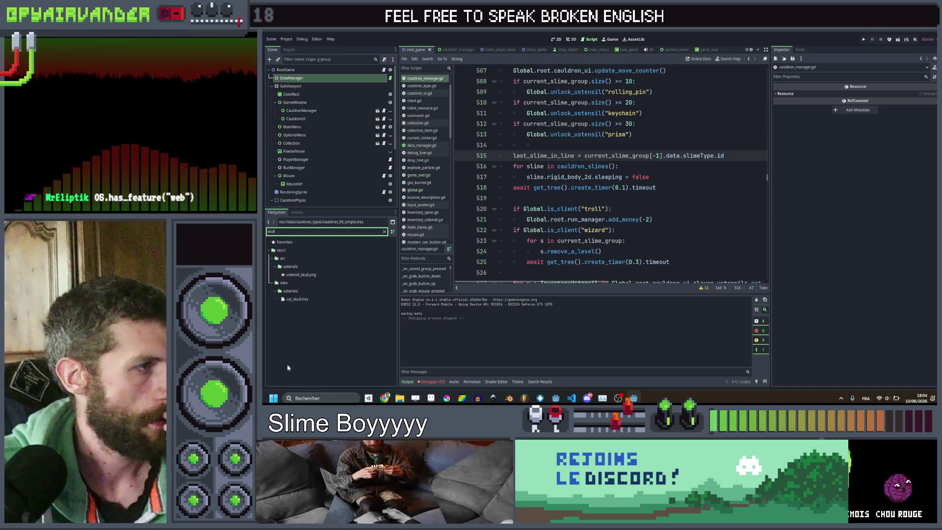
left_click(308, 300)
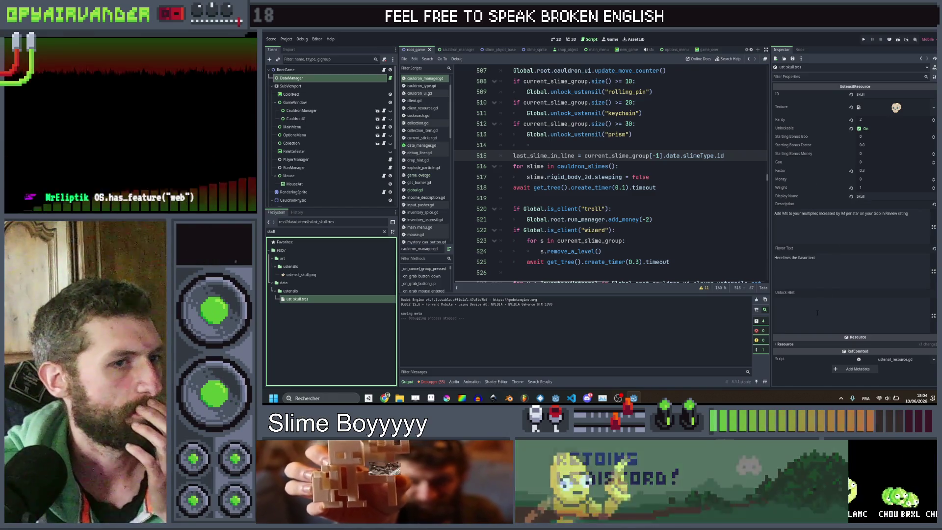
Set the skull's Unlock Hint to 'Win a game', then filter the FileSystem for 'mushr'.
left_click(814, 313)
type("Win a game")
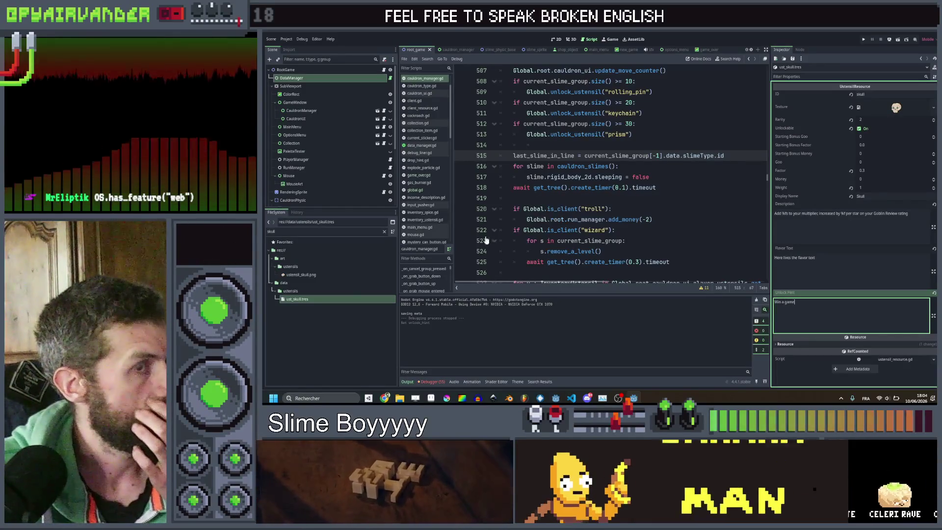
left_click(332, 351)
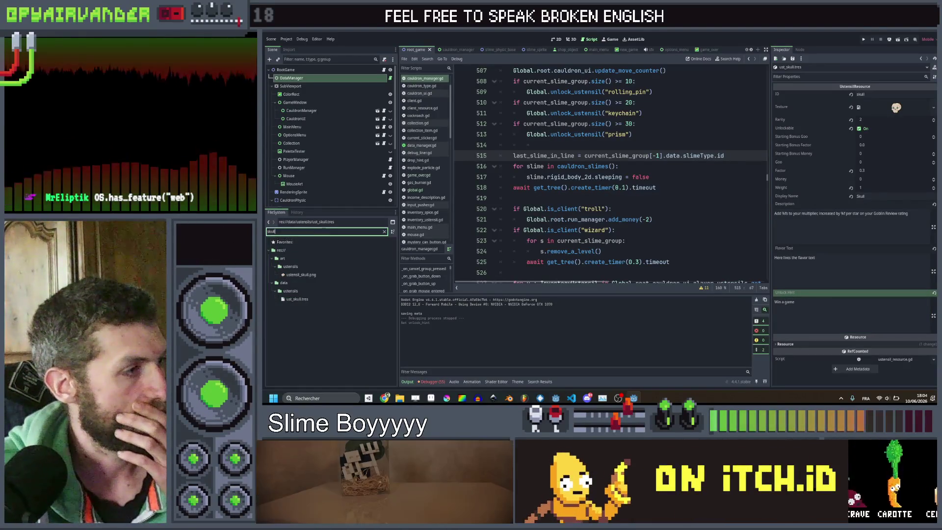
left_click(268, 232)
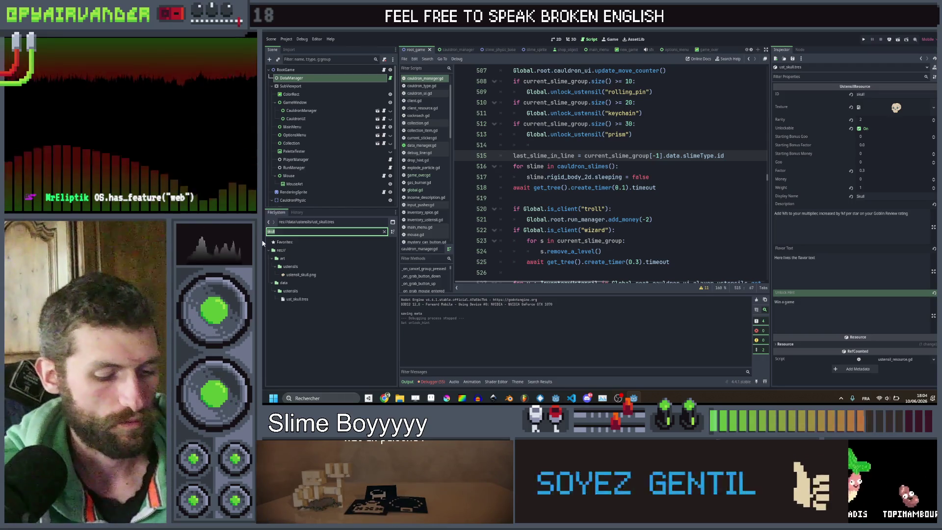
type("mushr")
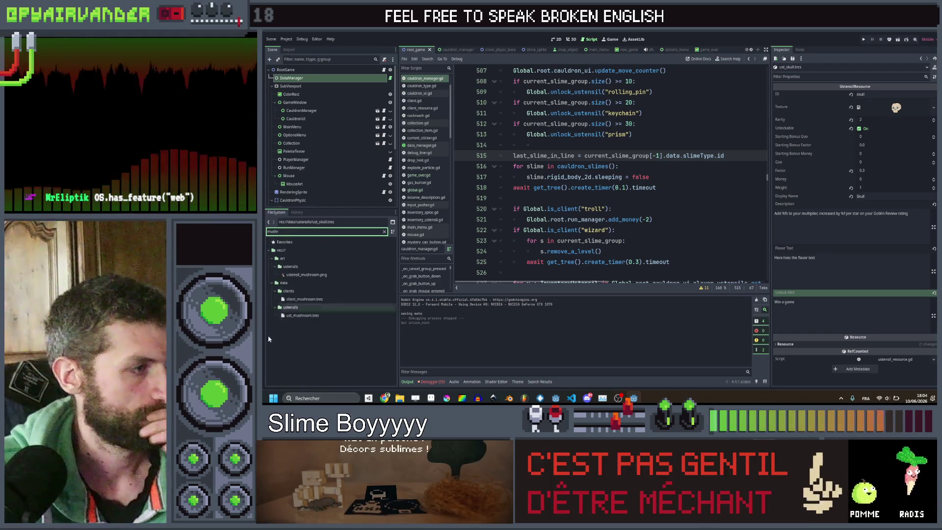
Make the mushroom unlockable with hint 'Have at least 15 Items in your cauldron at the same time' and save.
left_click(860, 128)
left_click(833, 303)
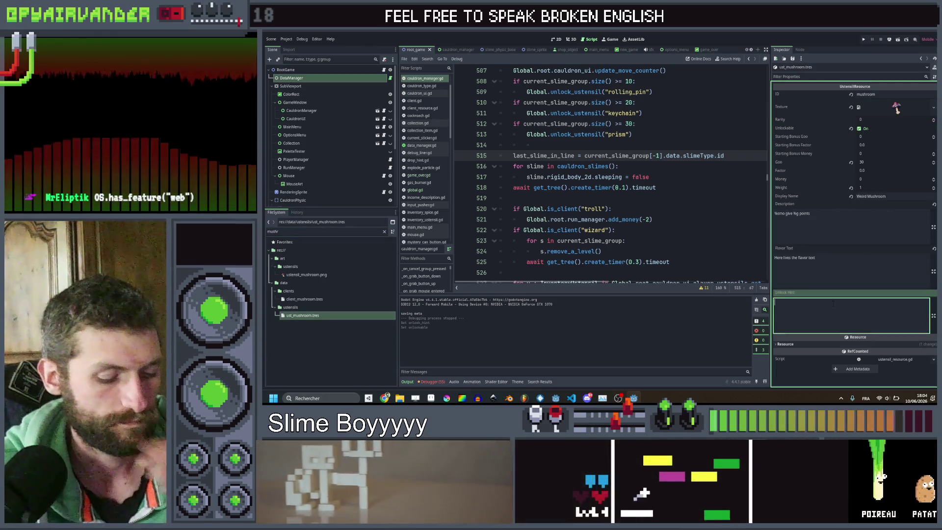
type("Have a")
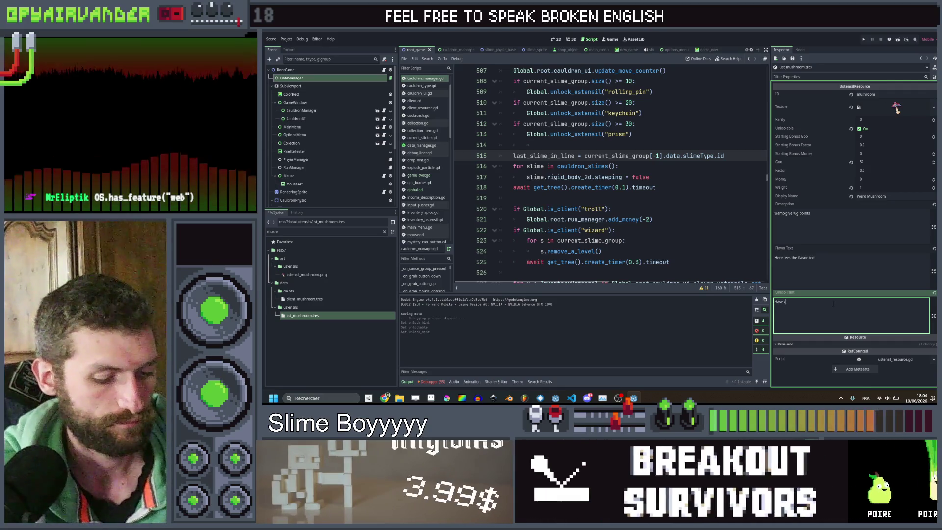
type("t least 15")
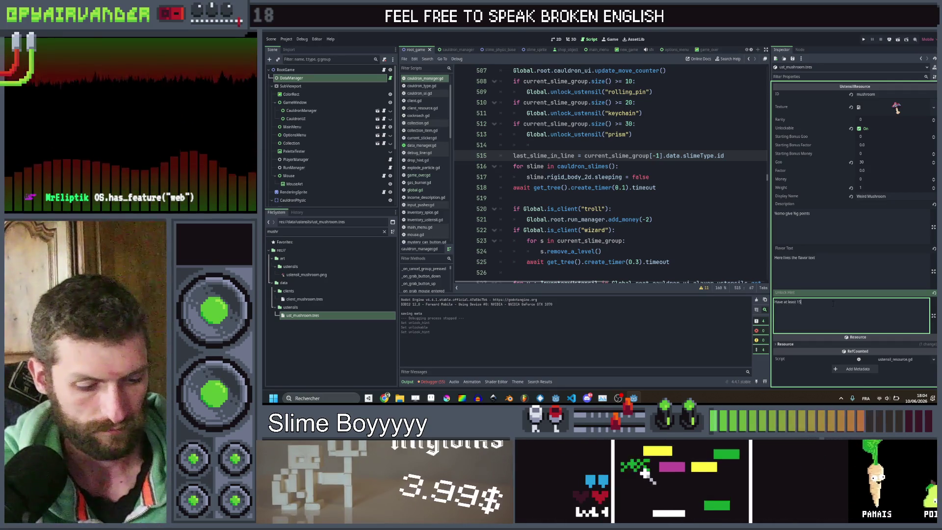
type(" Mold")
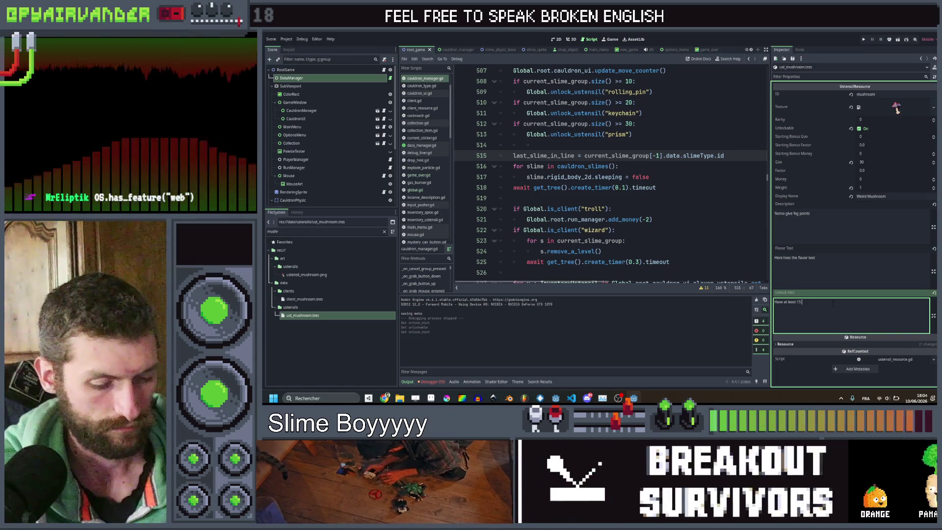
key("BackSpace")
key("BackSpace")
key("BackSpace")
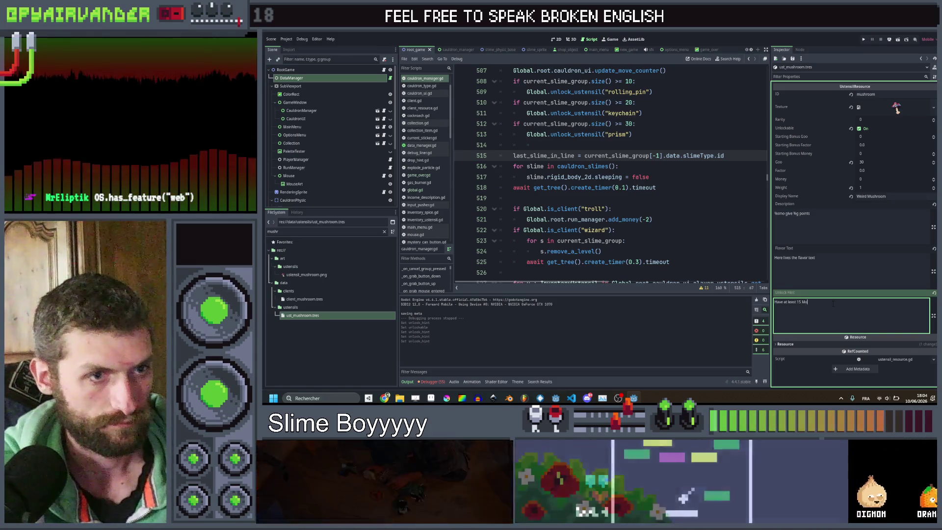
type("%smo")
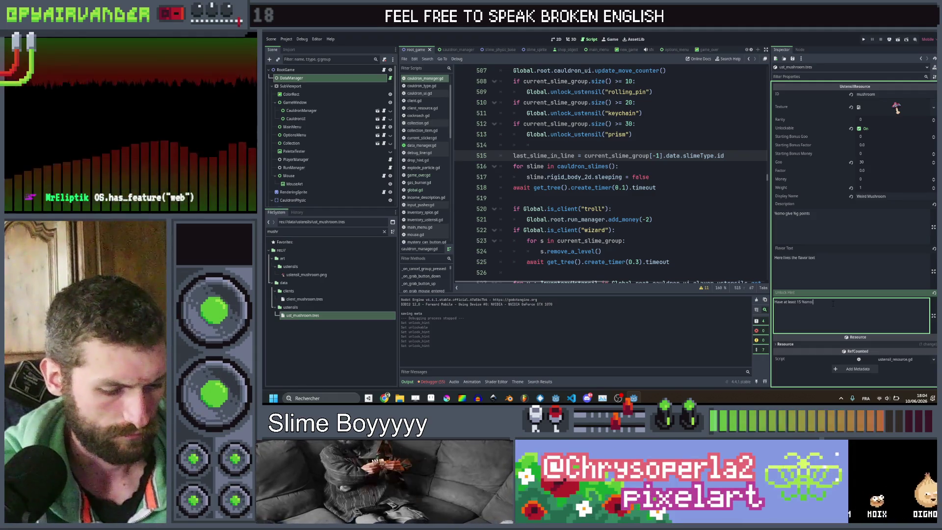
type(" in your cauldron")
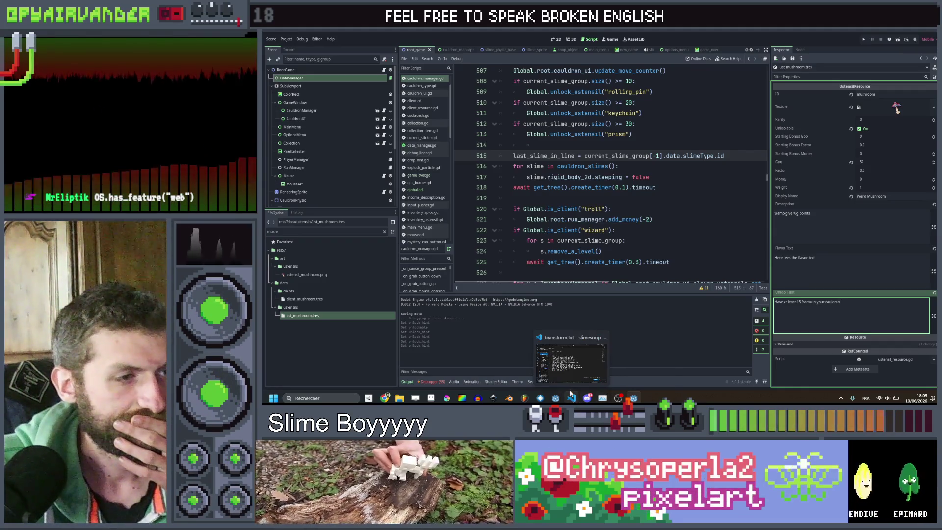
mouse_move(572, 399)
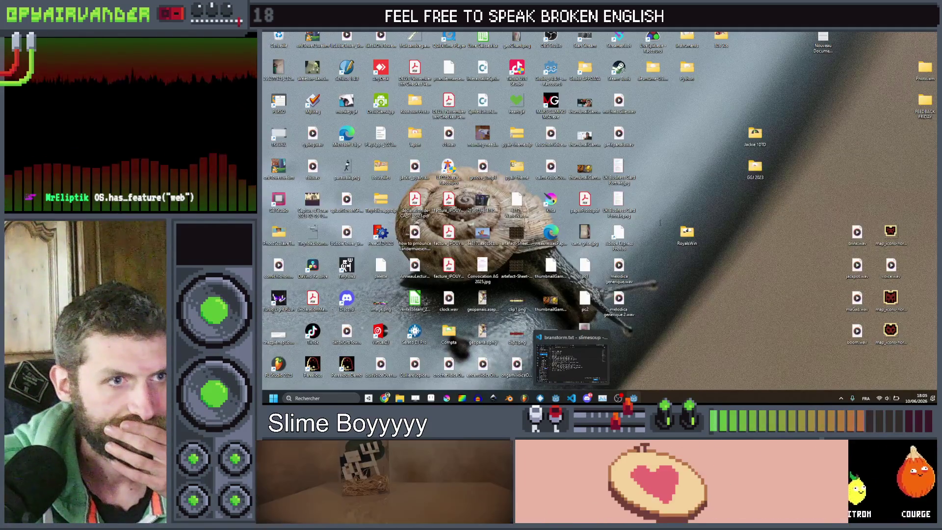
type("t")
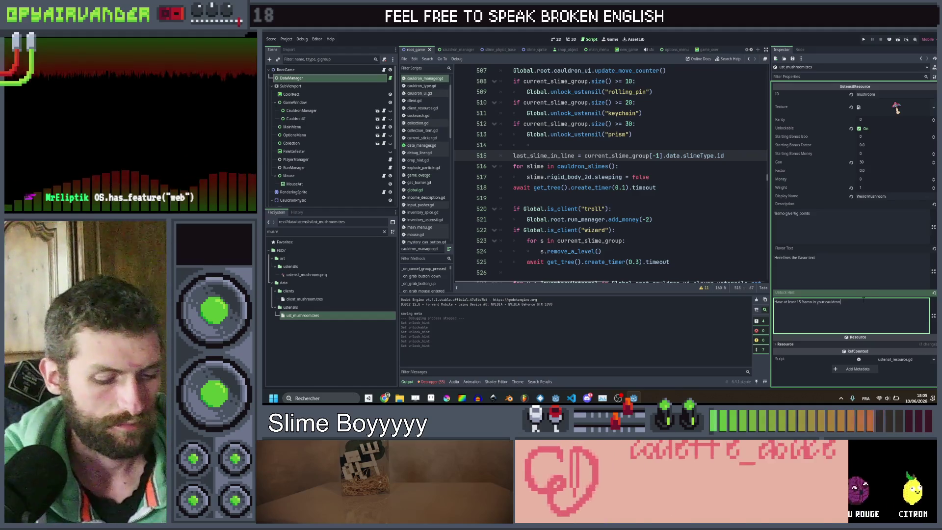
type("he same time")
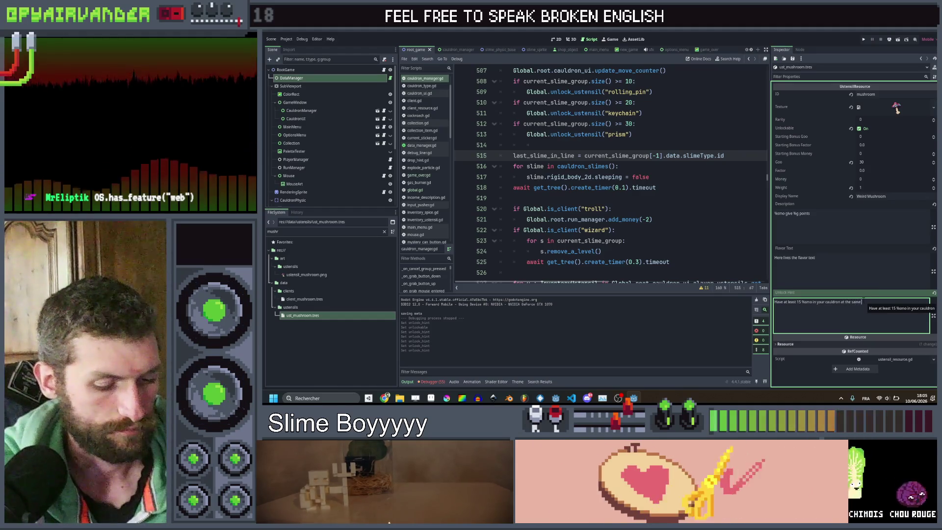
key("ctrl+shift+Left")
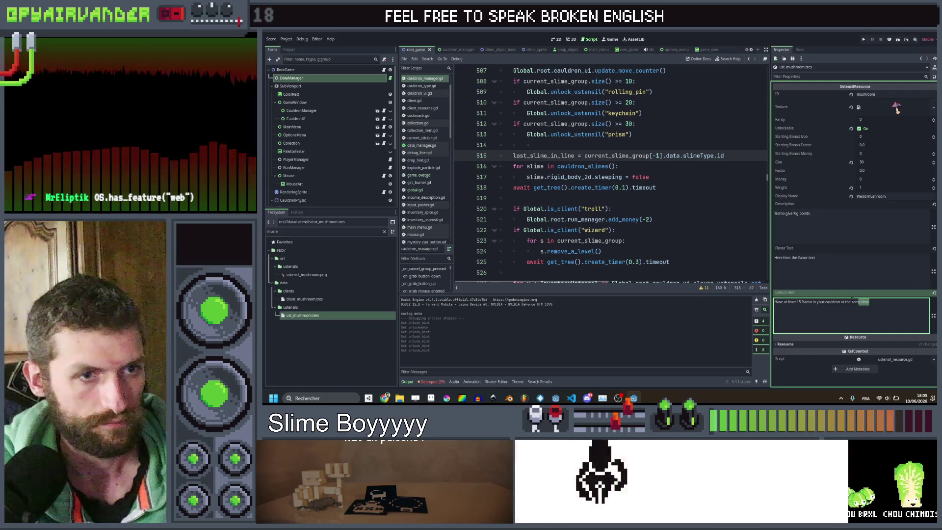
key("ctrl+s")
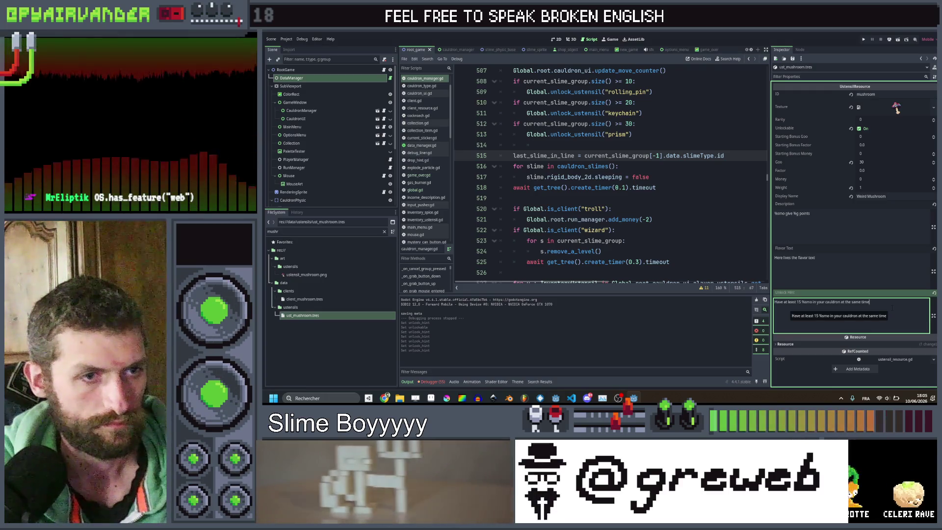
left_click(739, 188)
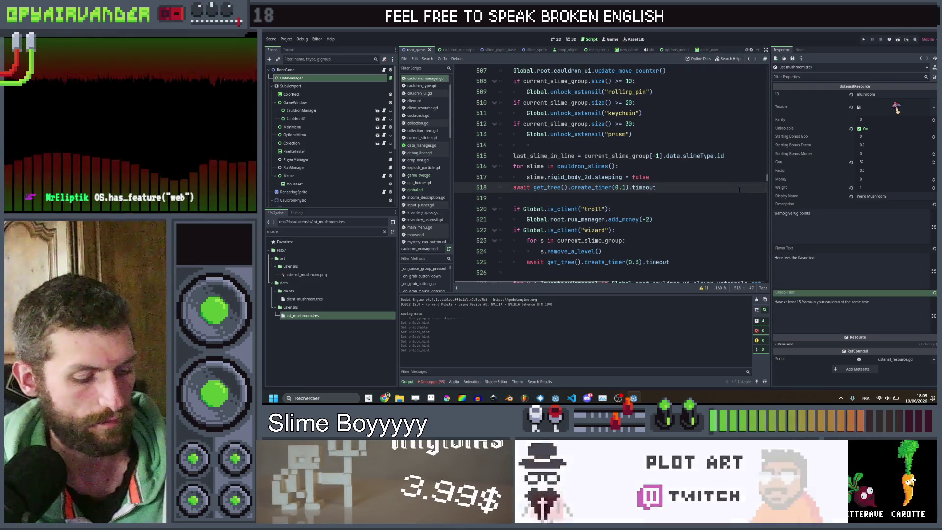
Find 'mushroom' in all files, jump to cauldron_manager.gd line 207, and save.
key("ctrl+shift+f")
type("mushroom")
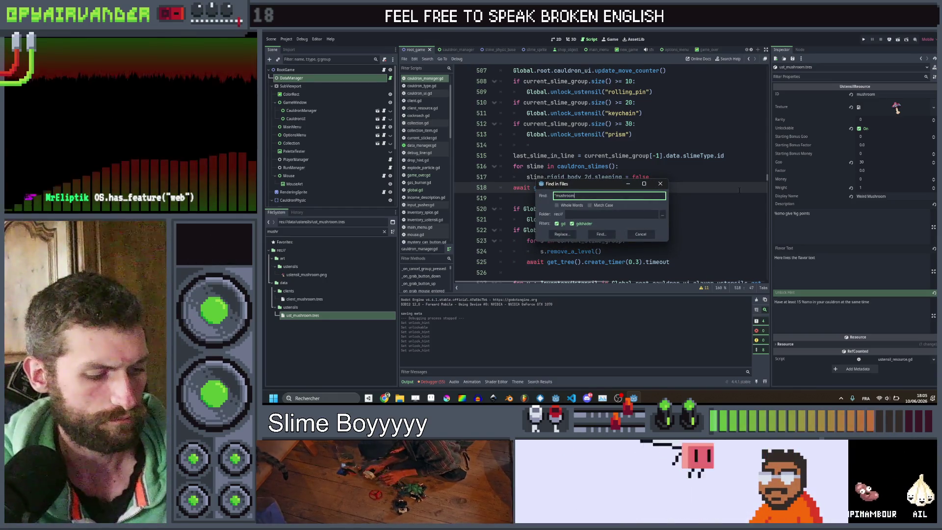
key("Return")
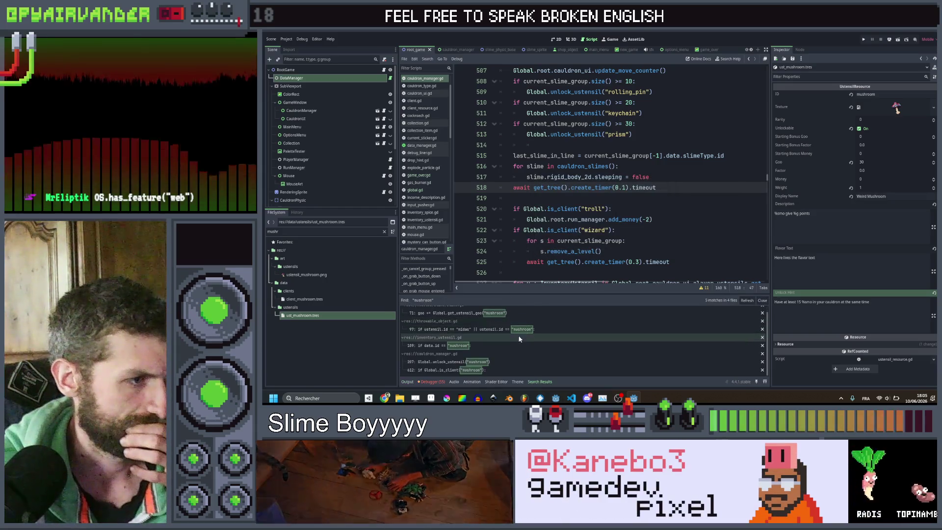
left_click(491, 361)
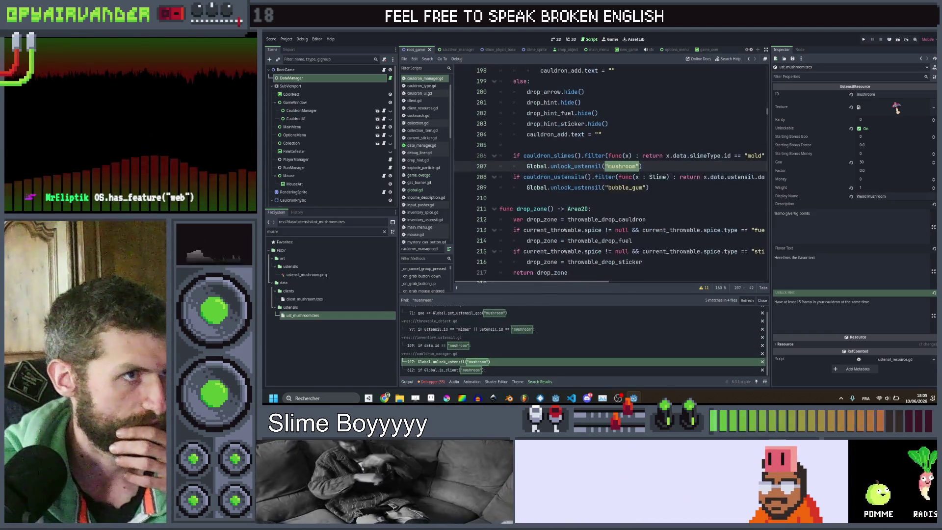
left_click(591, 208)
key("ctrl+s")
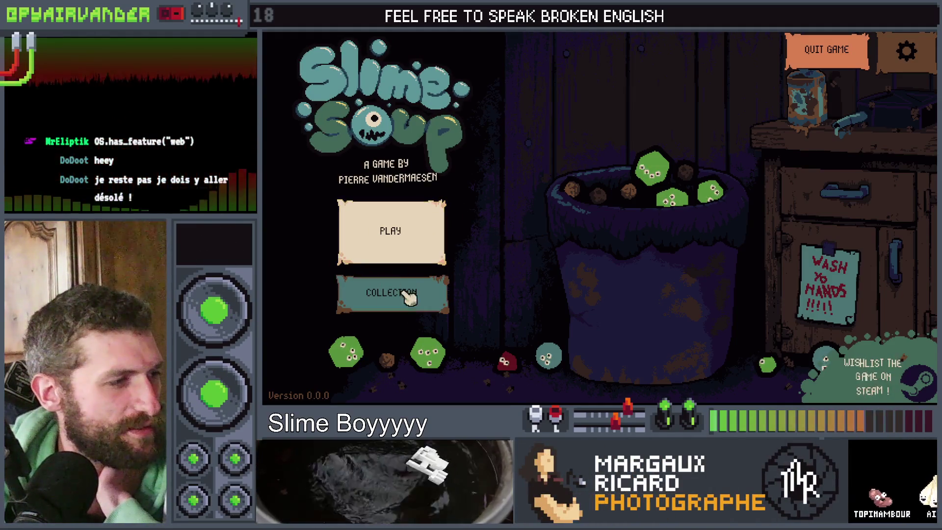
In the running game, check the New Game cauldron choice, then open the Steam store page.
left_click(409, 246)
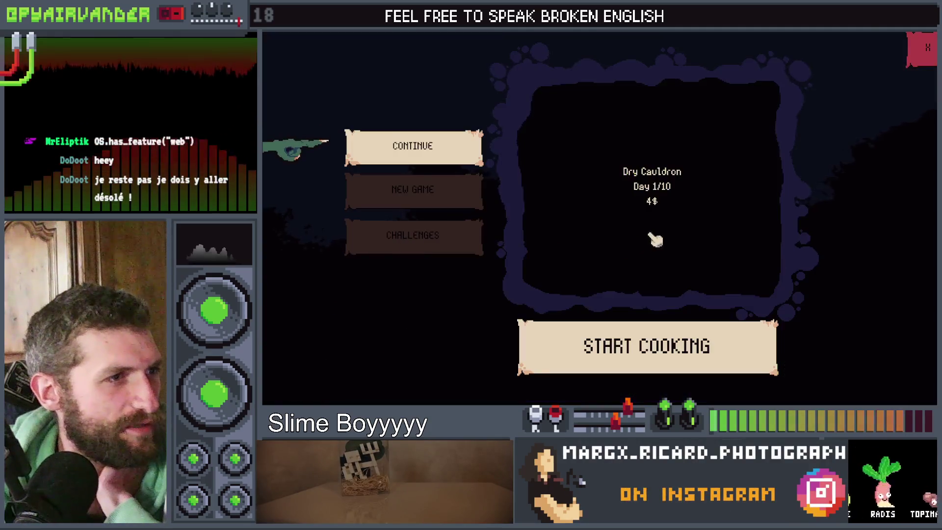
left_click(426, 192)
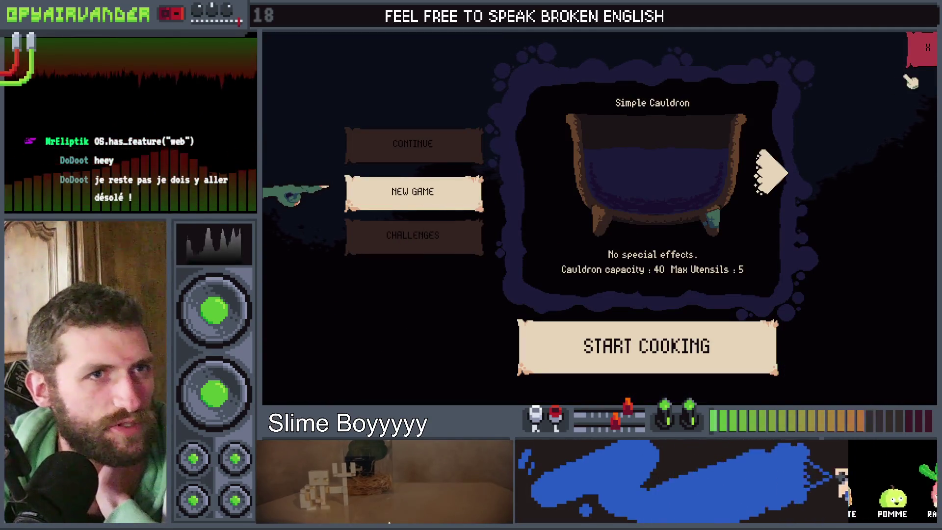
key("Escape")
left_click(817, 358)
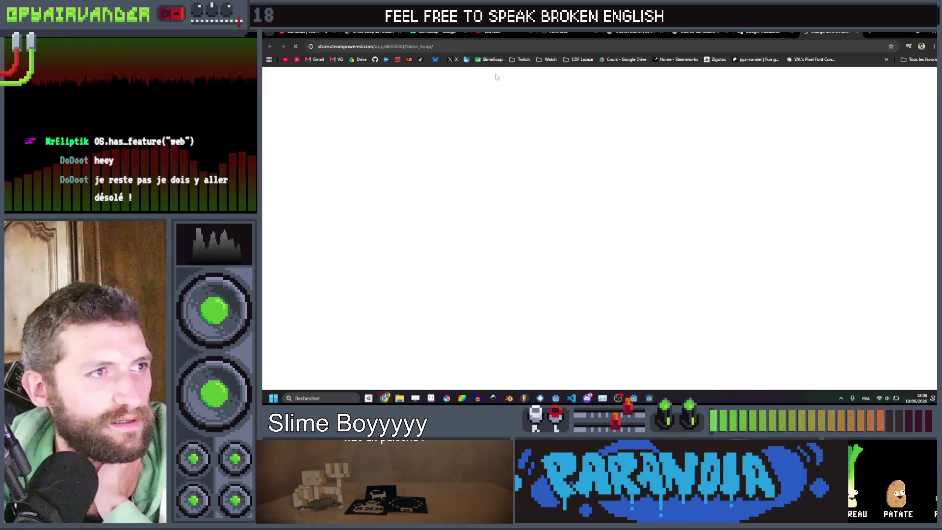
Select the Slime Soup store page URL, scroll the page, and switch back to the game.
left_click(510, 46)
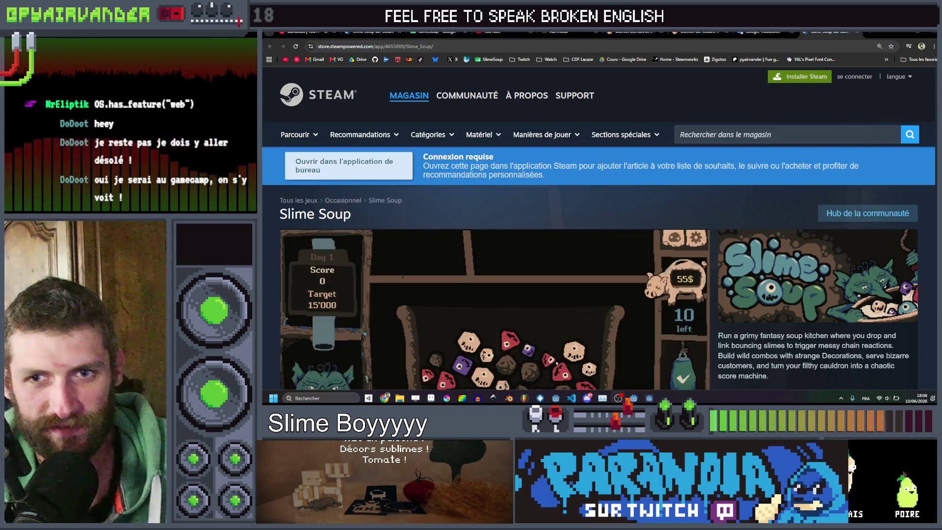
scroll(670, 134, "down", 2)
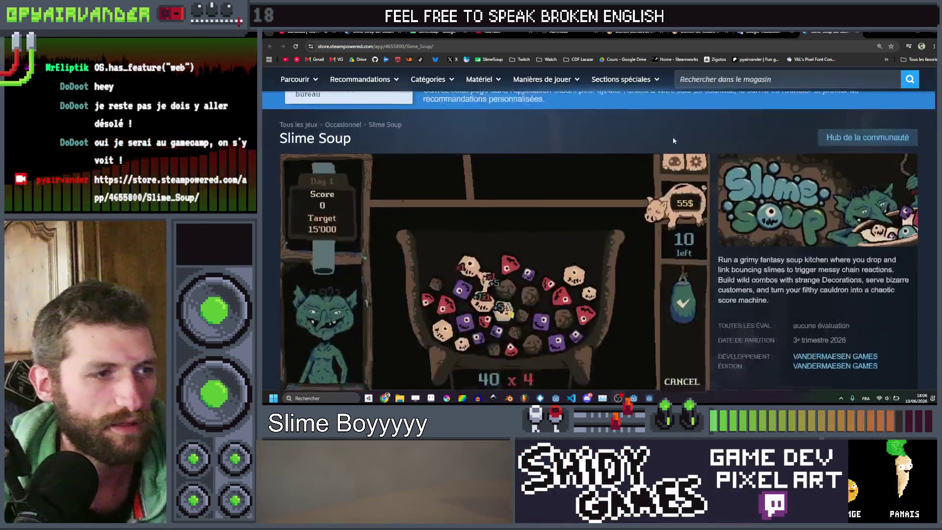
key("alt+Tab")
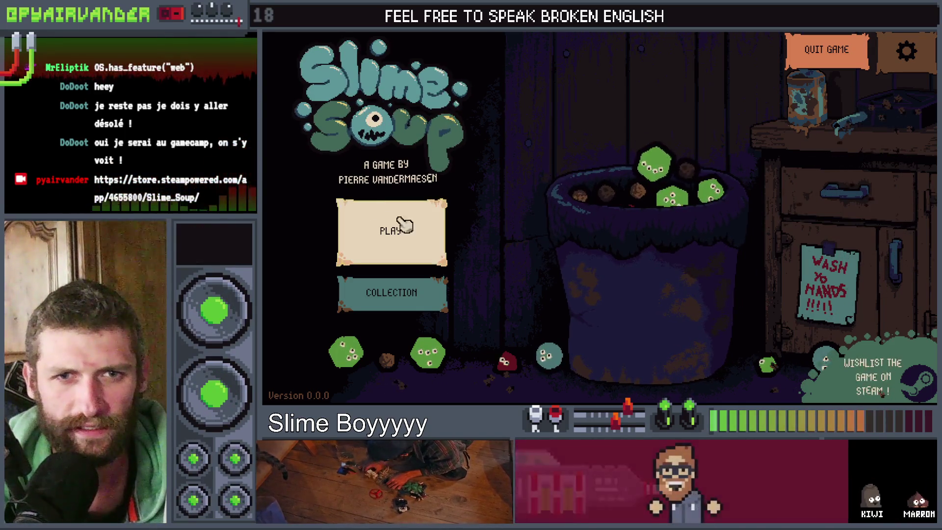
Continue the saved run and merge the red slimes in the cauldron.
left_click(431, 232)
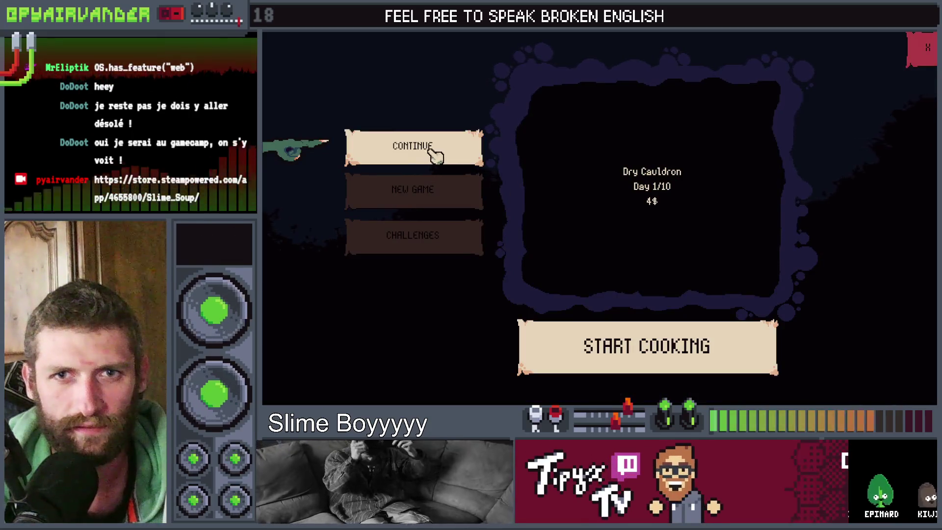
left_click(690, 347)
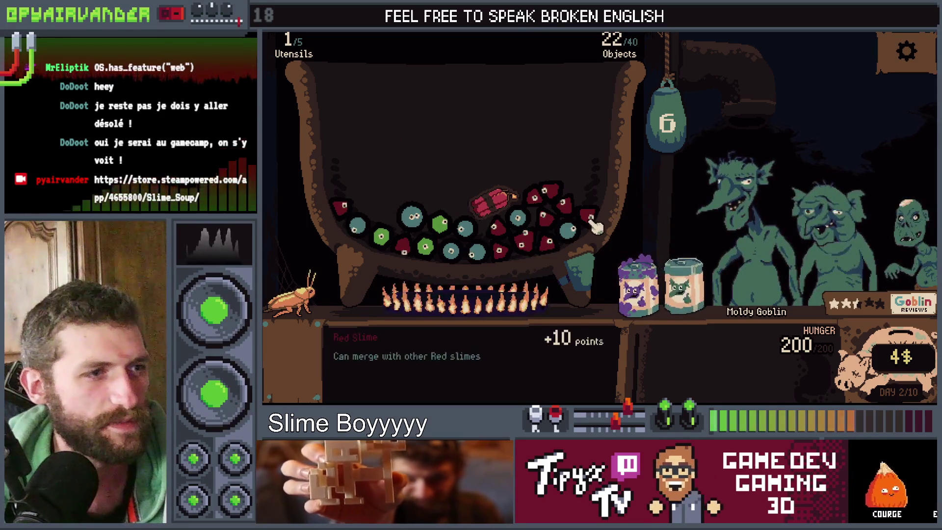
left_click(557, 215)
left_click(540, 206)
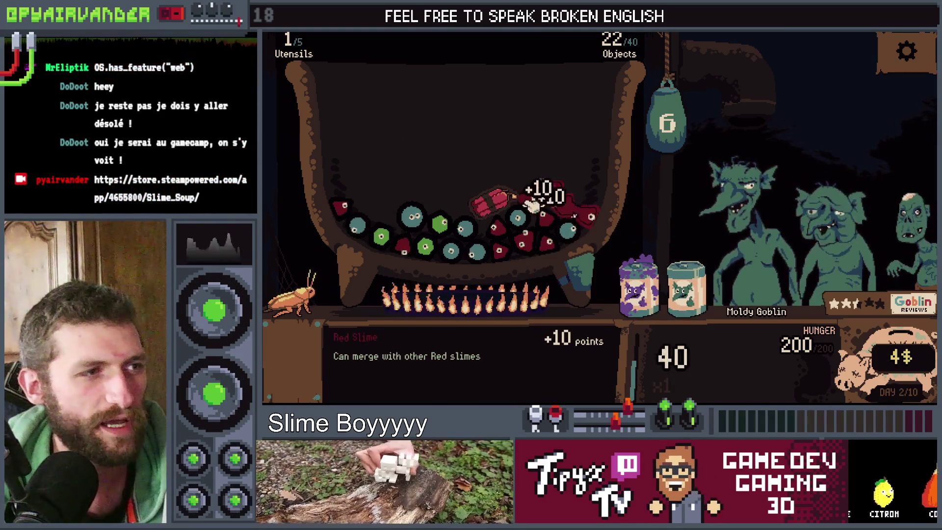
left_click(535, 221)
left_click(523, 241)
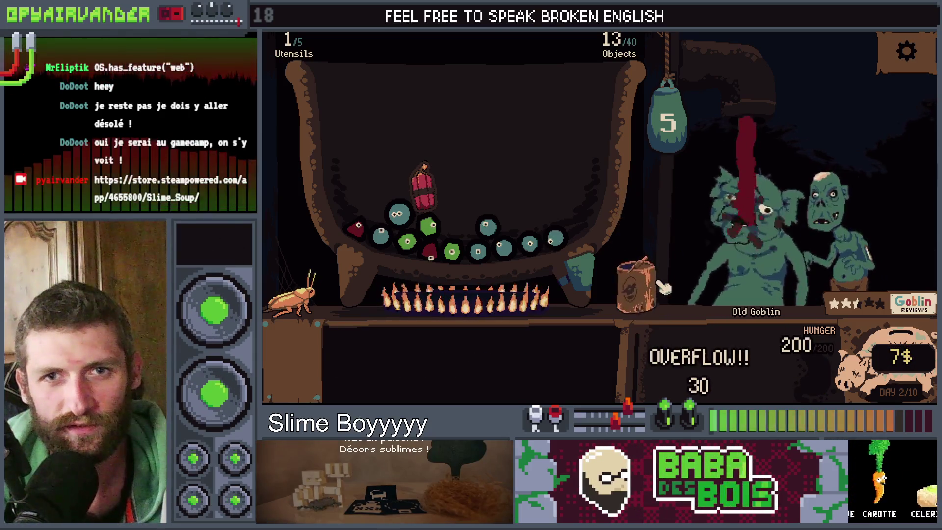
Empty the Old Slimes and Premium Slimes cans in, pop the green slime chain, then open settings.
left_click(648, 289)
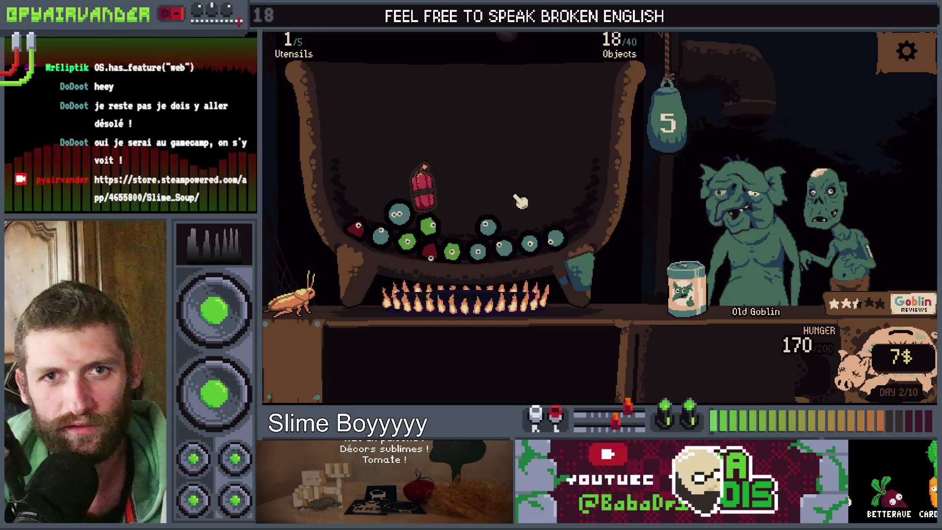
mouse_move(685, 283)
left_mouse_down()
mouse_move(565, 216)
mouse_move(572, 231)
left_mouse_up()
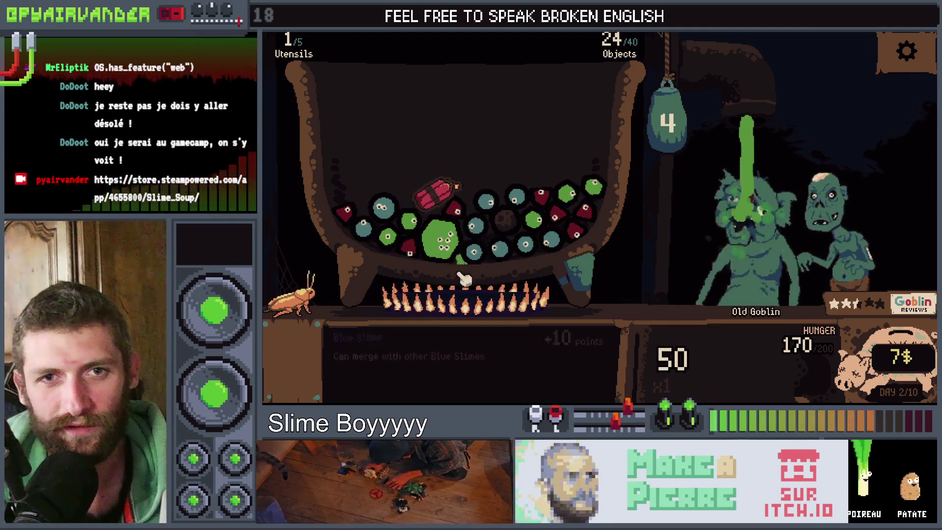
left_click(402, 248)
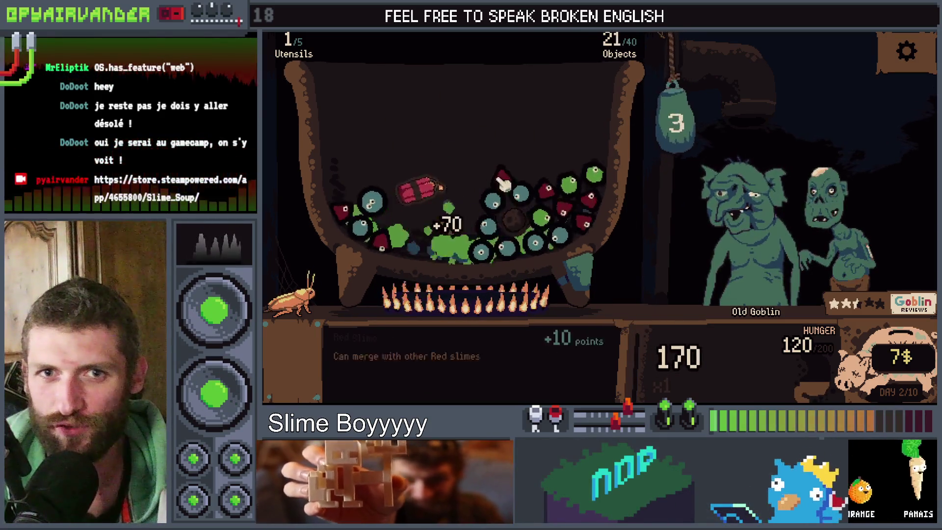
left_click(909, 63)
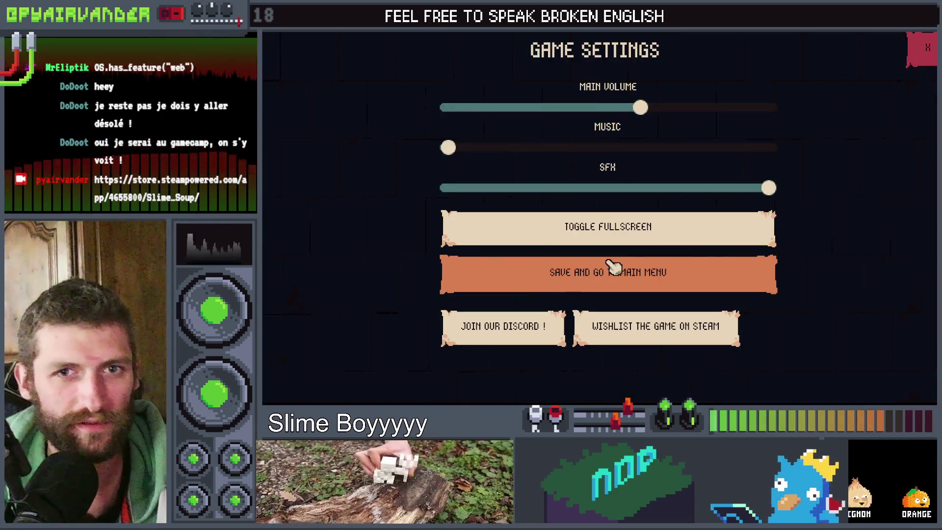
Save to the main menu, open the collection book, and page to the last utensils page.
left_click(626, 281)
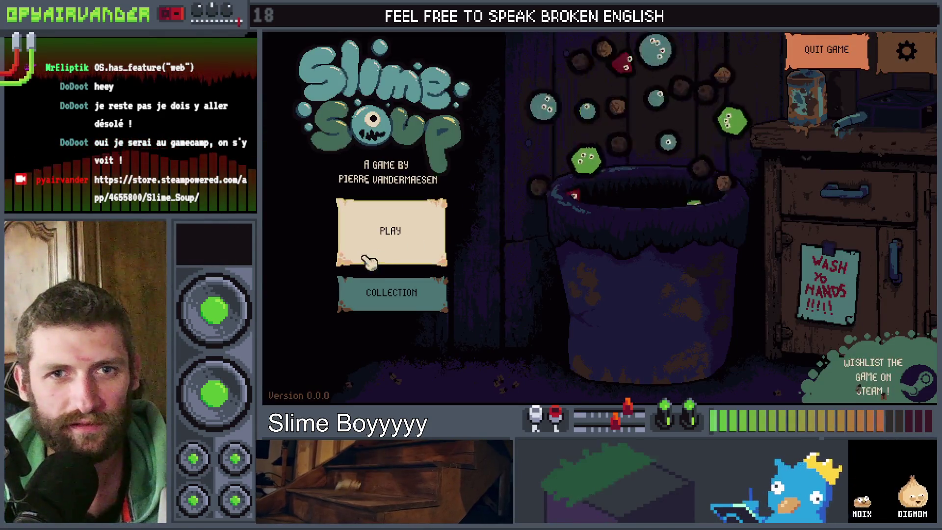
left_click(391, 294)
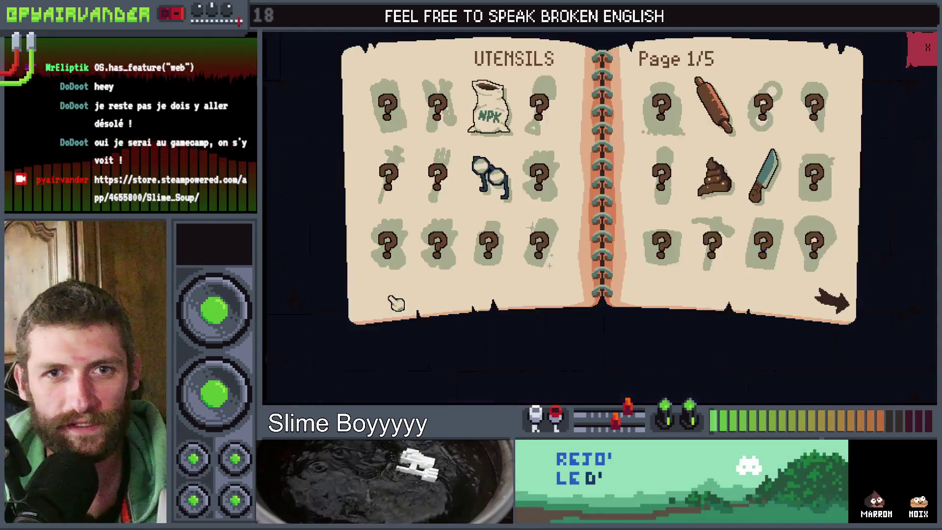
left_click(835, 305)
left_click(837, 309)
left_click(838, 311)
left_click(840, 314)
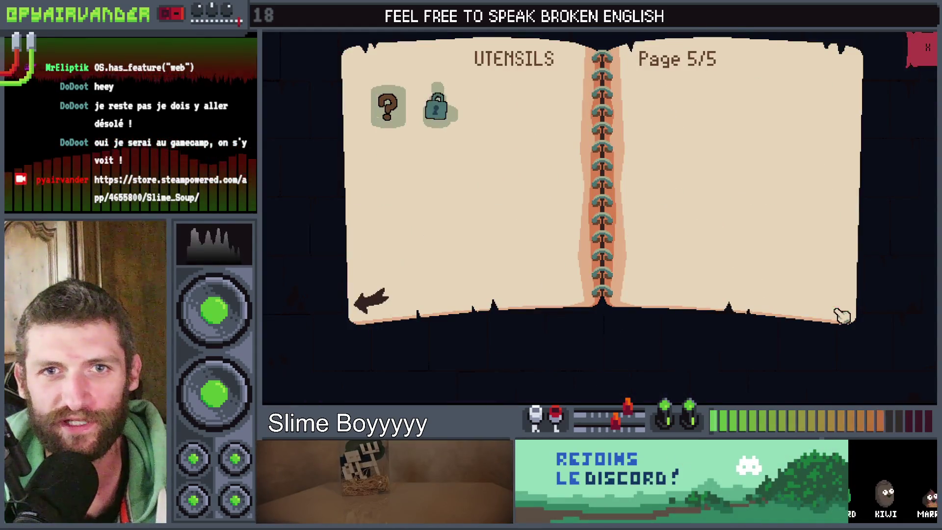
Page back and forth through utensils pages 1/5 to 5/5 reviewing the locked utensils.
left_click(387, 305)
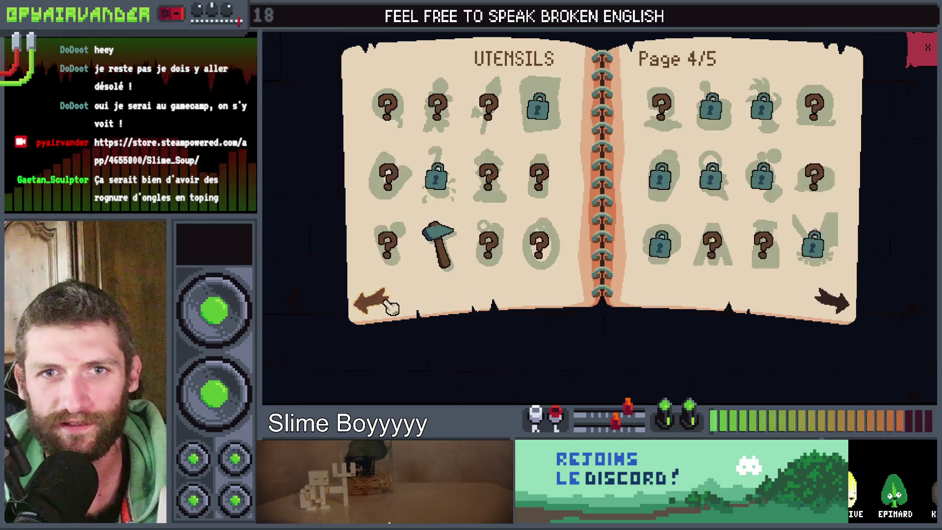
left_click(387, 306)
left_click(386, 304)
left_click(388, 306)
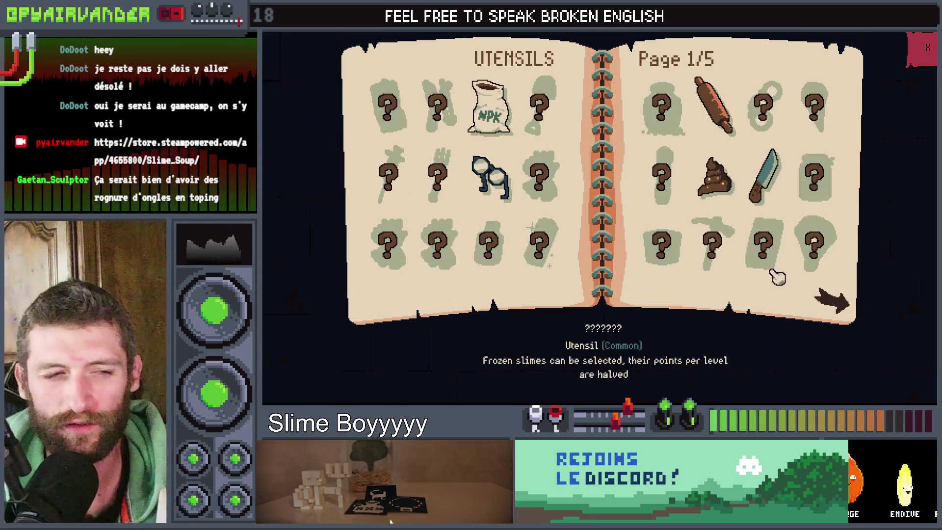
left_click(835, 307)
left_click(839, 308)
left_click(842, 308)
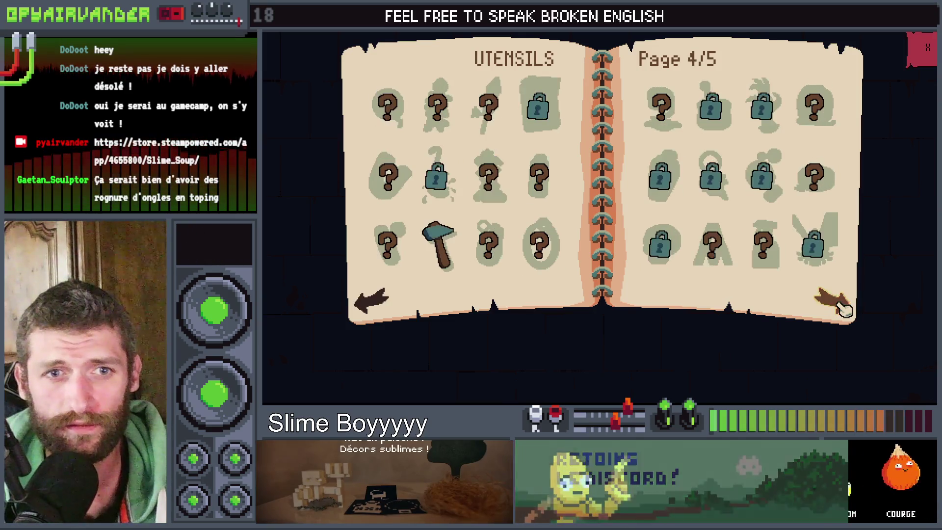
left_click(842, 309)
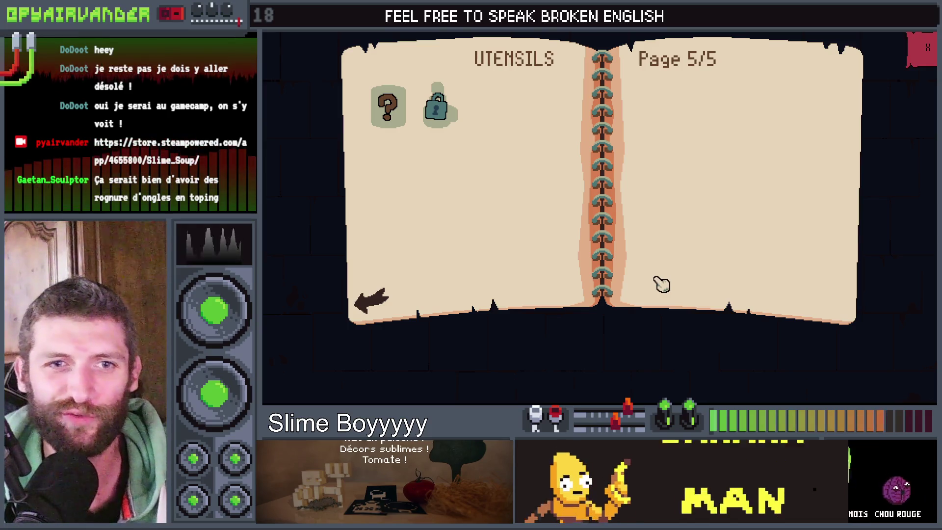
left_click(390, 301)
left_click(389, 304)
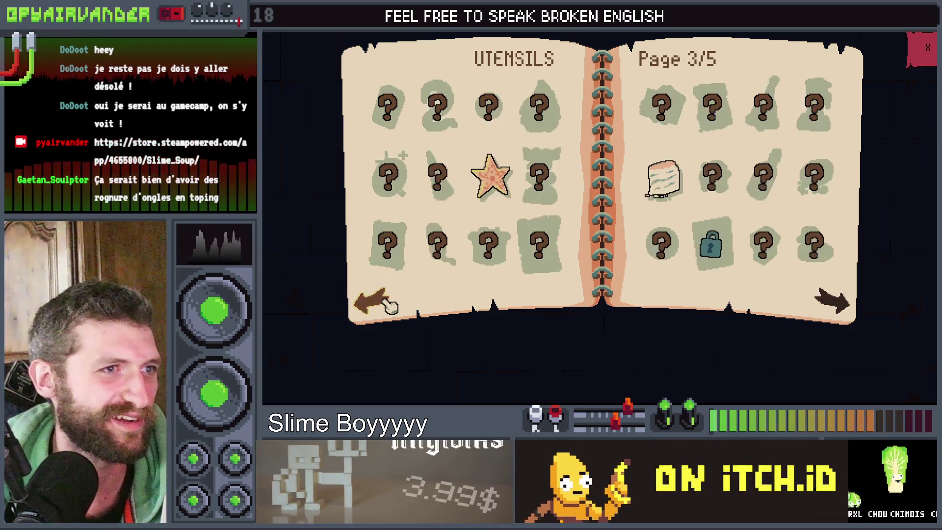
left_click(390, 305)
left_click(840, 314)
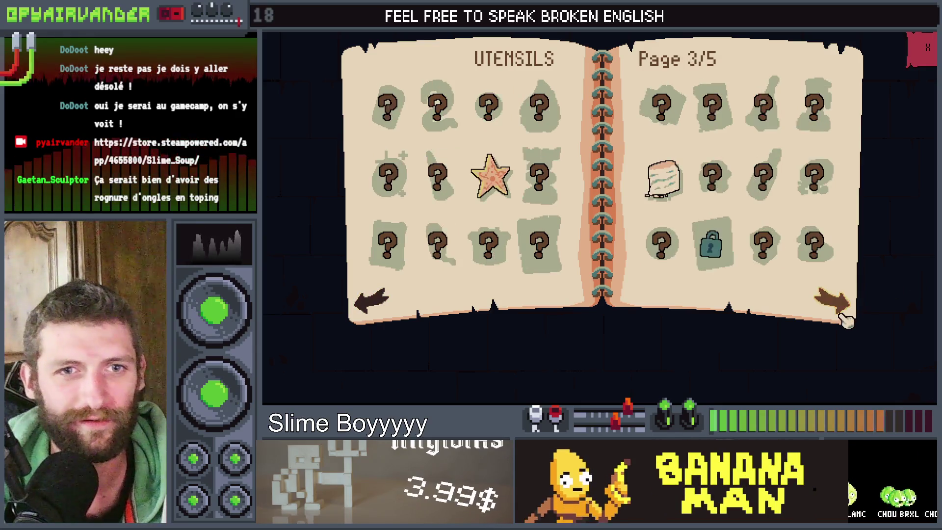
left_click(840, 314)
left_click(841, 315)
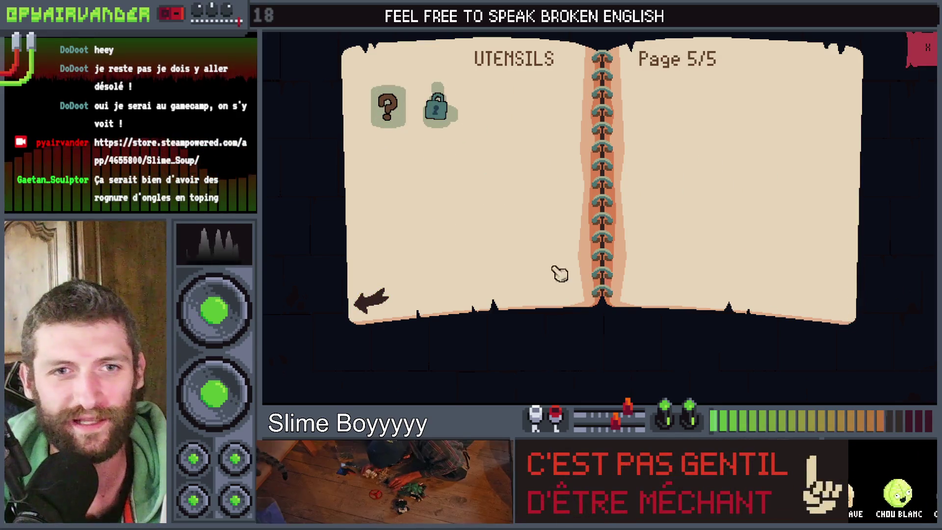
Return to utensils page 1/5, close the collection book, and open the Play panel.
left_click(373, 302)
left_click(372, 301)
left_click(374, 302)
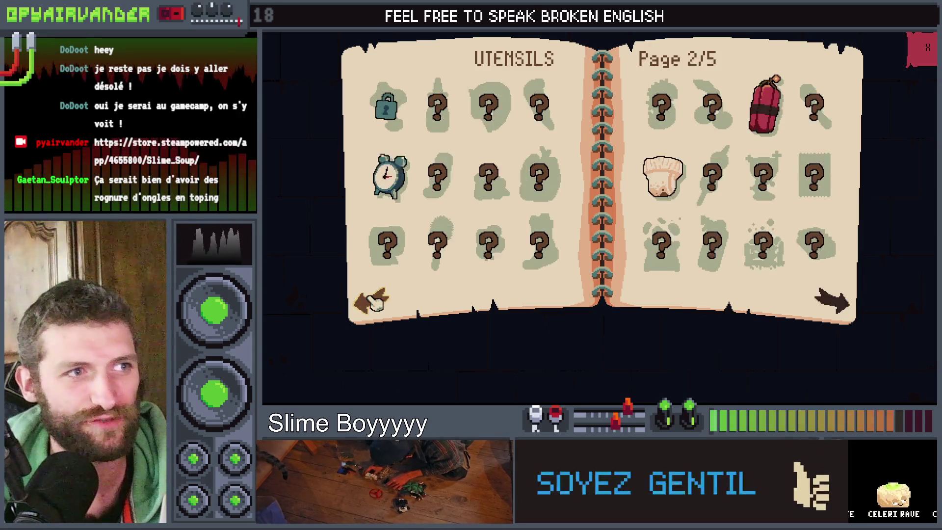
left_click(374, 301)
left_click(842, 312)
left_click(841, 312)
left_click(839, 312)
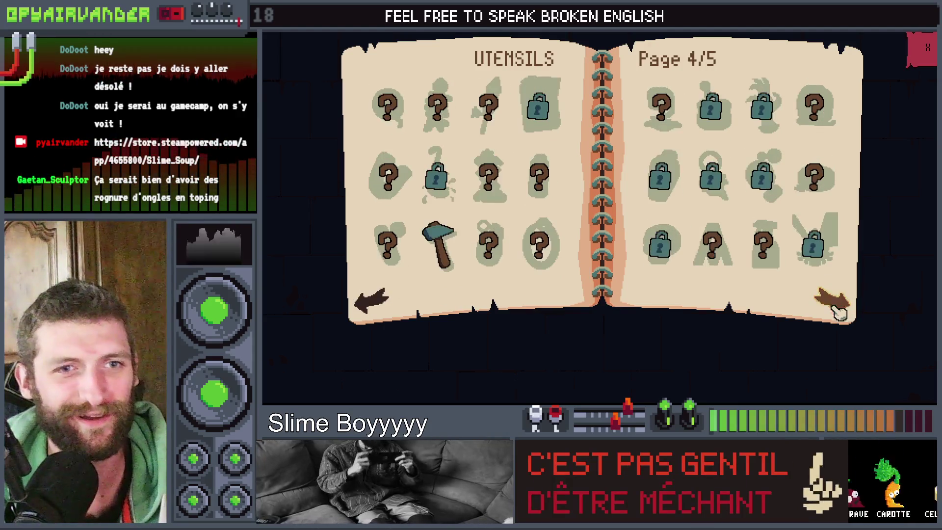
left_click(373, 302)
left_click(373, 302)
left_click(373, 302)
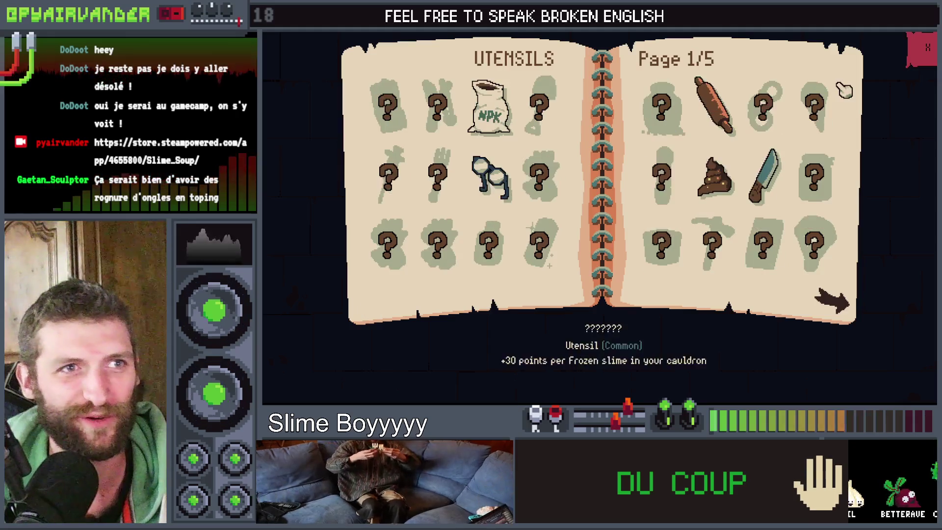
left_click(929, 64)
left_click(438, 231)
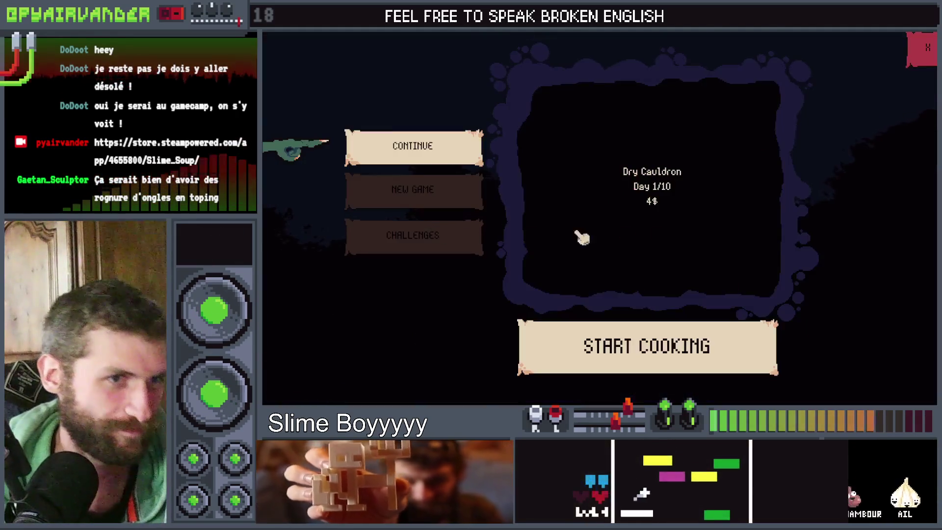
Start a new game, browse cauldron types including Small Cauldron, then cook with the Simple Cauldron.
left_click(456, 190)
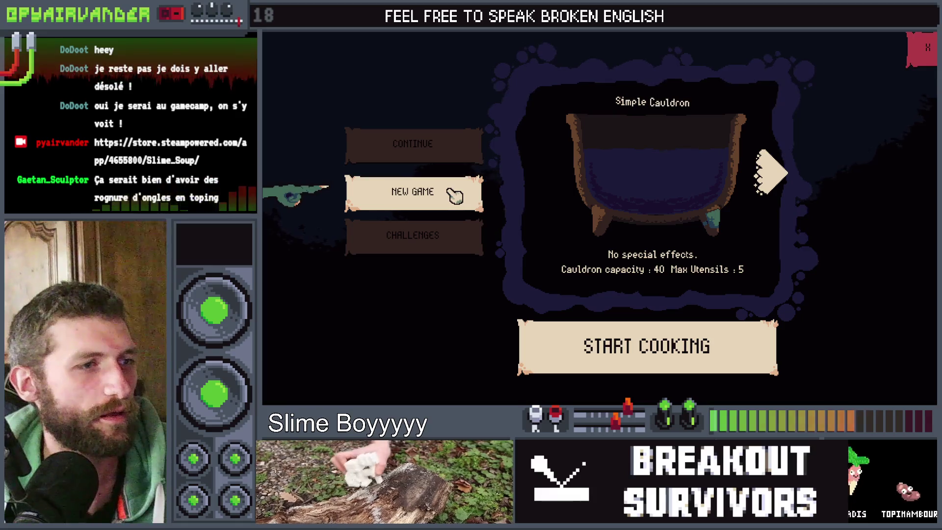
left_click(768, 174)
left_click(768, 174)
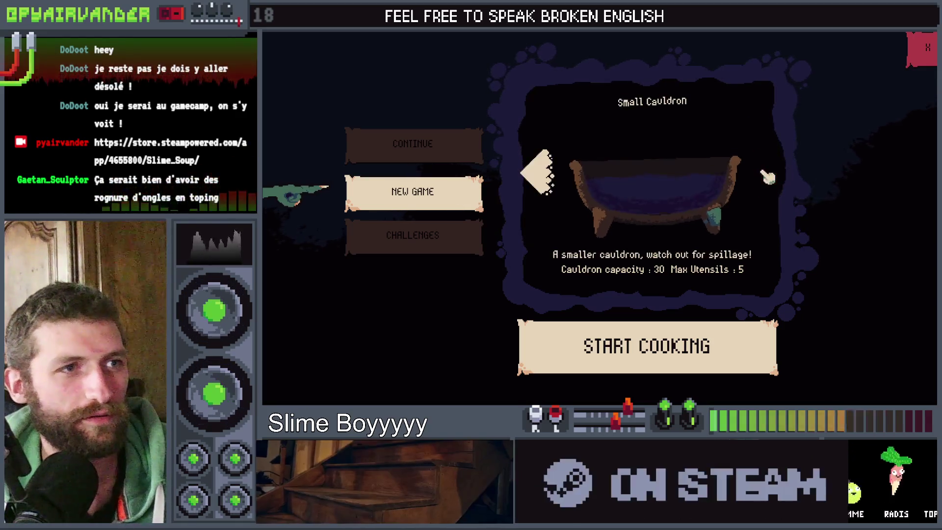
left_click(541, 172)
left_click(542, 171)
left_click(773, 175)
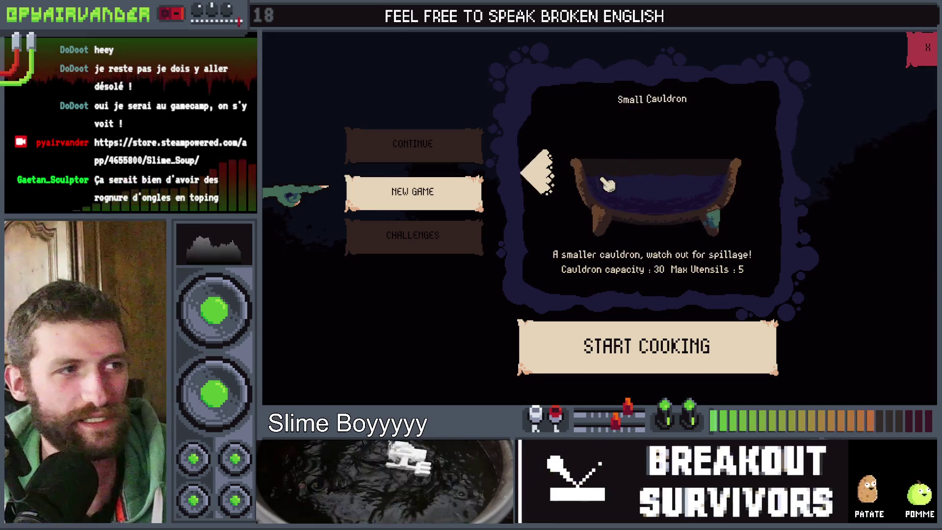
left_click(773, 176)
left_click(775, 177)
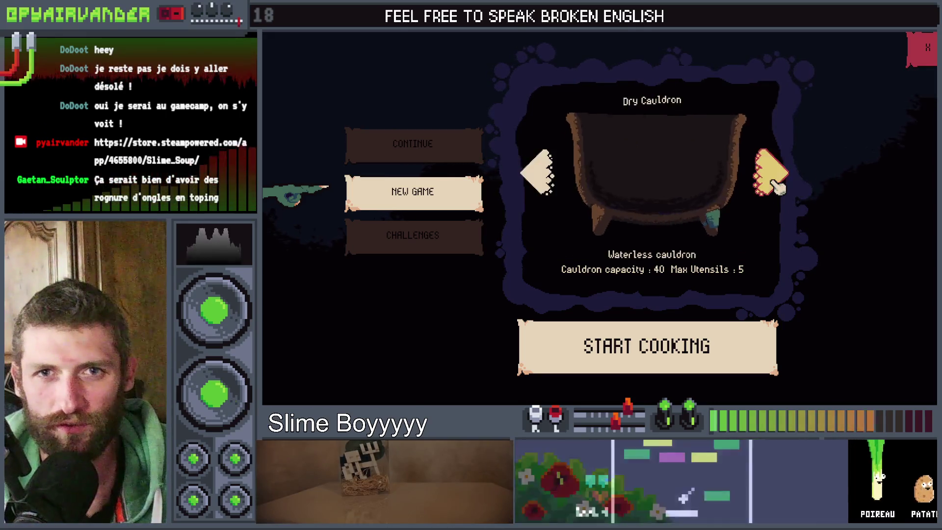
left_click(775, 177)
left_click(542, 171)
left_click(542, 171)
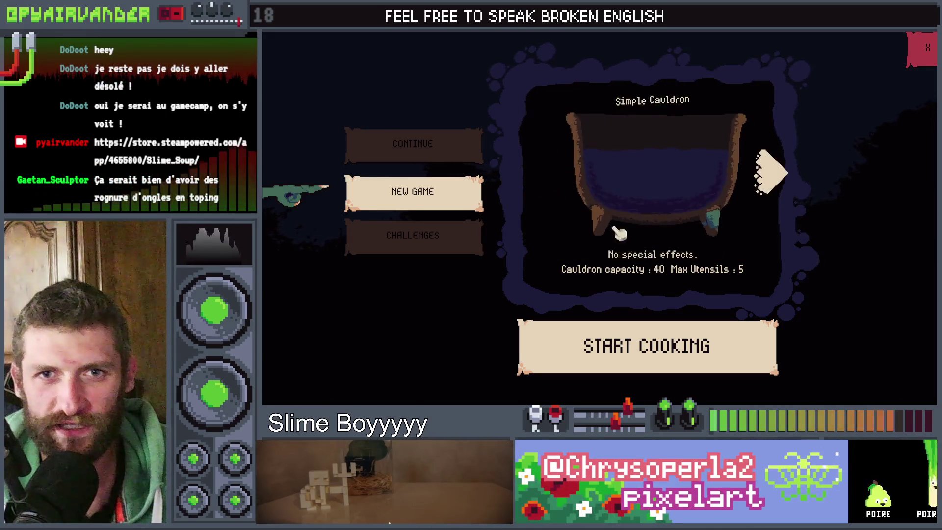
left_click(655, 325)
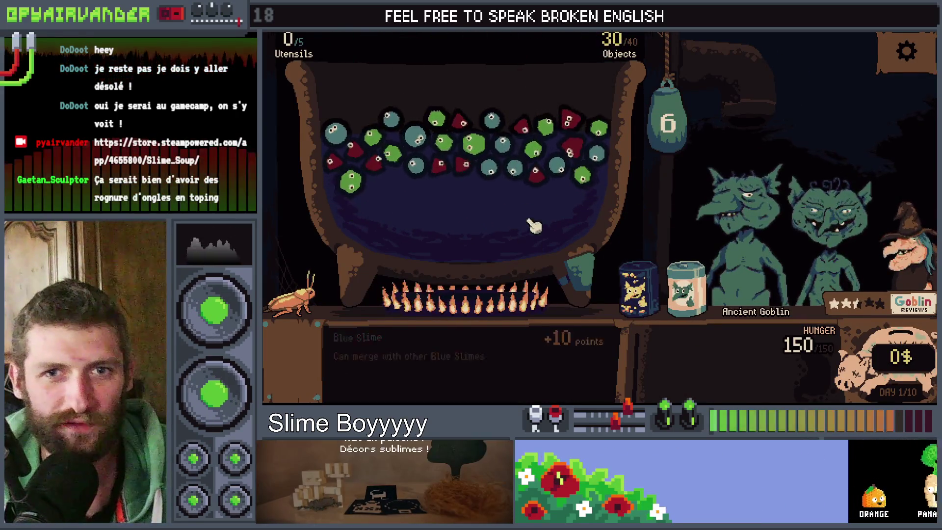
Pour in Premium Slimes and Gold Ore jars, score slimes, serve goblins, and add another Premium jar.
left_click_drag(702, 290, 485, 213)
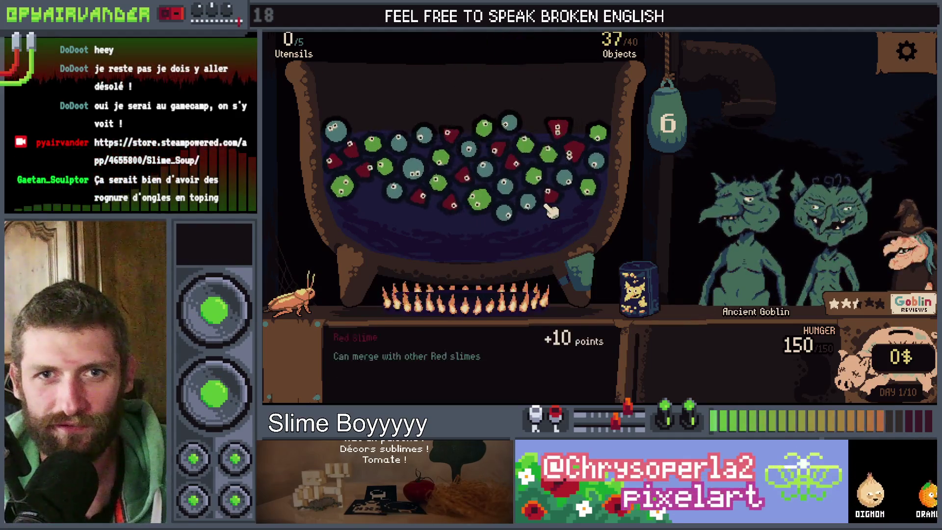
left_click(507, 202)
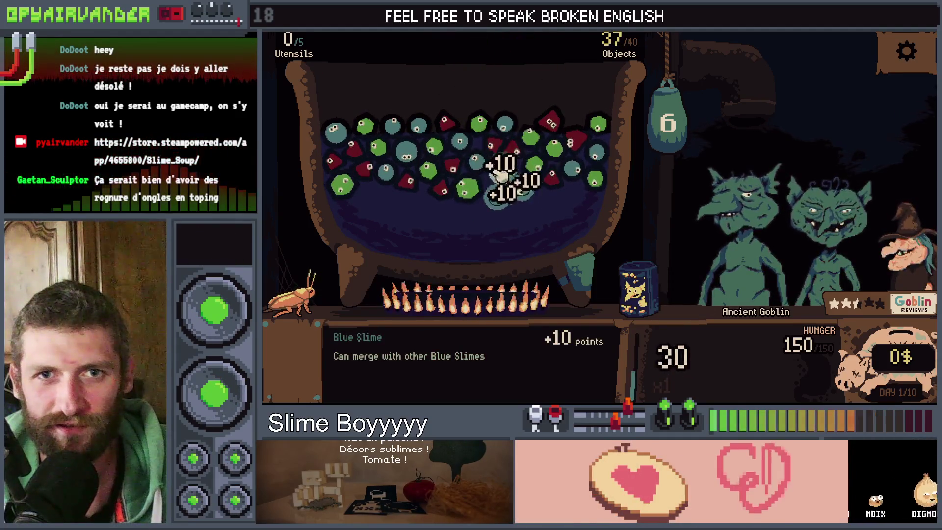
left_click(670, 118)
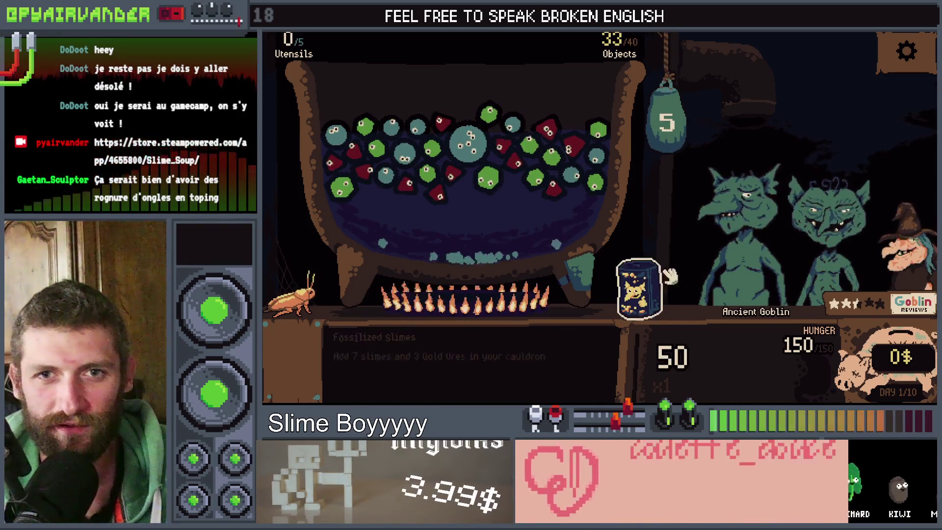
left_click_drag(652, 294, 506, 169)
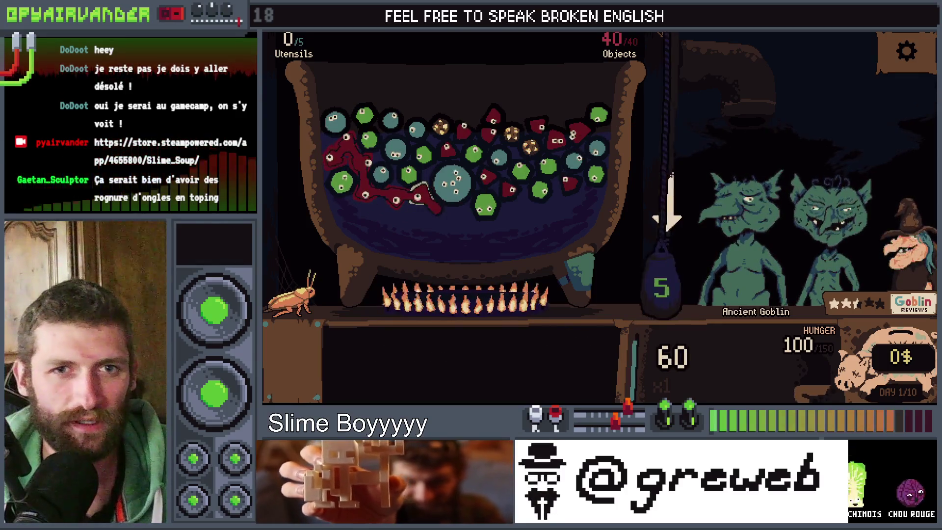
left_click_drag(663, 289, 663, 290)
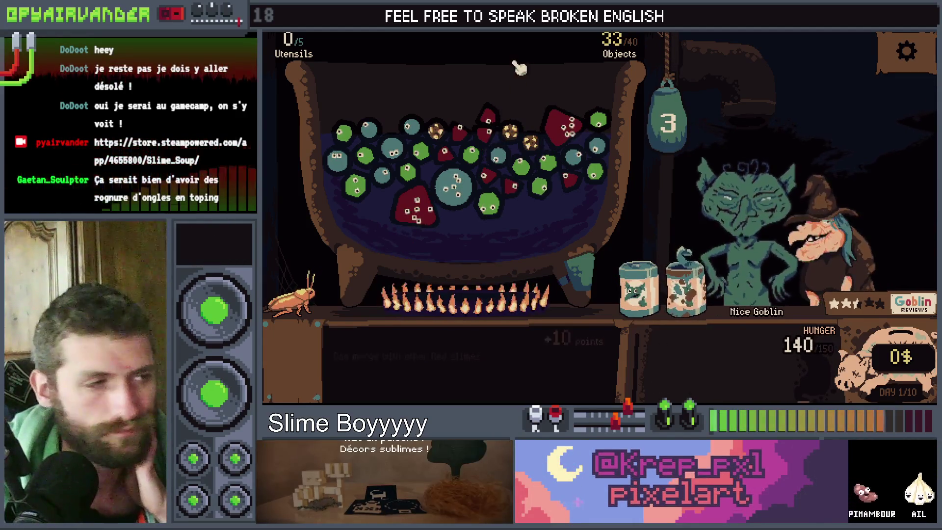
left_click_drag(633, 290, 467, 189)
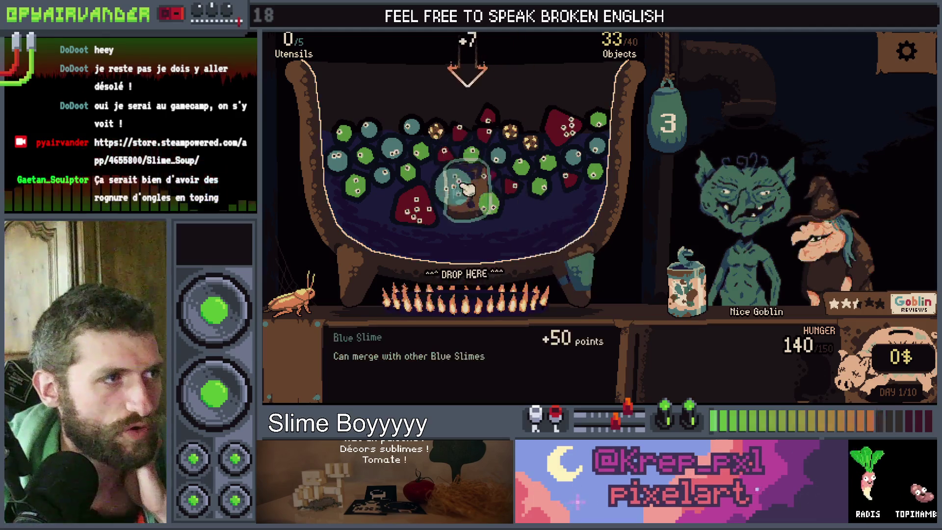